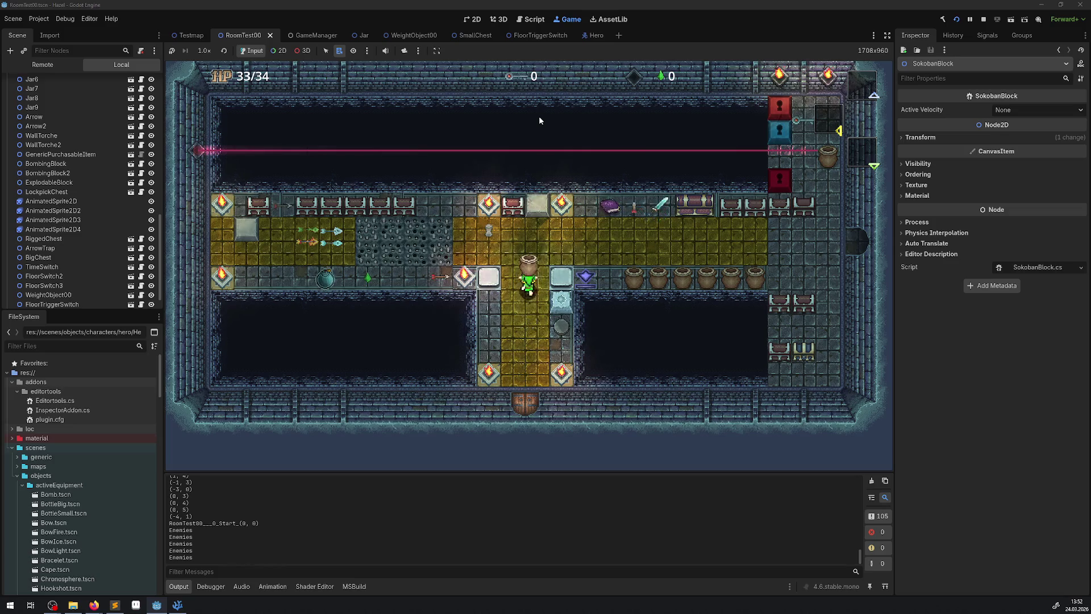
# - Walk the hero down, up and right while carrying the jar, then stop the game and bring up Hero.cs
pyautogui.press('Down')
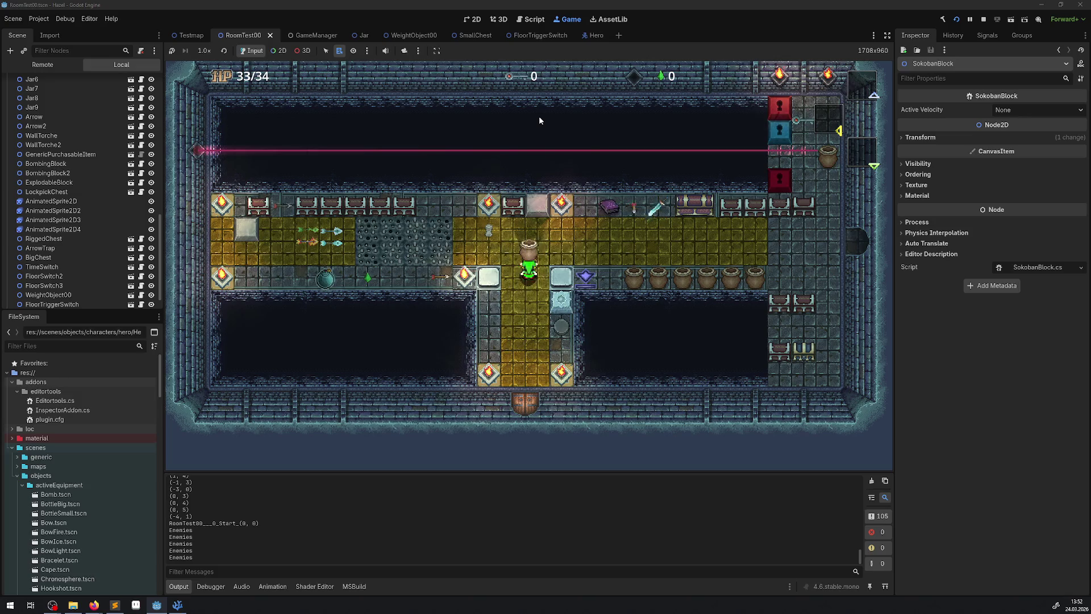
pyautogui.press('Up')
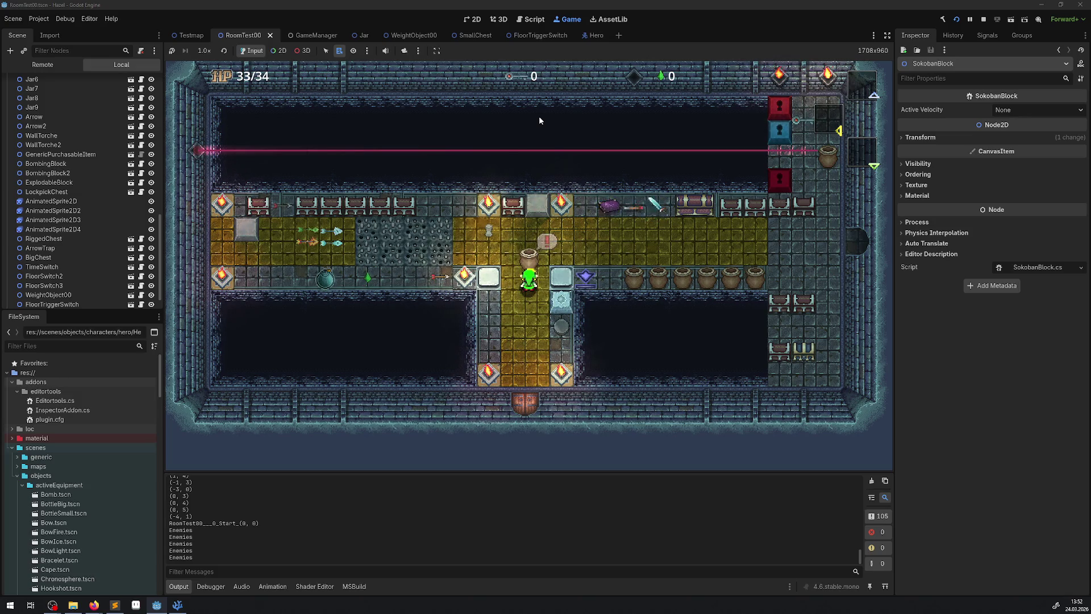
pyautogui.press('Down')
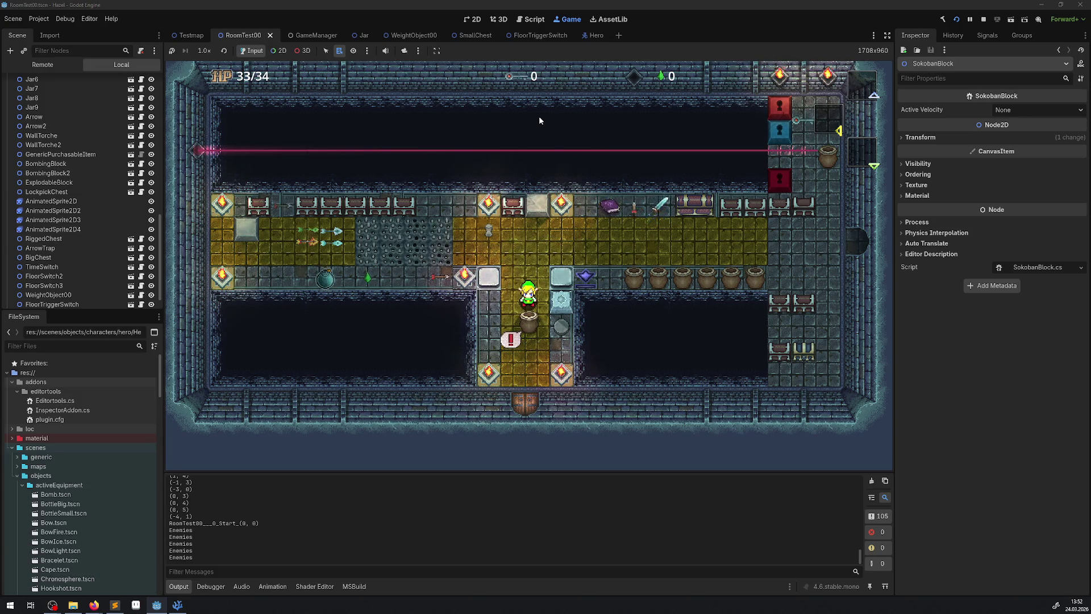
pyautogui.press('Up')
pyautogui.press('Up')
pyautogui.press('Right')
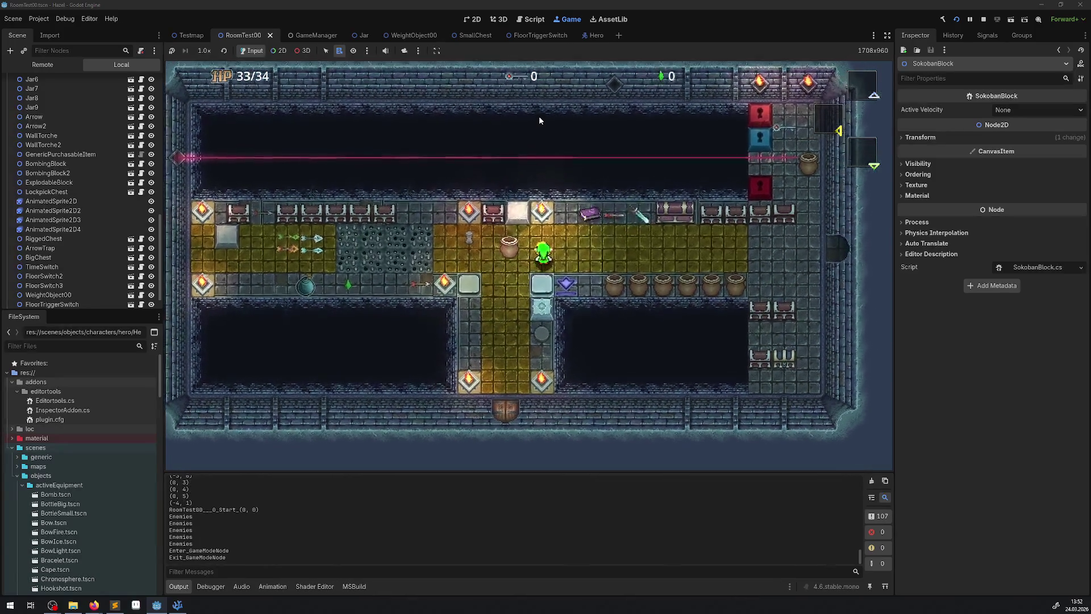
pyautogui.click(984, 20)
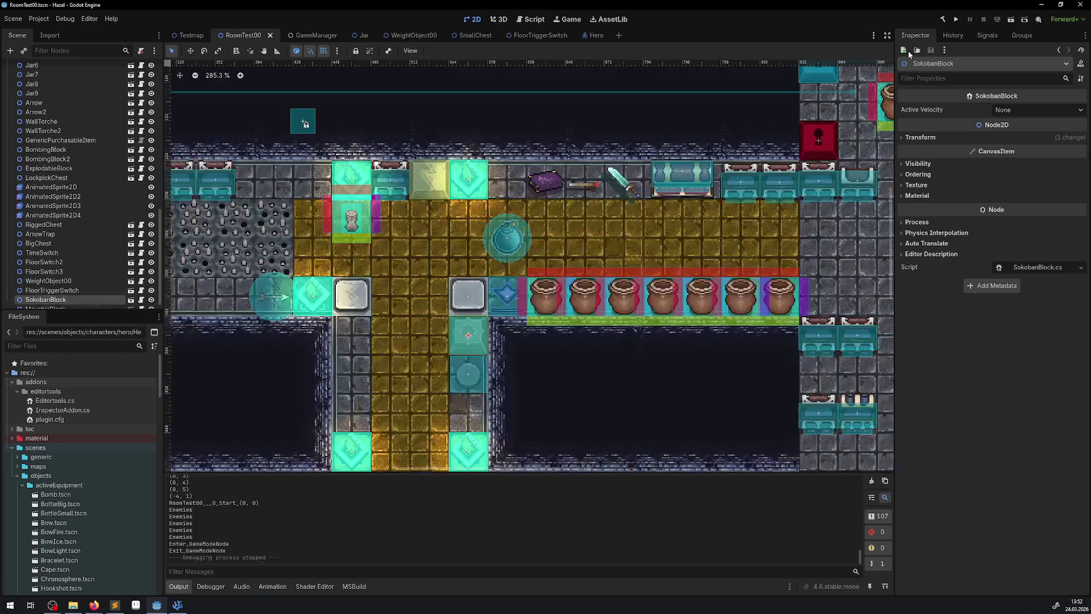
pyautogui.click(177, 604)
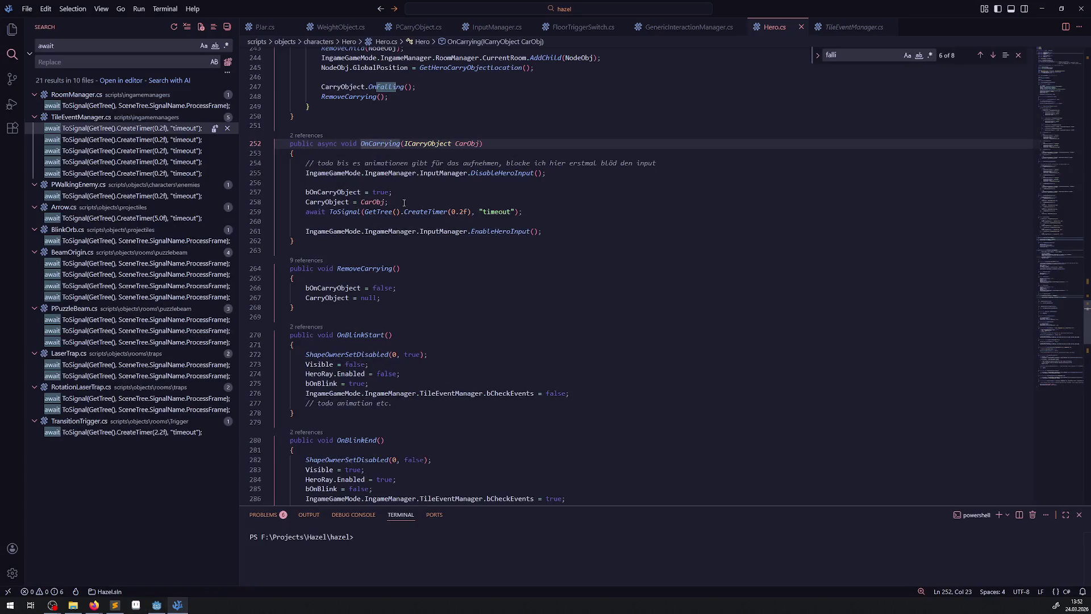
# - Change the pickup input block timer from CreateTimer(0.2f) to 0.1f and save Hero.cs
pyautogui.click(462, 211)
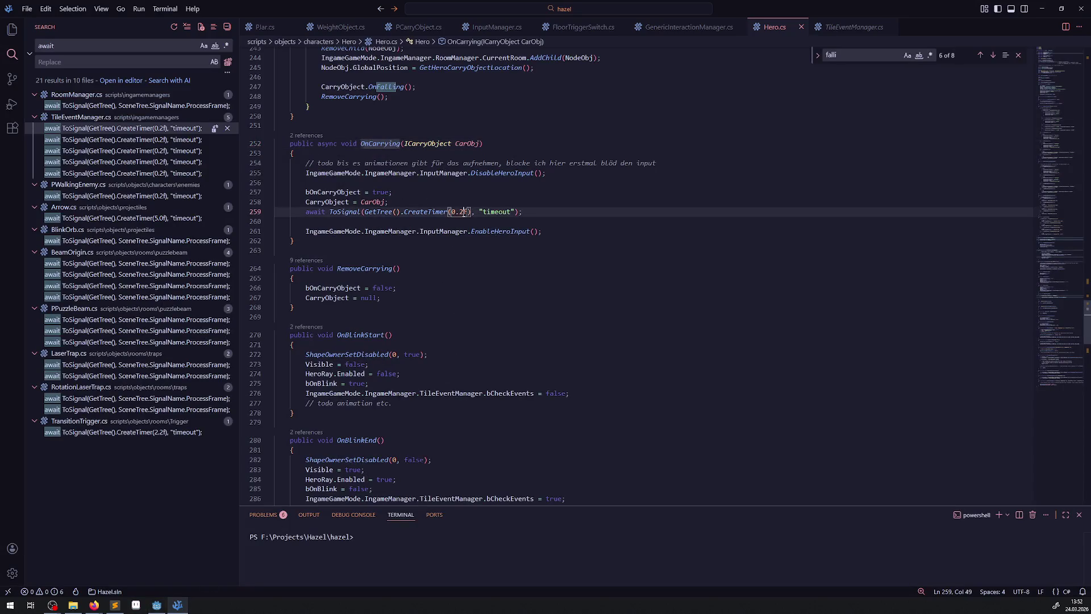
pyautogui.press('BackSpace')
pyautogui.write('1')
pyautogui.click(486, 211)
pyautogui.click(489, 201)
pyautogui.hotkey('ctrl', 's')
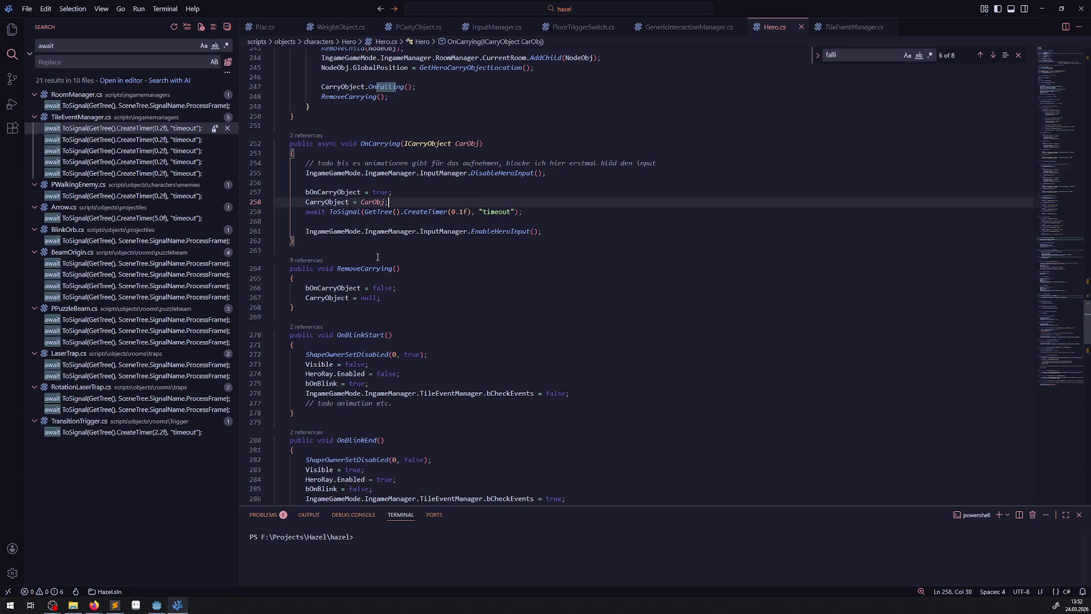
# - Below line 254, add a German // TODO comment about reworking this once animations exist, save, and return to Godot
pyautogui.click(685, 164)
pyautogui.press('Return')
pyautogui.write('//')
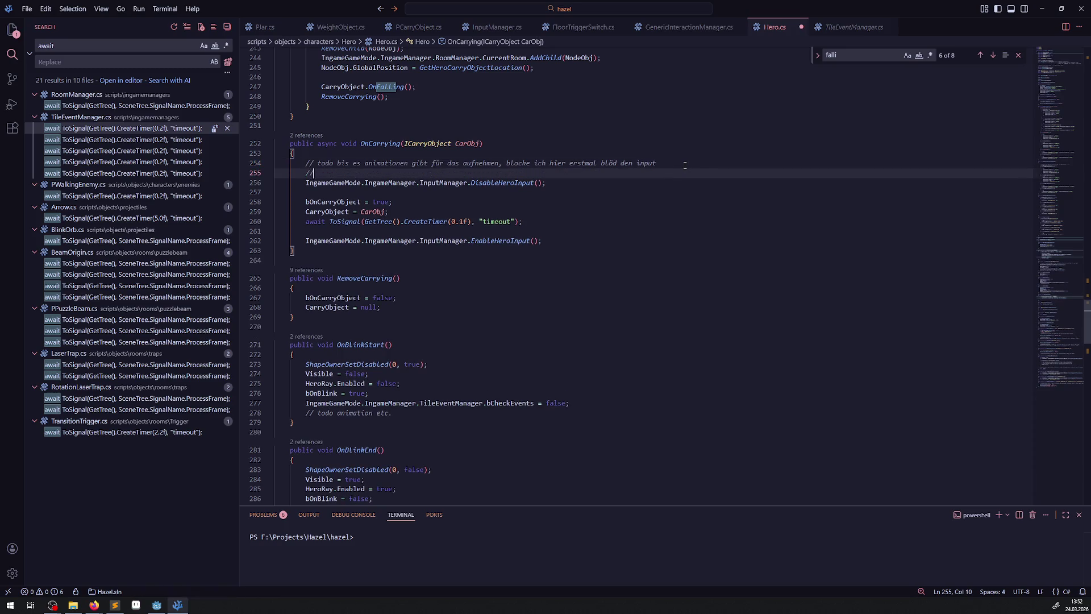
pyautogui.write(' TODO ')
pyautogui.write('sobald animations drinne sind ist dies ein ')
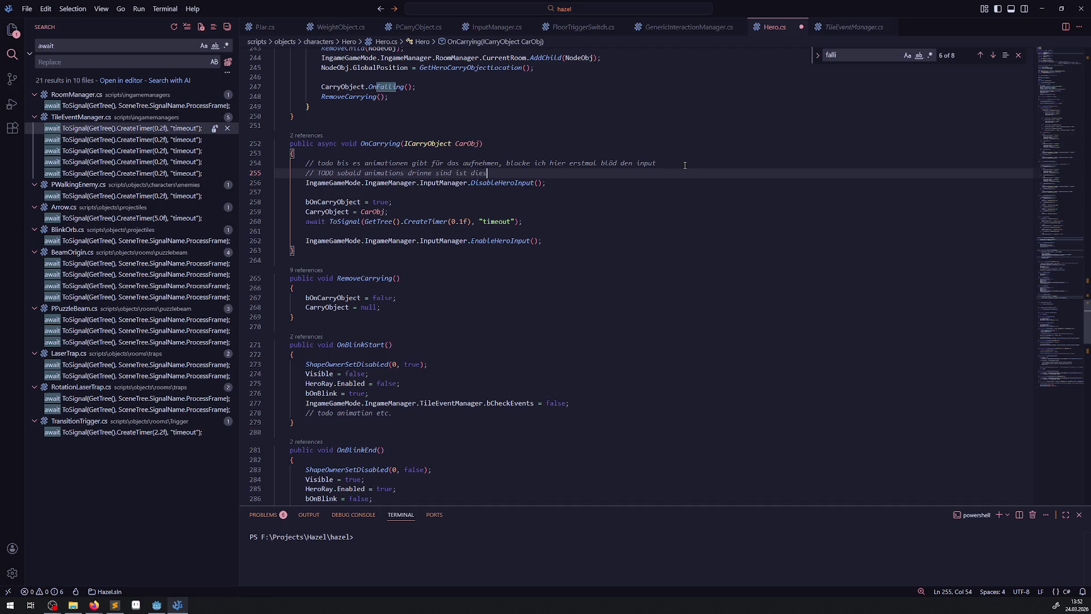
pyautogui.write('wichtiger umab')
pyautogui.press('BackSpace')
pyautogui.press('BackSpace')
pyautogui.press('BackSpace')
pyautogui.write('bau')
pyautogui.hotkey('ctrl', 's')
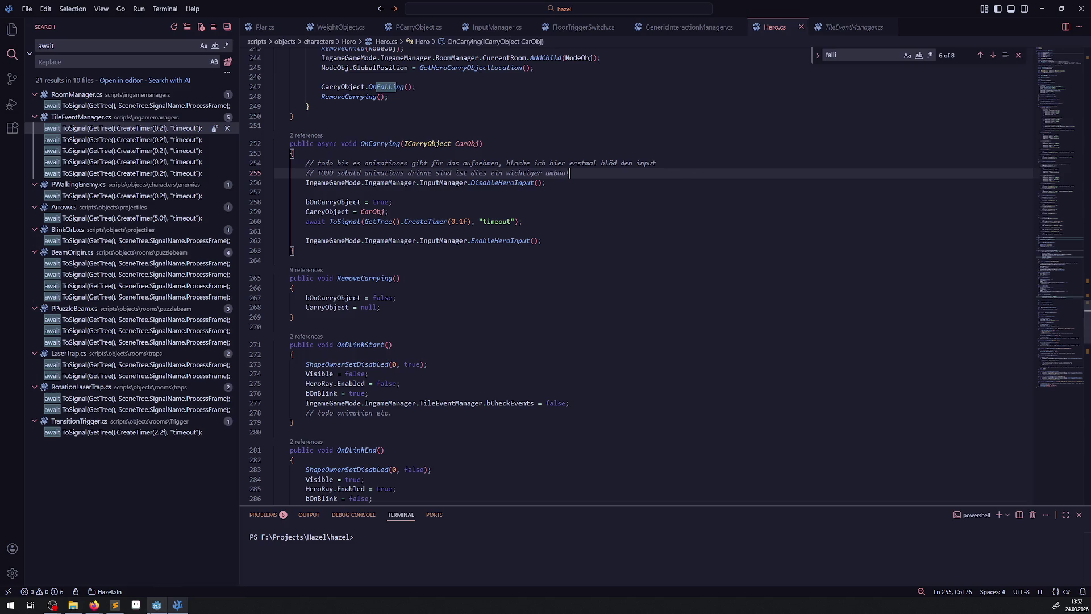
pyautogui.click(157, 605)
pyautogui.click(943, 19)
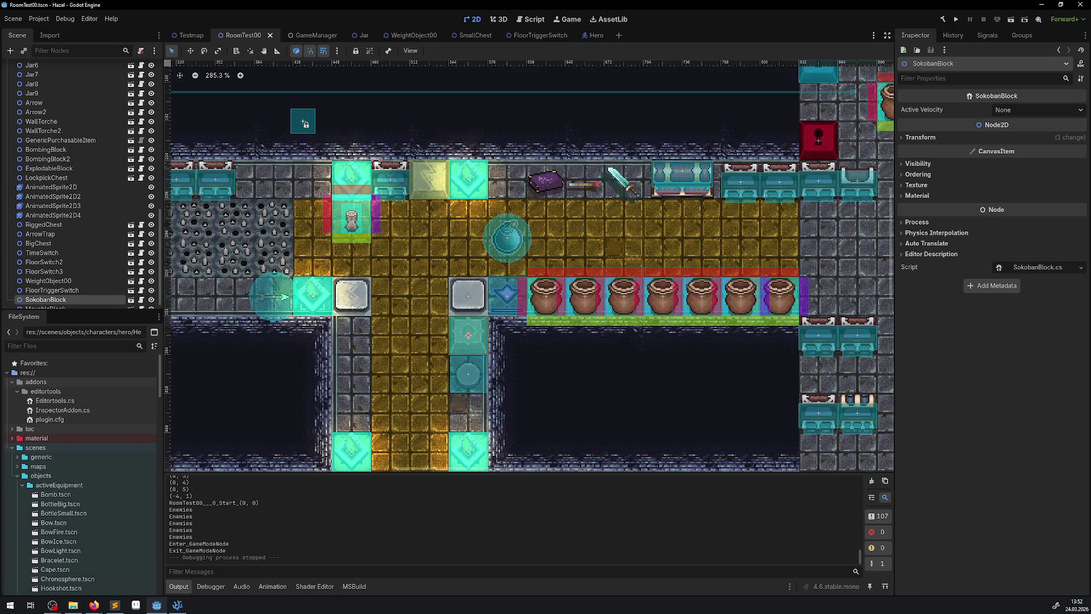
# - Launch the game and walk the hero up and down the corridor with the jar
pyautogui.click(956, 19)
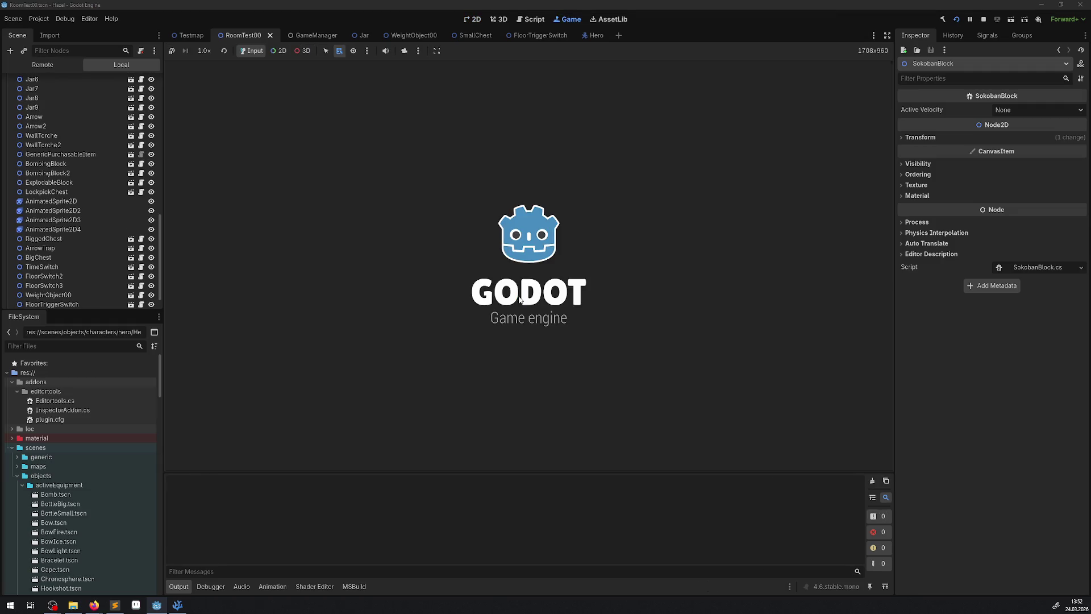
pyautogui.press('Up')
pyautogui.press('Right')
pyautogui.press('Down')
pyautogui.press('Left')
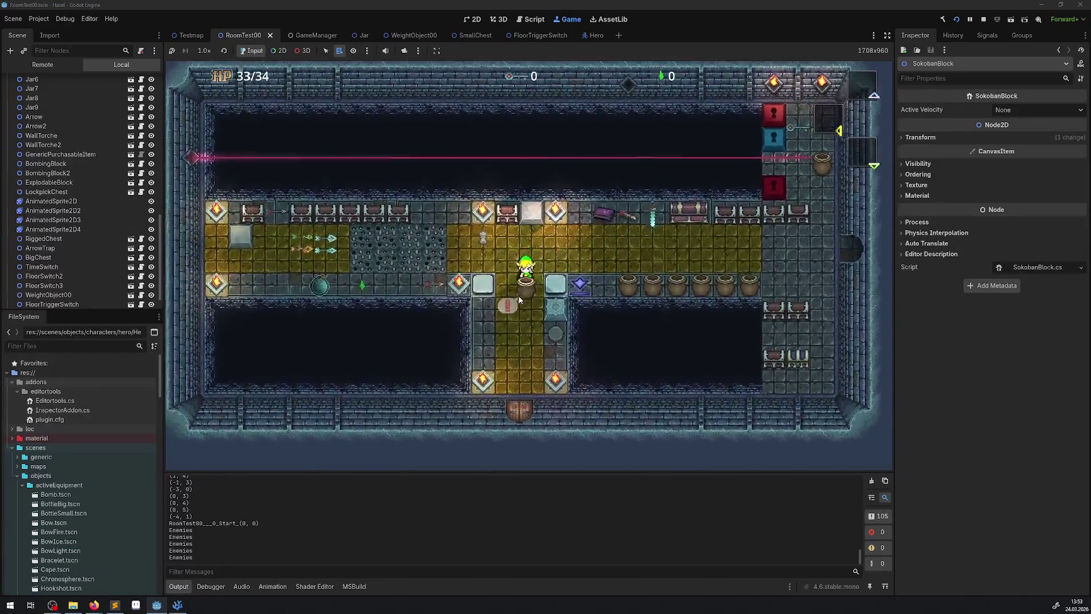
pyautogui.press('Down')
pyautogui.press('Up')
pyautogui.press('Down')
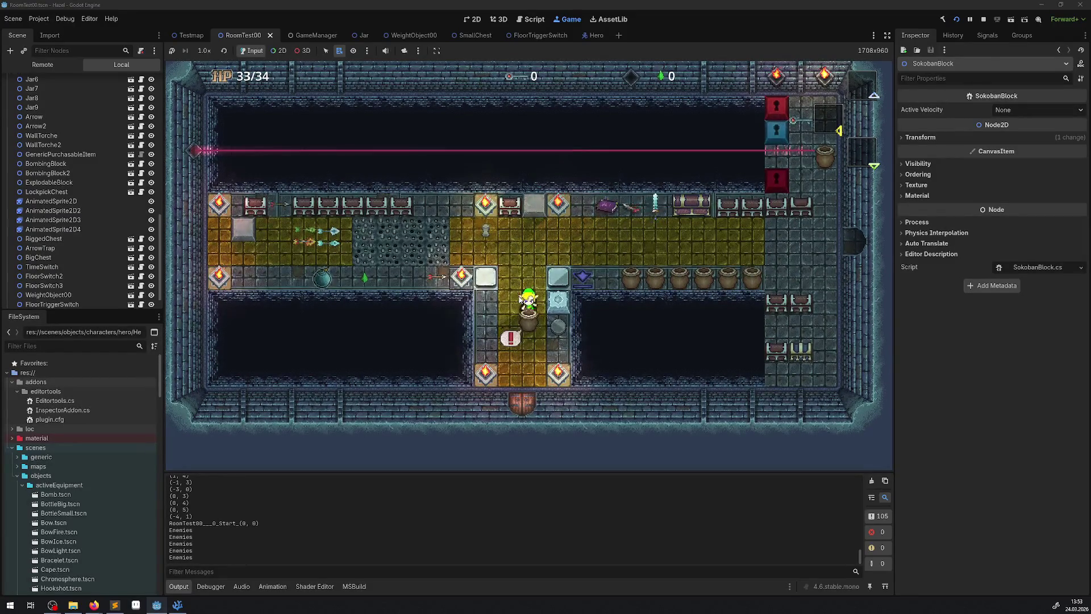
pyautogui.press('Down')
pyautogui.press('Down')
pyautogui.press('Up')
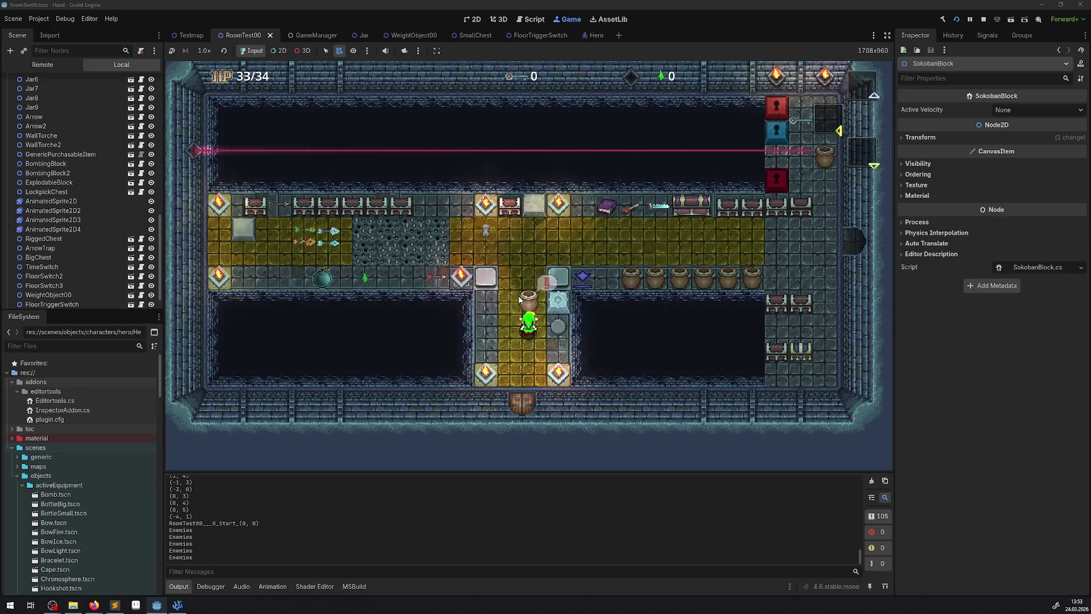
pyautogui.press('Down')
pyautogui.press('Up')
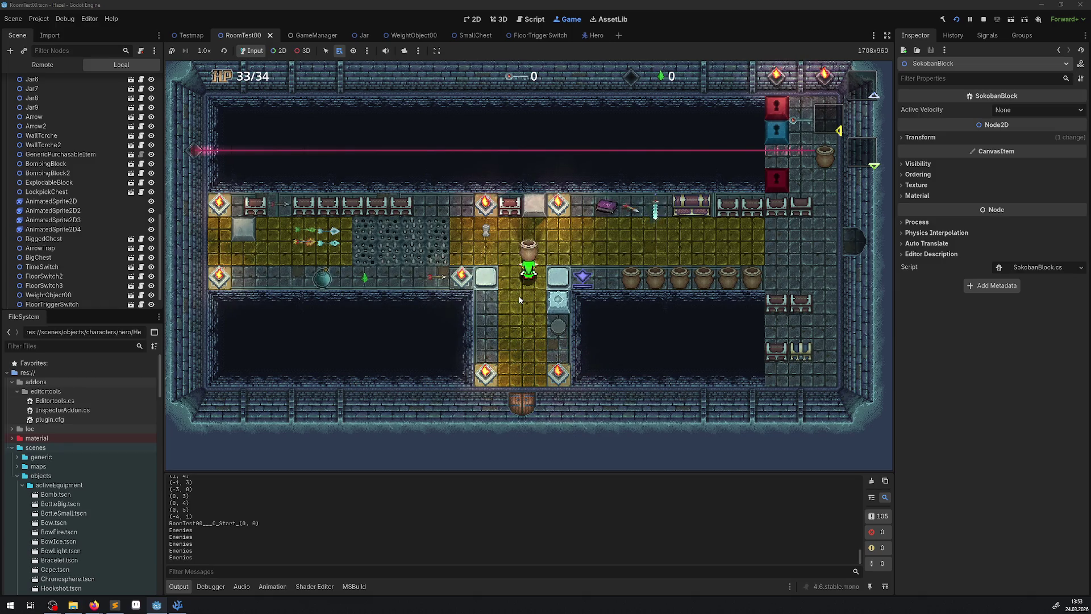
# - Carry the jar one tile right, set it down, lift it again, then stop the game and open the Jar scene
pyautogui.press('Right')
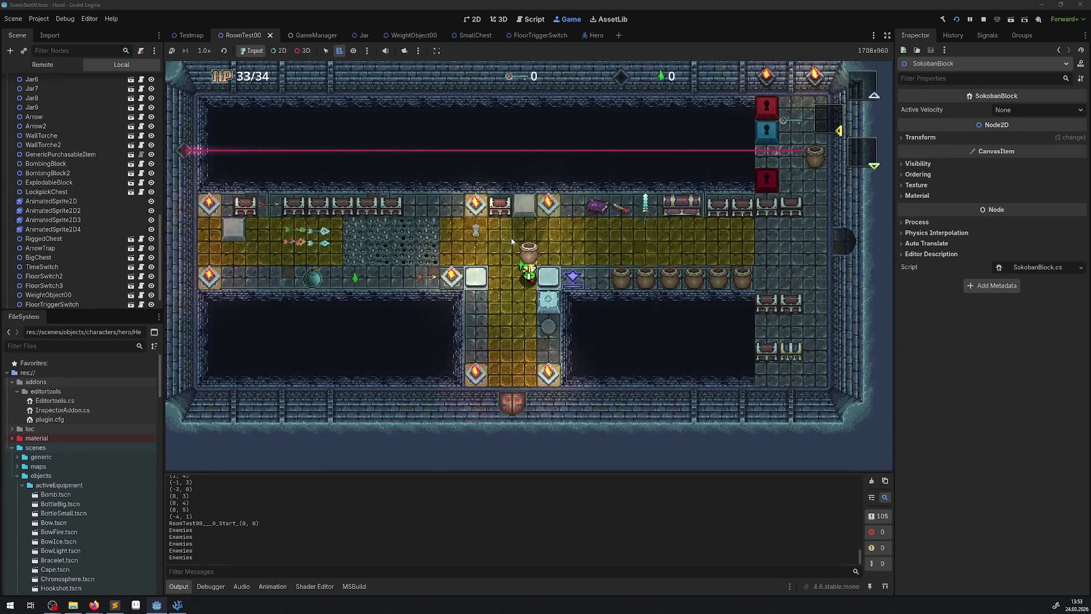
pyautogui.press('space')
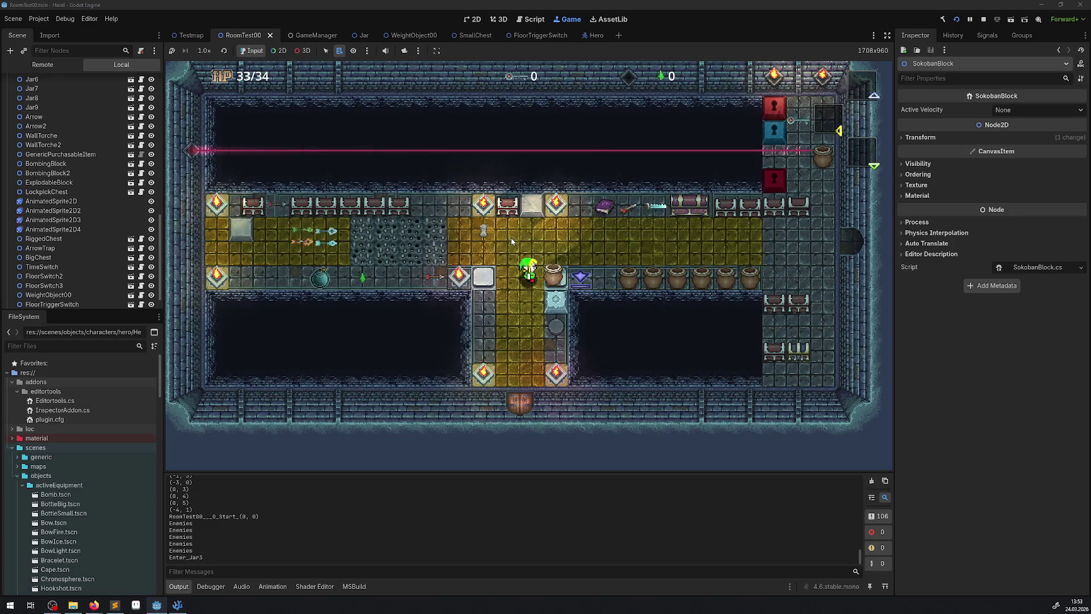
pyautogui.press('space')
pyautogui.press('space')
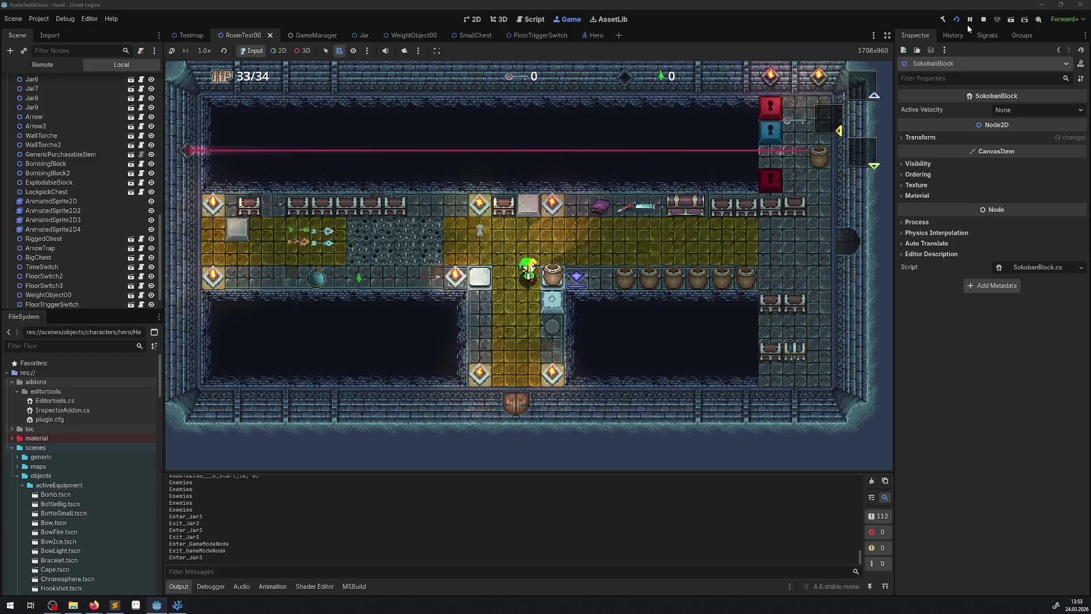
pyautogui.click(984, 19)
pyautogui.click(353, 35)
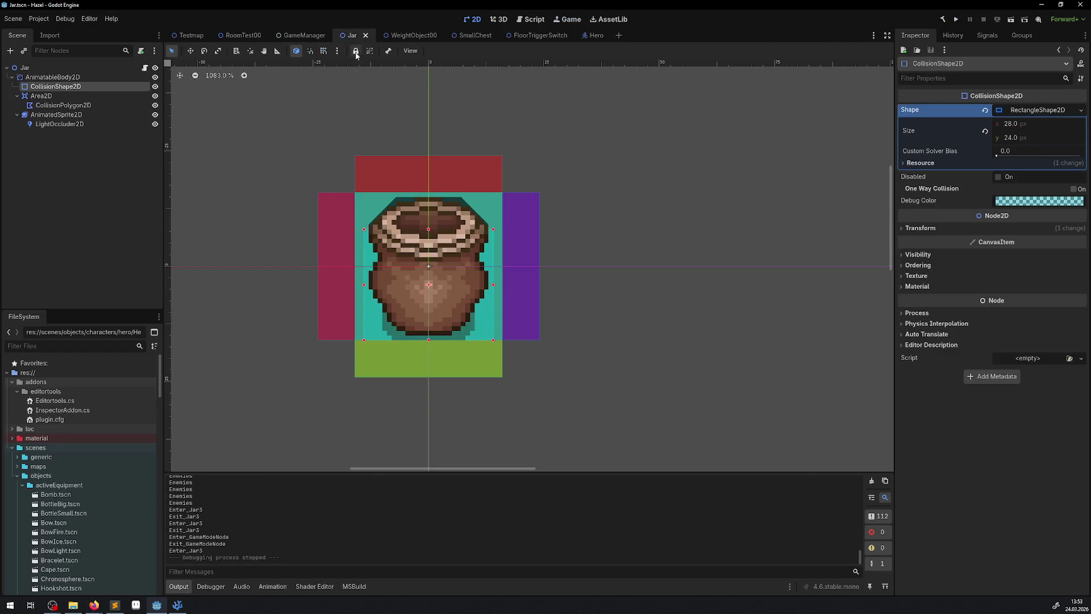
# - Set the Jar root node's Object Weight to 4 and save the Jar scene
pyautogui.click(25, 68)
pyautogui.write('44')
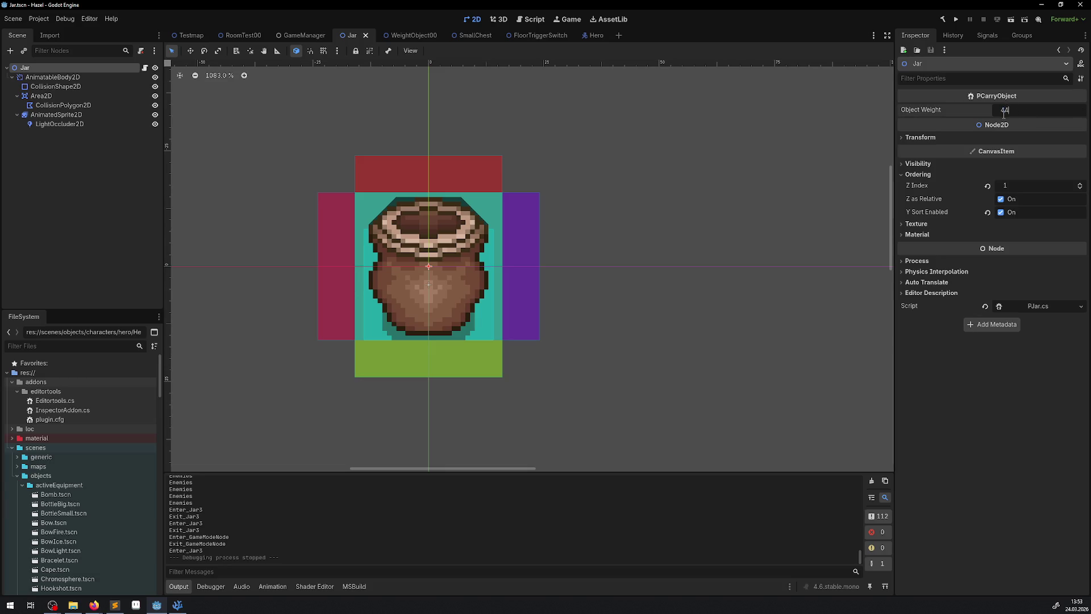
pyautogui.press('Return')
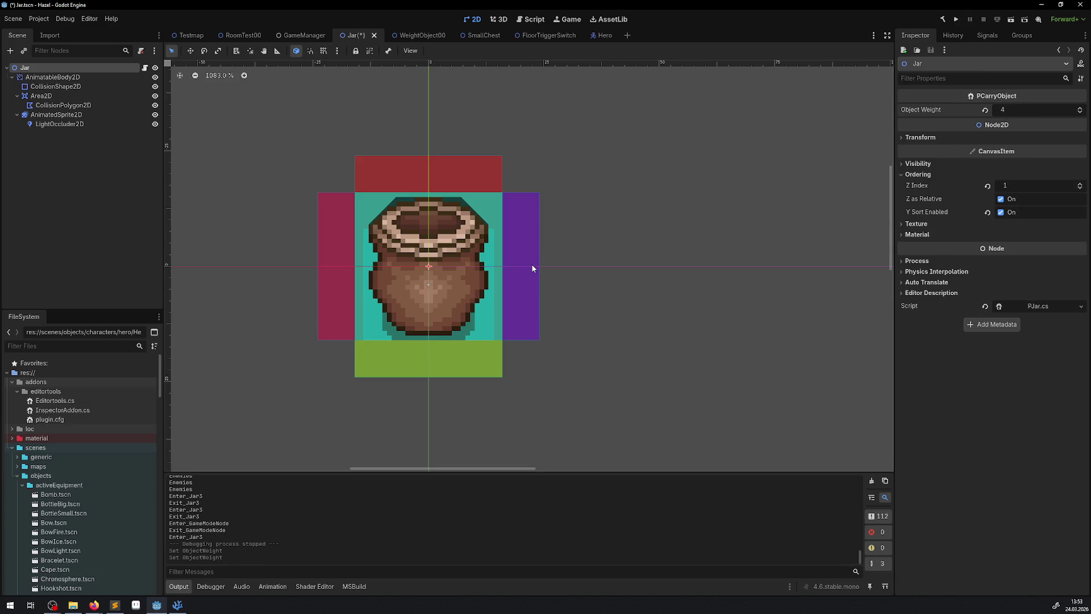
pyautogui.hotkey('ctrl', 's')
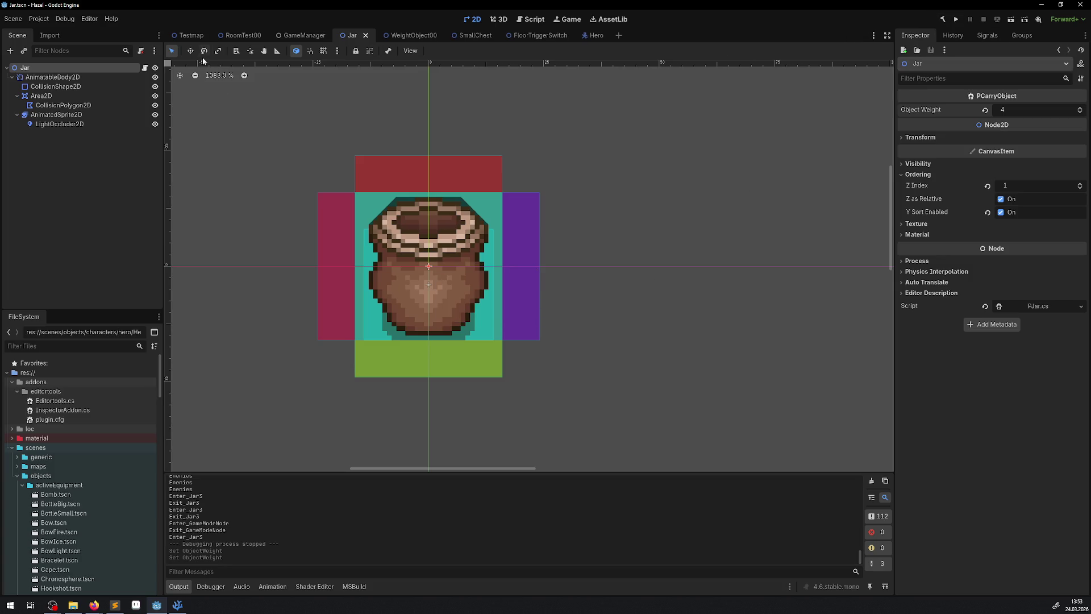
# - In RoomTest00, give Jar3 an Object Weight of 55 and run the game
pyautogui.click(239, 35)
pyautogui.click(1027, 108)
pyautogui.write('2')
pyautogui.press('BackSpace')
pyautogui.press('Return')
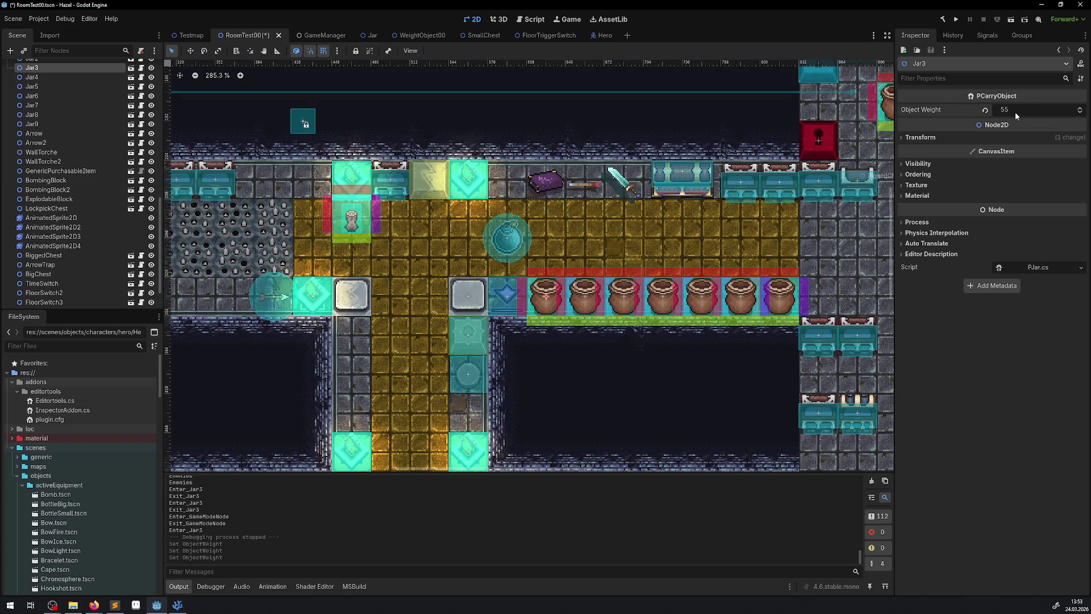
pyautogui.click(957, 20)
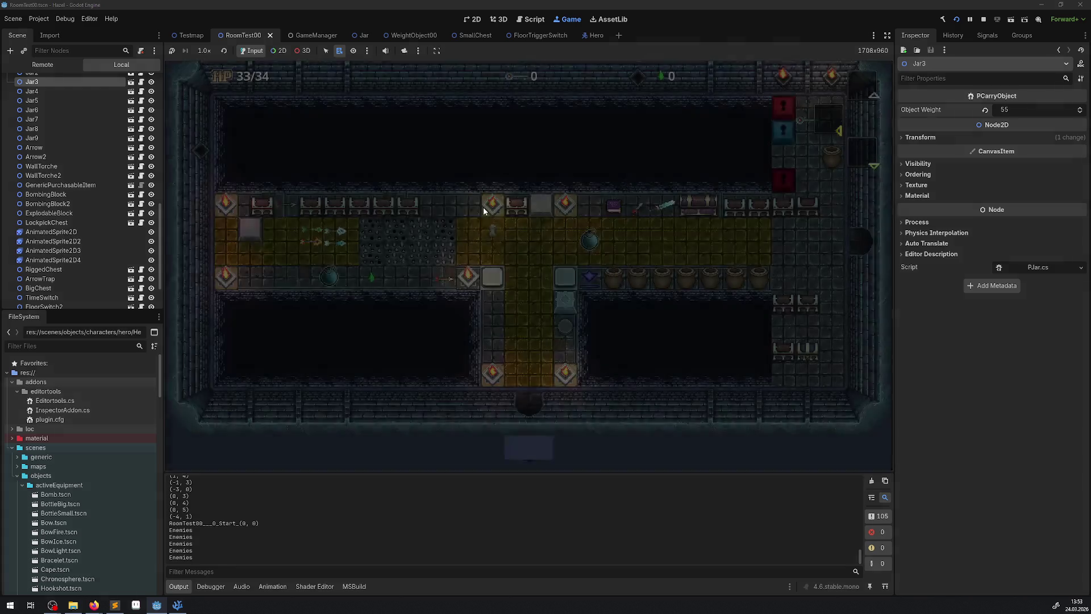
# - Pick up a jar, set it down, lift it again and throw it down the corridor
pyautogui.press('Right')
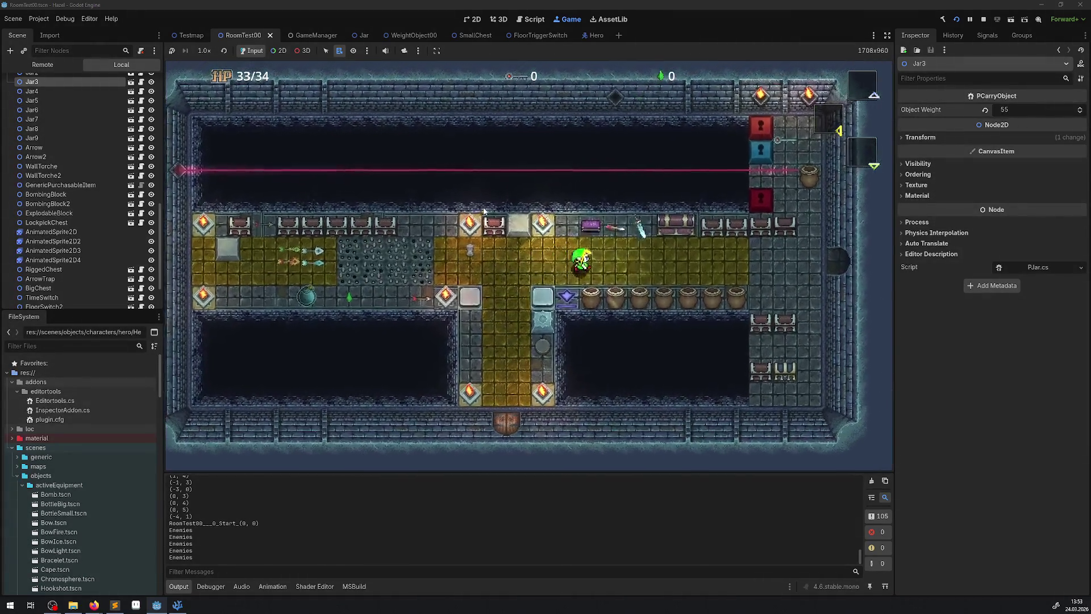
pyautogui.press('Up')
pyautogui.press('space')
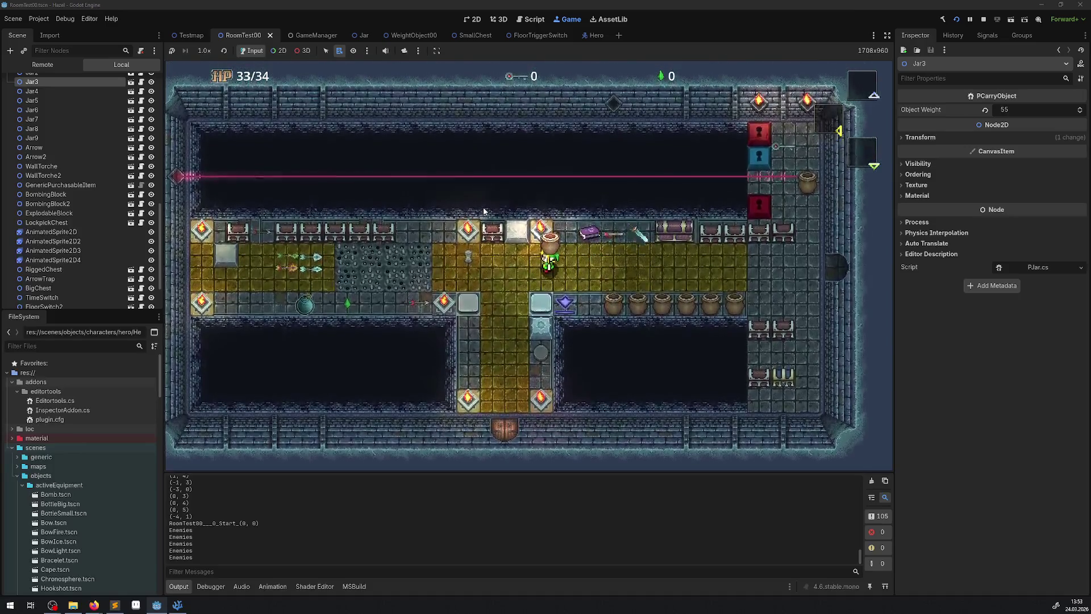
pyautogui.press('Left')
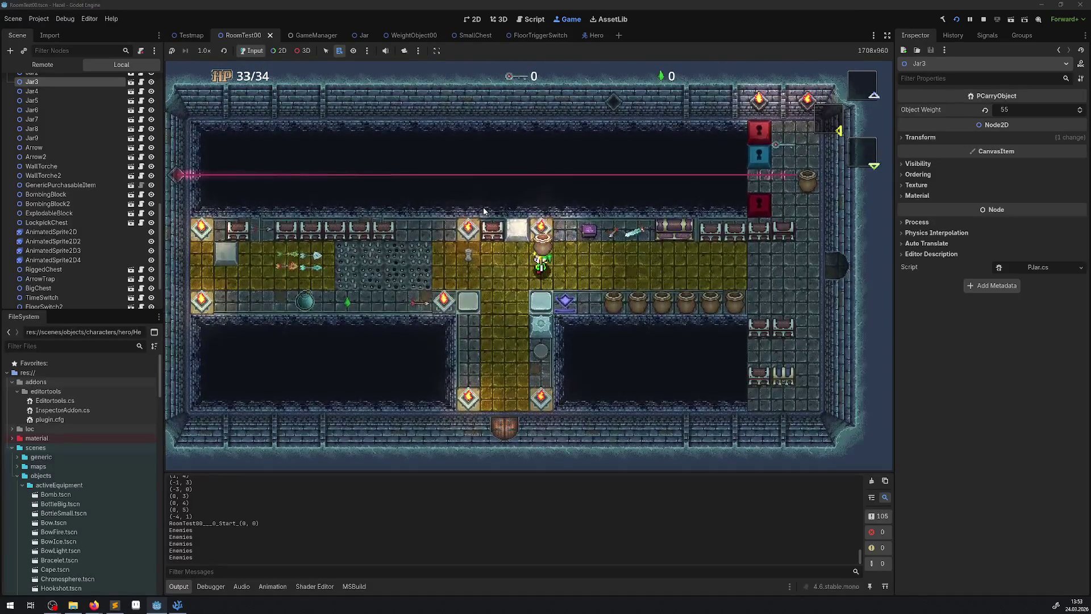
pyautogui.press('space')
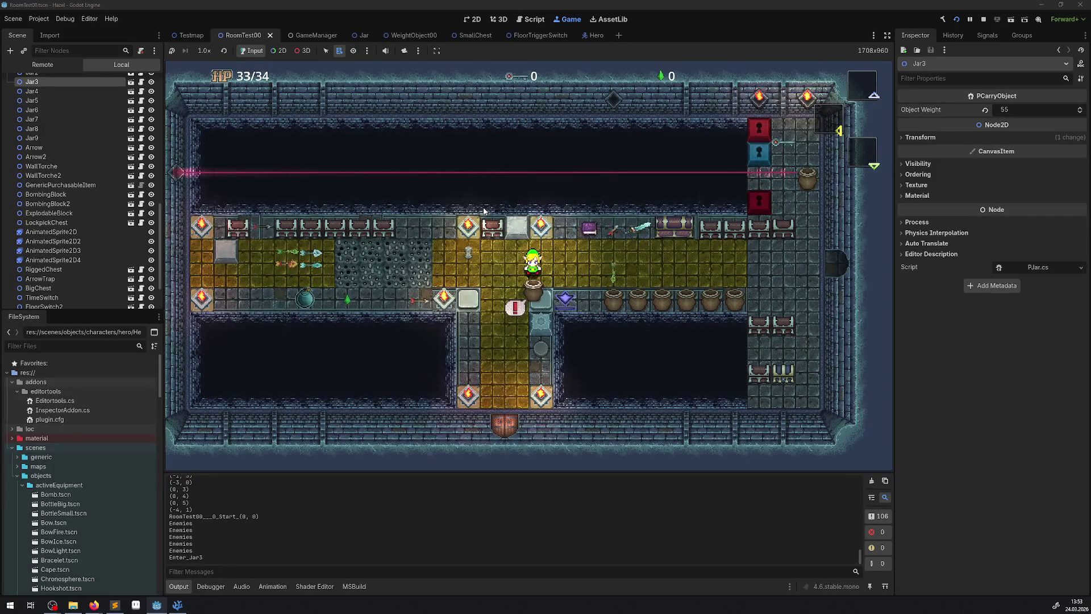
pyautogui.press('space')
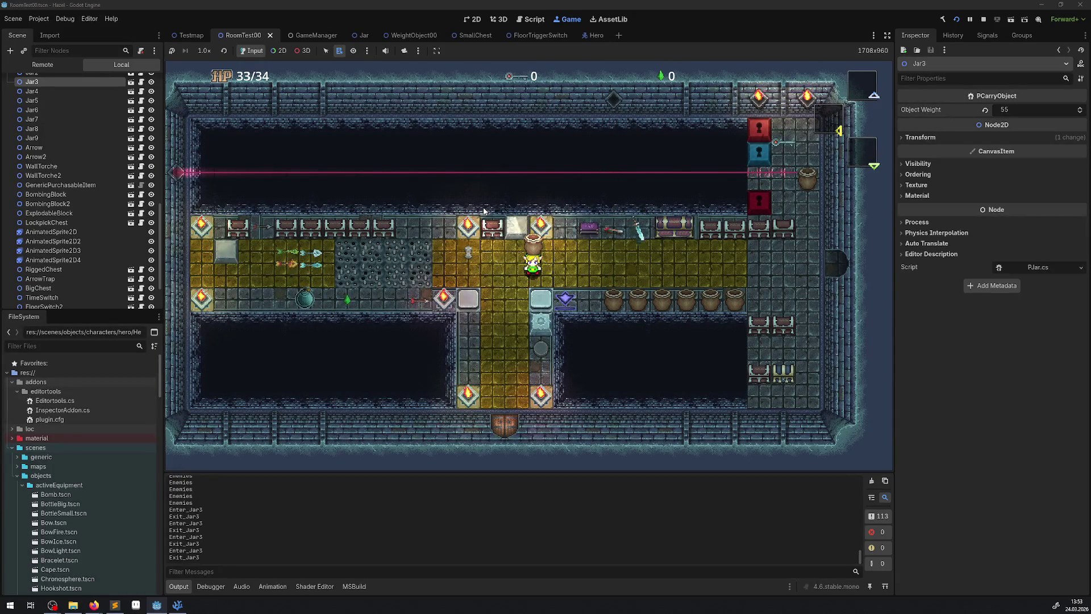
pyautogui.press('Left')
pyautogui.press('Down')
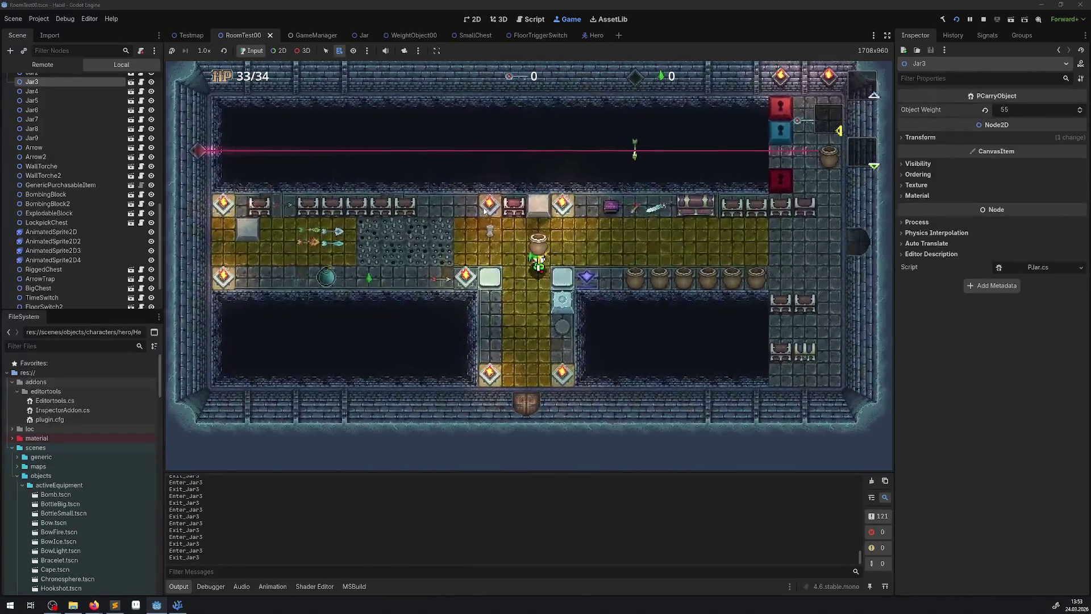
pyautogui.press('space')
# - Lift another jar, carry it left and down, and set it on the floor below
pyautogui.press('Up')
pyautogui.press('Right')
pyautogui.press('Left')
pyautogui.press('space')
pyautogui.press('Left')
pyautogui.press('Down')
pyautogui.press('space')
pyautogui.press('space')
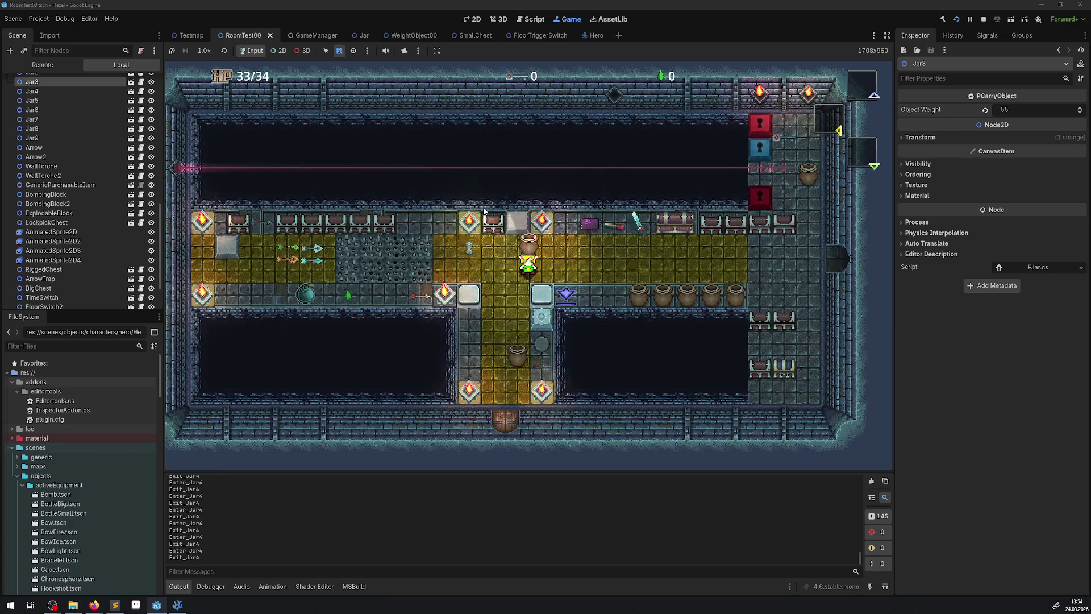
# - Carry a jar into the lower corridor, set it down, and stop the game
pyautogui.press('Left')
pyautogui.press('Down')
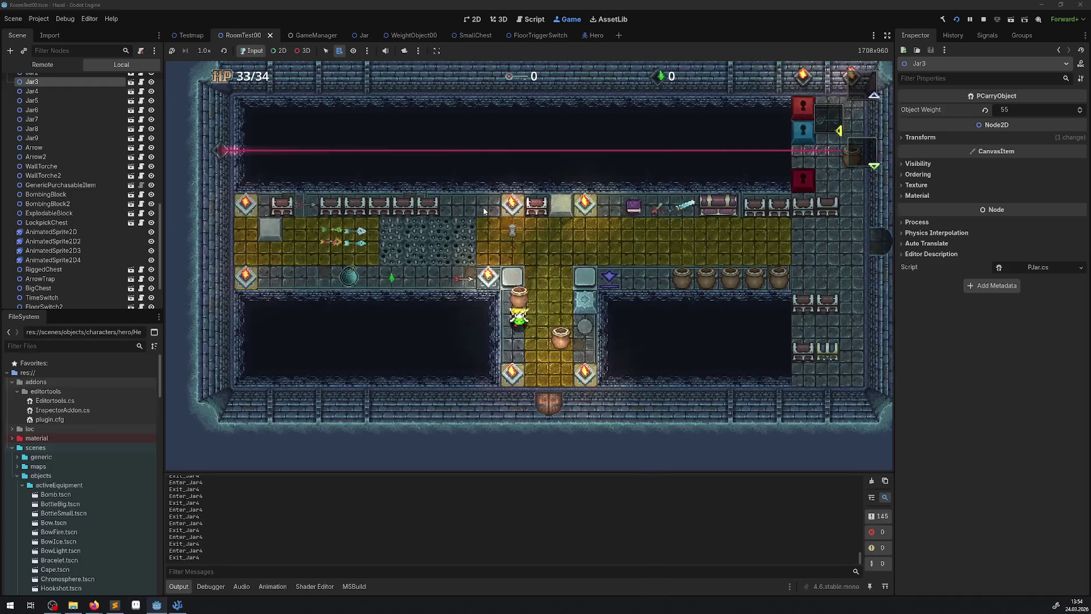
pyautogui.press('Down')
pyautogui.press('space')
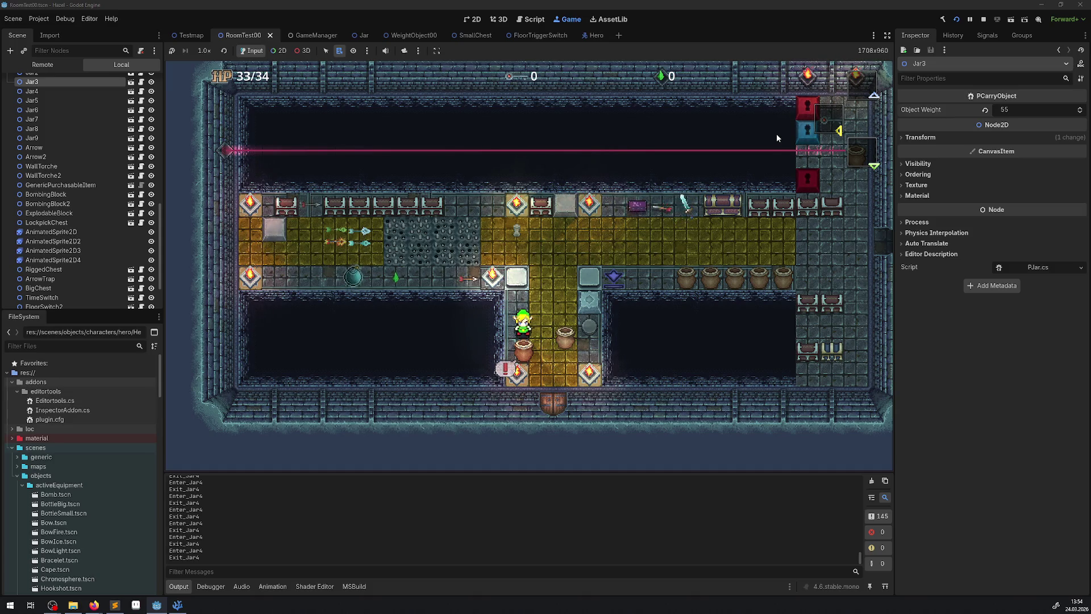
pyautogui.click(986, 18)
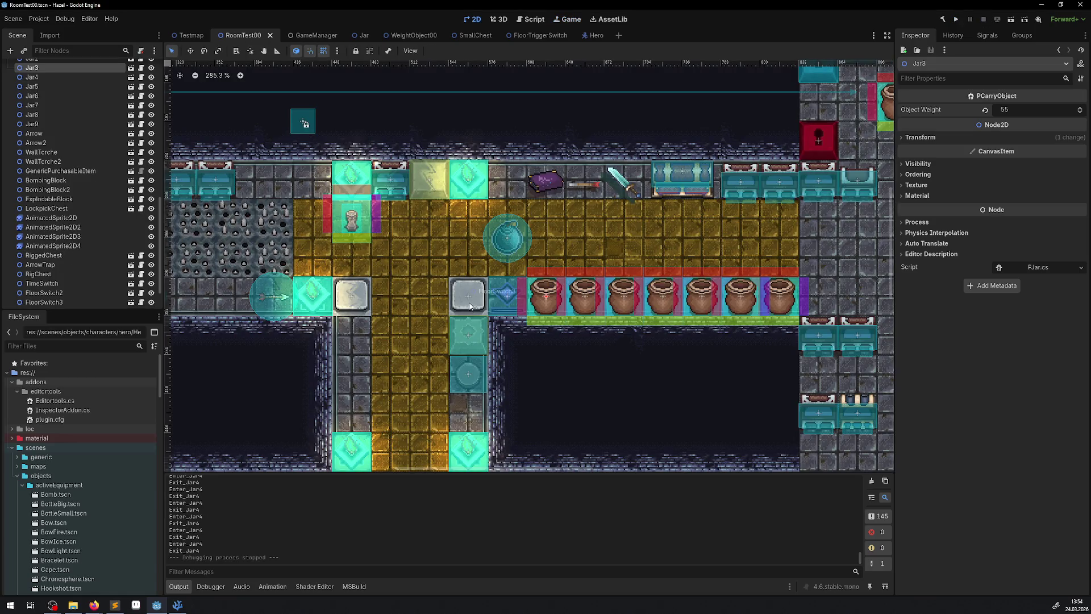
# - In VS Code, show the project file Explorer in the sidebar and narrow it
pyautogui.click(177, 606)
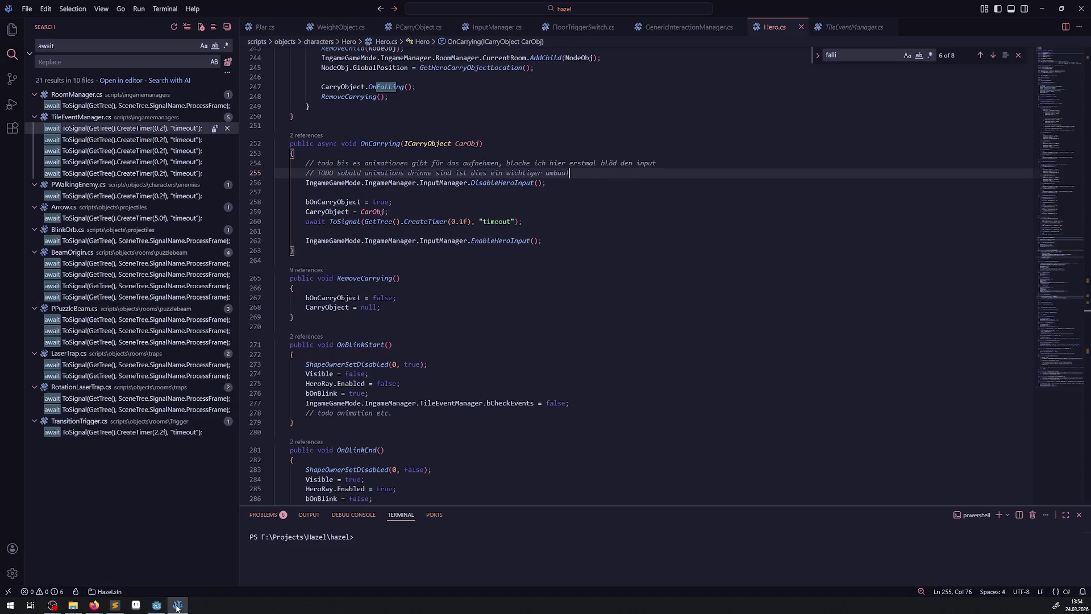
pyautogui.click(546, 143)
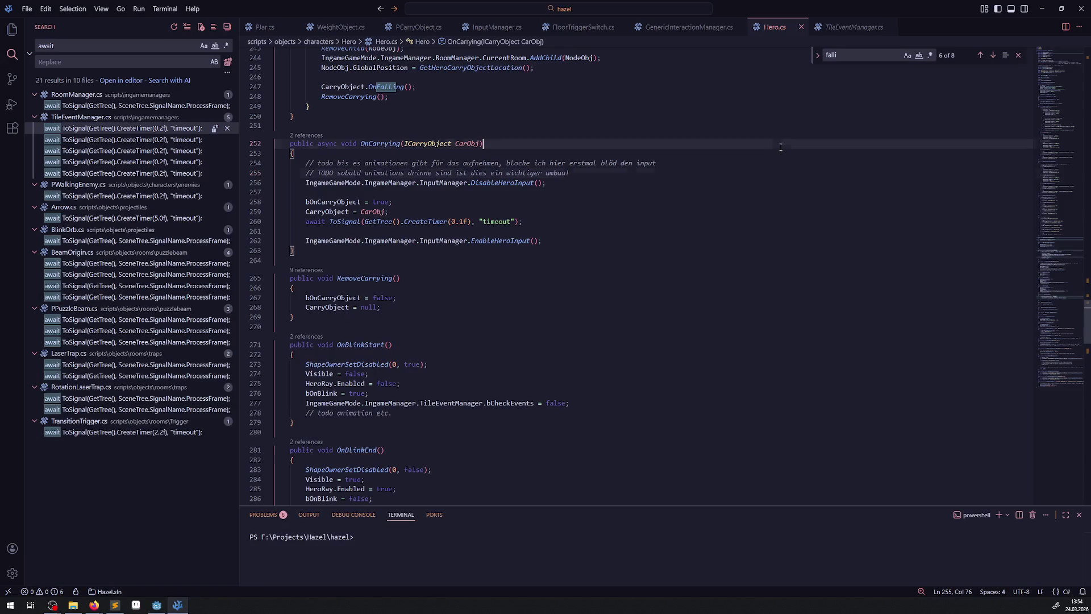
pyautogui.click(12, 29)
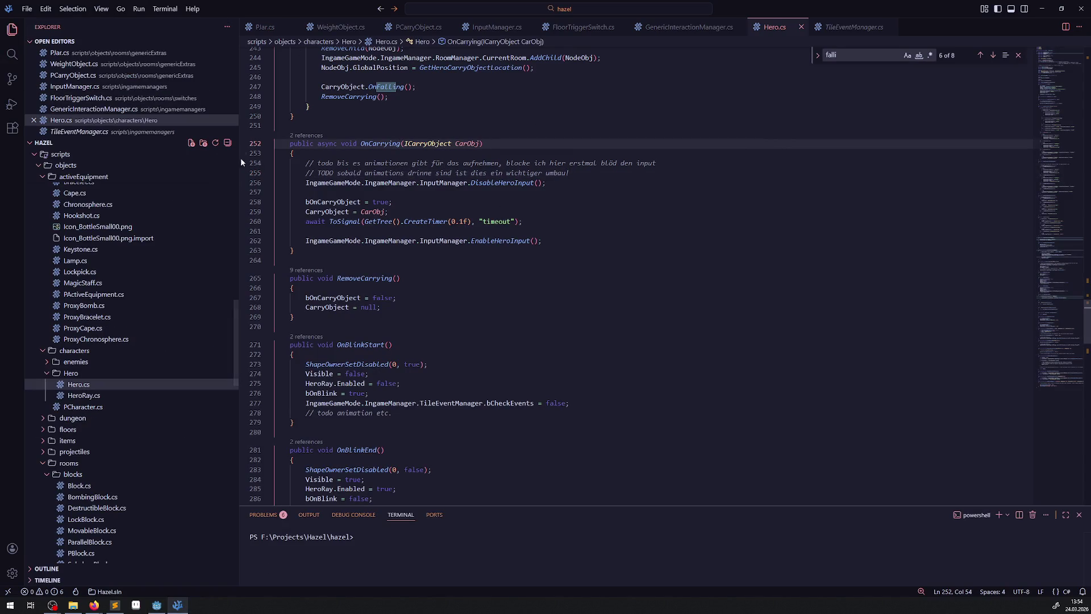
pyautogui.moveTo(239, 161); pyautogui.dragTo(173, 161)
pyautogui.click(650, 232)
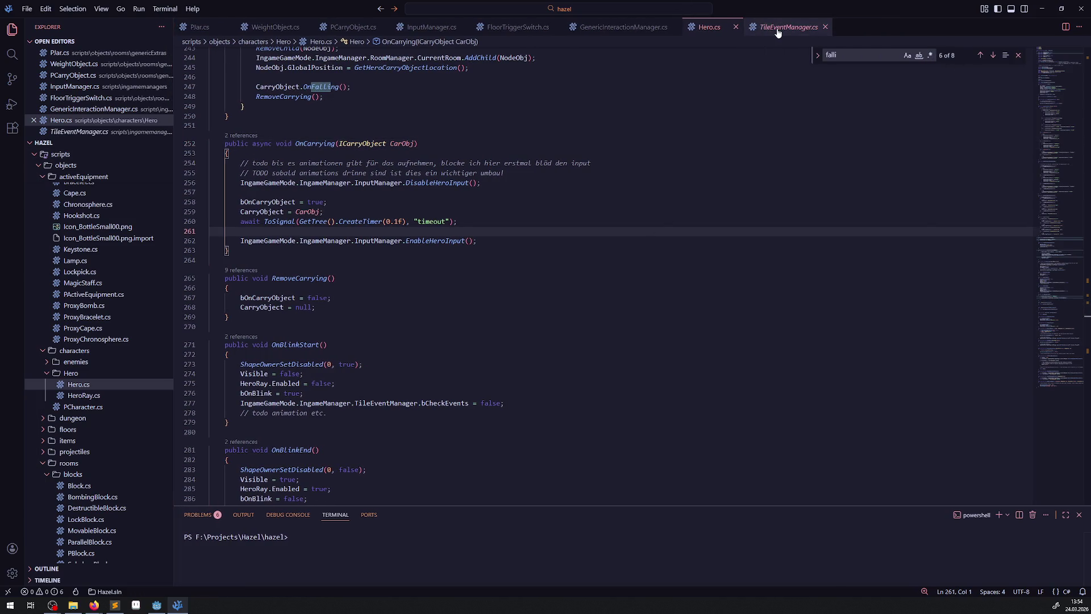
# - Open PCarryObject.cs and read through its OnPickObject code
pyautogui.click(391, 28)
pyautogui.click(387, 28)
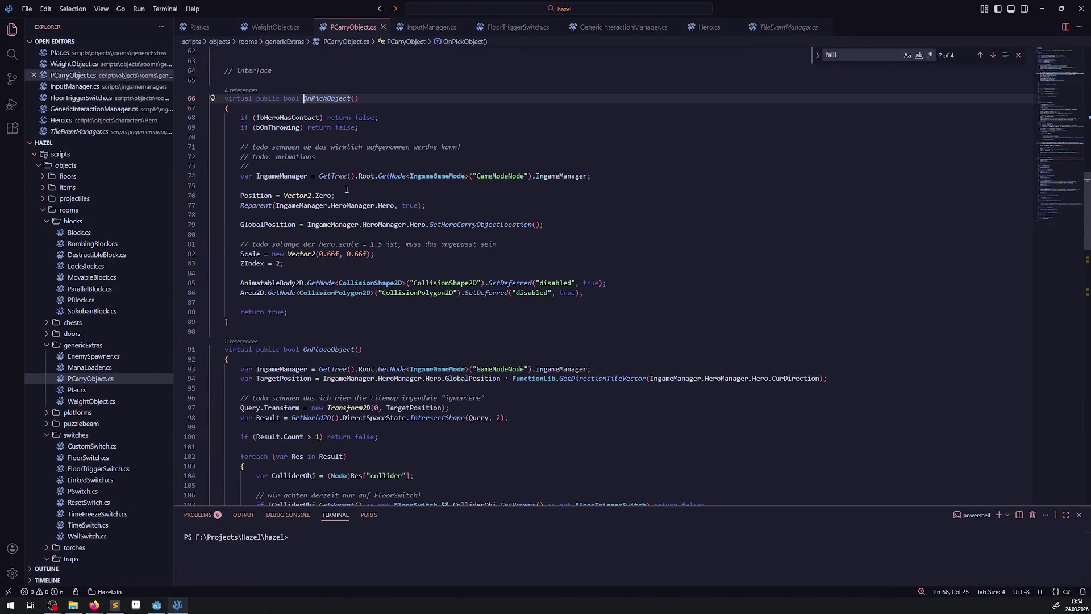
pyautogui.moveTo(348, 181)
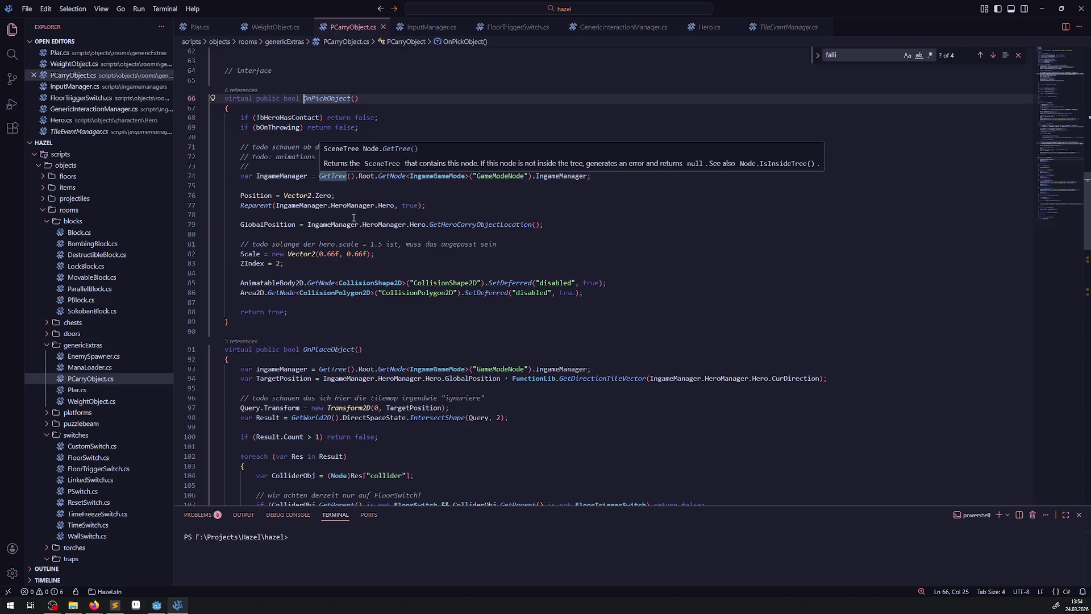
pyautogui.moveTo(391, 284)
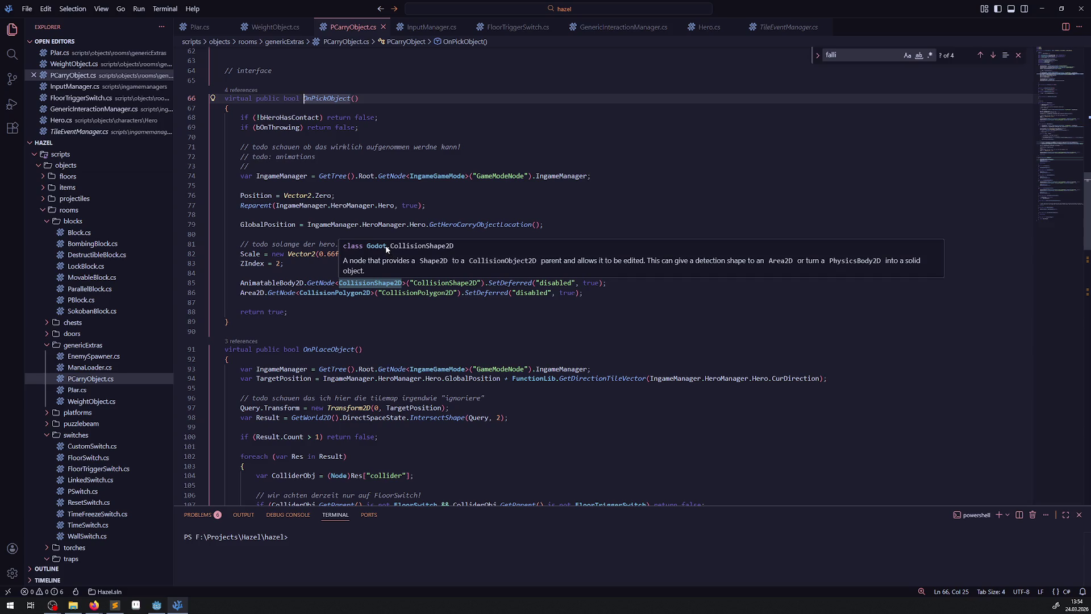
pyautogui.scroll(-8, 387, 249)
pyautogui.moveTo(395, 335)
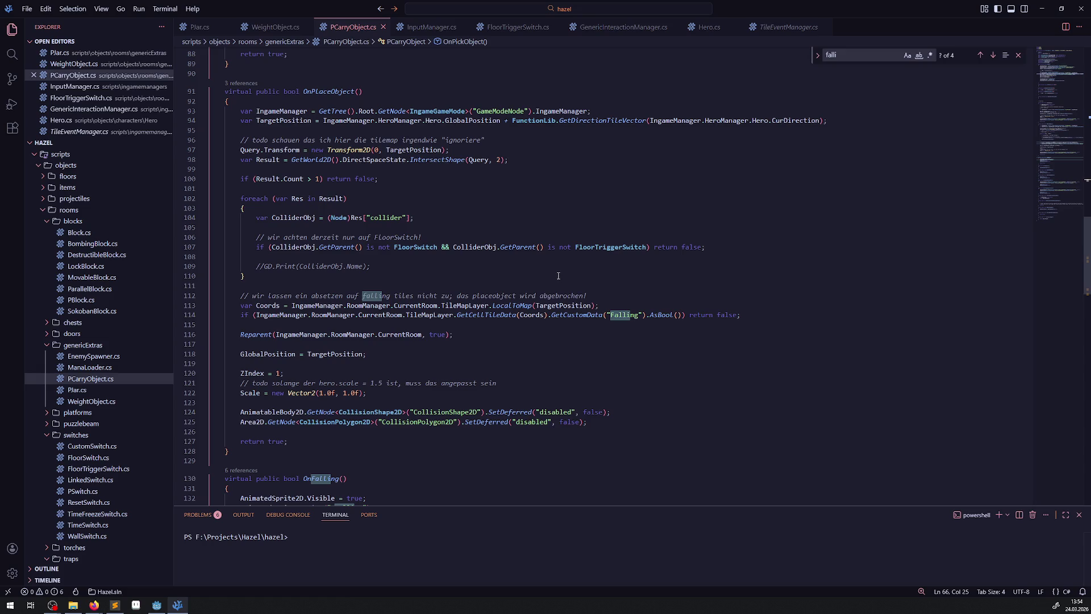
pyautogui.scroll(20, 558, 276)
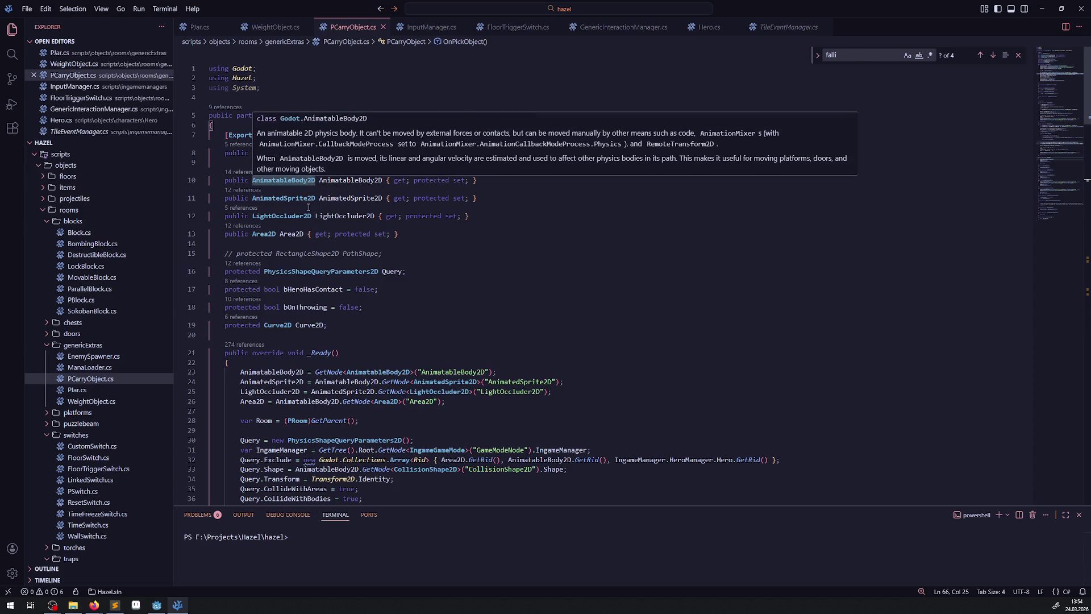
# - Scroll on through OnPlaceObject and OnFalling, then switch to the jar script PJar.cs
pyautogui.doubleClick(260, 199)
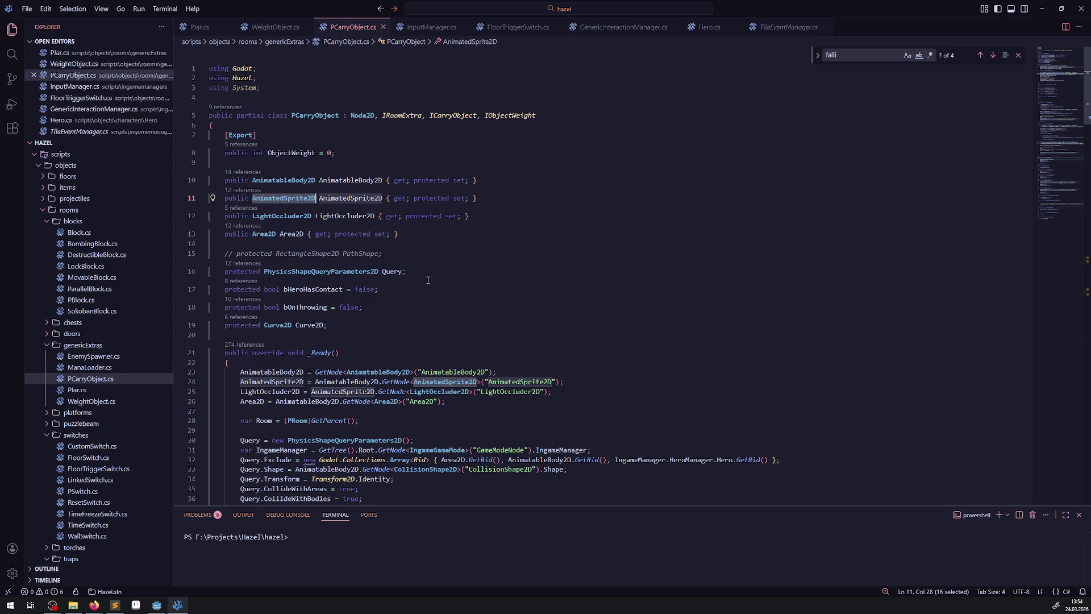
pyautogui.scroll(-19, 425, 296)
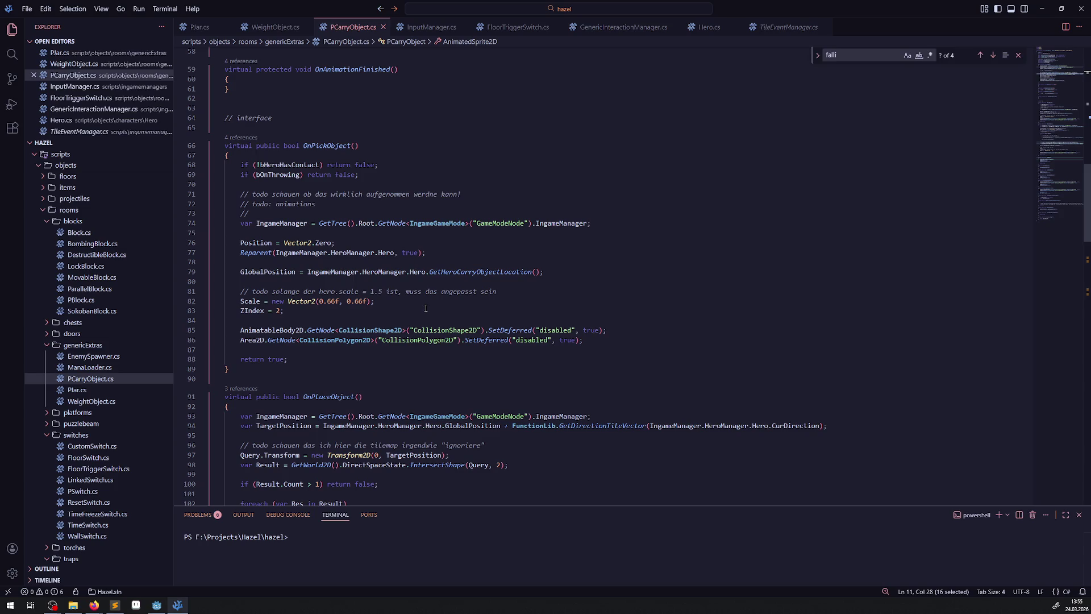
pyautogui.scroll(-14, 426, 308)
pyautogui.scroll(2, 328, 220)
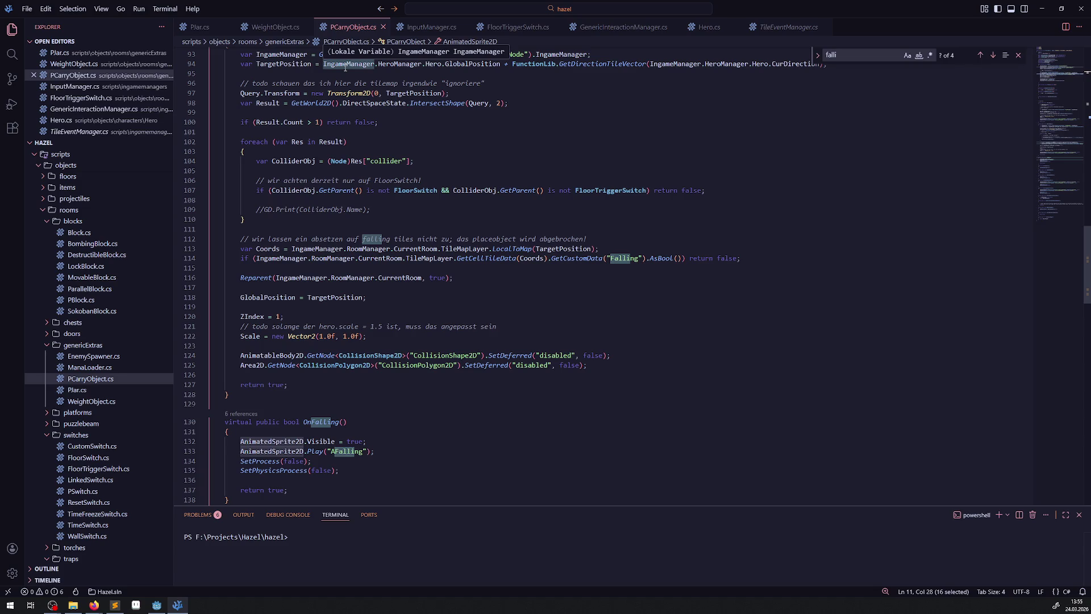
pyautogui.scroll(-4, 402, 332)
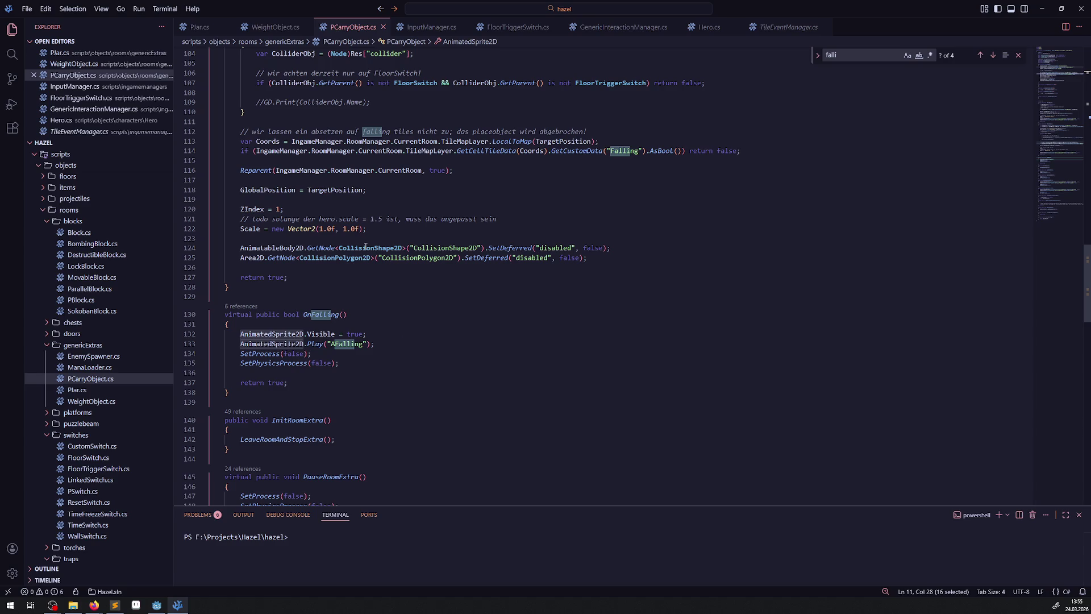
pyautogui.scroll(-10, 366, 246)
pyautogui.hotkey('ctrl', 'Tab')
pyautogui.click(297, 116)
# - Select the OnThrowObject method in PJar.cs and compare it with WeightObject.cs
pyautogui.scroll(10, 296, 118)
pyautogui.scroll(-8, 308, 221)
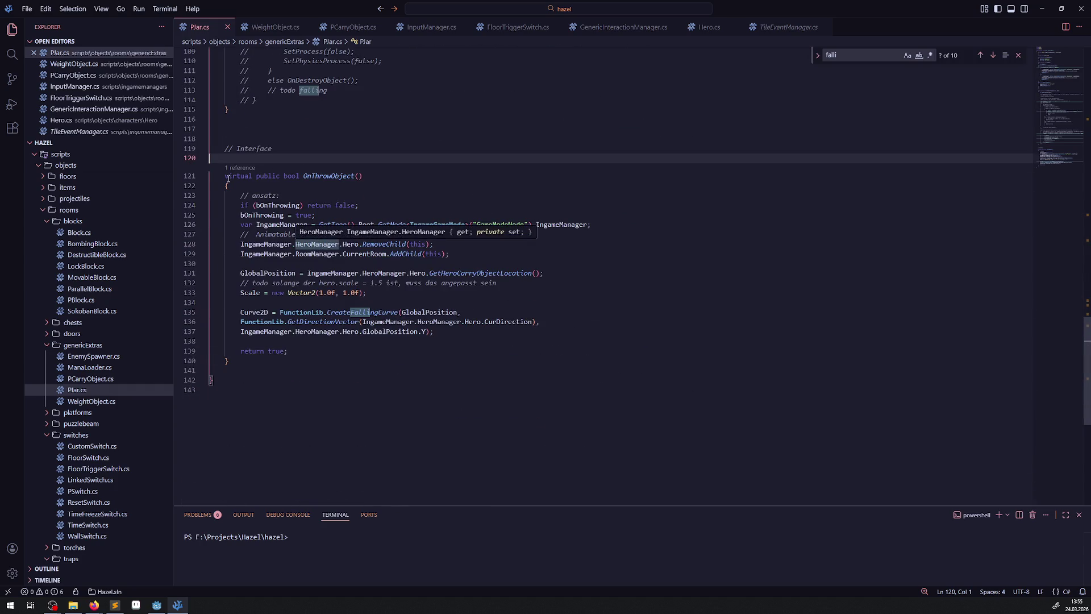
pyautogui.moveTo(210, 176); pyautogui.dragTo(229, 362)
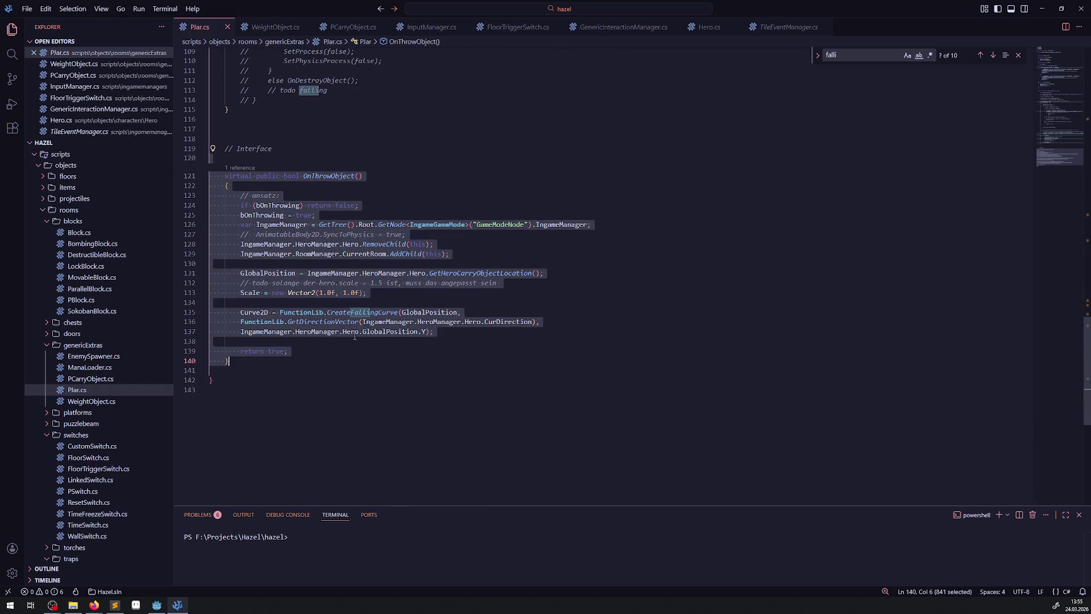
pyautogui.hotkey('ctrl', 'pagedown')
pyautogui.scroll(-20, 406, 299)
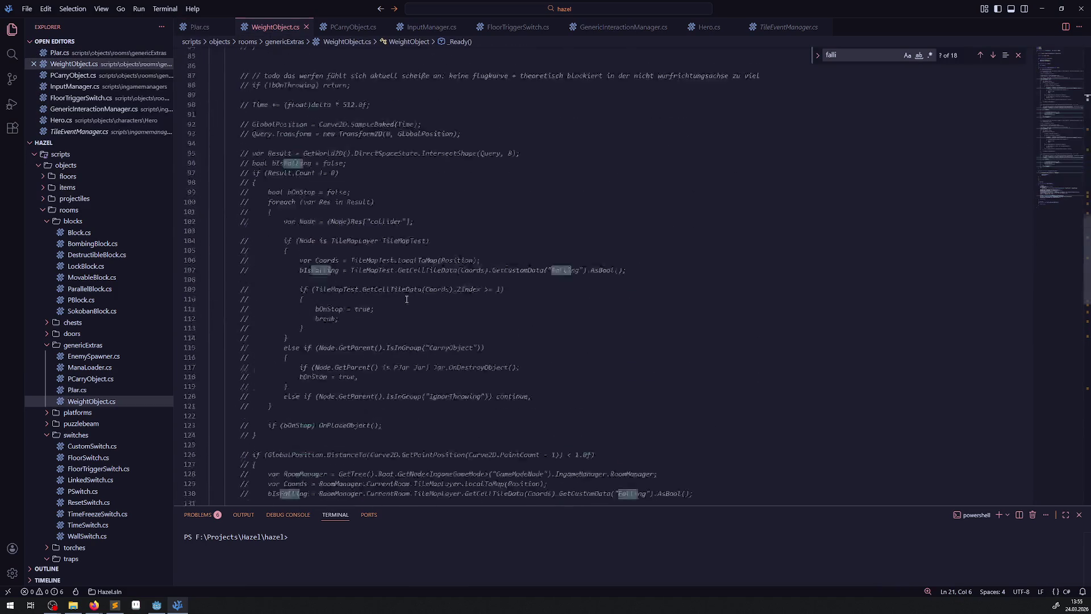
pyautogui.scroll(-6, 407, 299)
pyautogui.scroll(12, 406, 301)
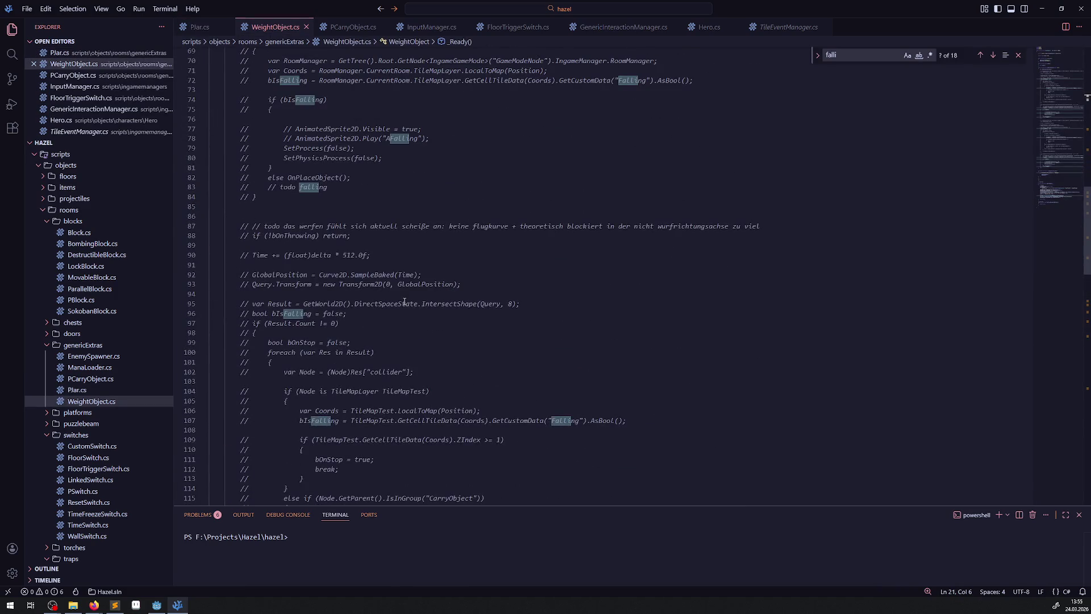
pyautogui.scroll(15, 404, 301)
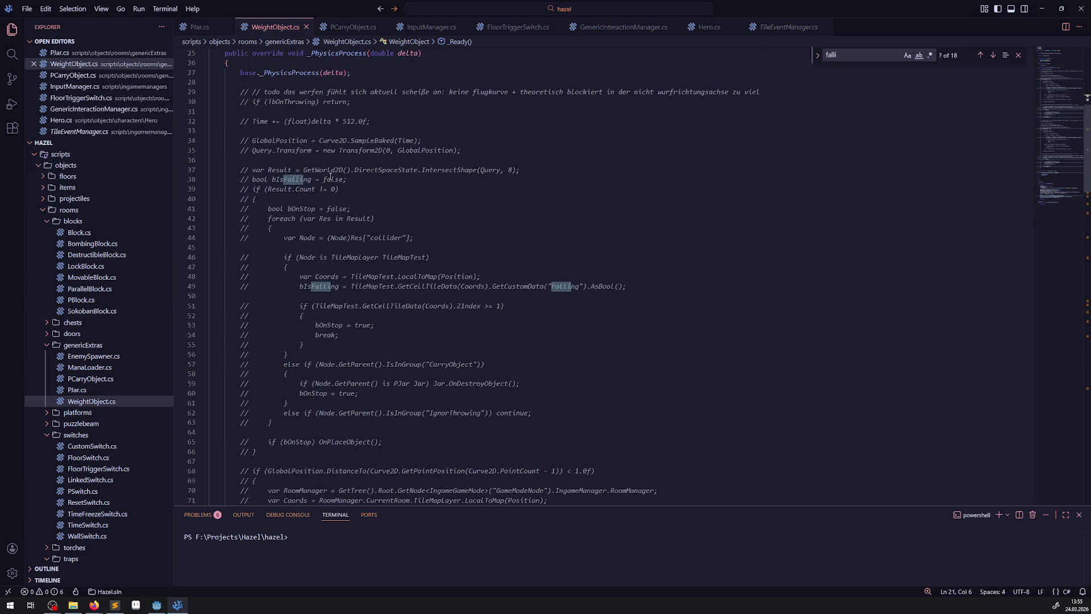
pyautogui.scroll(2, 390, 195)
pyautogui.moveTo(349, 81)
pyautogui.mouseDown()
pyautogui.moveTo(505, 453)
pyautogui.moveTo(351, 504)
pyautogui.mouseUp()
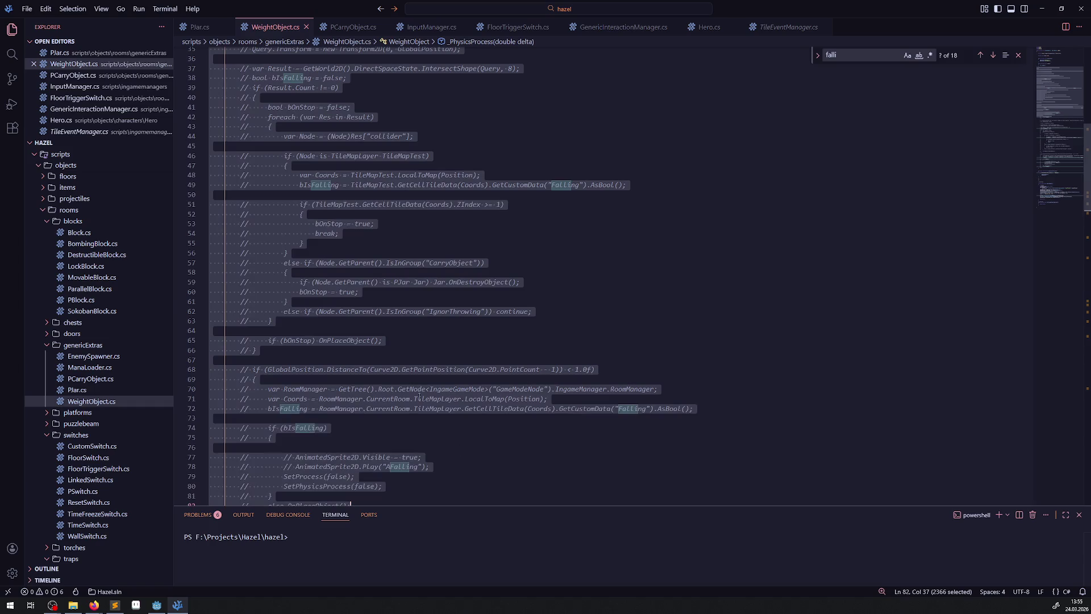
# - Cut OnThrowObject (lines 121–140) from PJar.cs and paste it after OnPlaceObject in PCarryObject.cs, saved
pyautogui.click(200, 27)
pyautogui.moveTo(230, 361); pyautogui.dragTo(210, 177)
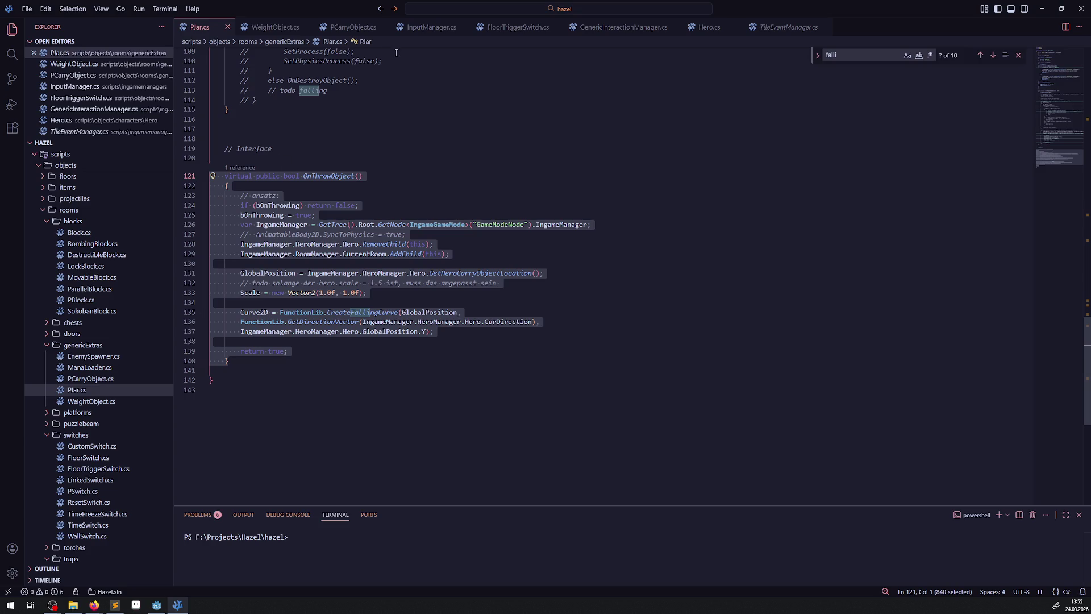
pyautogui.hotkey('ctrl', 'x')
pyautogui.click(352, 26)
pyautogui.scroll(-10, 352, 275)
pyautogui.scroll(20, 350, 278)
pyautogui.scroll(4, 340, 301)
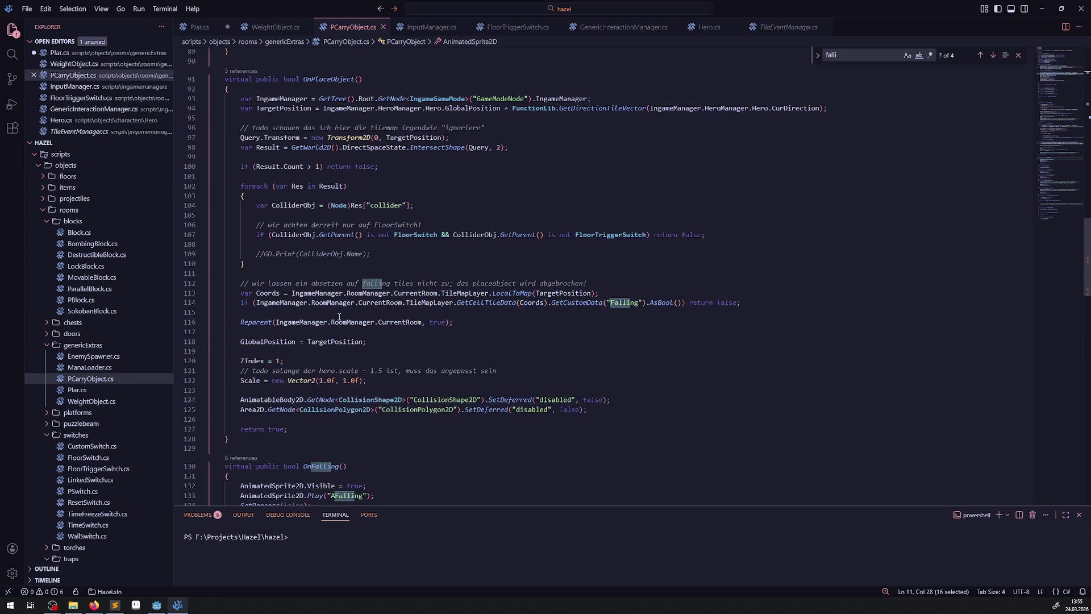
pyautogui.scroll(-3, 331, 298)
pyautogui.click(267, 330)
pyautogui.press('Return')
pyautogui.press('Return')
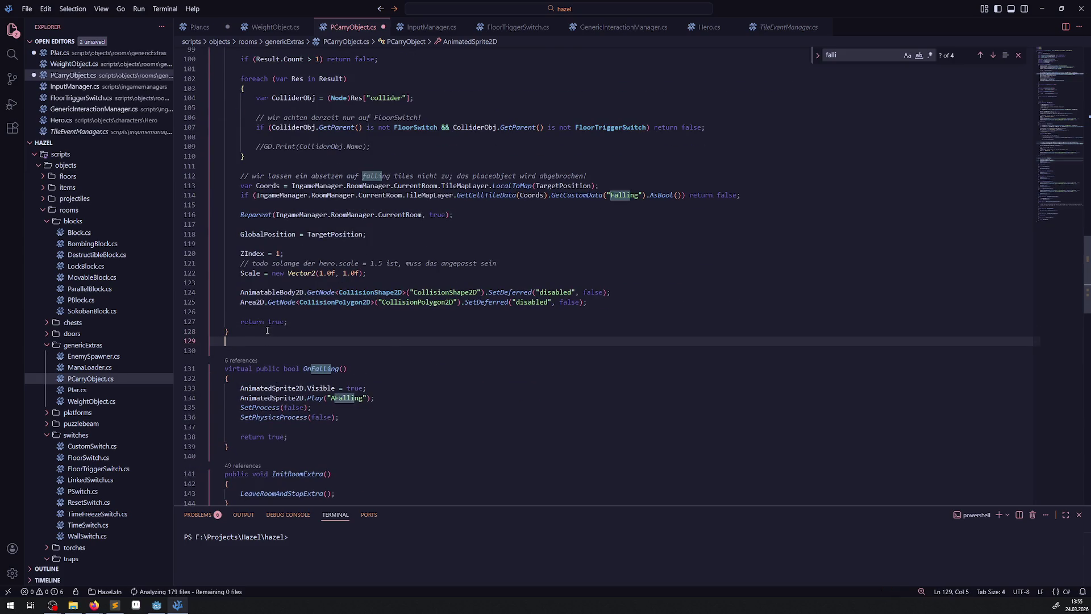
pyautogui.hotkey('ctrl', 'v')
pyautogui.hotkey('ctrl', 's')
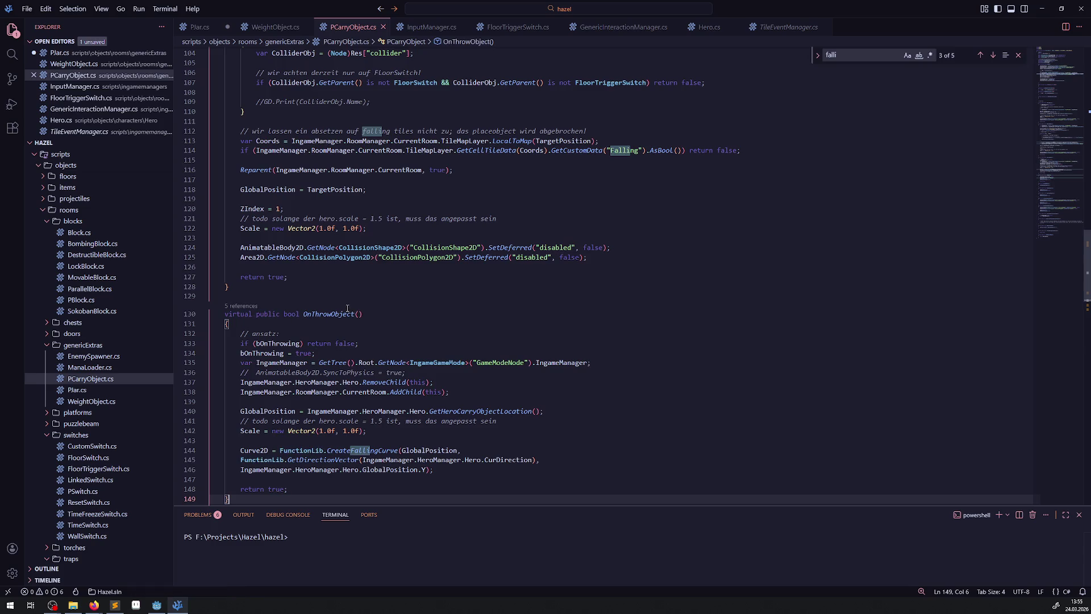
# - Save PJar.cs, then delete OnThrowObject from WeightObject.cs and save it
pyautogui.hotkey('ctrl', 'Tab')
pyautogui.hotkey('ctrl', 's')
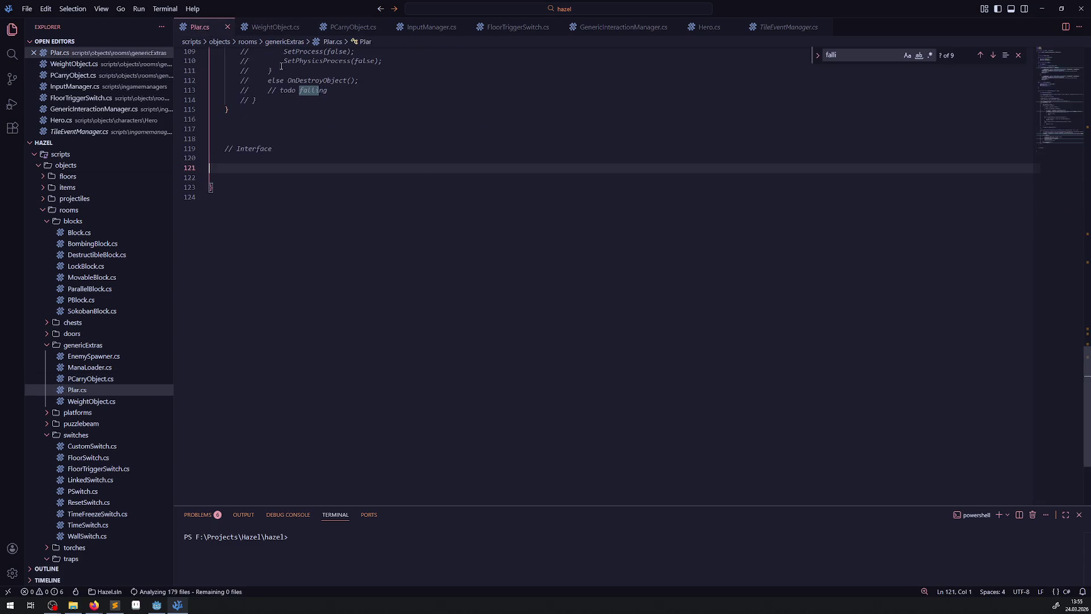
pyautogui.click(269, 28)
pyautogui.scroll(-10, 371, 283)
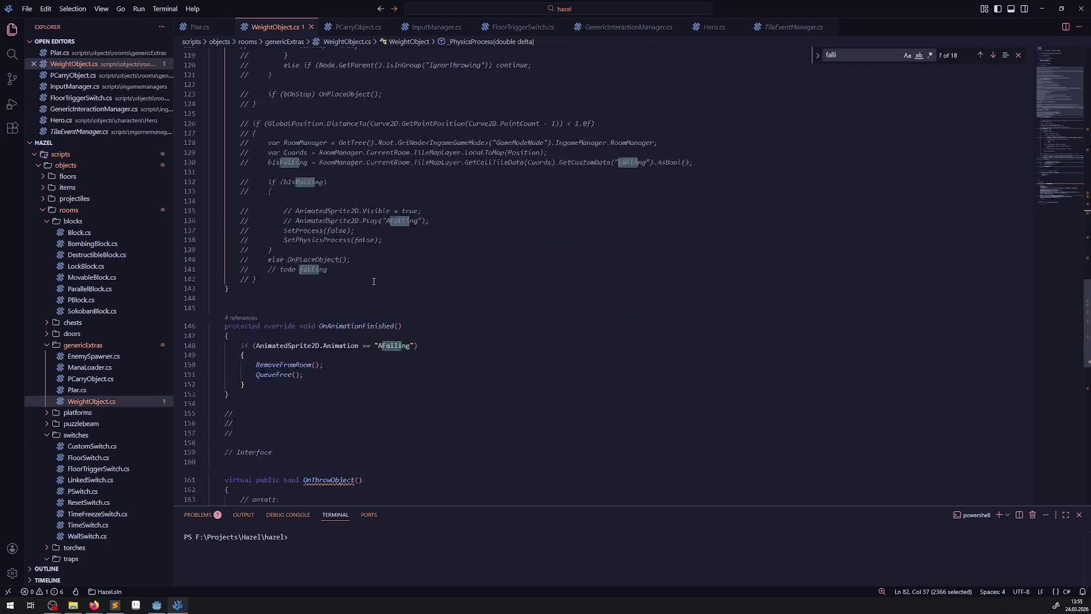
pyautogui.scroll(-3, 294, 307)
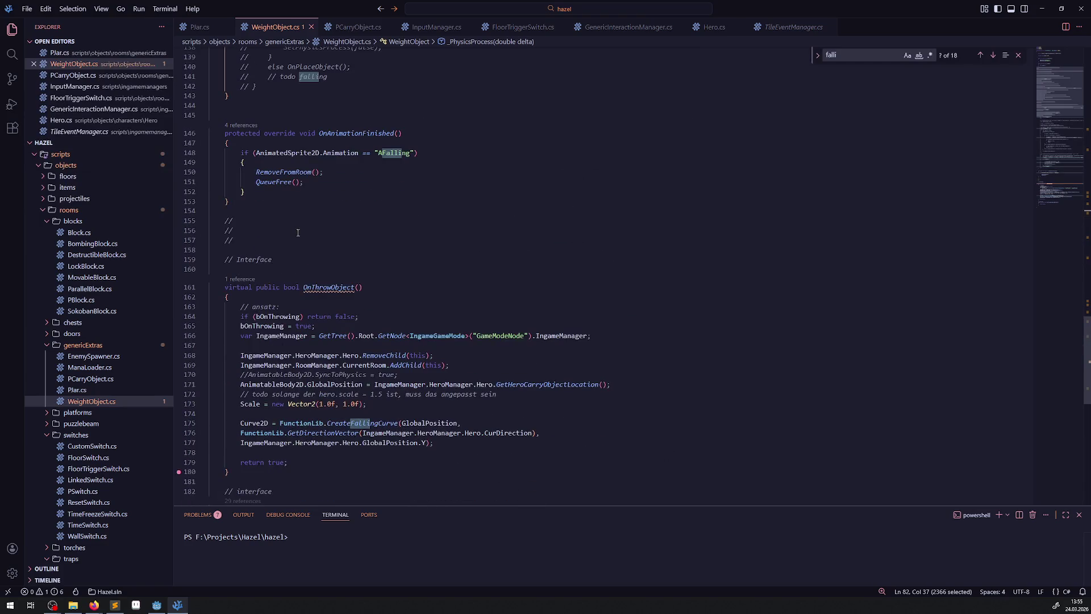
pyautogui.moveTo(294, 255); pyautogui.dragTo(326, 380)
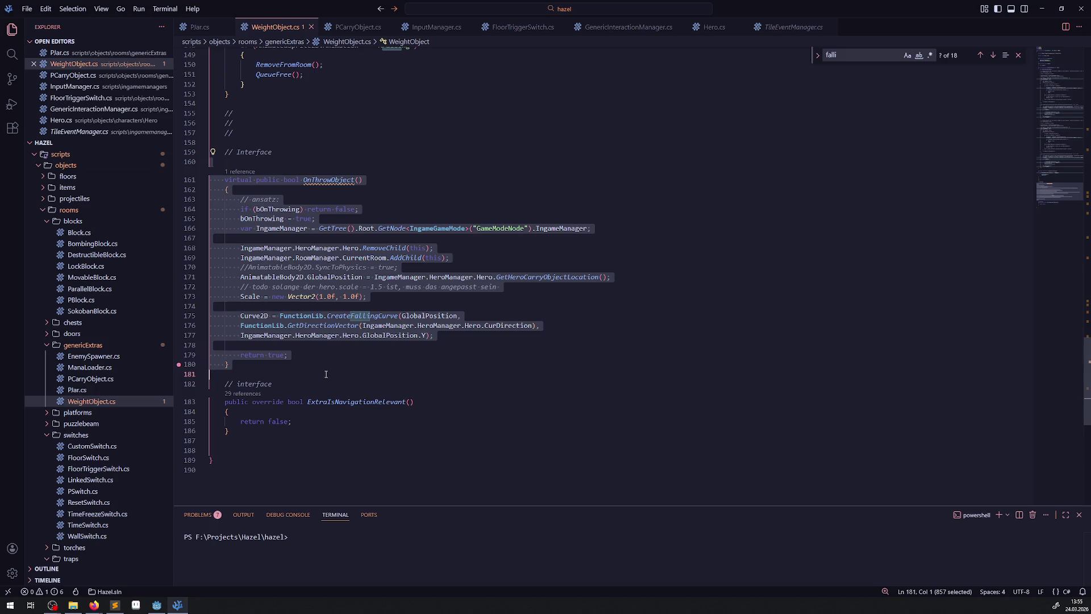
pyautogui.press('Delete')
pyautogui.hotkey('ctrl', 's')
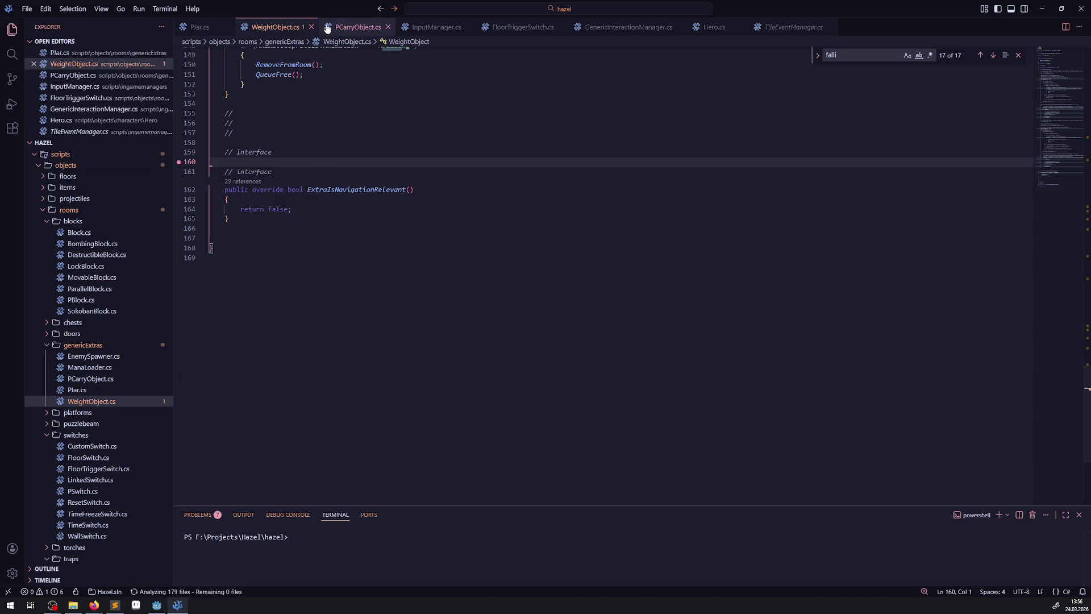
# - Paste the method block again below OnThrowObject in PCarryObject.cs and save
pyautogui.click(353, 27)
pyautogui.scroll(-3, 339, 79)
pyautogui.press('Return')
pyautogui.hotkey('ctrl', 'v')
pyautogui.hotkey('ctrl', 's')
# - Delete the stray empty line 85 in WeightObject.cs
pyautogui.click(275, 27)
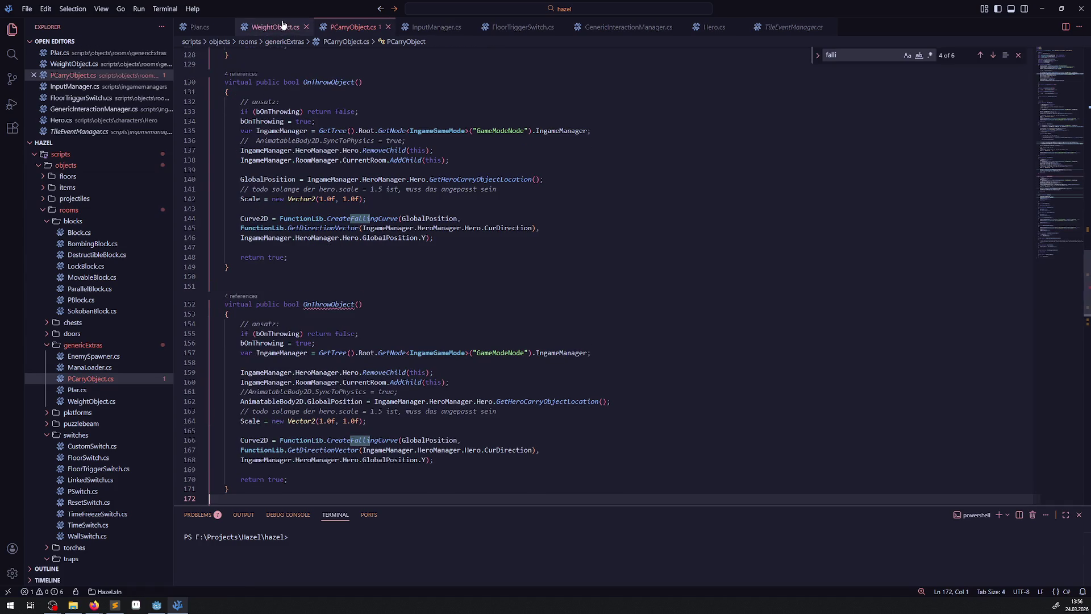
pyautogui.scroll(20, 353, 232)
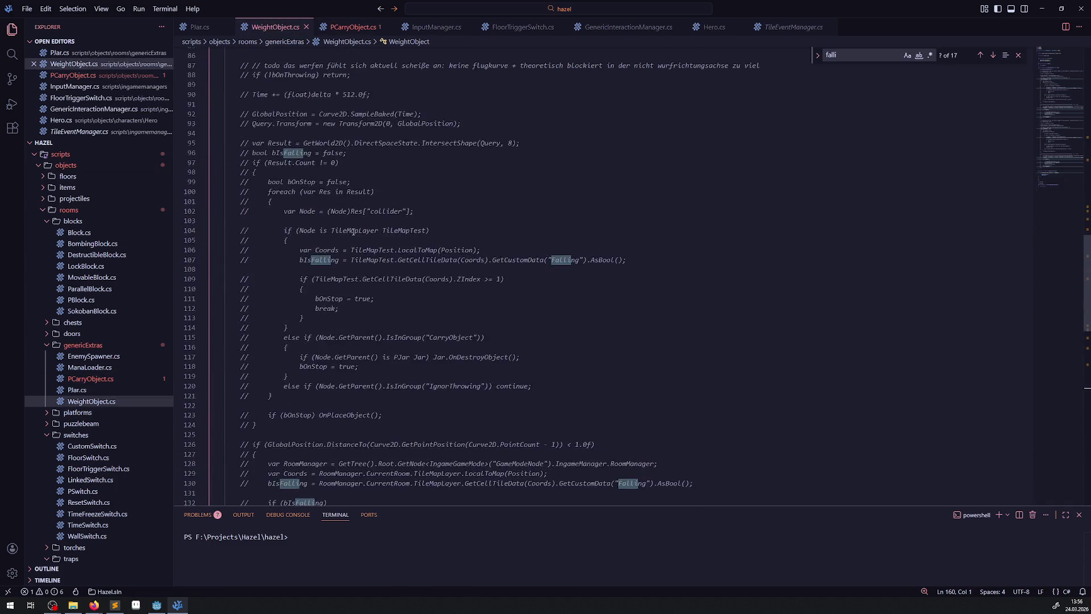
pyautogui.scroll(20, 353, 232)
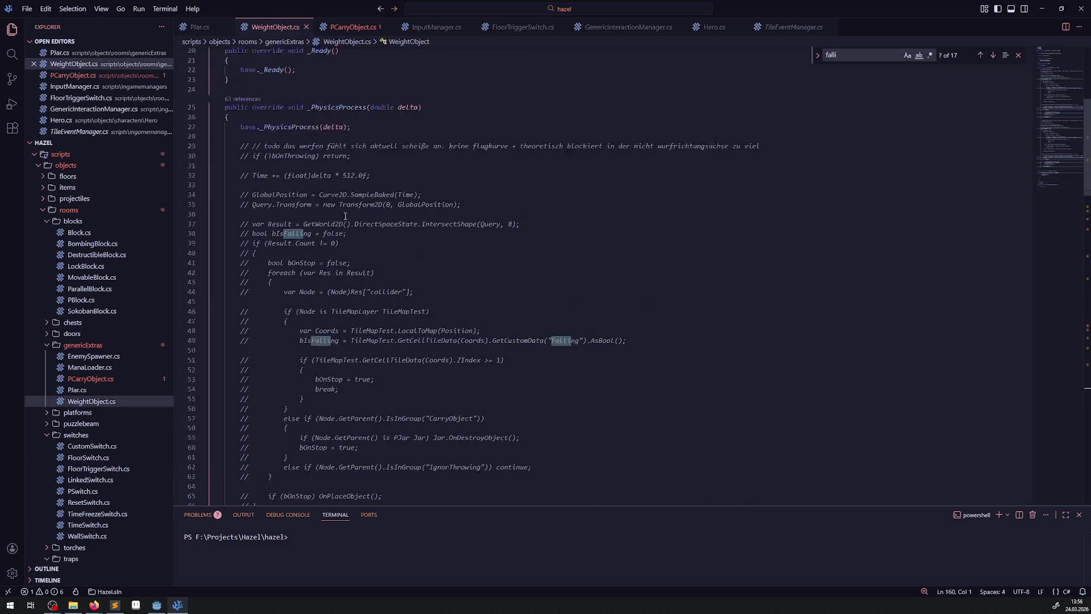
pyautogui.scroll(-20, 343, 215)
pyautogui.scroll(20, 344, 241)
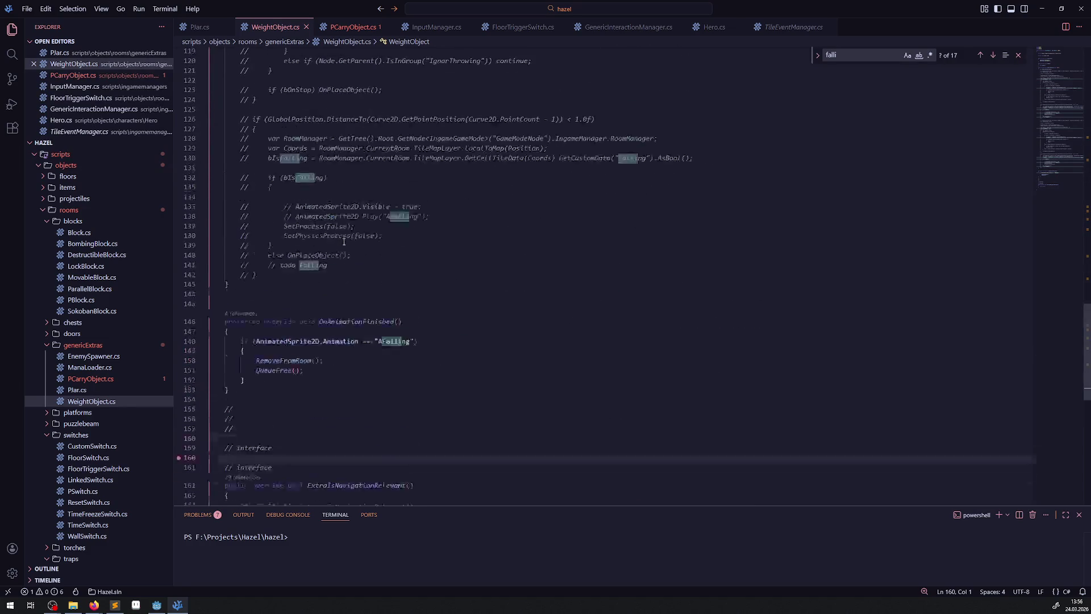
pyautogui.scroll(-3, 348, 250)
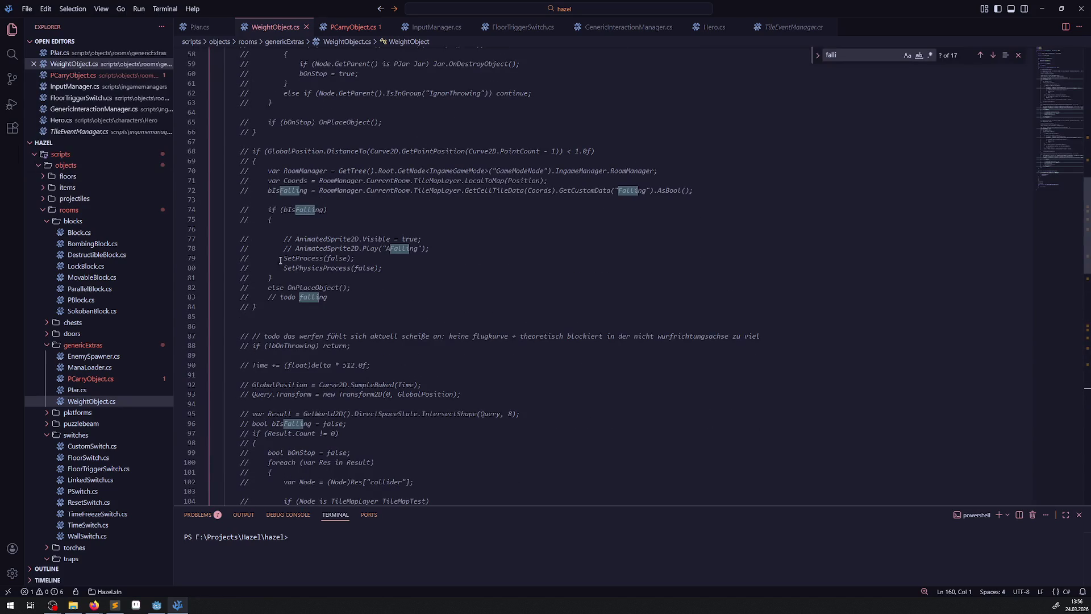
pyautogui.click(276, 319)
pyautogui.press('BackSpace')
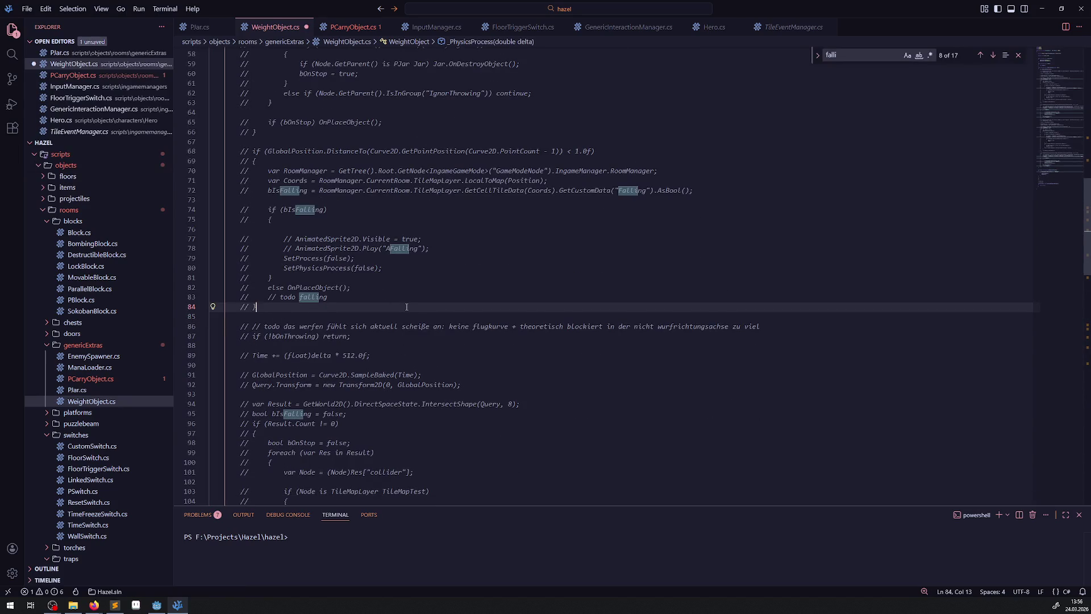
# - Delete the duplicate OnThrowObject block (lines 152–171) and its leftover blank line from PCarryObject.cs
pyautogui.hotkey('ctrl', 'Tab')
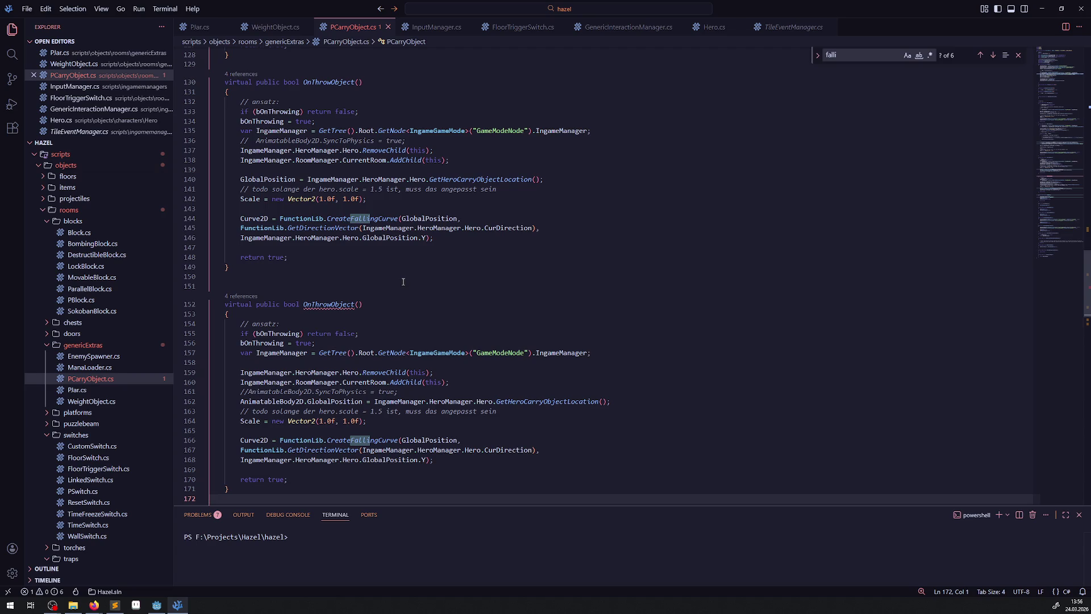
pyautogui.moveTo(455, 379); pyautogui.dragTo(230, 376)
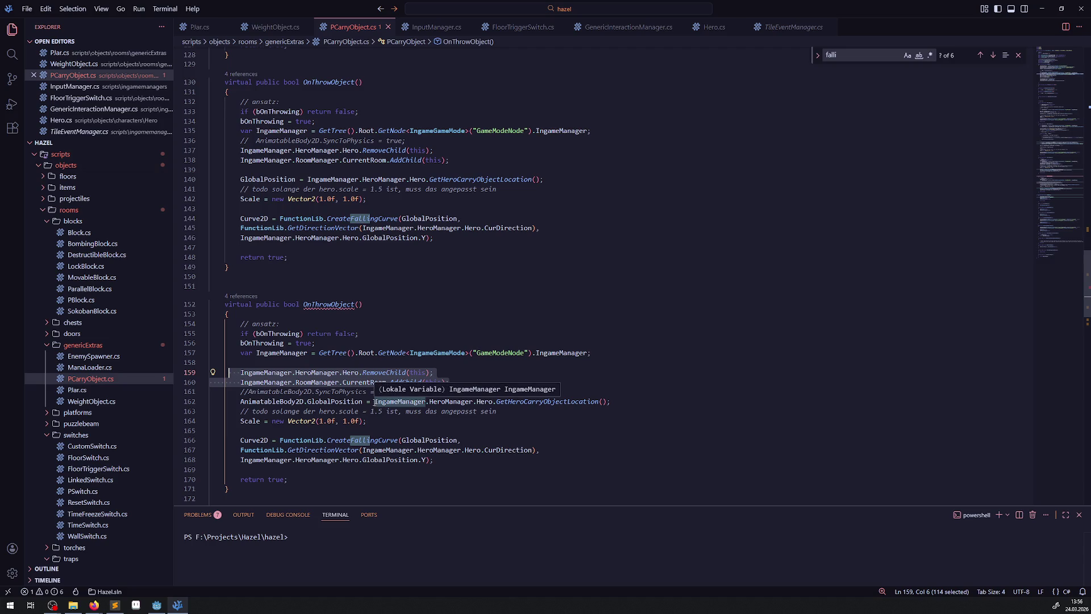
pyautogui.moveTo(244, 490); pyautogui.dragTo(230, 293)
pyautogui.press('BackSpace')
pyautogui.press('BackSpace')
pyautogui.press('BackSpace')
pyautogui.click(236, 288)
pyautogui.press('BackSpace')
pyautogui.scroll(5, 354, 276)
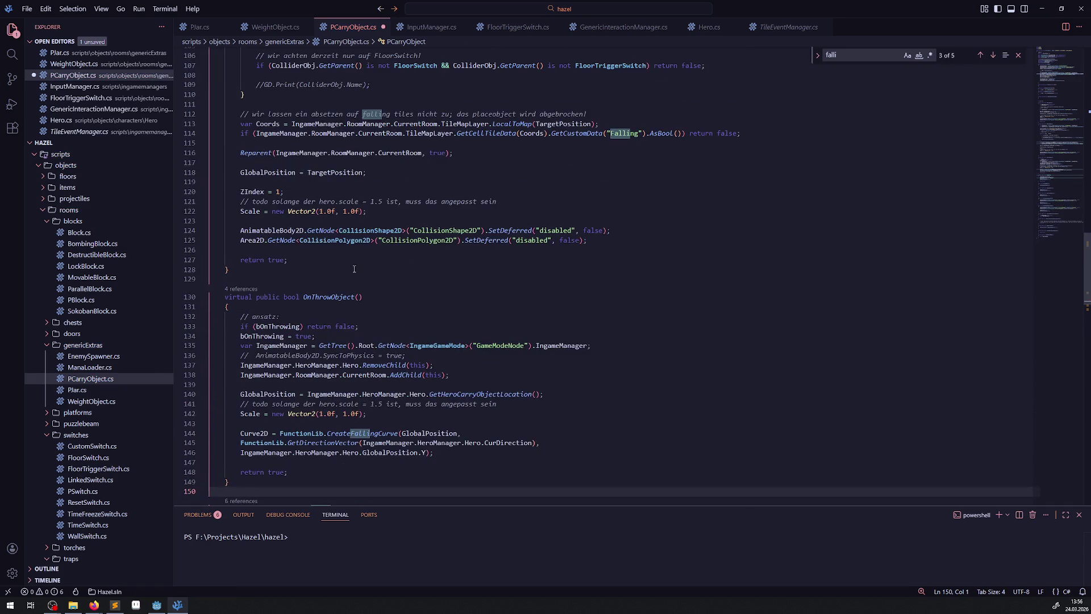
# - Copy the Reparent call from OnPlaceObject into OnThrowObject below the AddChild line and save
pyautogui.scroll(3, 352, 264)
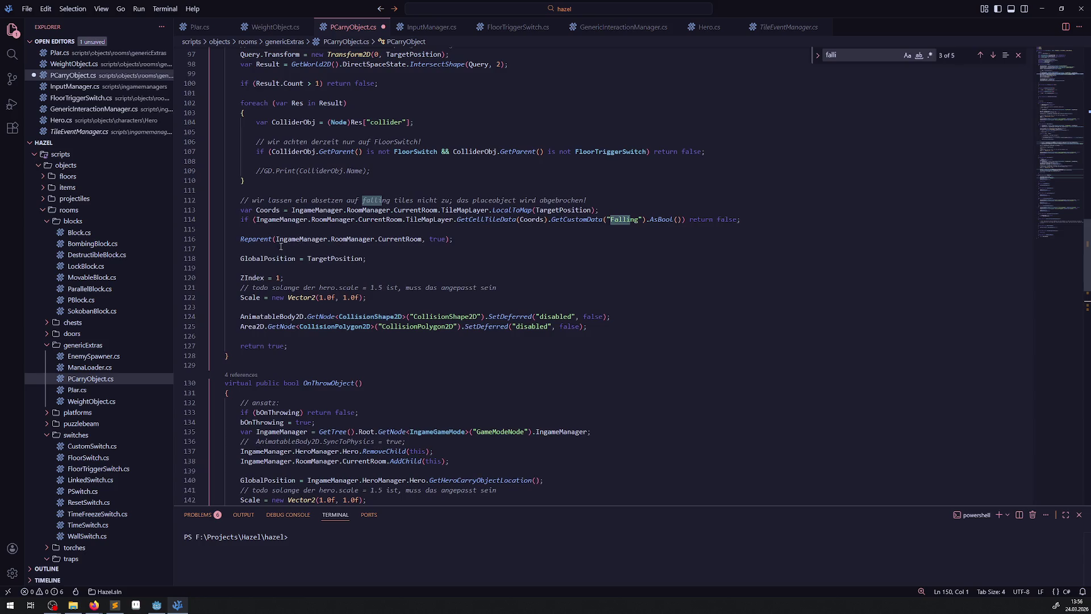
pyautogui.moveTo(225, 234); pyautogui.dragTo(456, 240)
pyautogui.hotkey('ctrl', 'c')
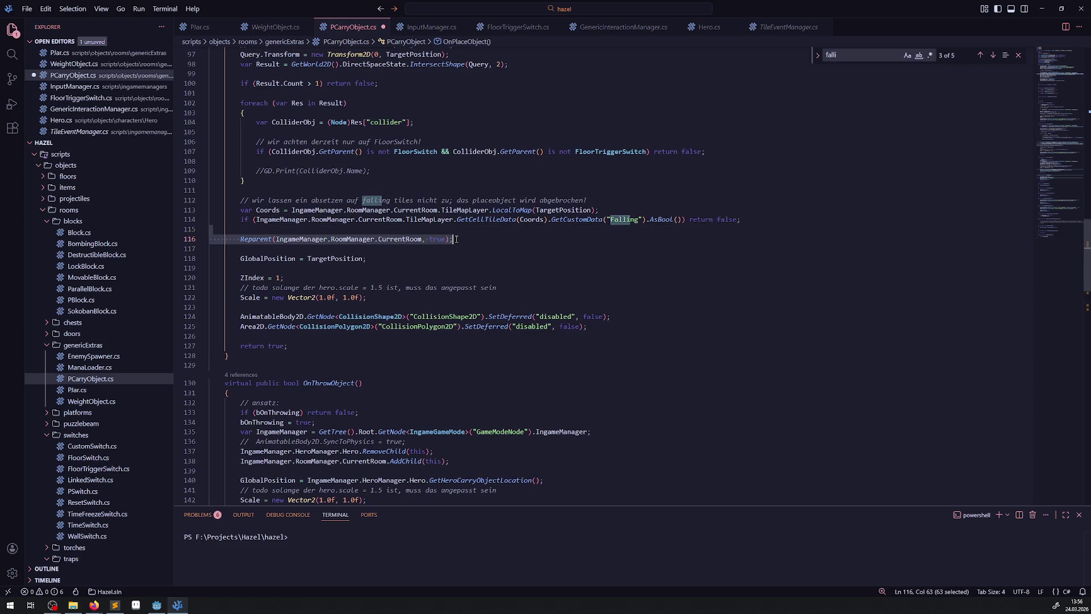
pyautogui.scroll(-4, 387, 276)
pyautogui.click(464, 353)
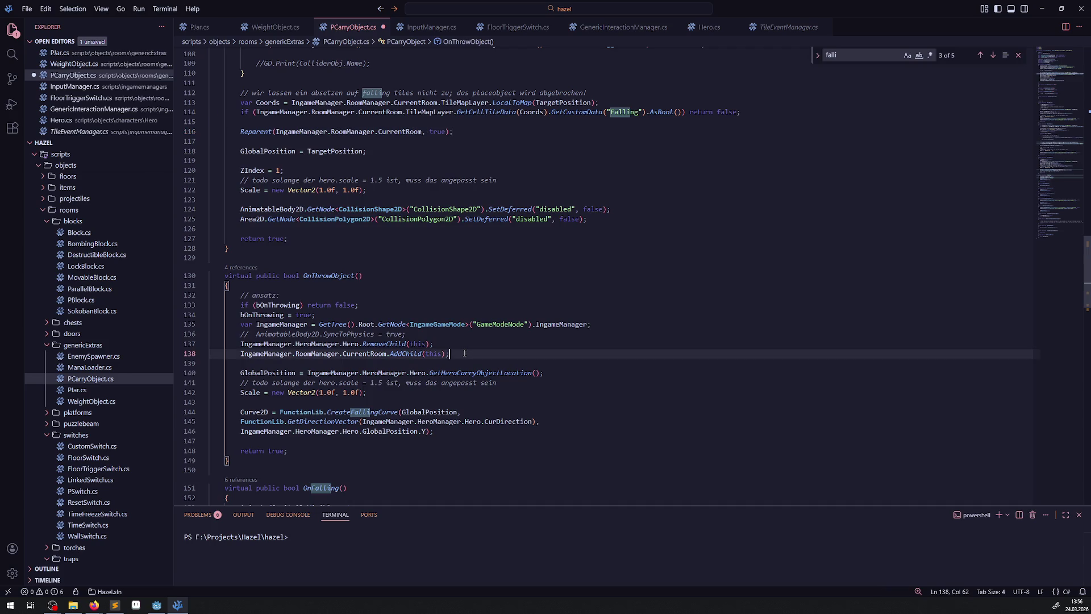
pyautogui.press('Return')
pyautogui.press('Return')
pyautogui.hotkey('ctrl', 'v')
pyautogui.hotkey('ctrl', 's')
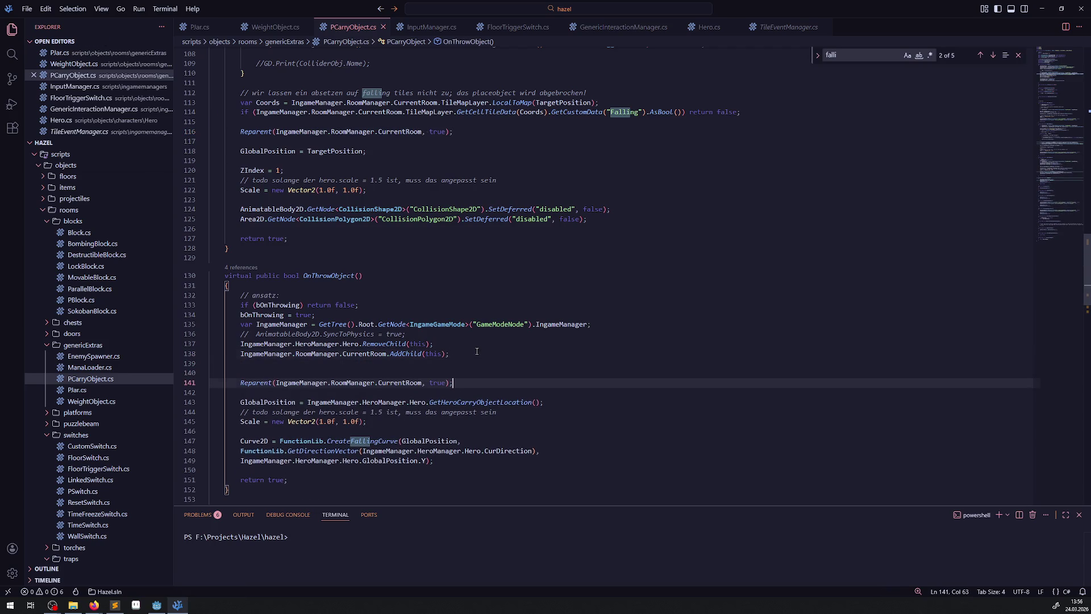
# - Delete OnThrowObject's RemoveChild and AddChild lines, uncomment the SyncToPhysics line, and save
pyautogui.moveTo(477, 351); pyautogui.dragTo(193, 345)
pyautogui.press('BackSpace')
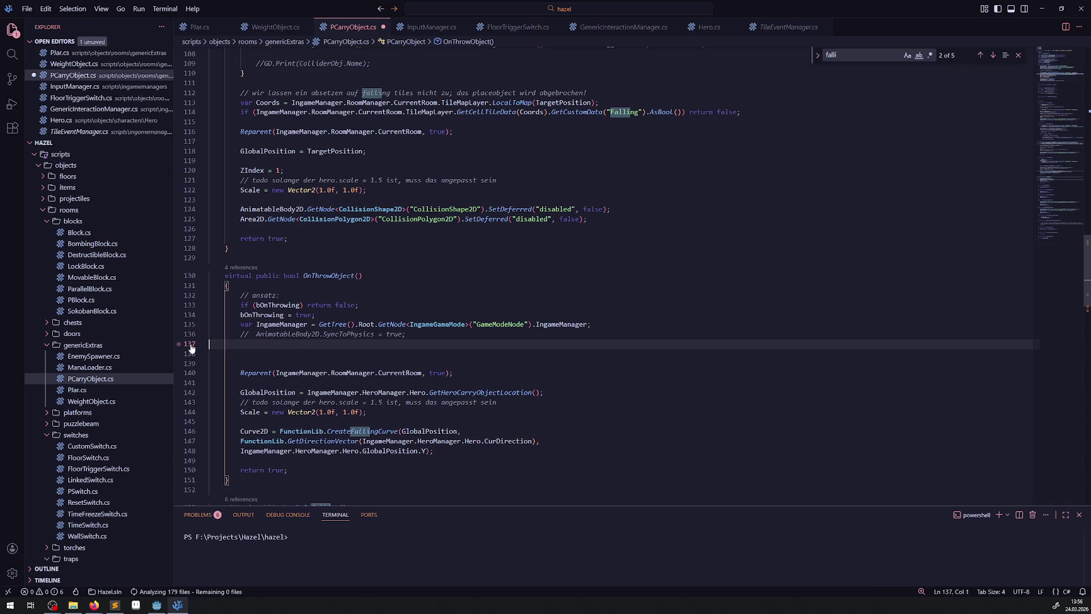
pyautogui.press('BackSpace')
pyautogui.moveTo(242, 334); pyautogui.dragTo(413, 337)
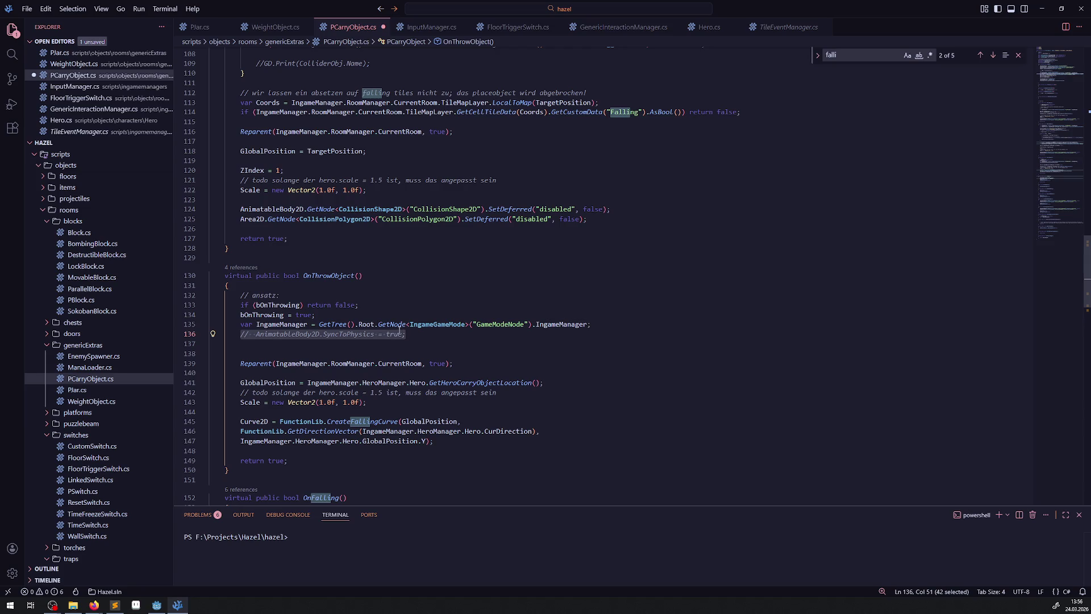
pyautogui.click(260, 342)
pyautogui.click(234, 334)
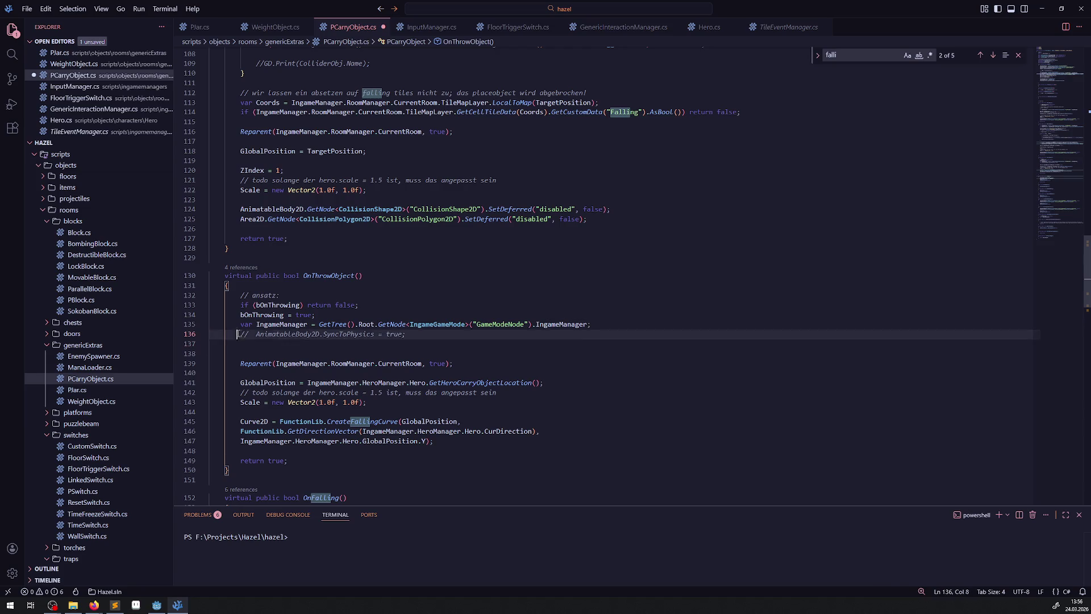
pyautogui.hotkey('ctrl', '/')
pyautogui.hotkey('ctrl', 's')
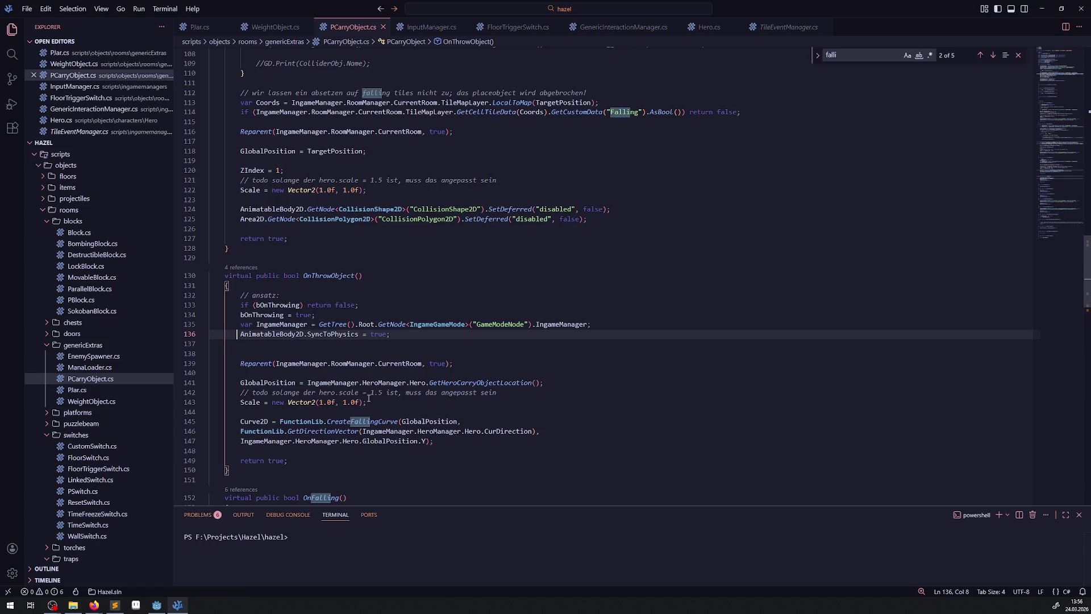
# - Remove the blank line before Reparent and add ZIndex = 1 below the Scale line, then save
pyautogui.doubleClick(267, 363)
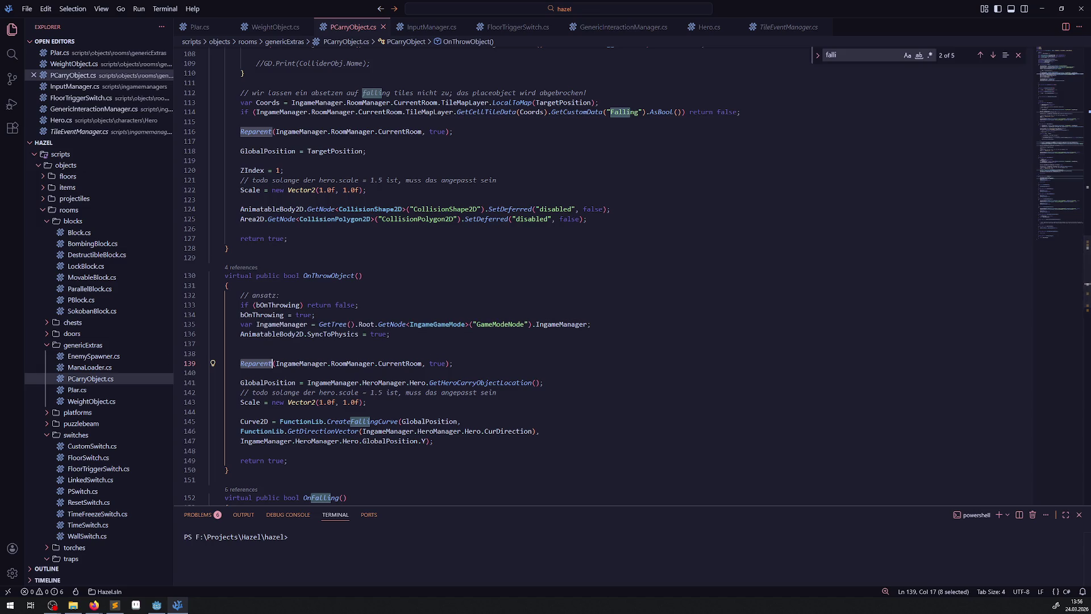
pyautogui.hotkey('alt', 'Tab')
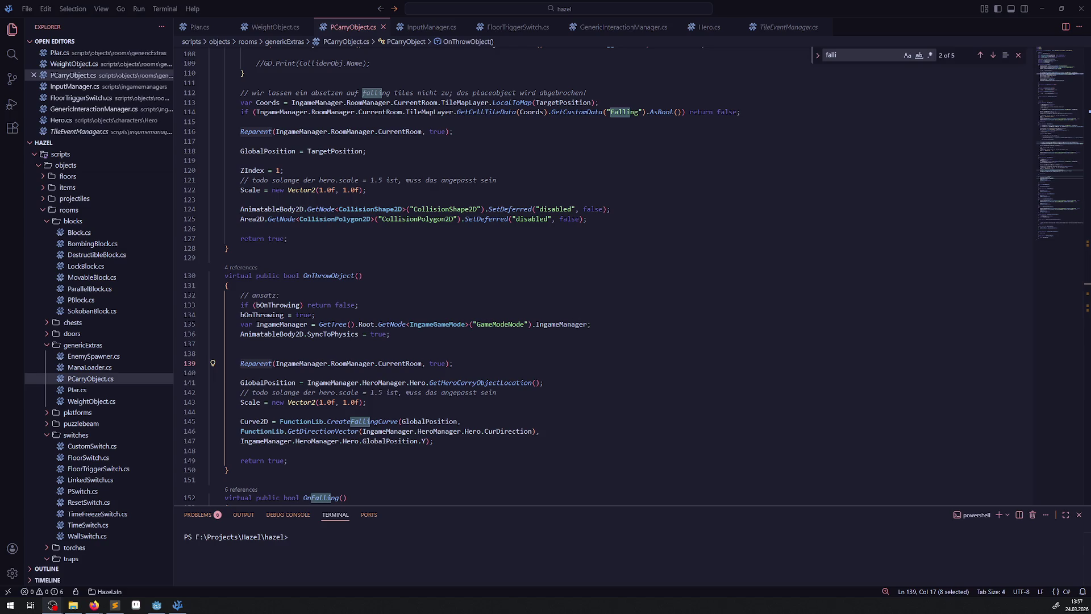
pyautogui.click(308, 355)
pyautogui.press('BackSpace')
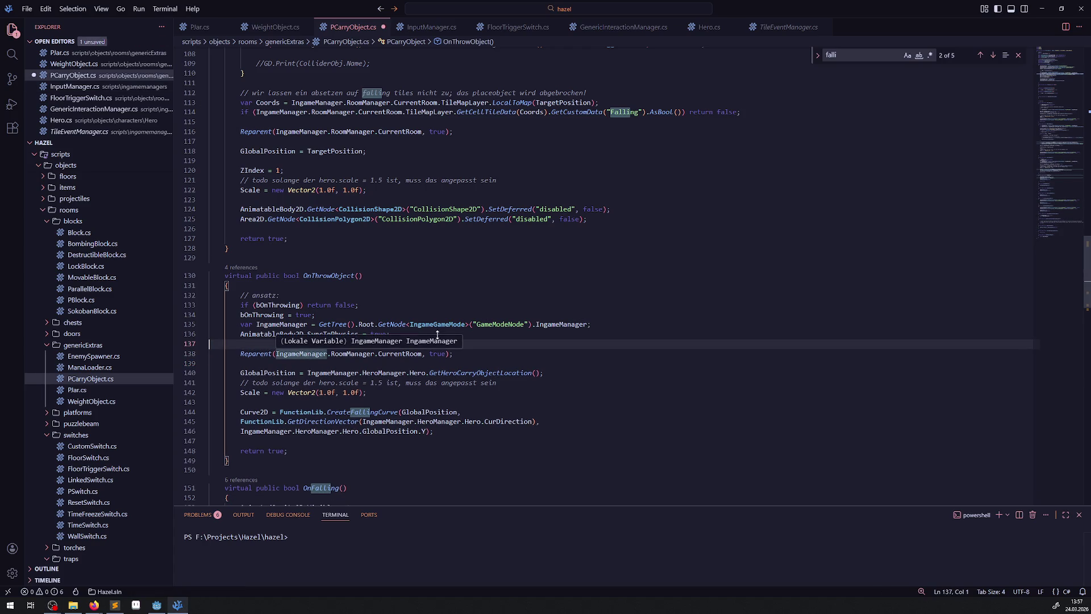
pyautogui.doubleClick(261, 372)
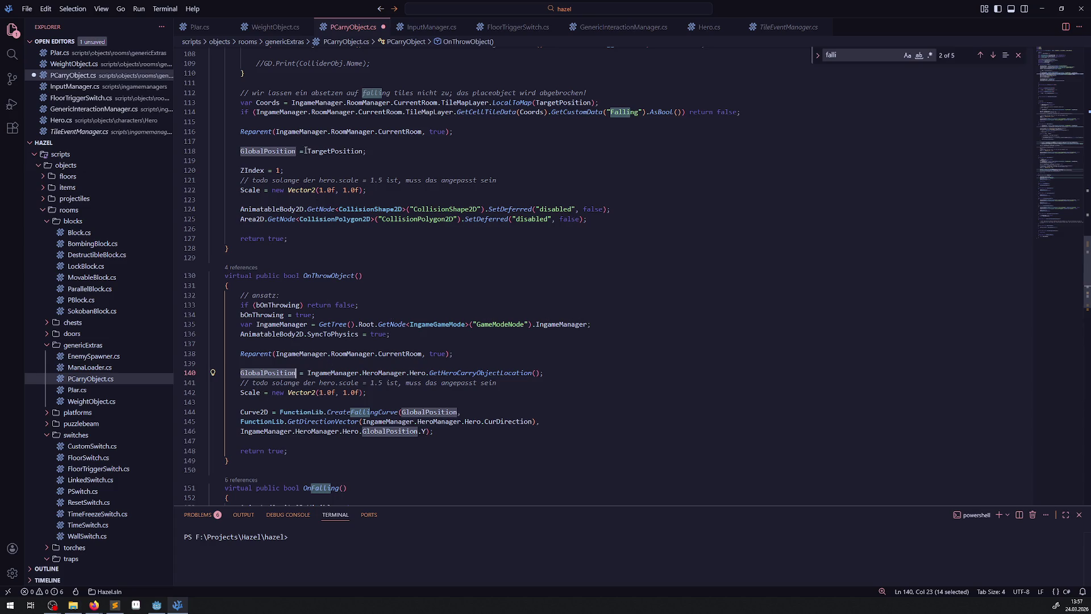
pyautogui.click(288, 171)
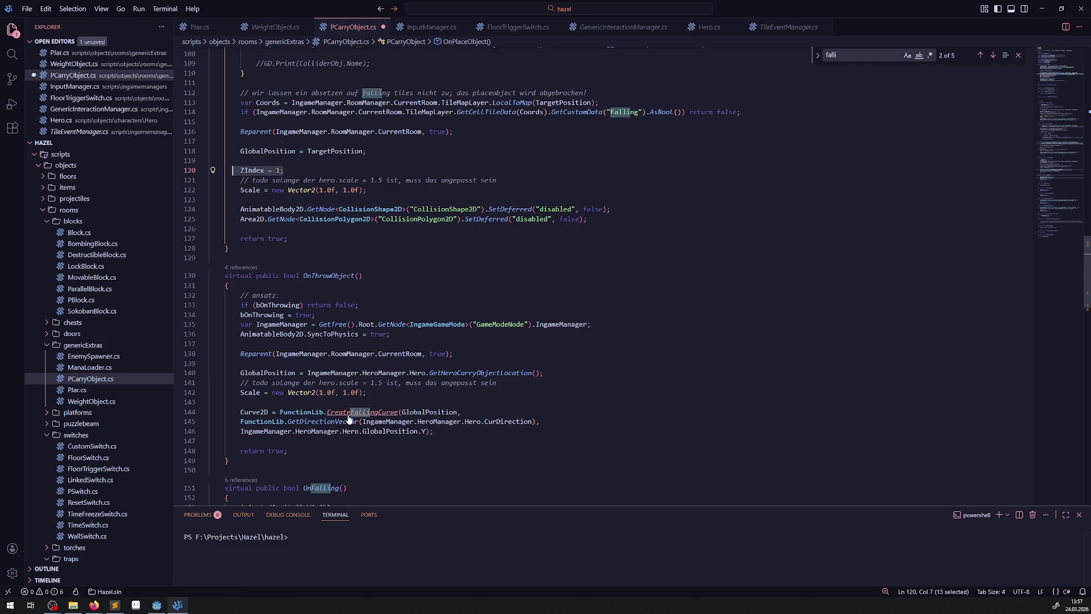
pyautogui.click(384, 396)
pyautogui.hotkey('ctrl', 'v')
pyautogui.hotkey('ctrl', 's')
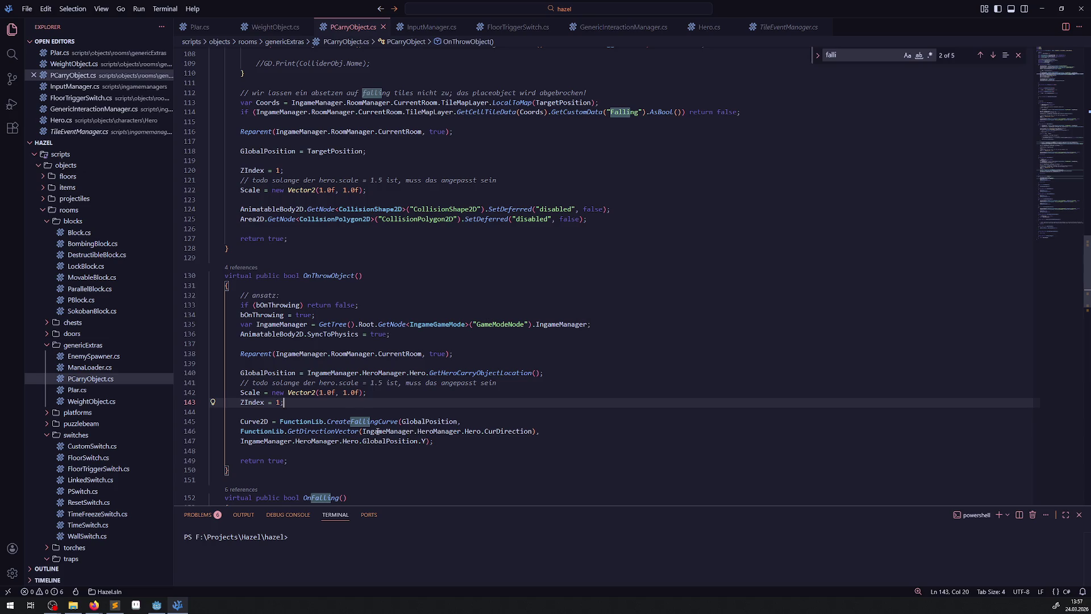
# - Bring up PJar.cs and scroll to its PJar class header
pyautogui.moveTo(262, 421)
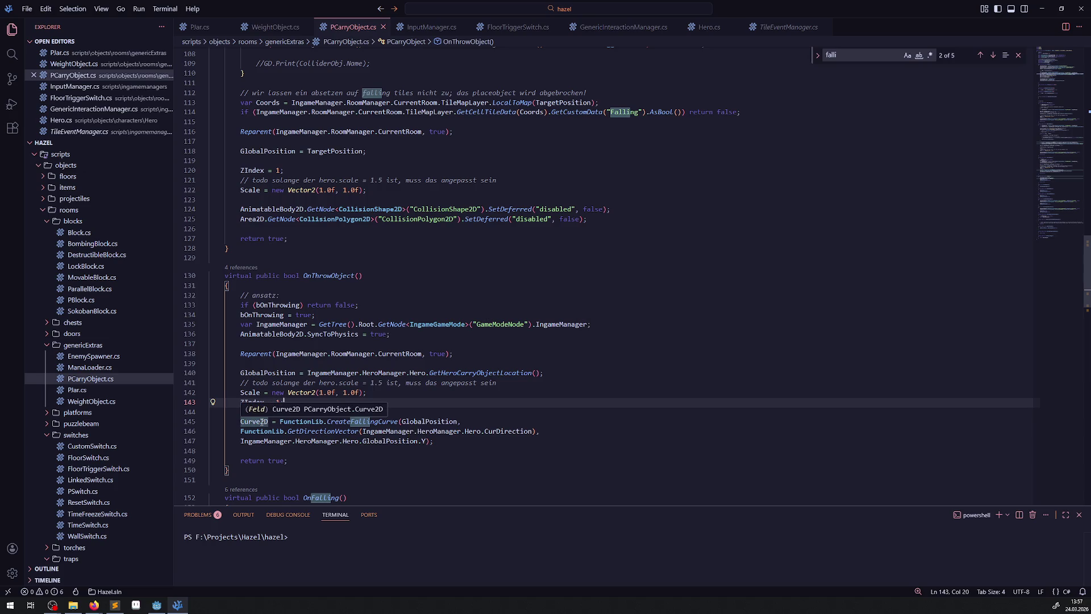
pyautogui.click(447, 287)
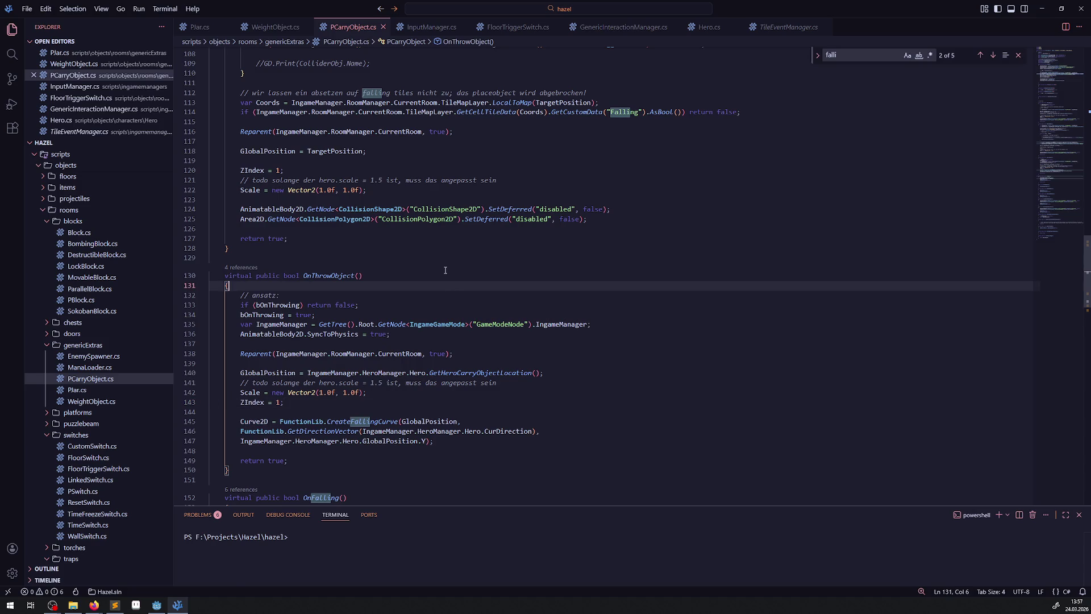
pyautogui.hotkey('ctrl', 'Tab')
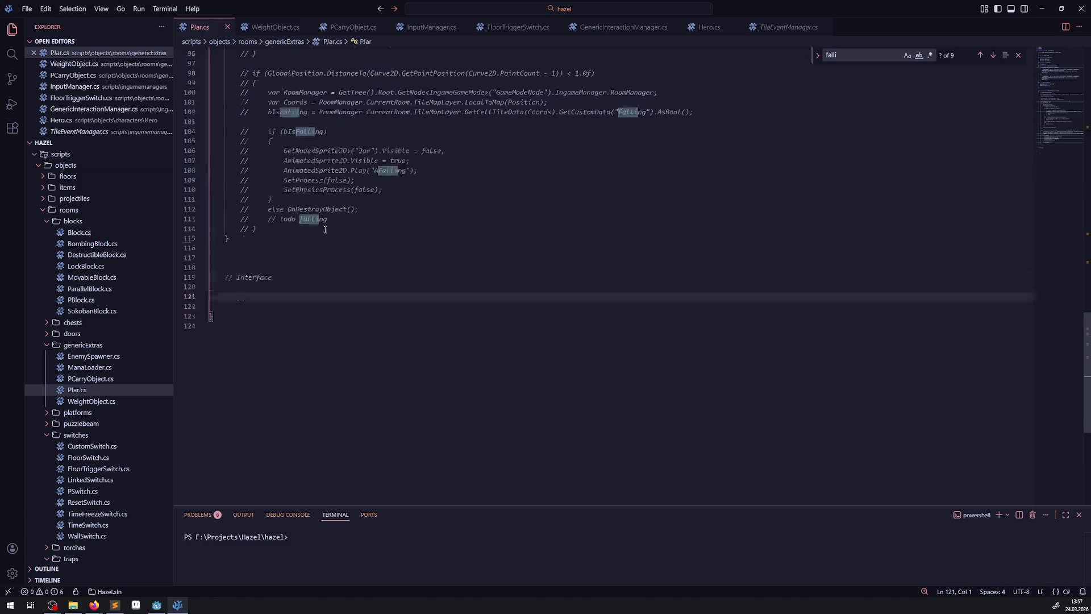
pyautogui.scroll(10, 303, 264)
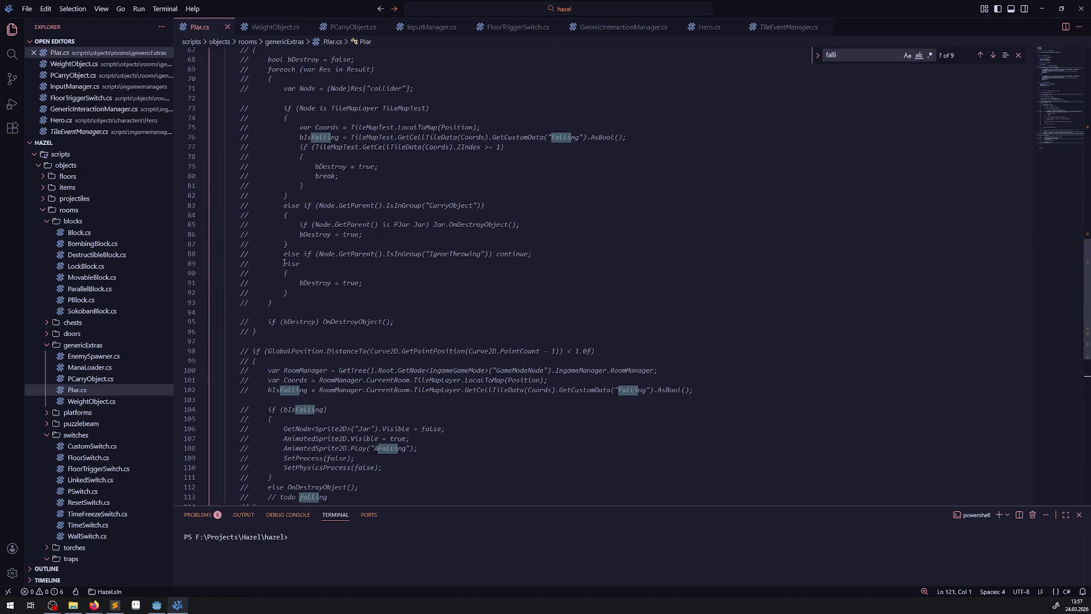
pyautogui.scroll(13, 285, 264)
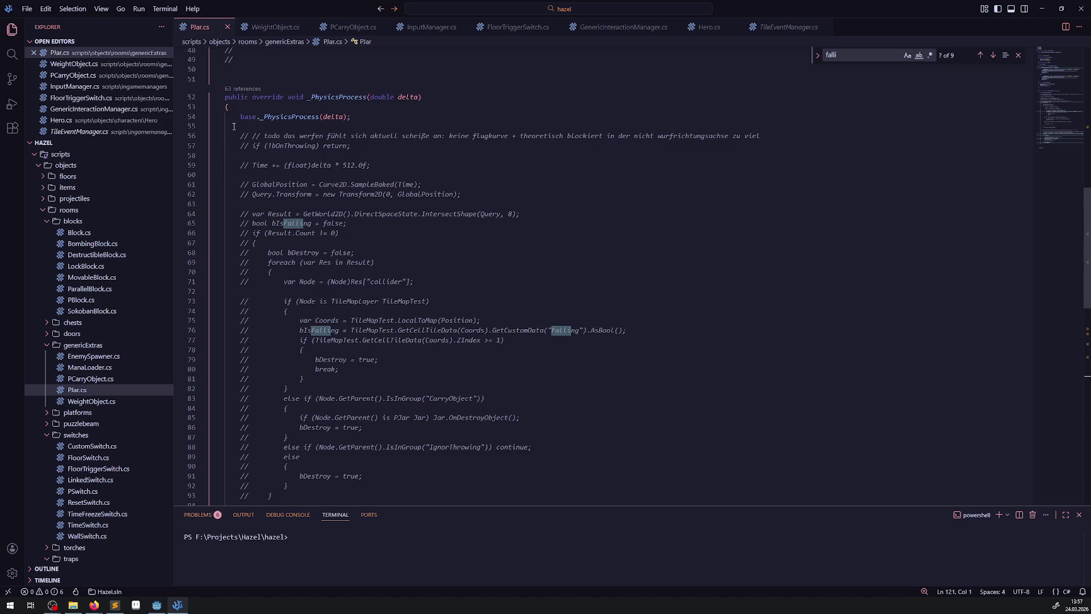
pyautogui.scroll(9, 319, 255)
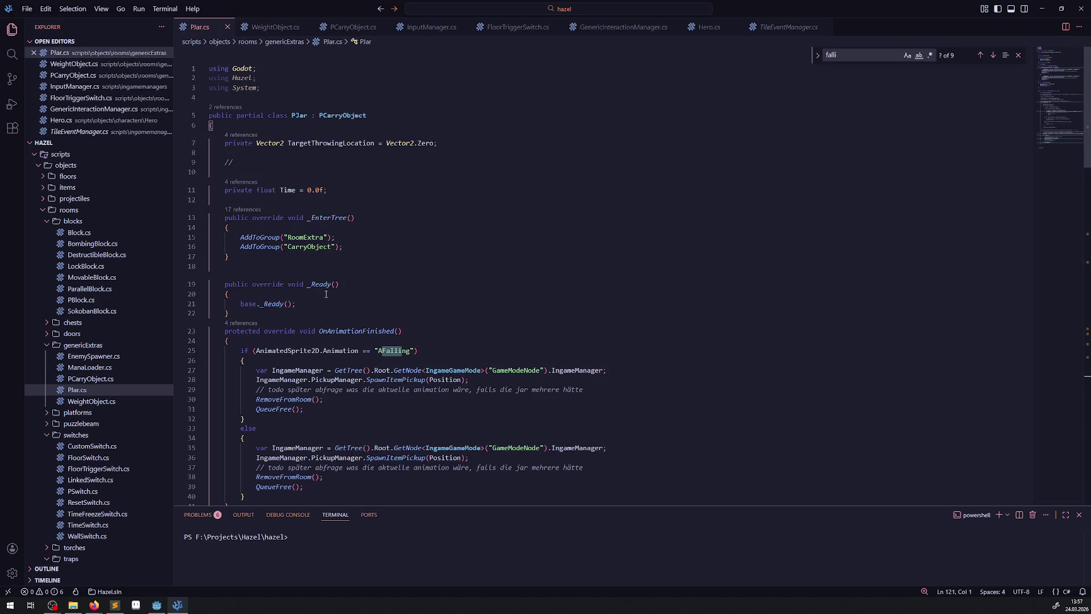
# - Cut the TargetThrowingLocation and Time fields out of PJar.cs and tidy the blank lines
pyautogui.doubleClick(290, 191)
pyautogui.moveTo(327, 191); pyautogui.dragTo(210, 143)
pyautogui.hotkey('ctrl', 'c')
pyautogui.press('Delete')
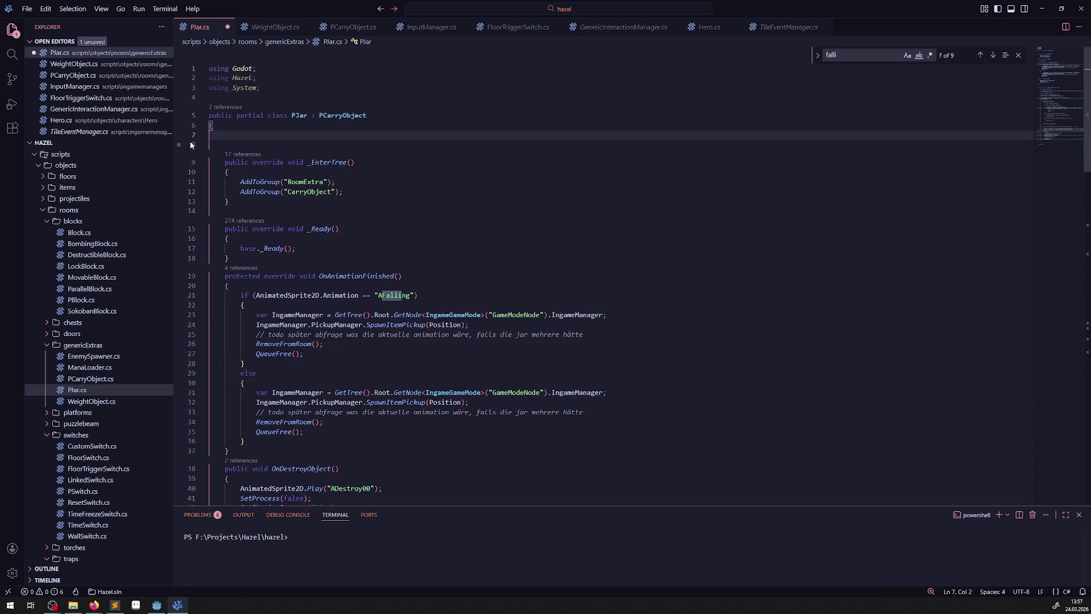
pyautogui.press('BackSpace')
pyautogui.press('BackSpace')
pyautogui.press('Delete')
# - Paste both fields into PCarryObject.cs below the Curve2D field, removing the empty comment line
pyautogui.click(353, 27)
pyautogui.scroll(20, 327, 250)
pyautogui.scroll(-1, 327, 250)
pyautogui.click(347, 283)
pyautogui.hotkey('ctrl', 'v')
pyautogui.moveTo(264, 348); pyautogui.dragTo(294, 317)
pyautogui.press('BackSpace')
# - Make both fields protected, add a '// tod' comment above them, and save PCarryObject.cs
pyautogui.doubleClick(246, 283)
pyautogui.hotkey('ctrl', 'c')
pyautogui.doubleClick(238, 310)
pyautogui.hotkey('ctrl', 'v')
pyautogui.click(237, 345)
pyautogui.doubleClick(238, 338)
pyautogui.hotkey('ctrl', 'v')
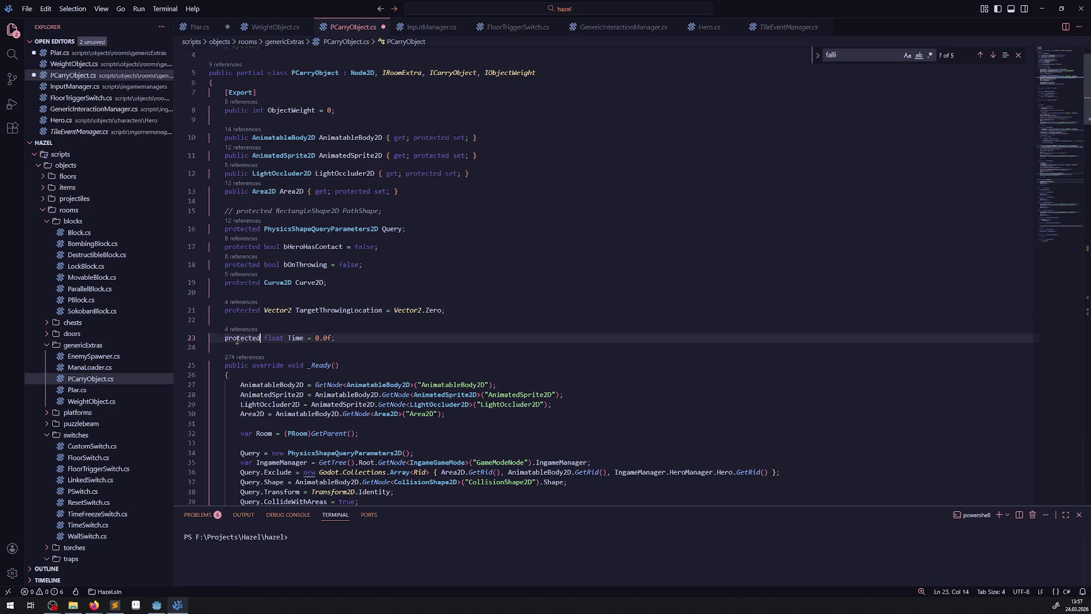
pyautogui.click(260, 292)
pyautogui.press('Return')
pyautogui.write('// tod')
pyautogui.hotkey('ctrl', 's')
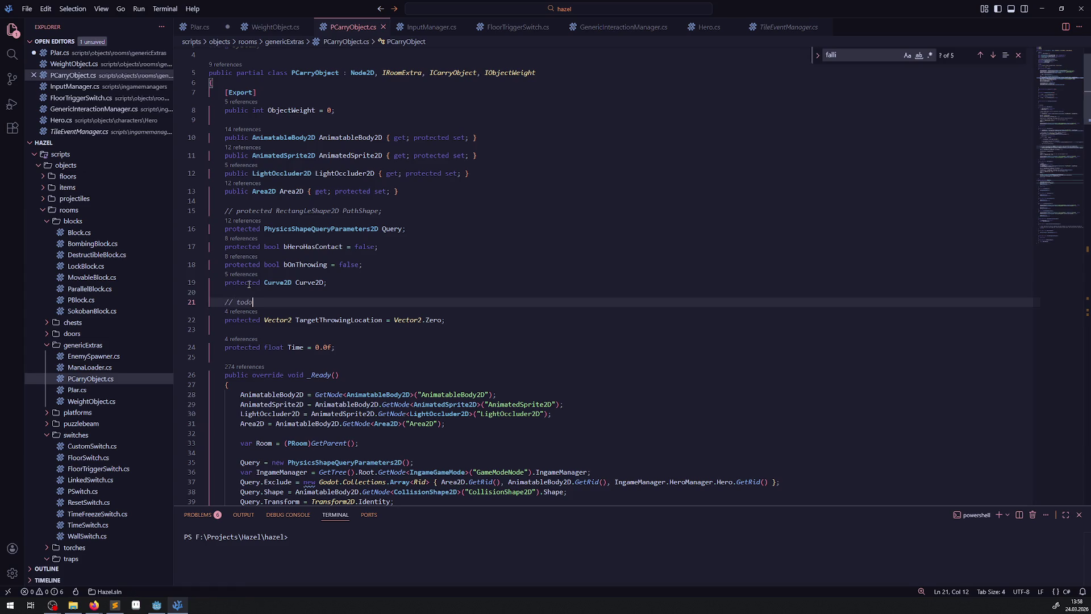
# - Save PJar.cs and uncomment its throw physics falling-check code in _PhysicsProcess
pyautogui.click(199, 27)
pyautogui.scroll(-15, 391, 248)
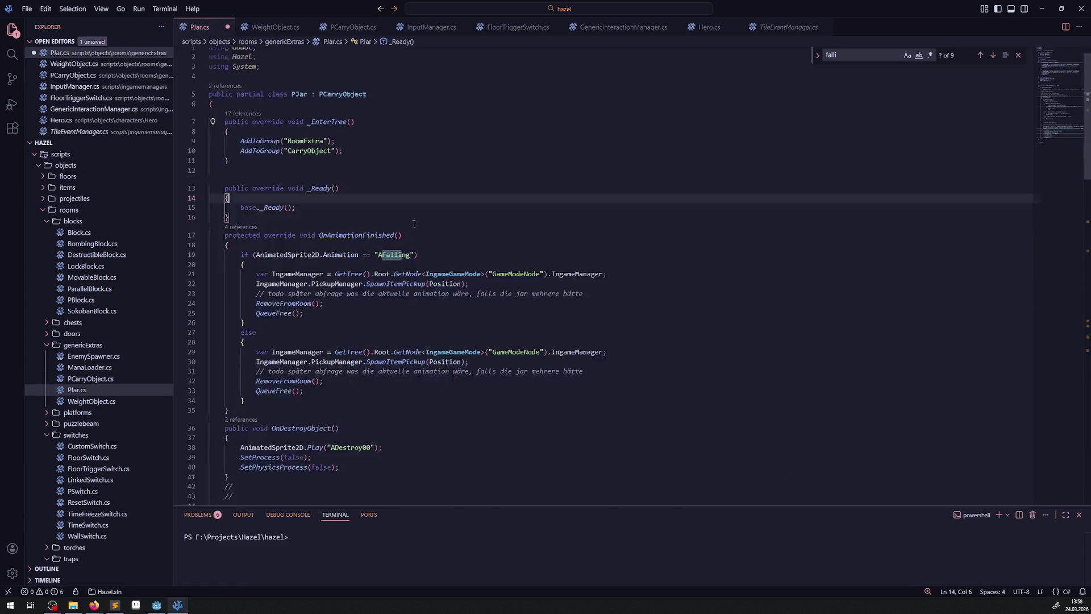
pyautogui.hotkey('ctrl', 's')
pyautogui.moveTo(216, 55)
pyautogui.mouseDown()
pyautogui.moveTo(282, 143)
pyautogui.moveTo(295, 307)
pyautogui.mouseUp()
pyautogui.scroll(-9, 289, 171)
pyautogui.hotkey('ctrl', '/')
pyautogui.scroll(4, 409, 257)
pyautogui.scroll(5, 409, 257)
pyautogui.click(421, 171)
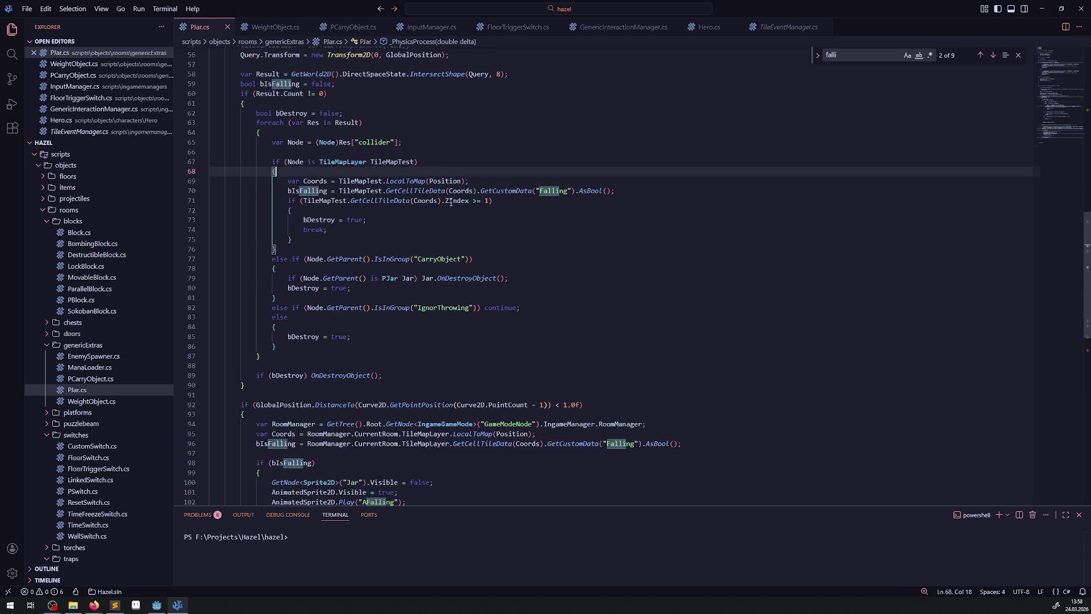
pyautogui.scroll(7, 432, 256)
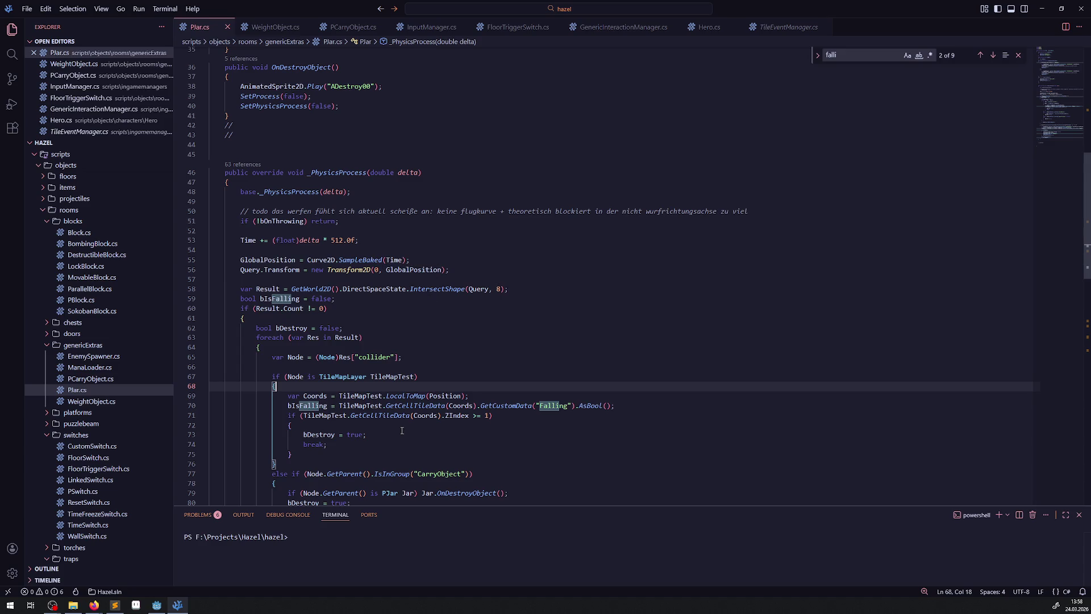
pyautogui.scroll(-4, 402, 431)
pyautogui.click(157, 604)
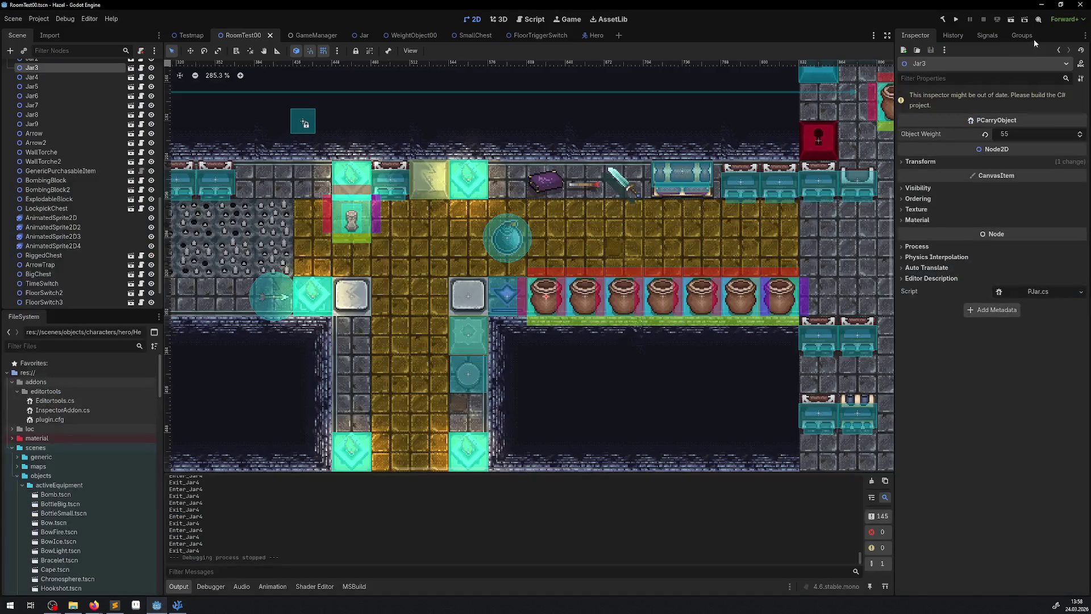
# - Build and run the project, walk the hero right to the jars, lift one and throw it
pyautogui.click(943, 19)
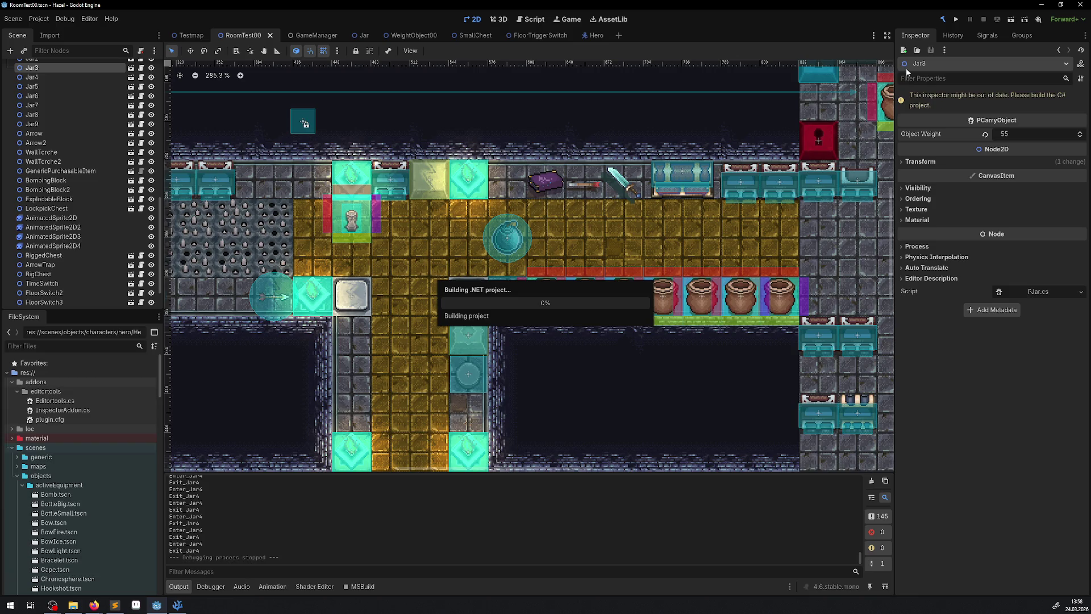
pyautogui.click(956, 19)
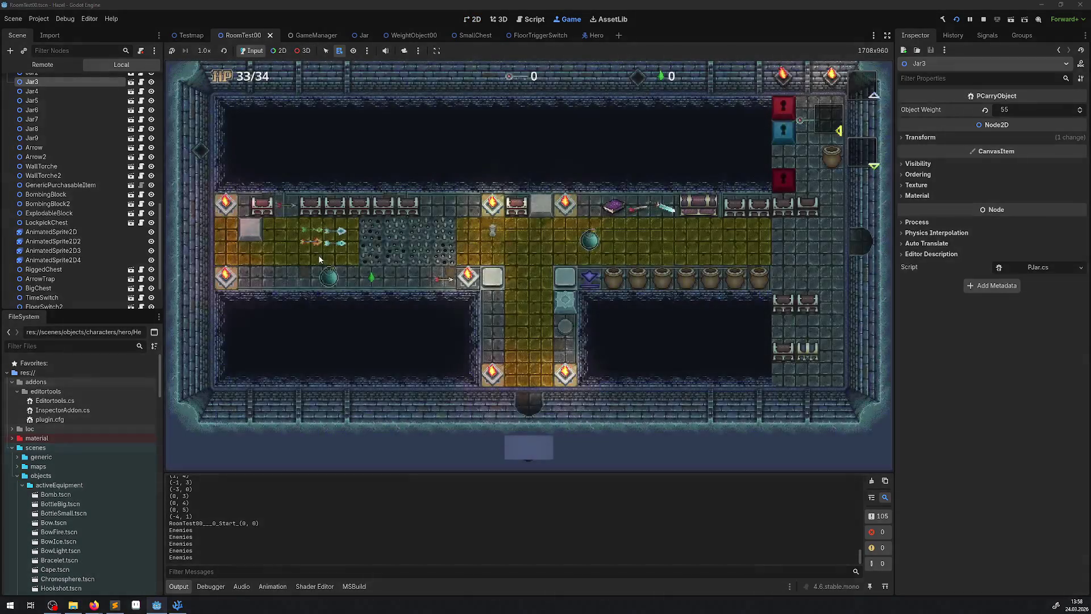
pyautogui.press('Right')
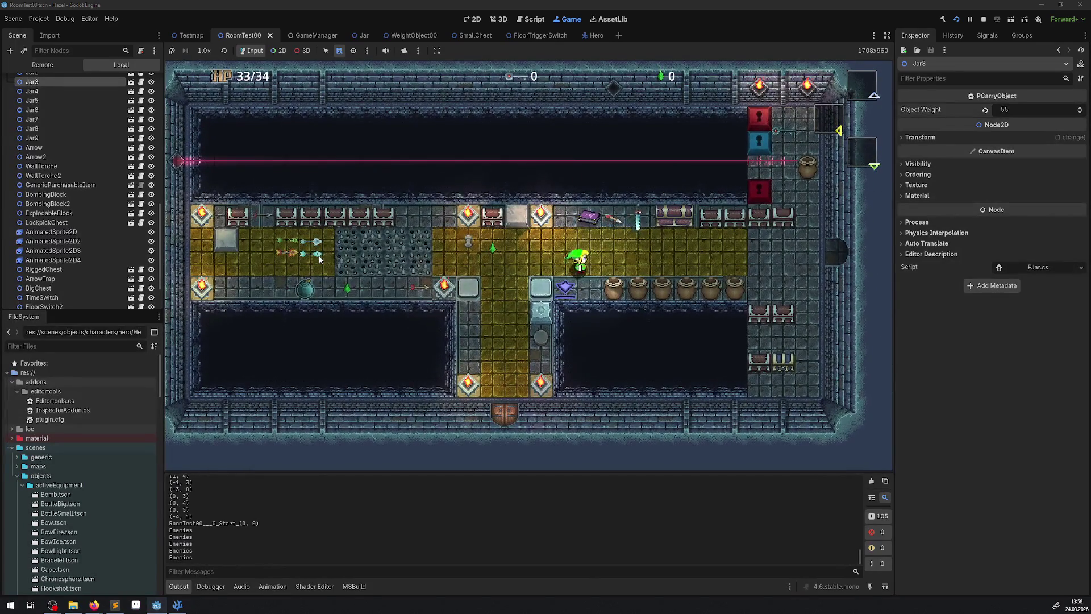
pyautogui.press('Right')
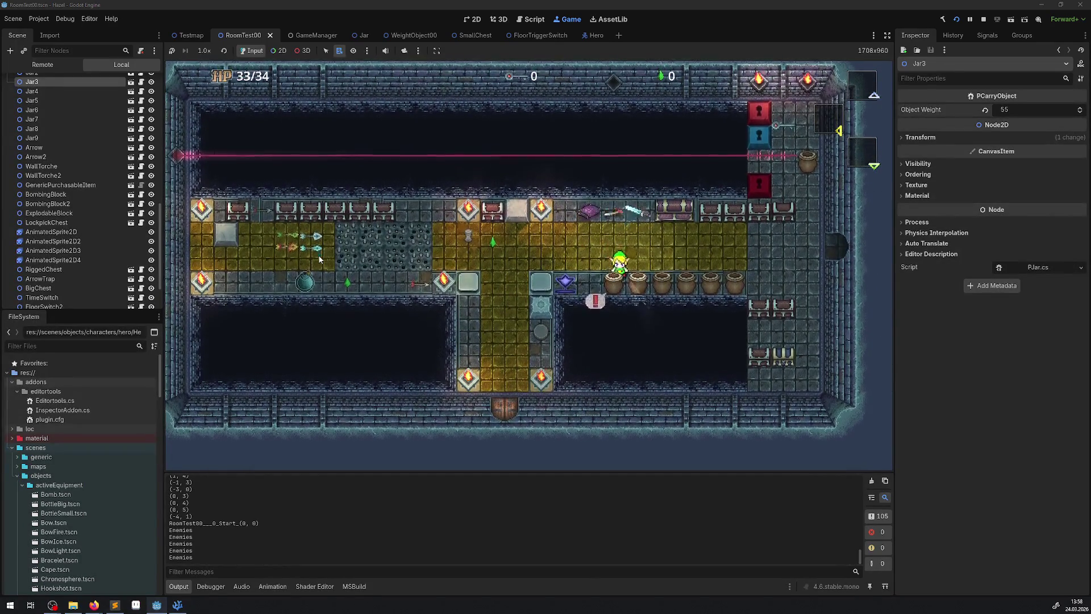
pyautogui.press('space')
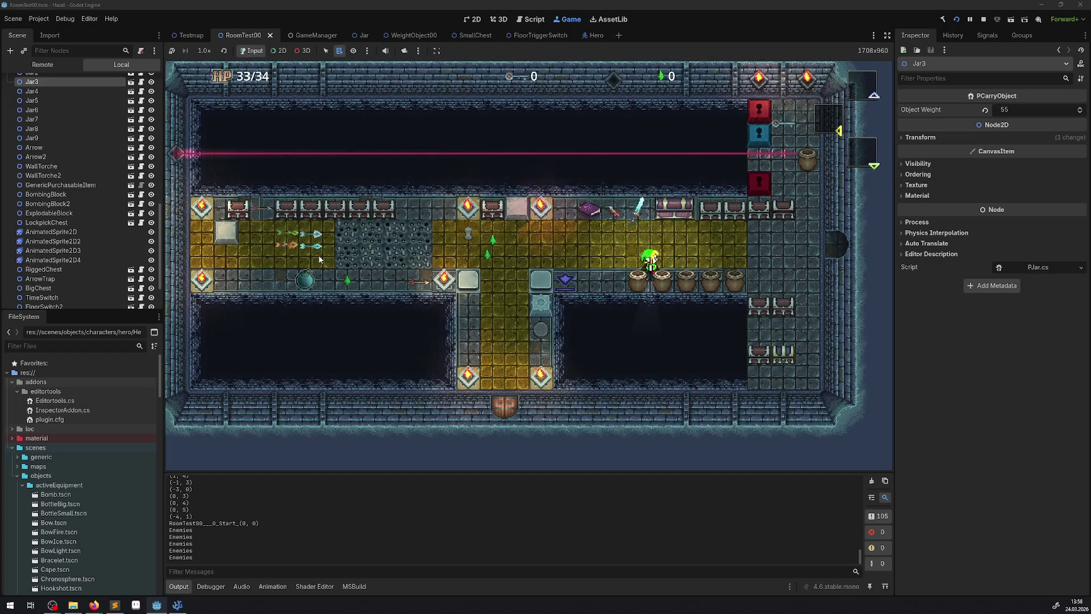
pyautogui.press('space')
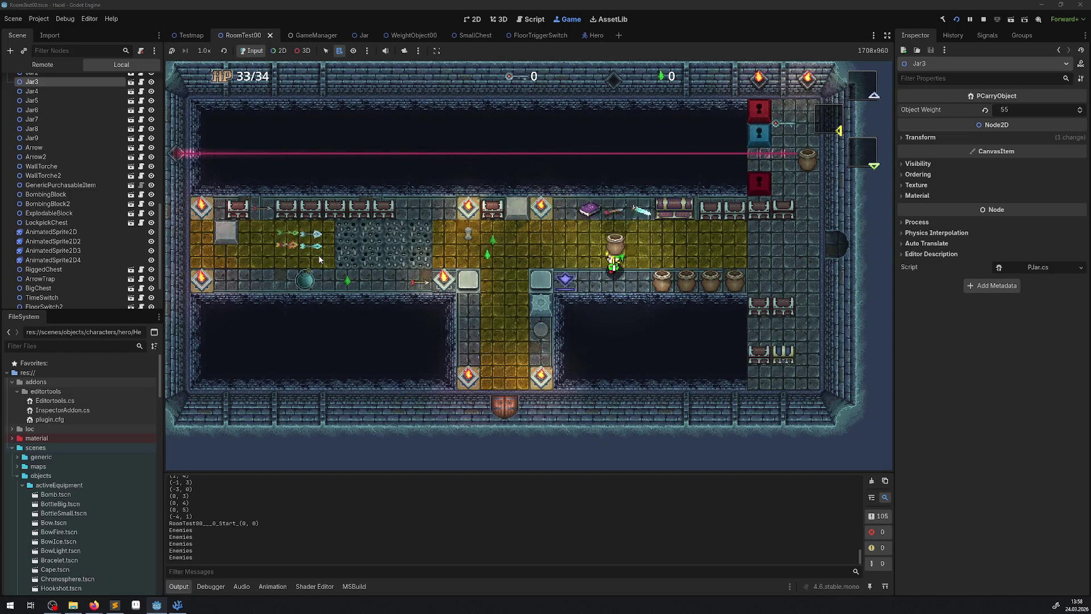
pyautogui.press('Right')
pyautogui.press('Left')
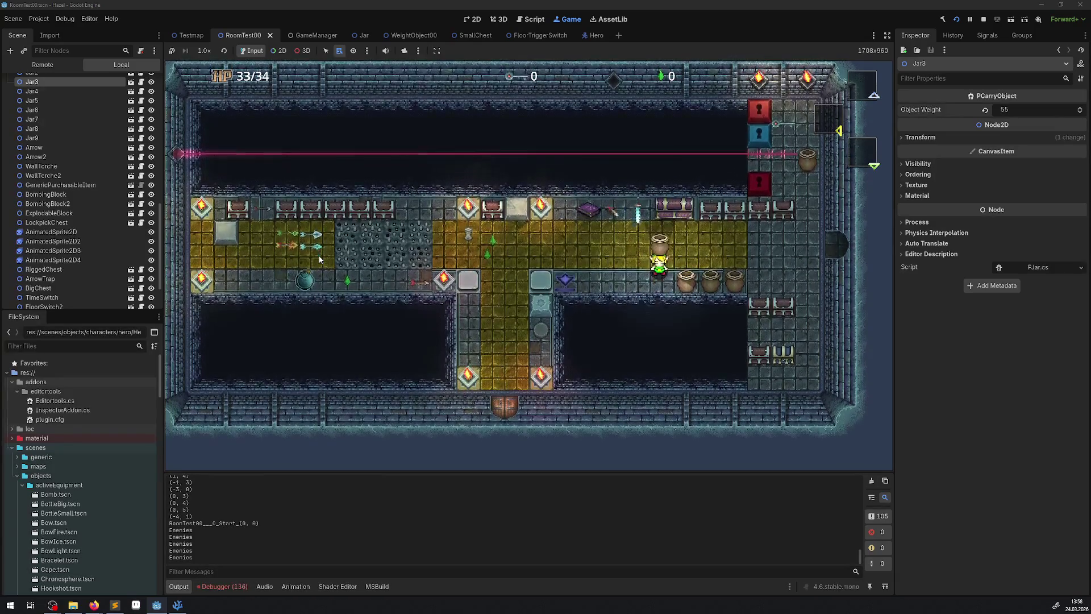
pyautogui.press('Up')
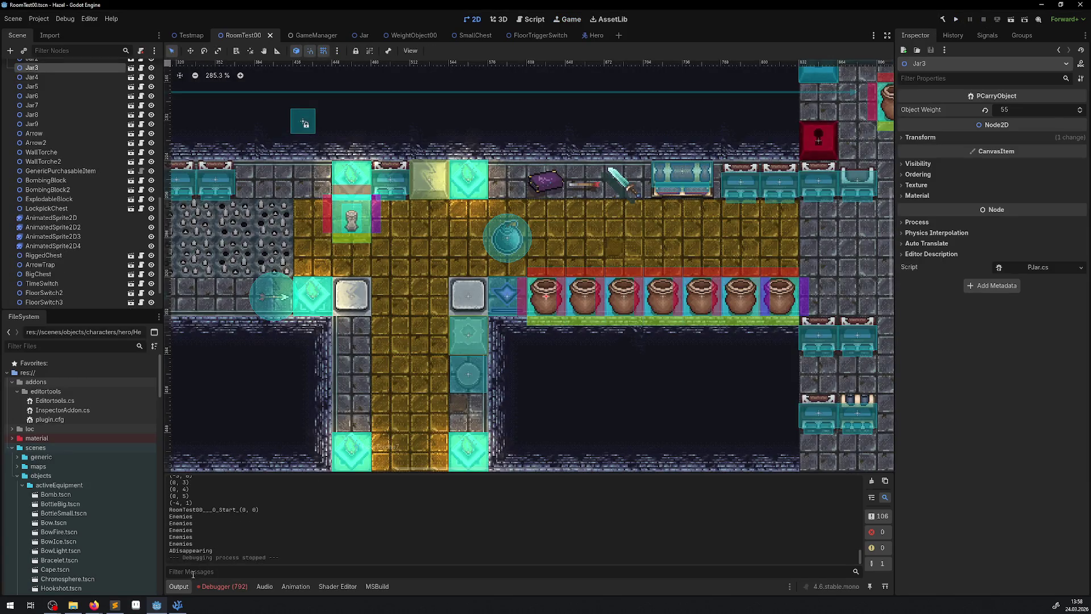
pyautogui.click(177, 604)
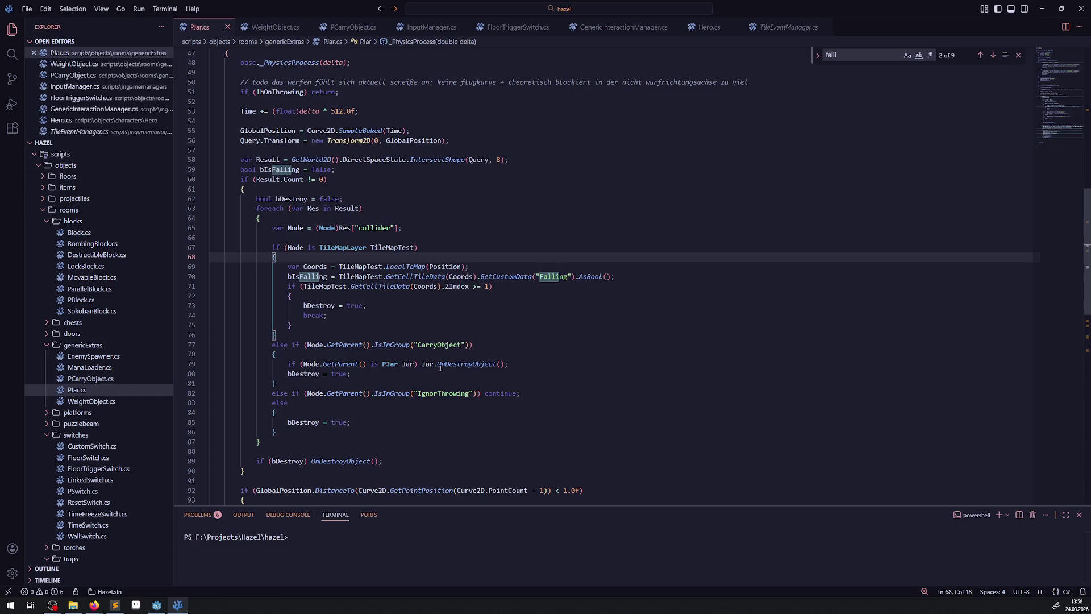
# - Review PCarryObject.cs, highlighting AnimatableBody2D uses, then return to the jar script's physics code
pyautogui.scroll(2, 455, 305)
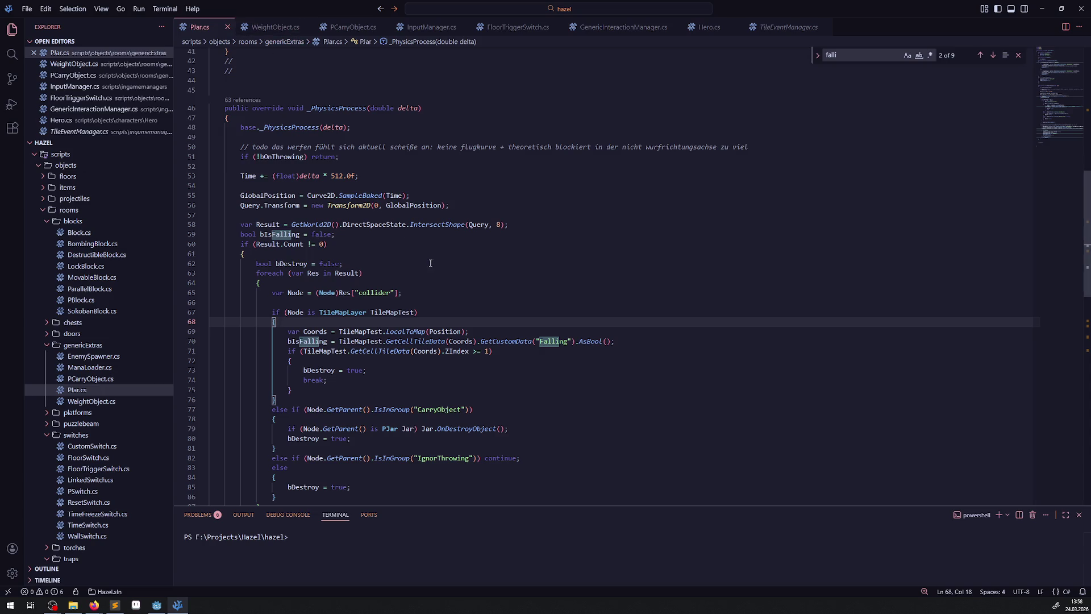
pyautogui.click(353, 27)
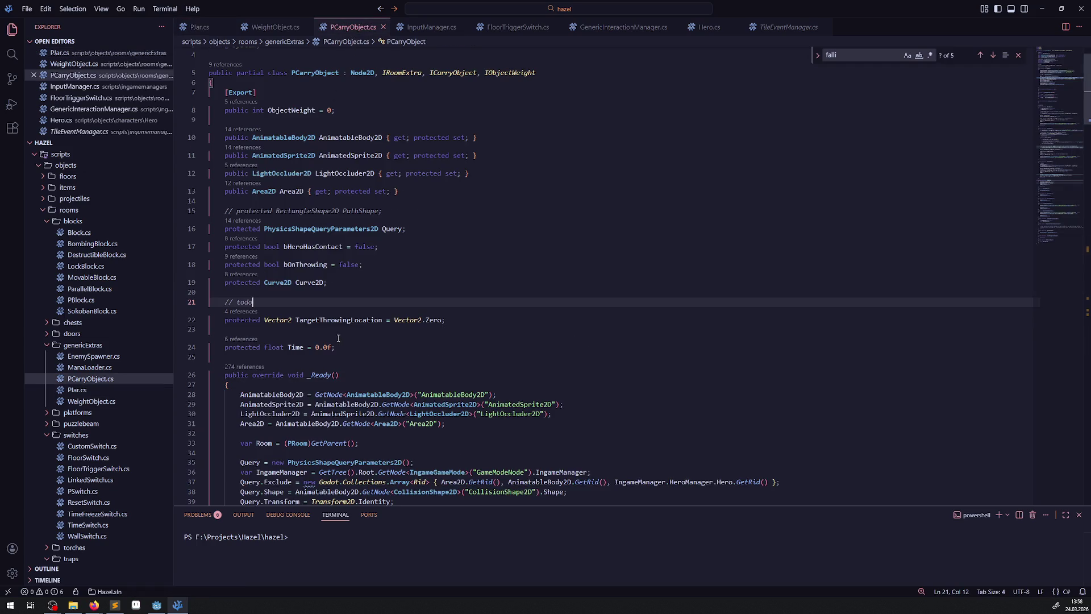
pyautogui.scroll(-10, 327, 299)
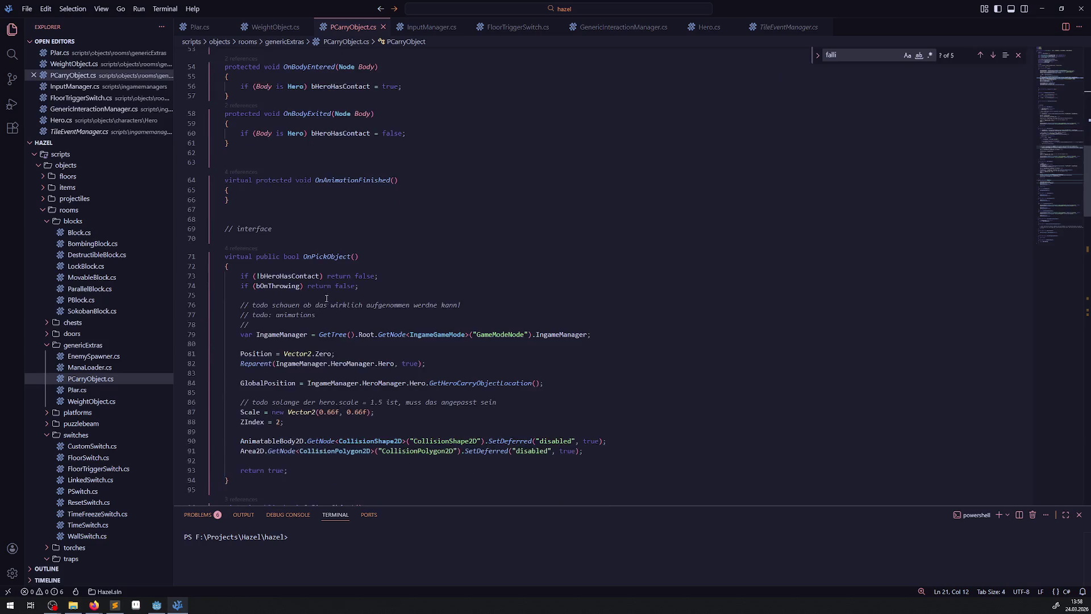
pyautogui.scroll(-8, 324, 300)
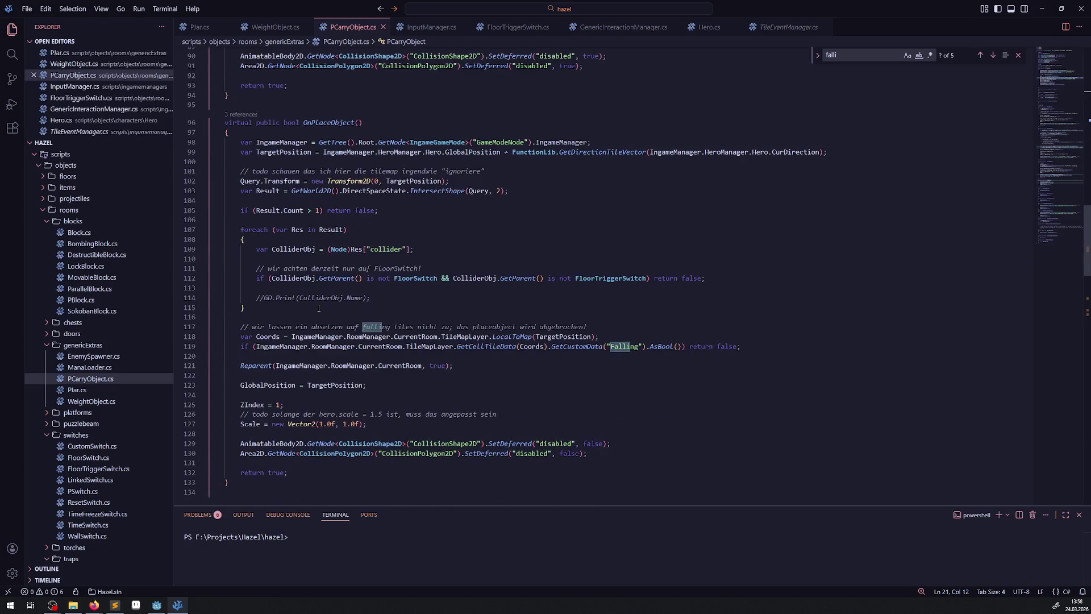
pyautogui.scroll(-4, 318, 308)
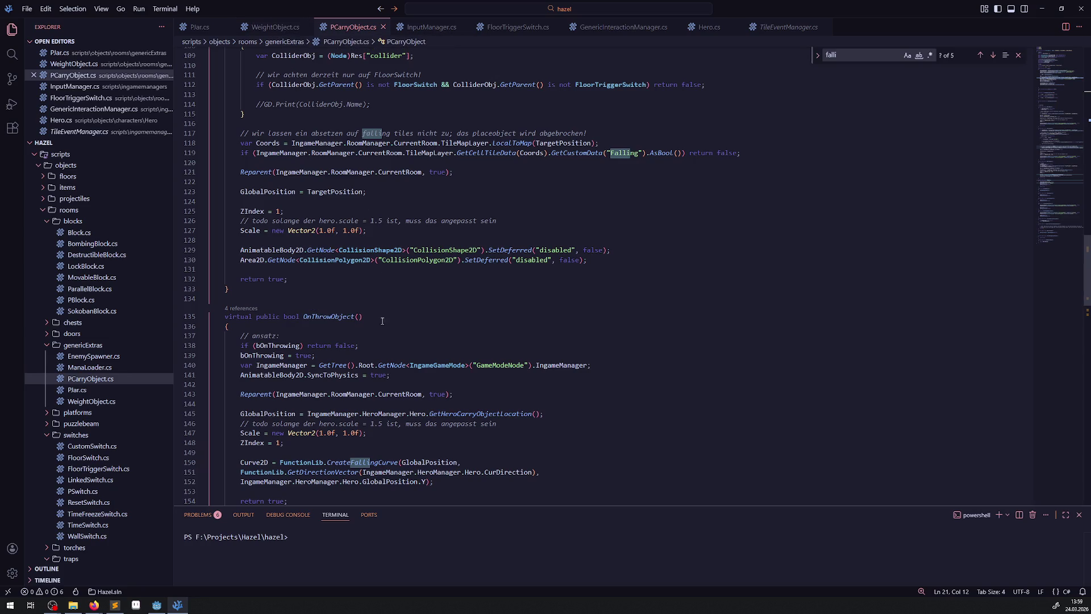
pyautogui.scroll(-1, 355, 326)
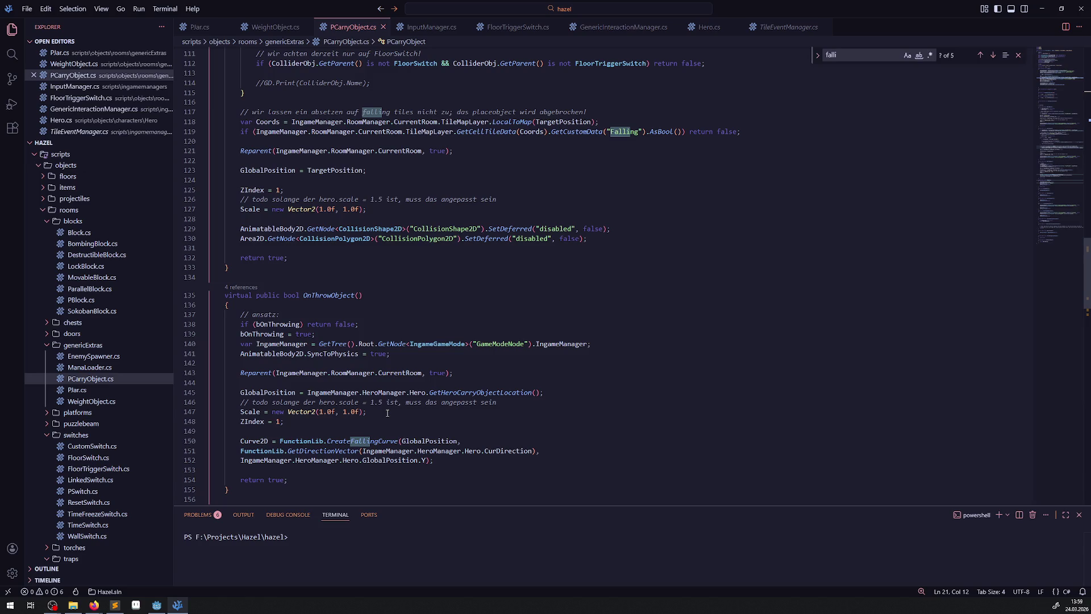
pyautogui.doubleClick(285, 354)
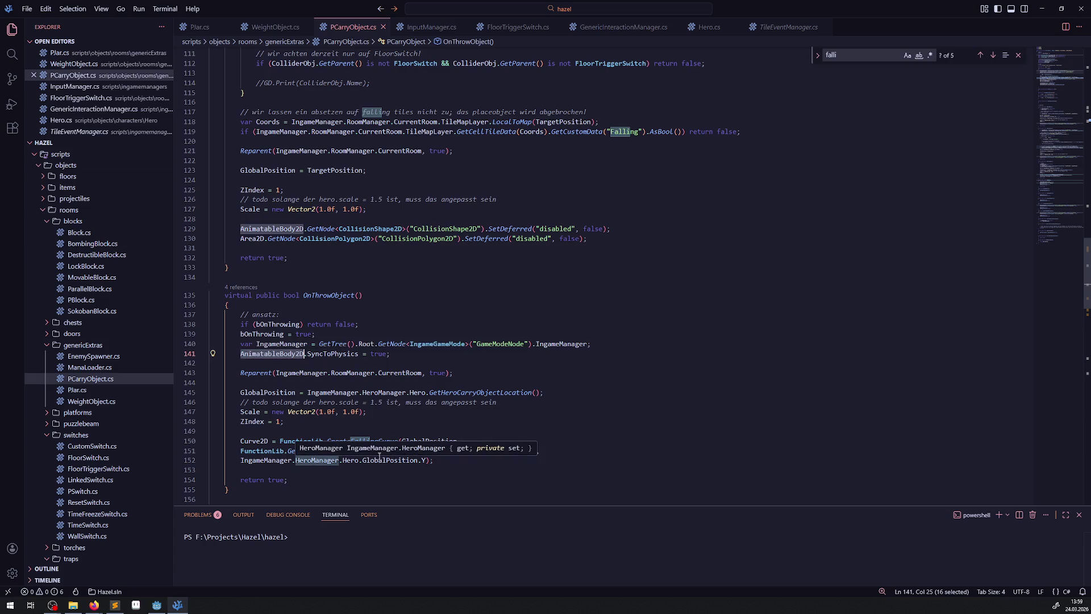
pyautogui.click(502, 403)
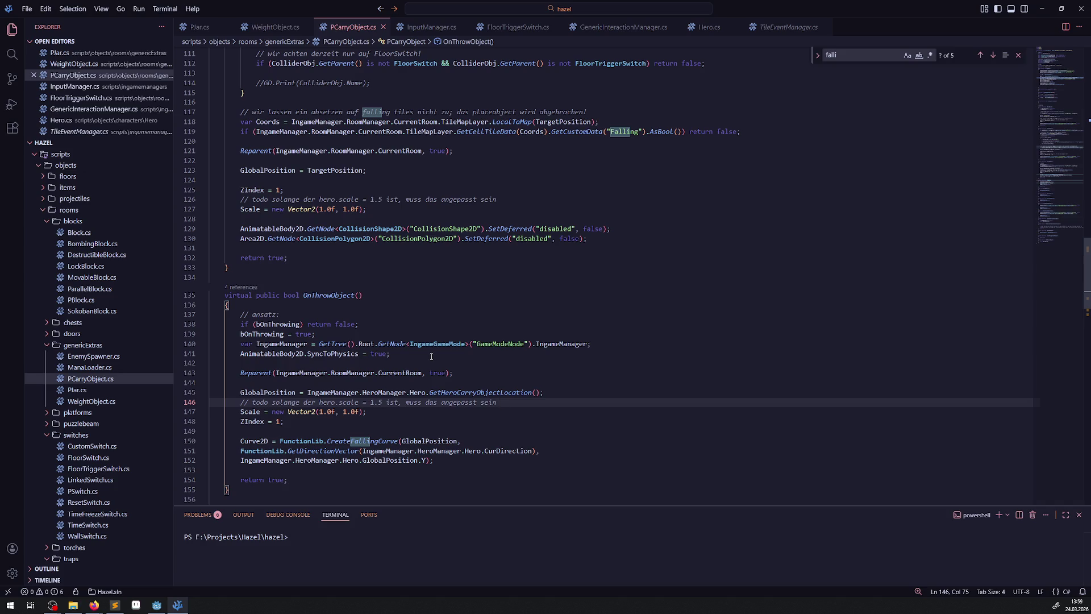
pyautogui.hotkey('ctrl', 'pageup')
pyautogui.hotkey('ctrl', 'pageup')
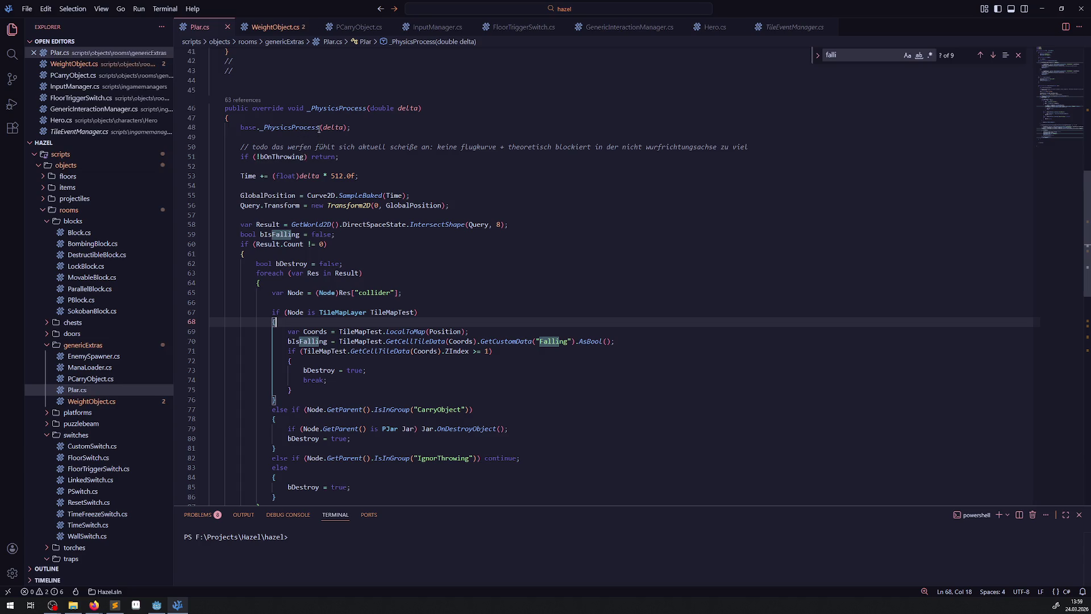
# - Delete WeightObject.cs's commented-out throw code and unused TargetThrowingLocation and Time fields, then save
pyautogui.hotkey('ctrl', 'pagedown')
pyautogui.hotkey('shift', 'Up')
pyautogui.hotkey('shift', 'Up')
pyautogui.hotkey('shift', 'Up')
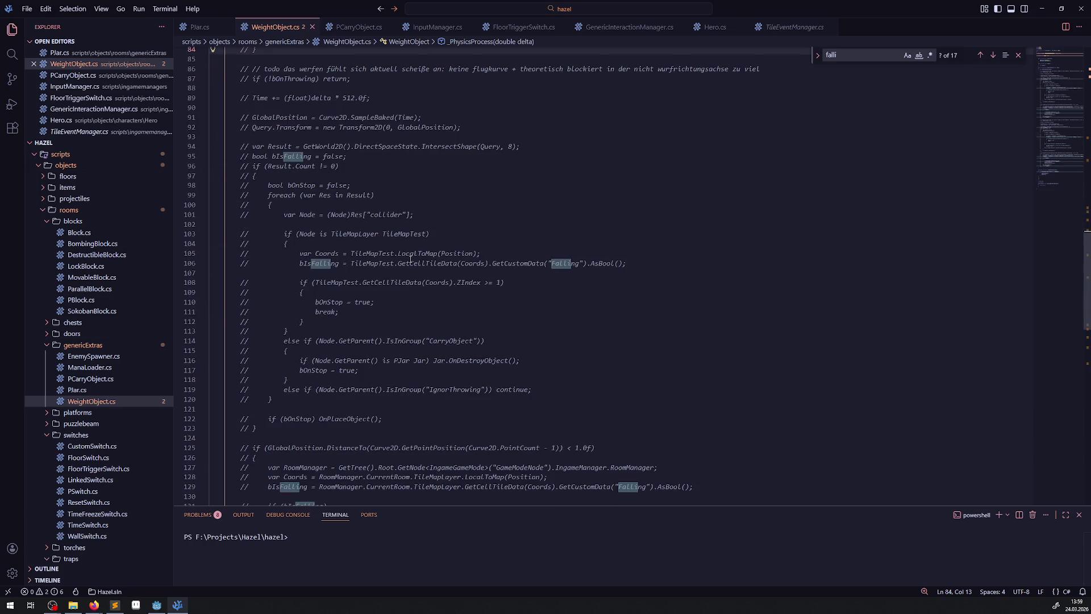
pyautogui.press('Delete')
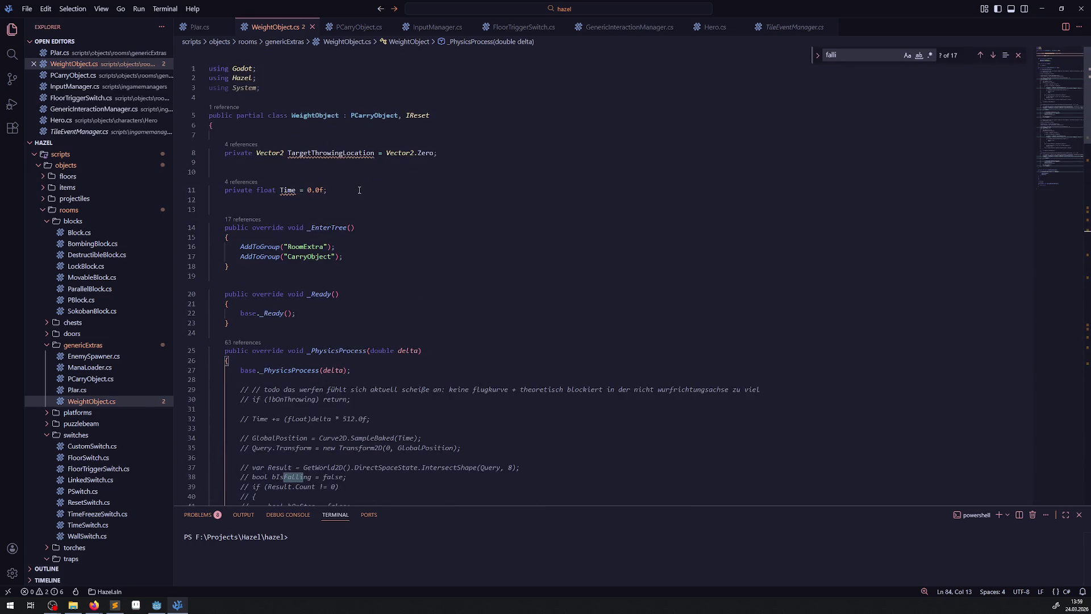
pyautogui.moveTo(186, 206); pyautogui.dragTo(184, 153)
pyautogui.press('BackSpace')
pyautogui.press('BackSpace')
pyautogui.press('BackSpace')
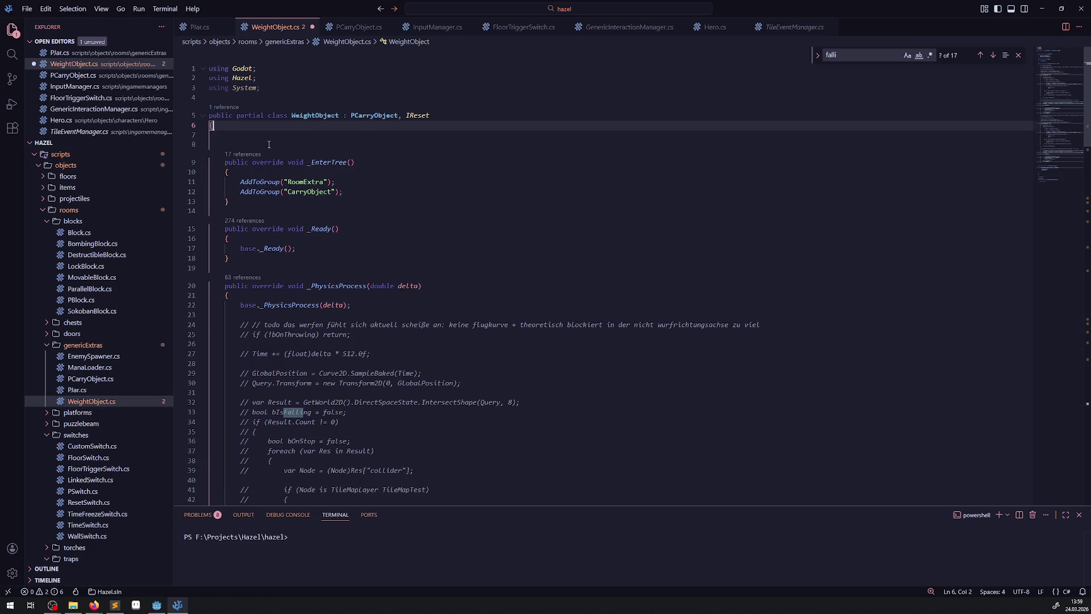
pyautogui.hotkey('ctrl', 's')
# - Add a blank line after the bIsFalling line in the jar script and save
pyautogui.hotkey('ctrl', 'Tab')
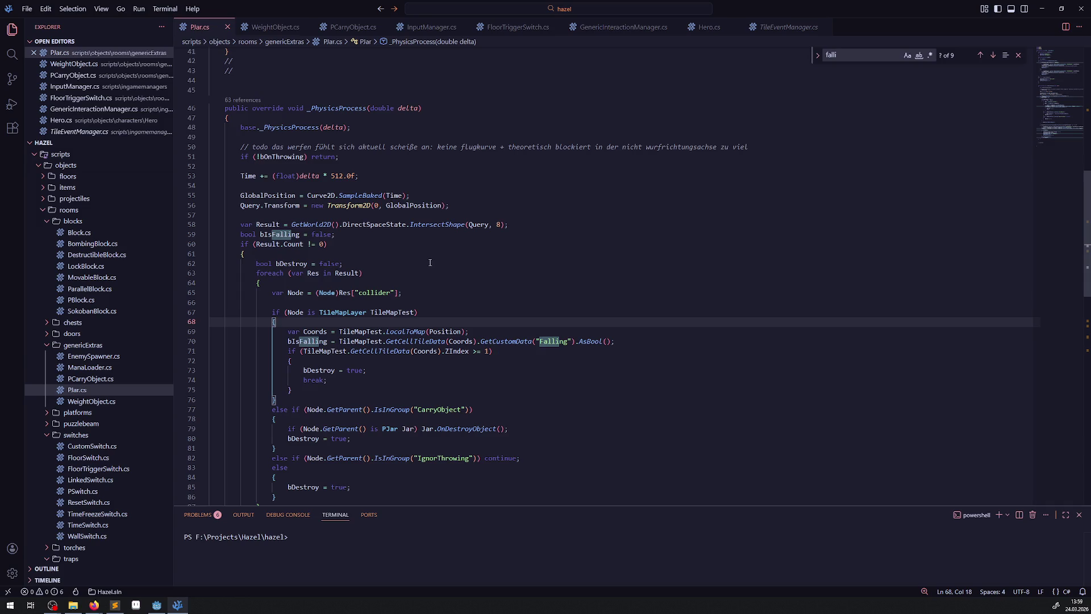
pyautogui.click(369, 235)
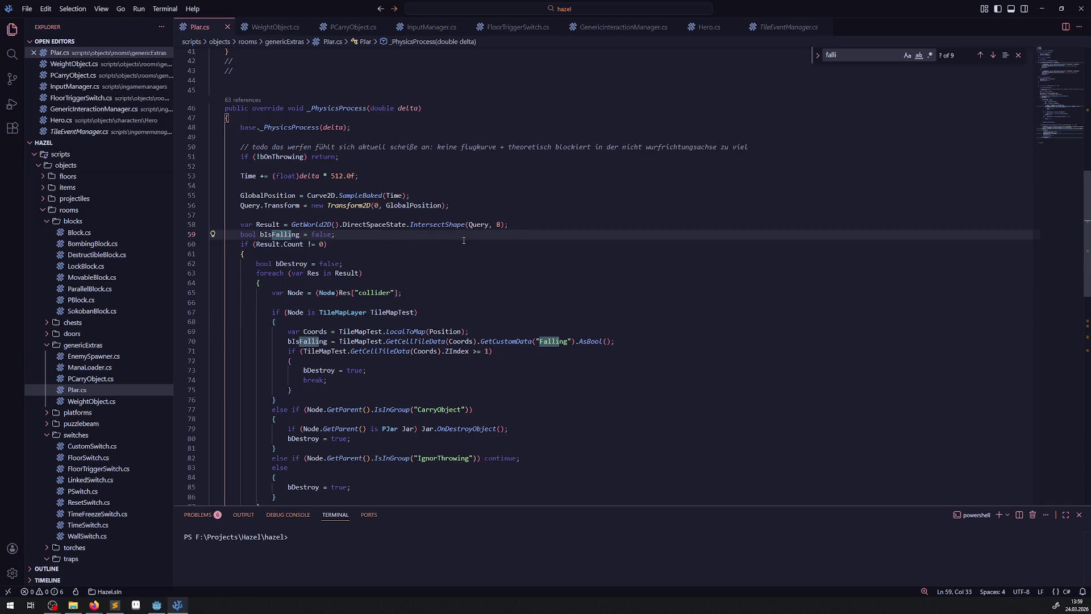
pyautogui.press('Return')
pyautogui.hotkey('ctrl', 's')
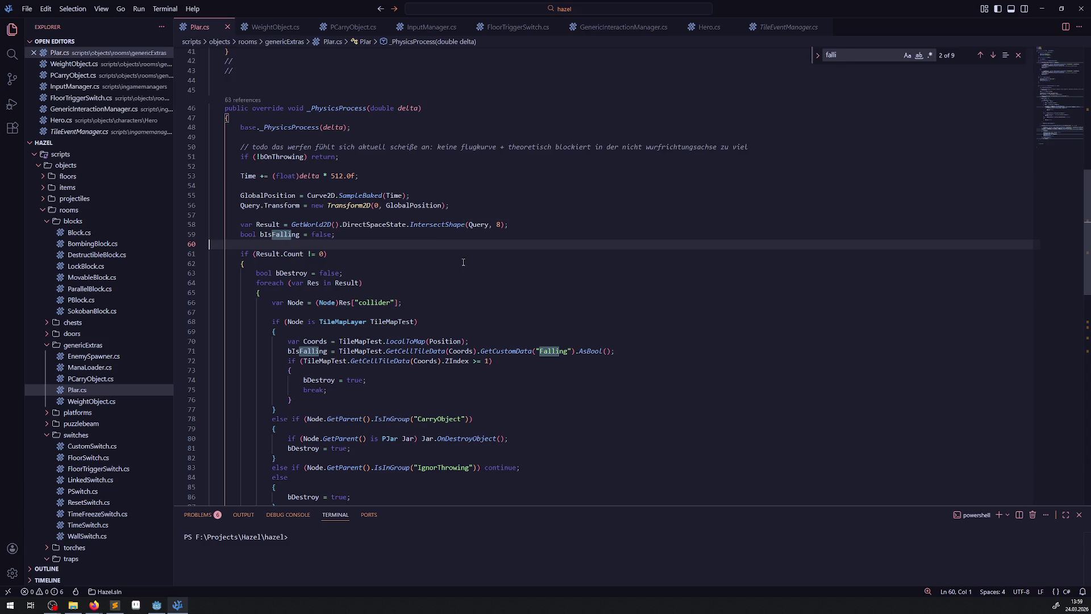
# - Review the jar's collision check, highlighting IntersectShape and GlobalPosition uses
pyautogui.scroll(-6, 464, 262)
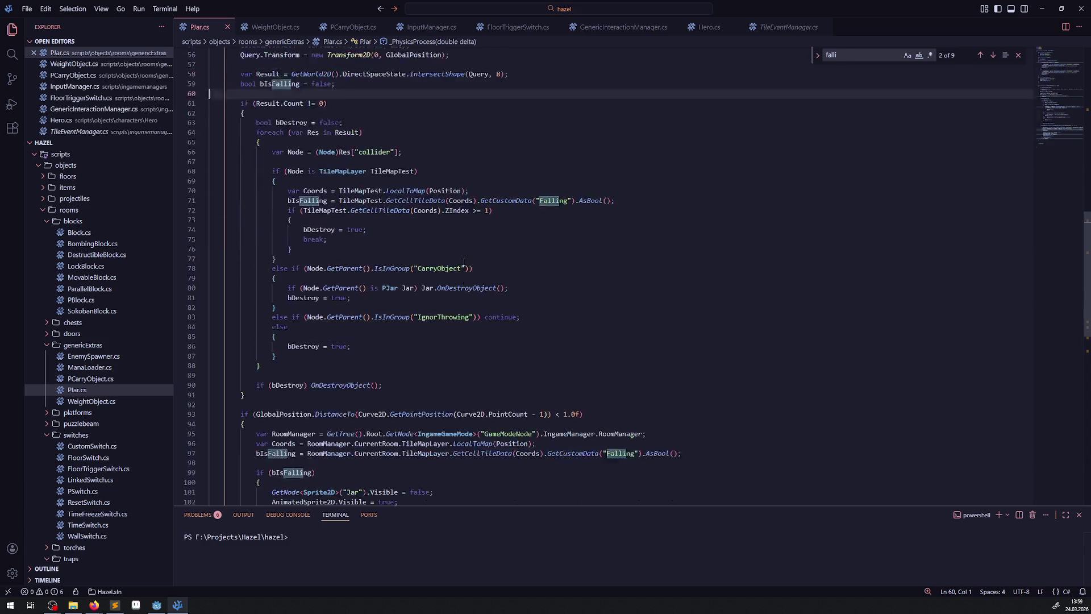
pyautogui.scroll(-2, 324, 347)
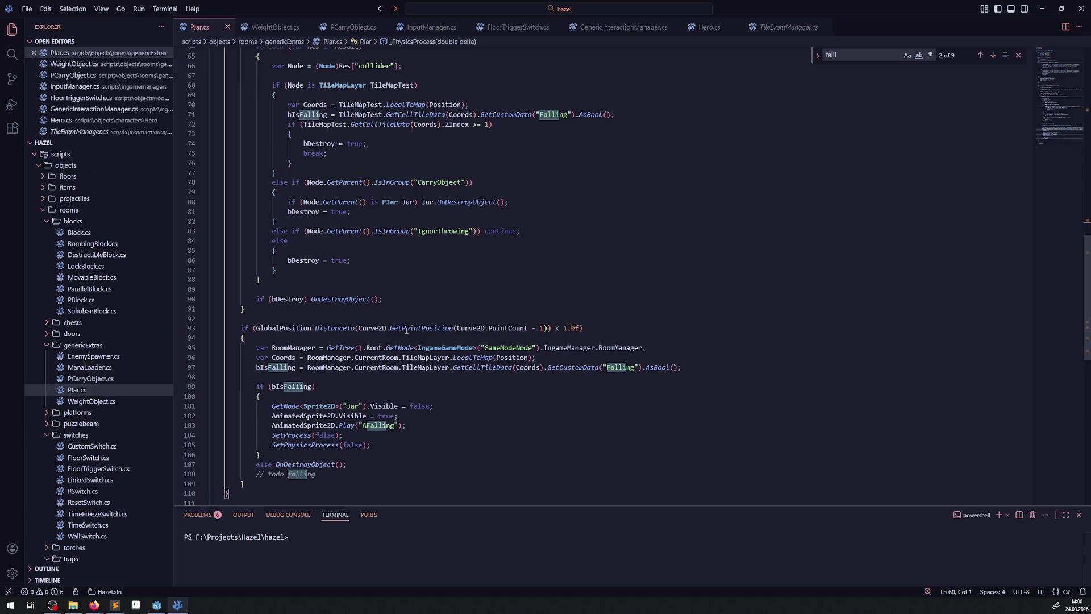
pyautogui.moveTo(427, 329)
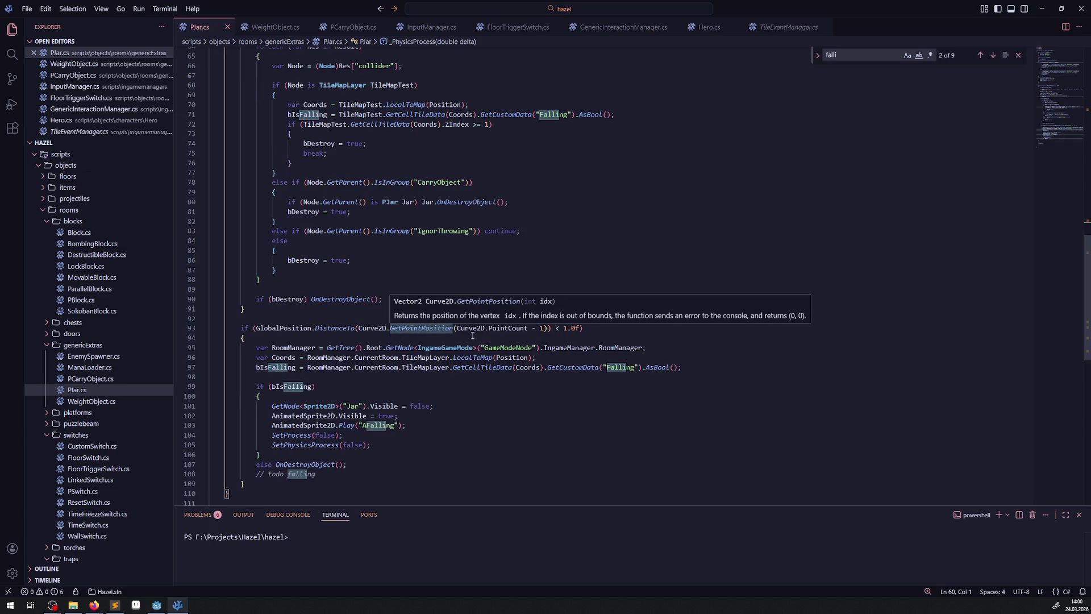
pyautogui.moveTo(546, 372)
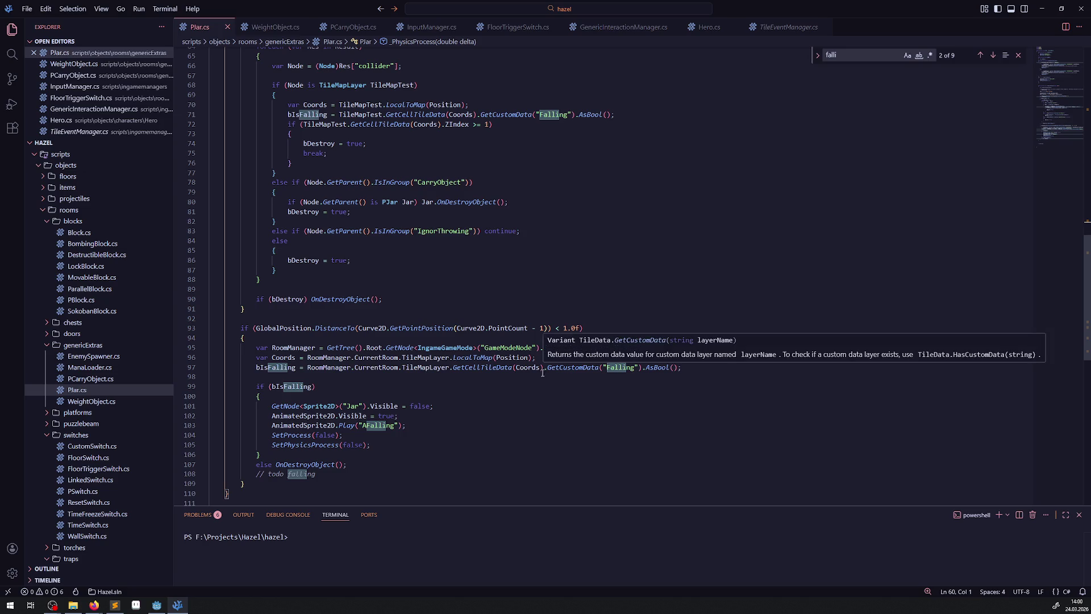
pyautogui.scroll(-3, 517, 375)
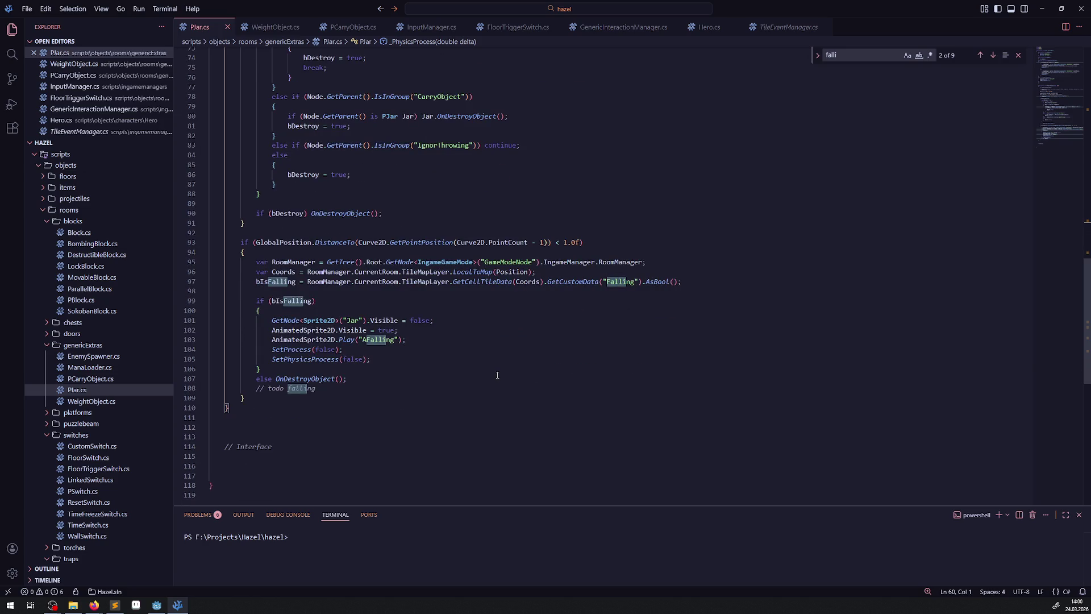
pyautogui.scroll(9, 497, 375)
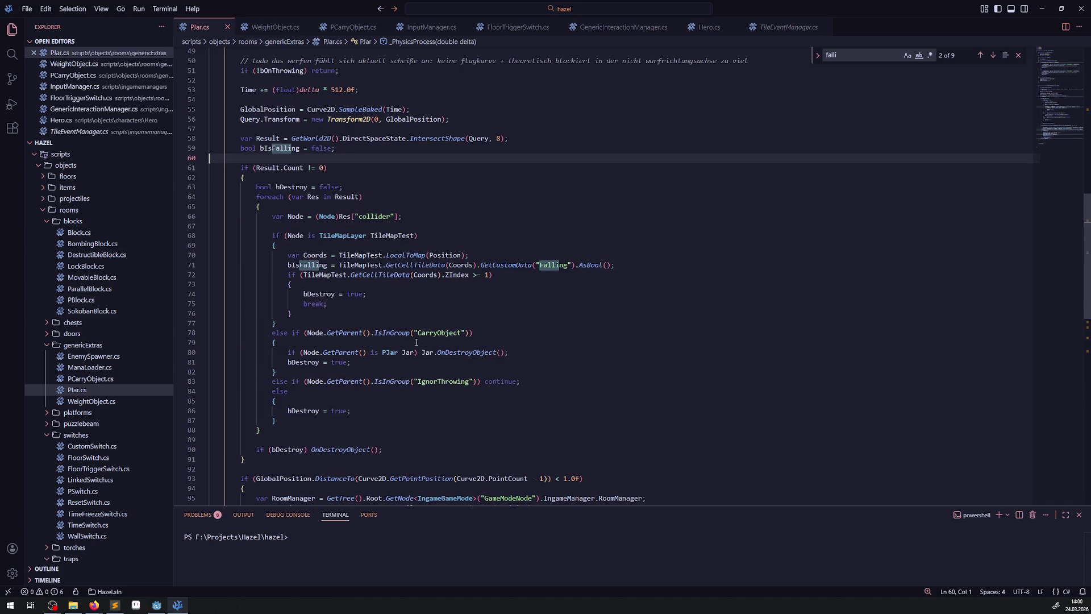
pyautogui.scroll(1, 416, 342)
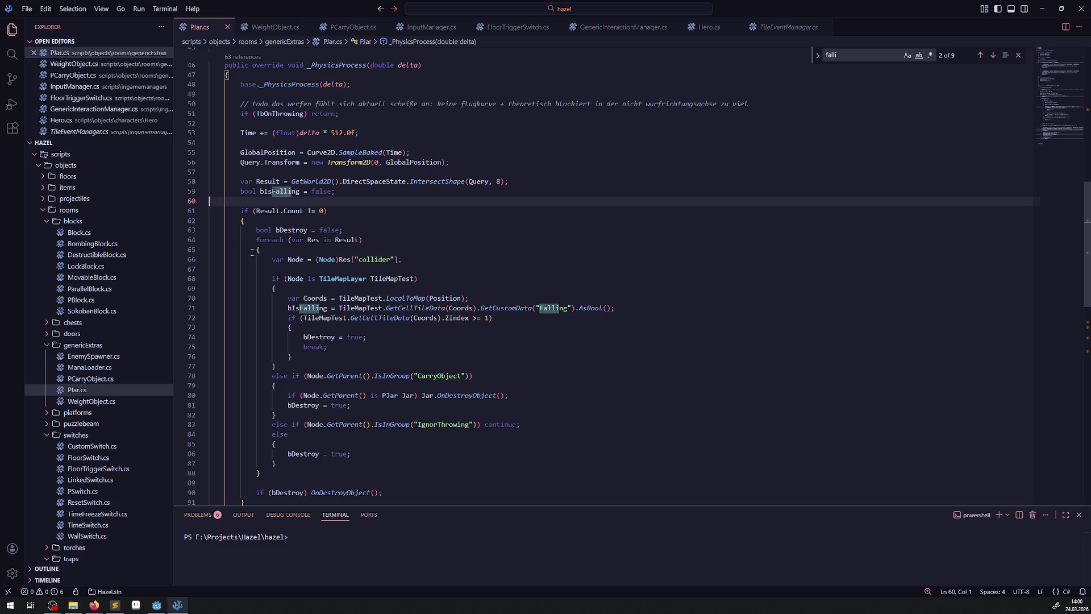
pyautogui.doubleClick(436, 181)
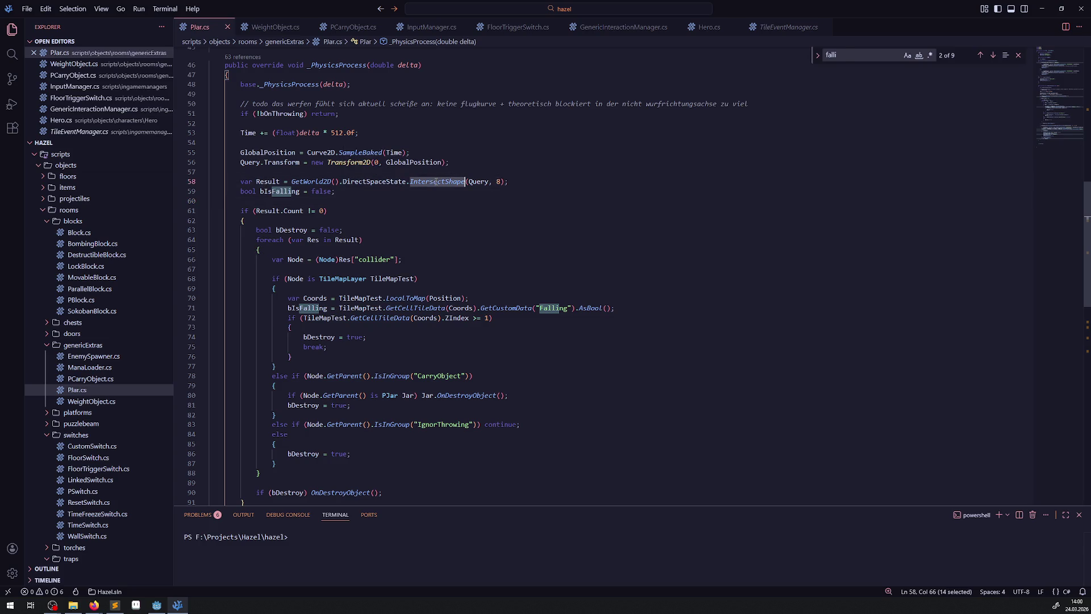
pyautogui.doubleClick(272, 153)
# - Comment out the jar's collision-check block (lines 61–91) and landing block (lines 93–109)
pyautogui.moveTo(233, 208); pyautogui.dragTo(283, 259)
pyautogui.scroll(-4, 294, 222)
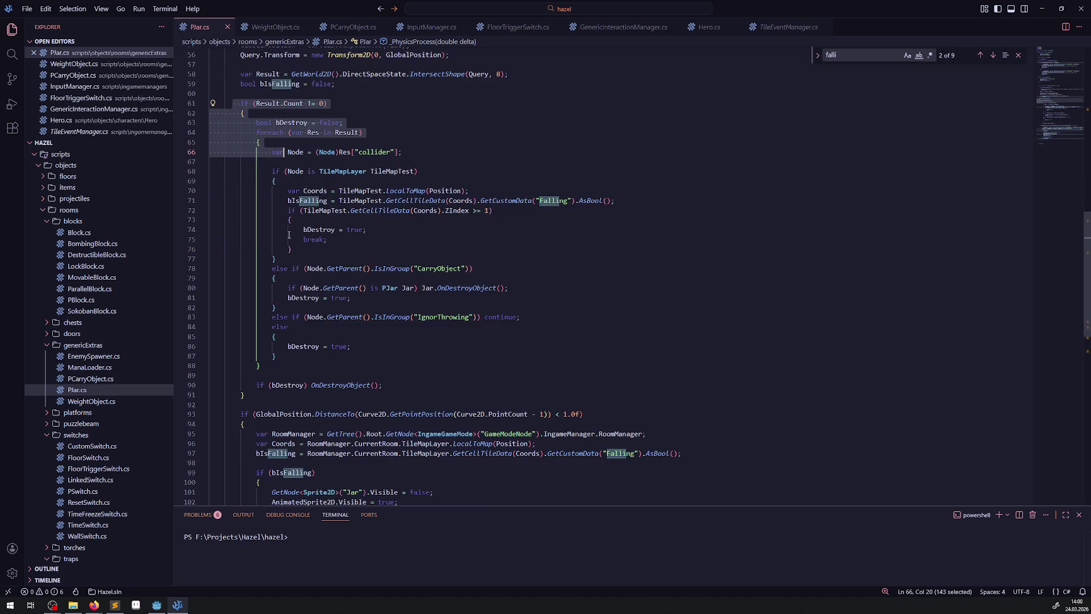
pyautogui.scroll(1, 296, 384)
pyautogui.moveTo(275, 414)
pyautogui.mouseDown()
pyautogui.moveTo(218, 114)
pyautogui.moveTo(212, 121)
pyautogui.mouseUp()
pyautogui.hotkey('ctrl', '/')
pyautogui.scroll(-8, 240, 199)
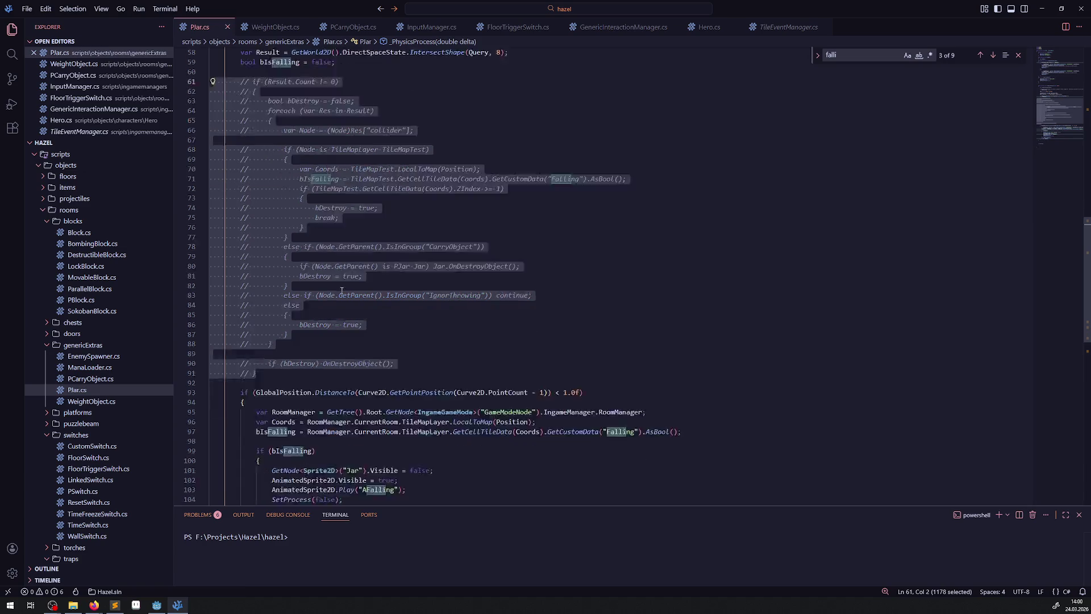
pyautogui.moveTo(240, 199); pyautogui.dragTo(288, 357)
pyautogui.hotkey('ctrl', '/')
# - Rebuild the .NET project in Godot
pyautogui.scroll(10, 301, 336)
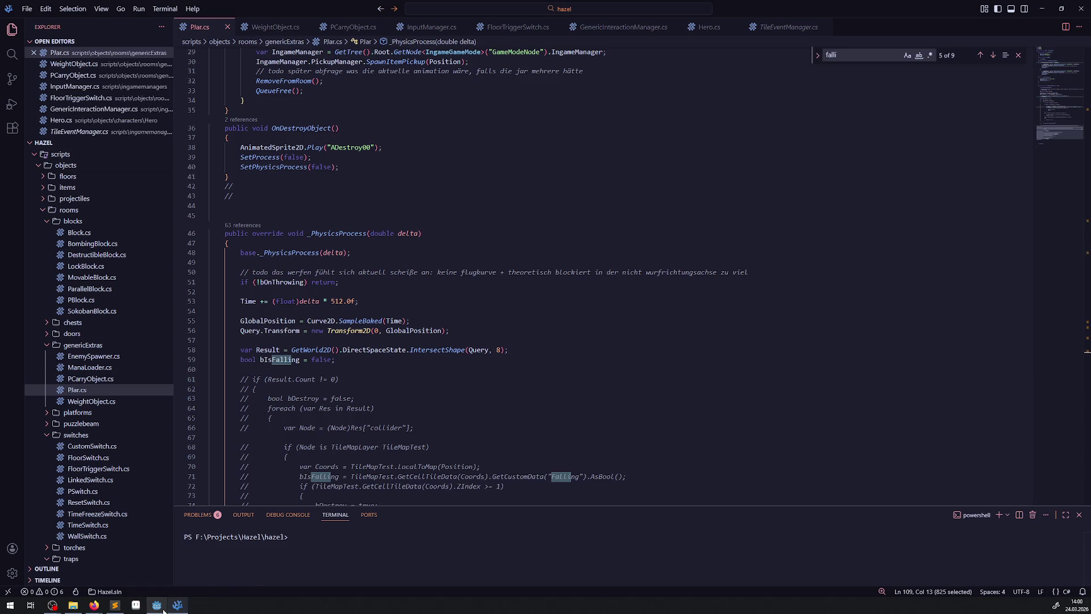
pyautogui.click(157, 605)
pyautogui.click(942, 20)
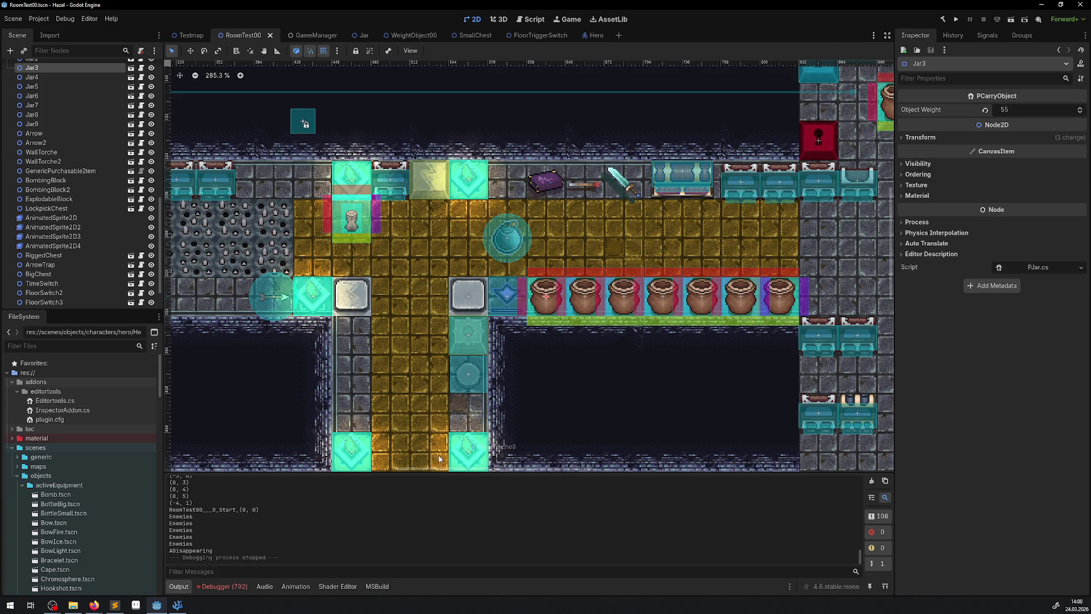
# - Glance at the code editor, then return to Godot and run the project
pyautogui.click(177, 604)
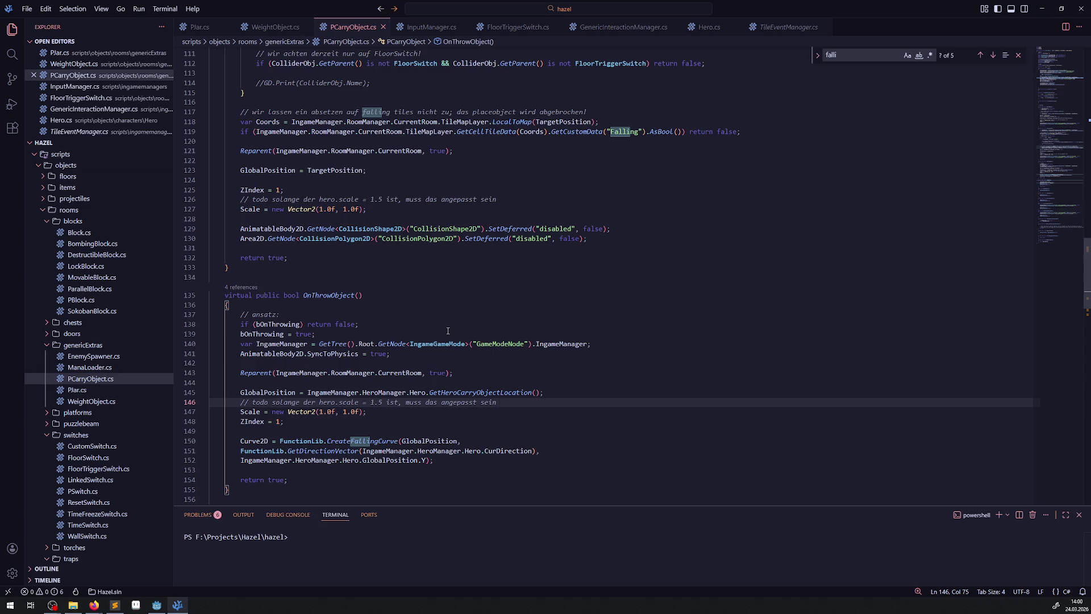
pyautogui.click(157, 605)
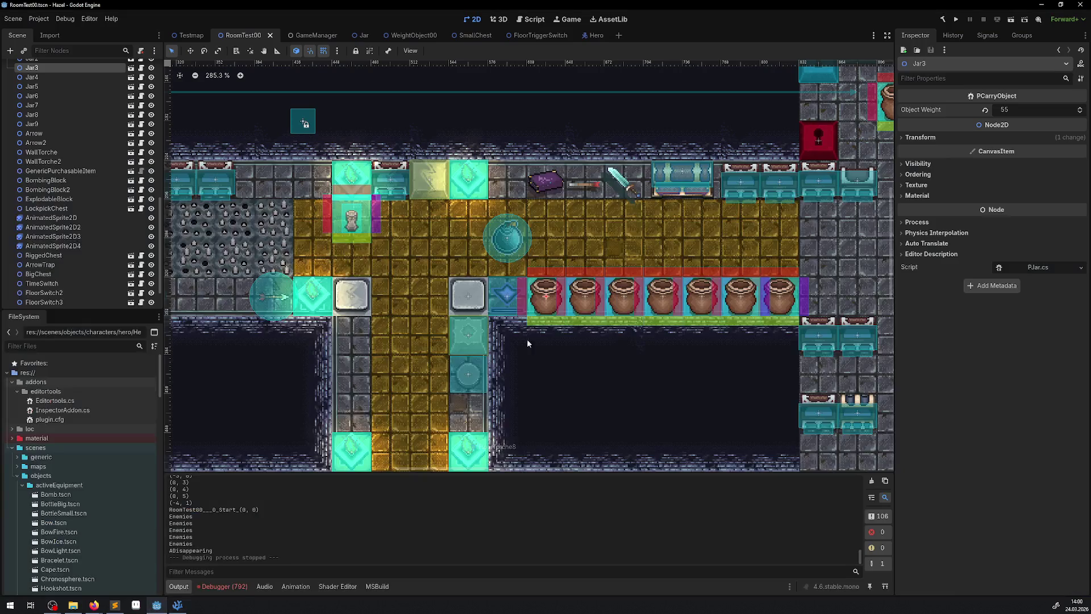
pyautogui.click(959, 21)
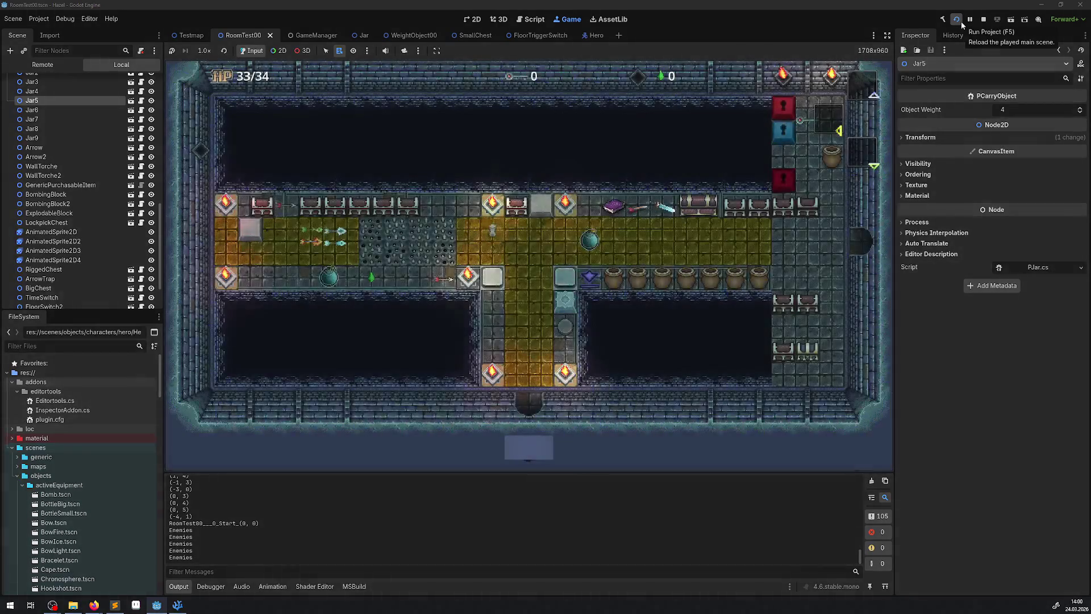
# - Walk the hero up and right to the jar row, pick up and throw a jar, then lift another
pyautogui.press('Up')
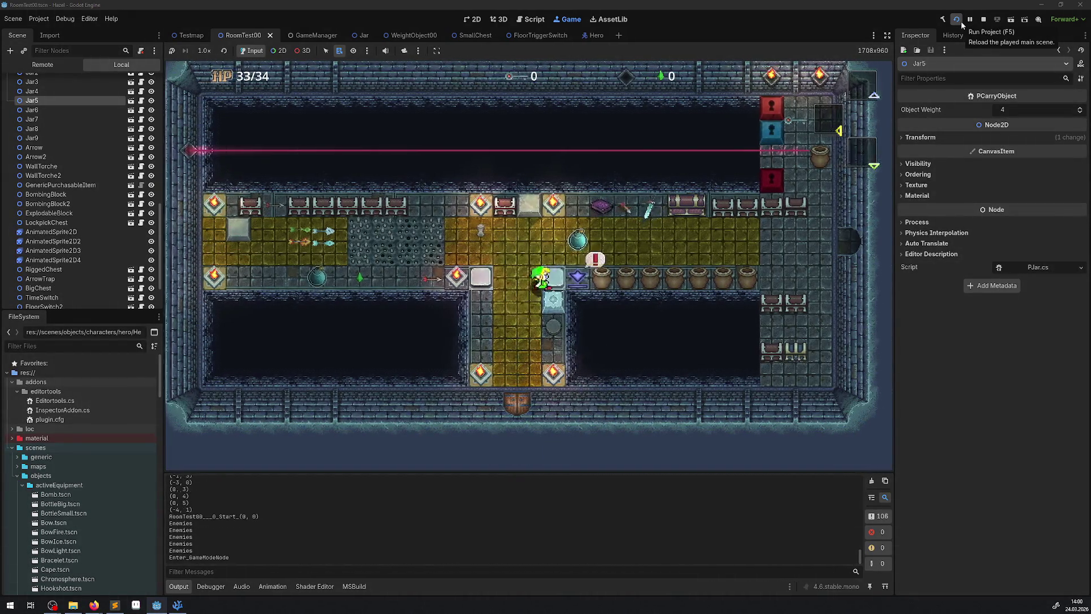
pyautogui.press('Right')
pyautogui.press('space')
pyautogui.press('Down')
pyautogui.press('space')
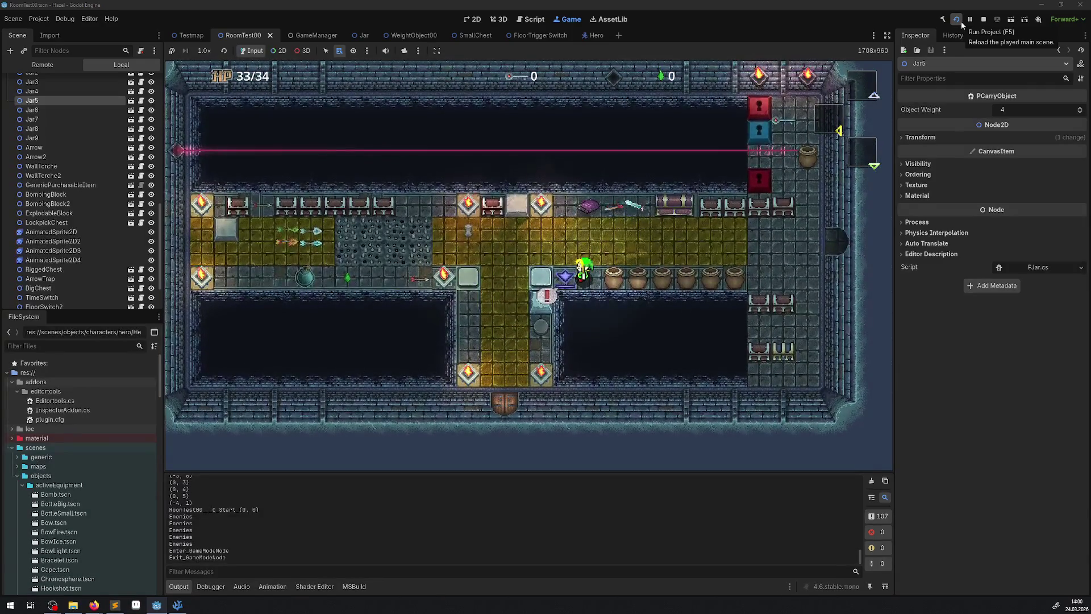
pyautogui.press('space')
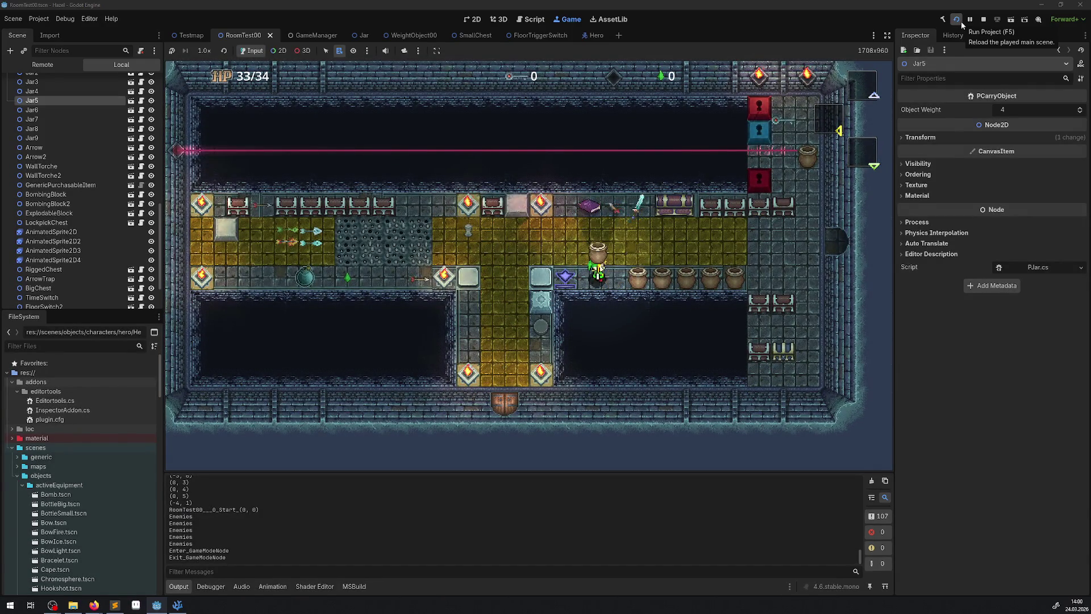
pyautogui.press('Up')
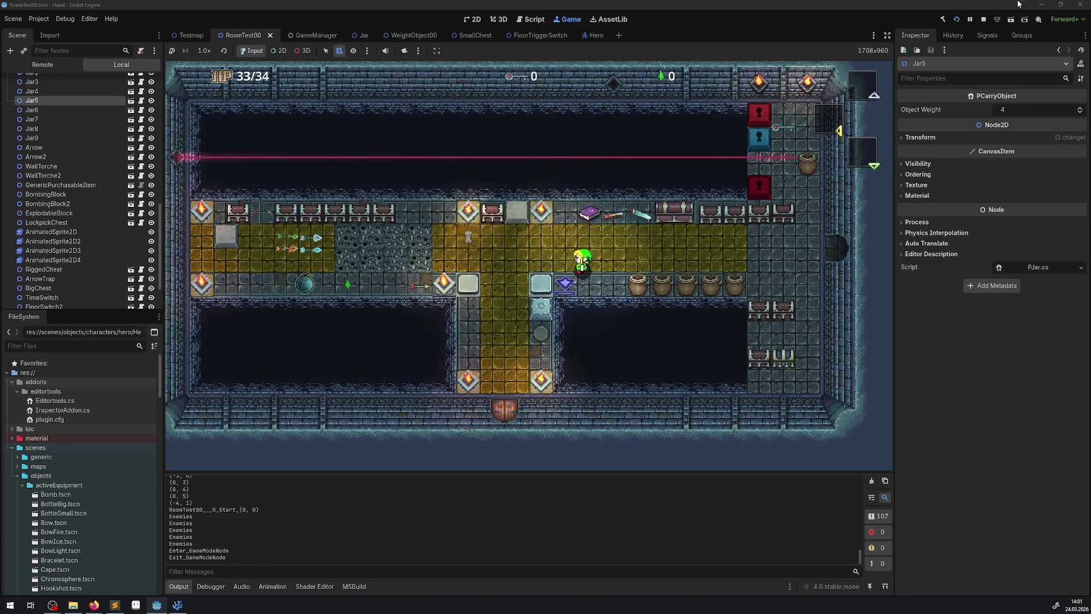
pyautogui.scroll(3, 81, 127)
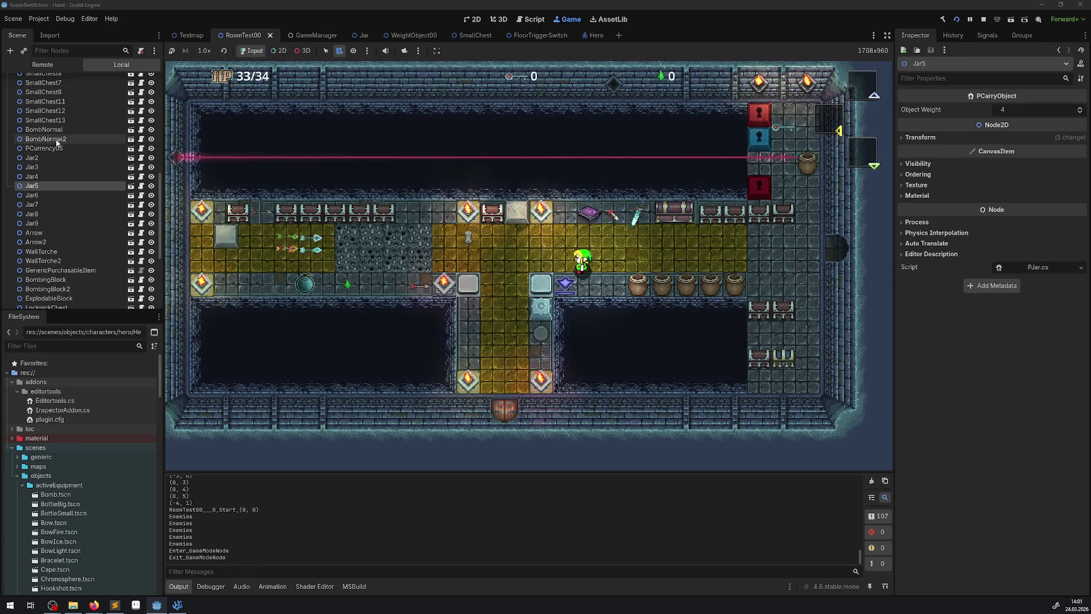
# - Open the Remote scene tree and inspect Jar3's live properties, showing object weight 55
pyautogui.click(41, 67)
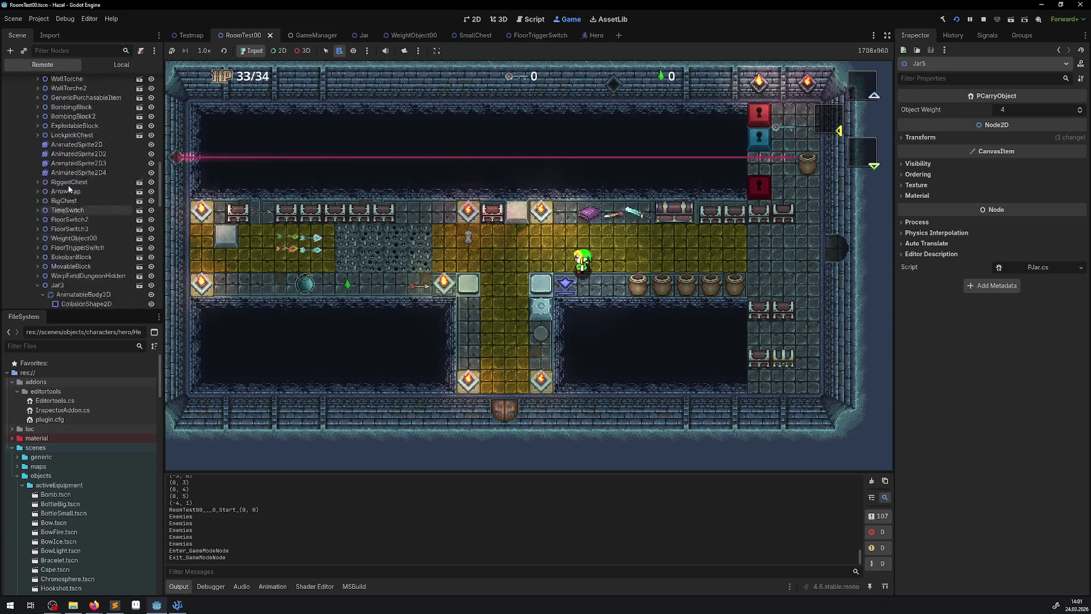
pyautogui.click(37, 212)
pyautogui.scroll(5, 86, 207)
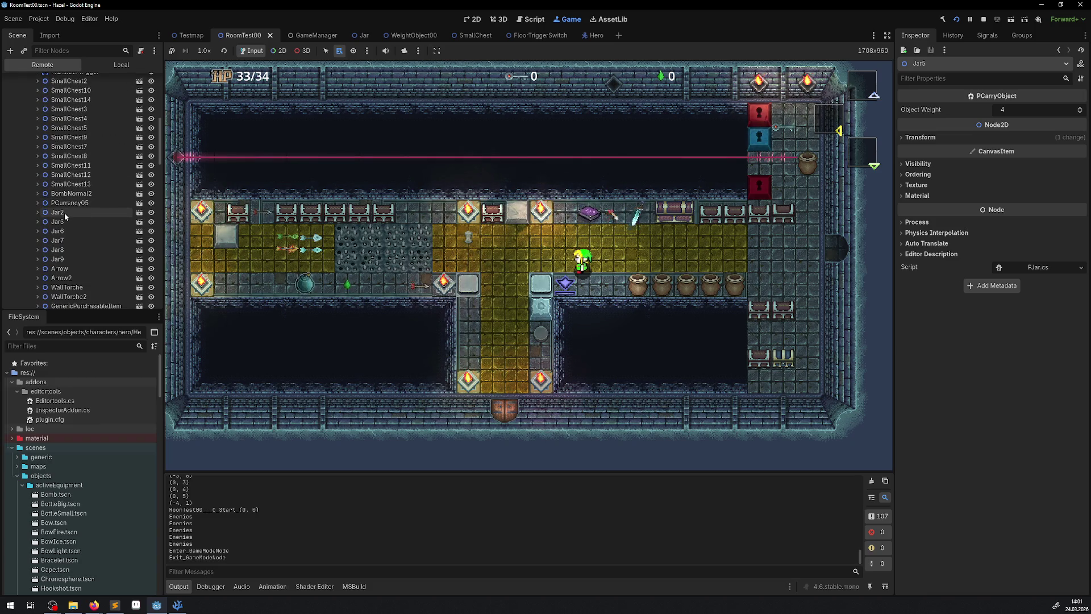
pyautogui.scroll(-5, 65, 213)
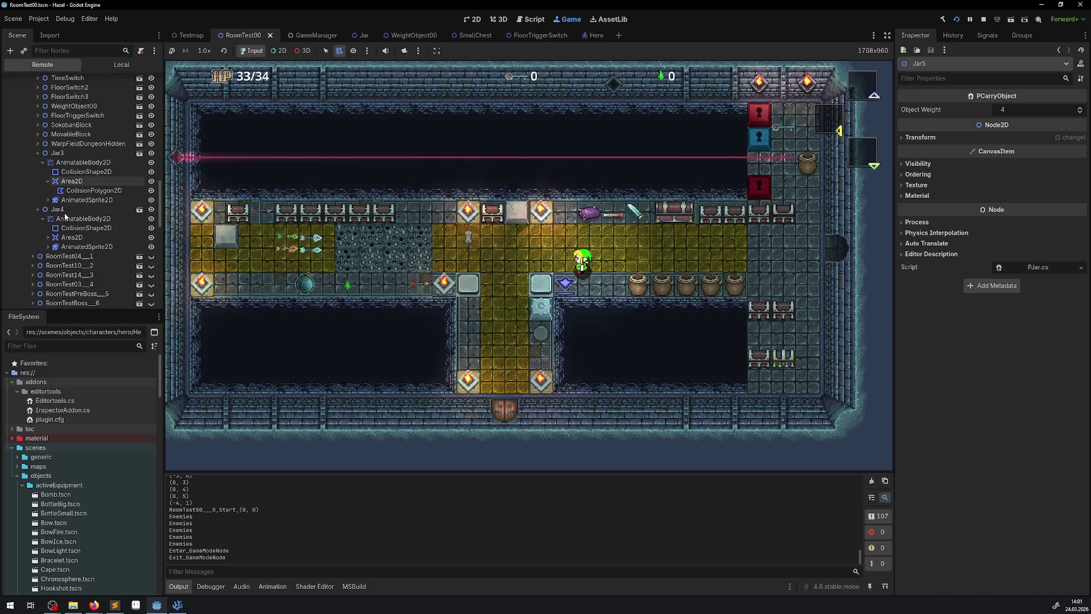
pyautogui.click(66, 154)
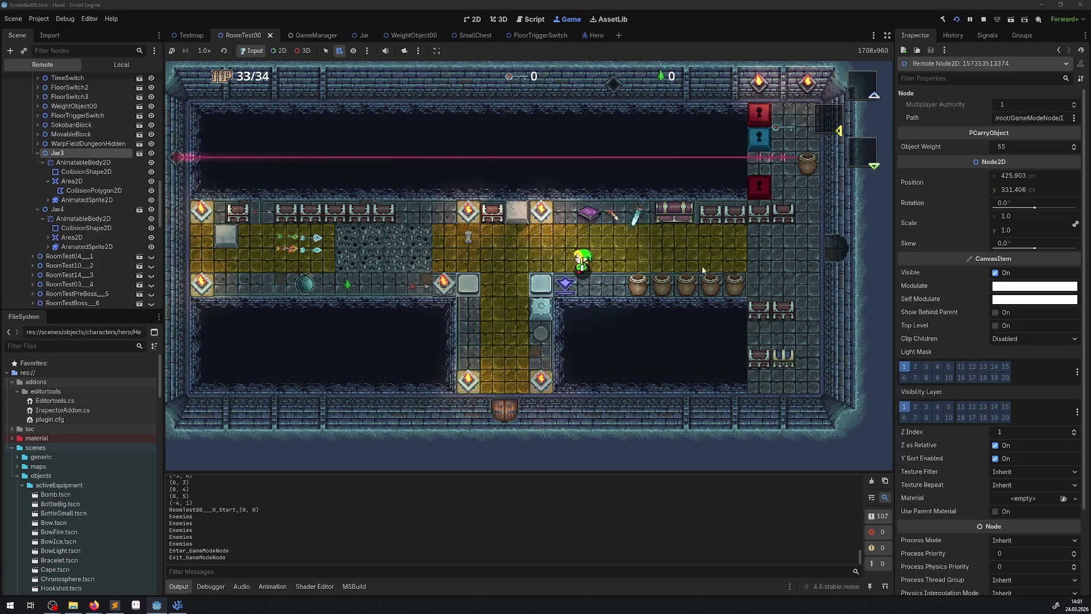
# - Pick Jar5 from the game view to inspect its weight of 4, then return to Input mode
pyautogui.click(278, 51)
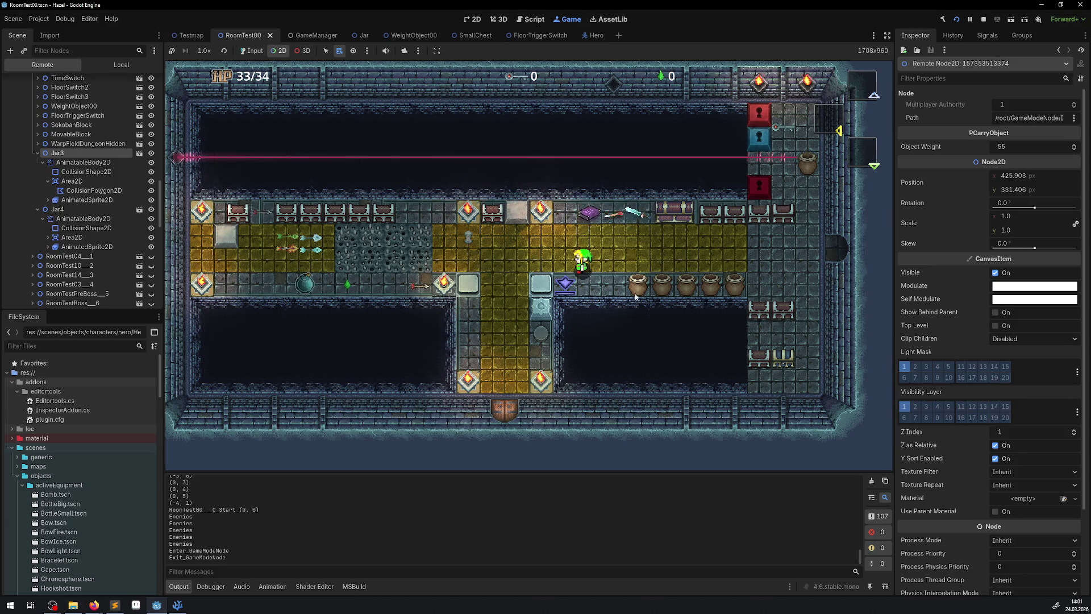
pyautogui.rightClick(639, 286)
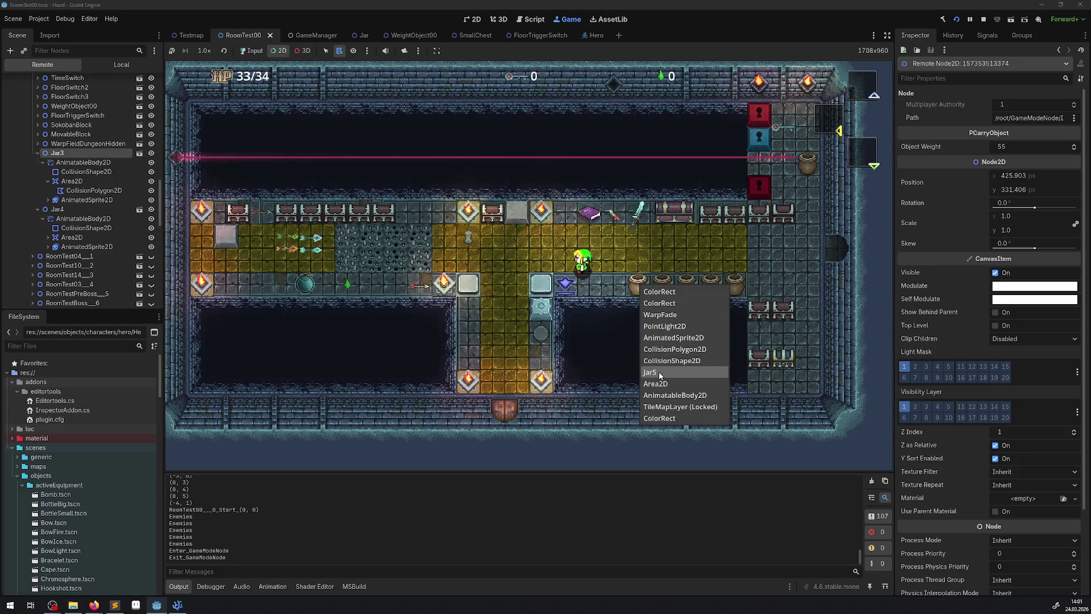
pyautogui.click(650, 373)
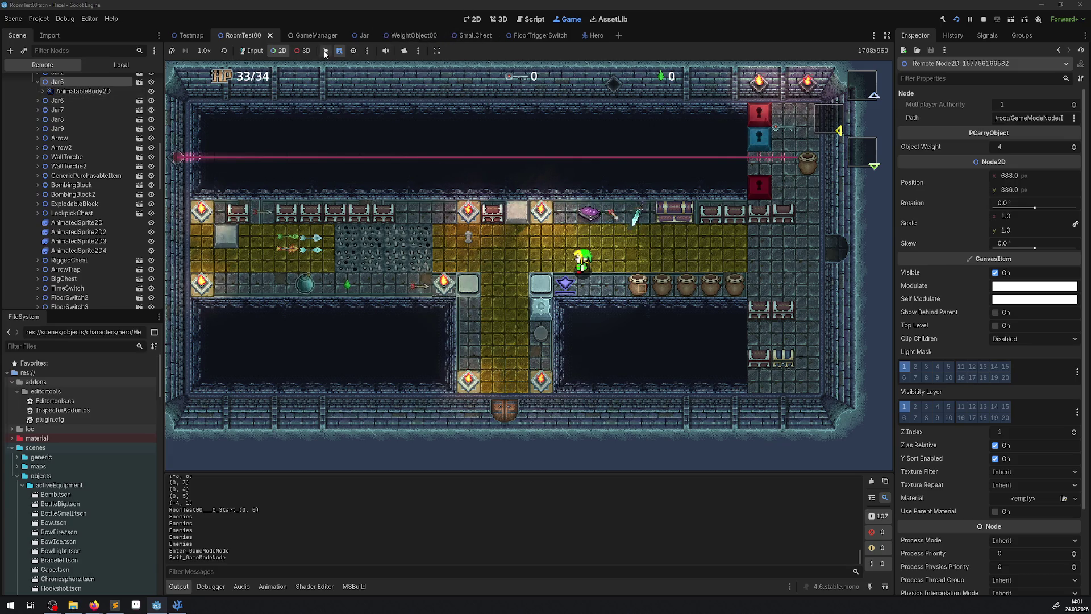
pyautogui.click(256, 50)
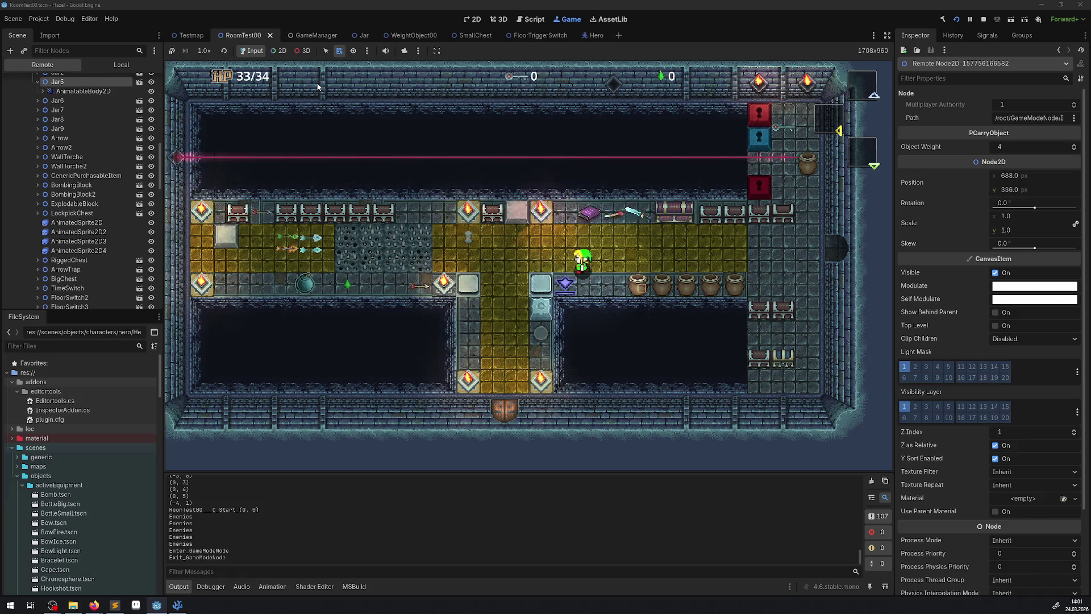
# - Lift the jar below the hero, carry it left and drop it, then lift the next jar
pyautogui.press('space')
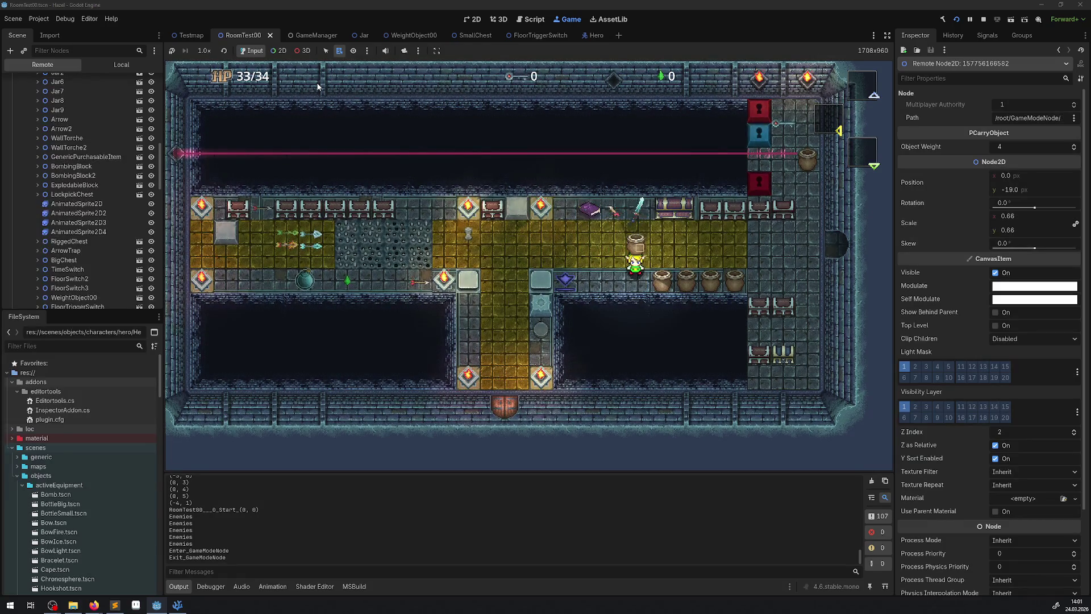
pyautogui.press('Left')
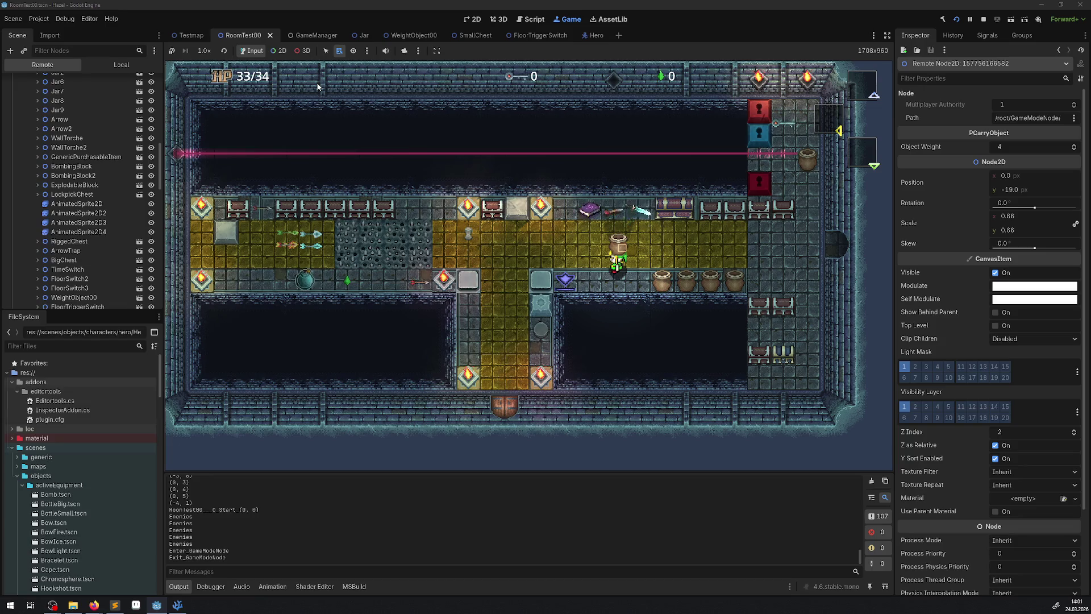
pyautogui.press('space')
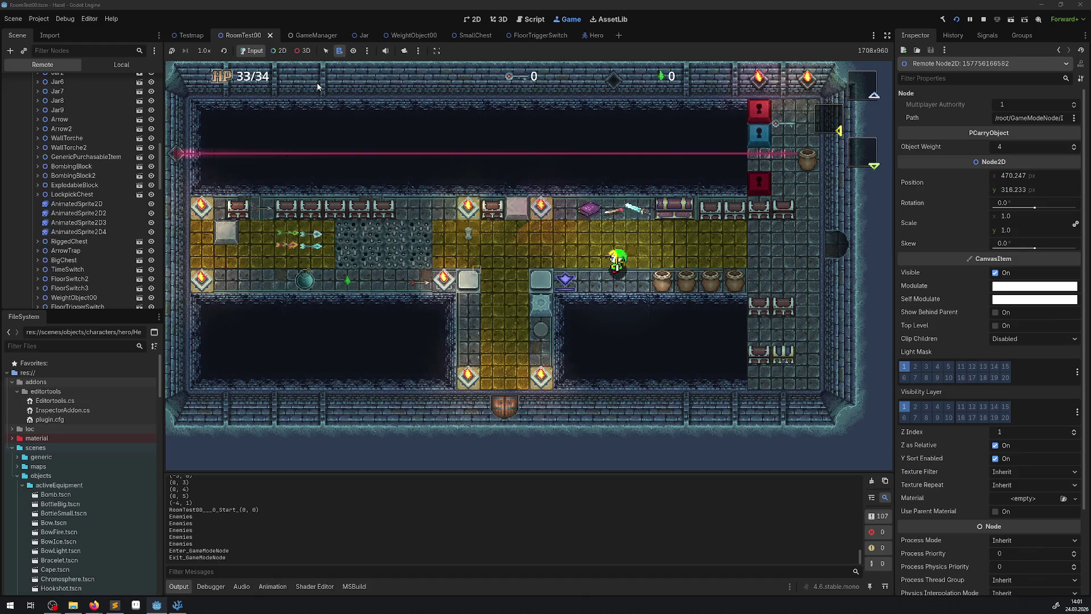
pyautogui.press('Right')
pyautogui.press('space')
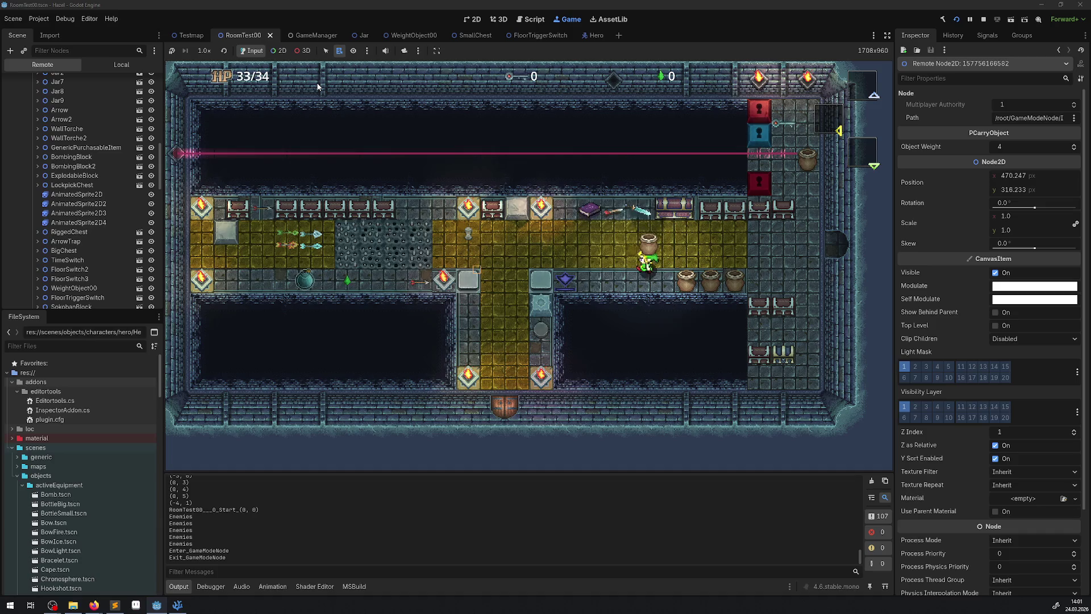
# - Walk the hero down and back to the jars, lift one and throw it left
pyautogui.press('Down')
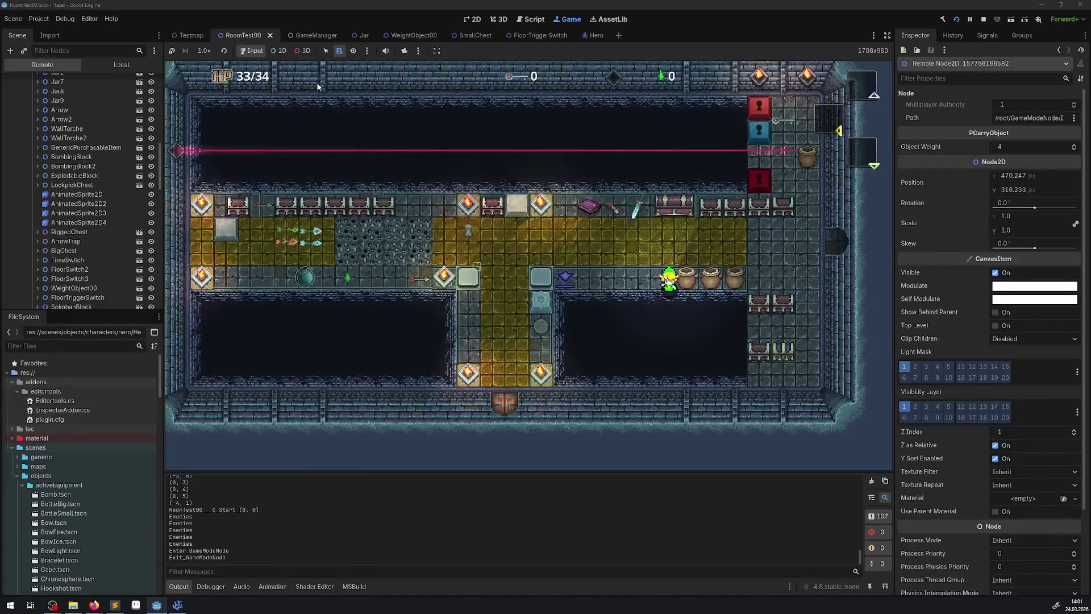
pyautogui.press('Up')
pyautogui.press('Right')
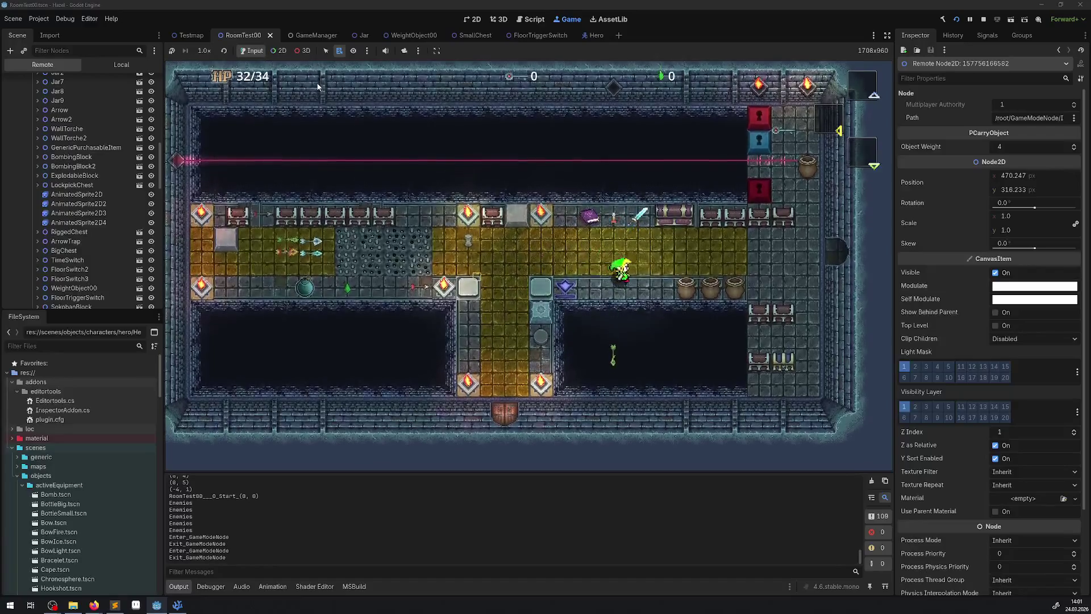
pyautogui.press('Right')
pyautogui.press('space')
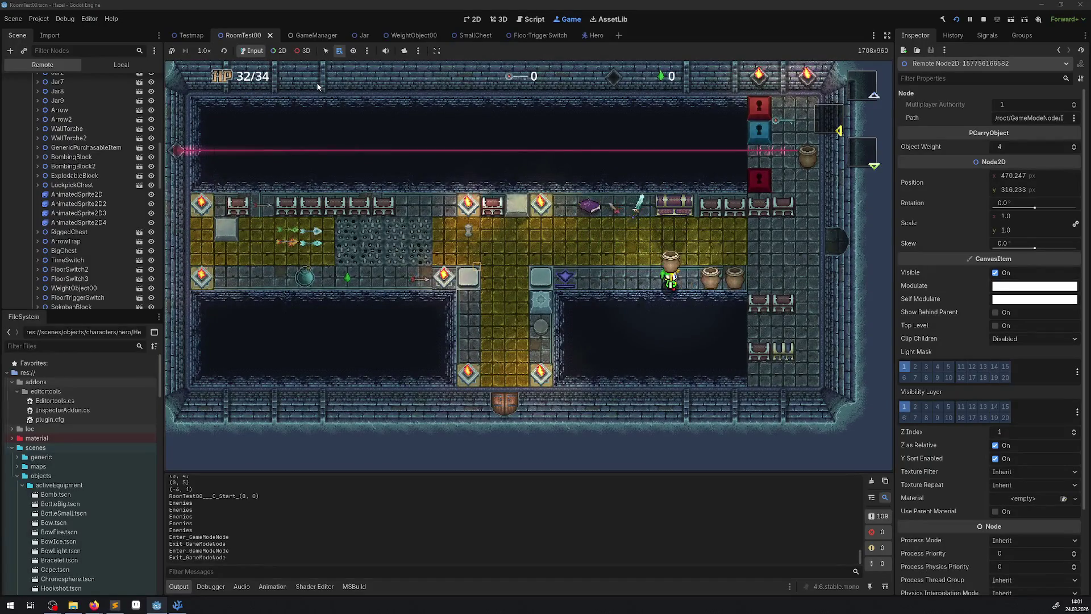
pyautogui.press('space')
pyautogui.press('Up')
pyautogui.press('Left')
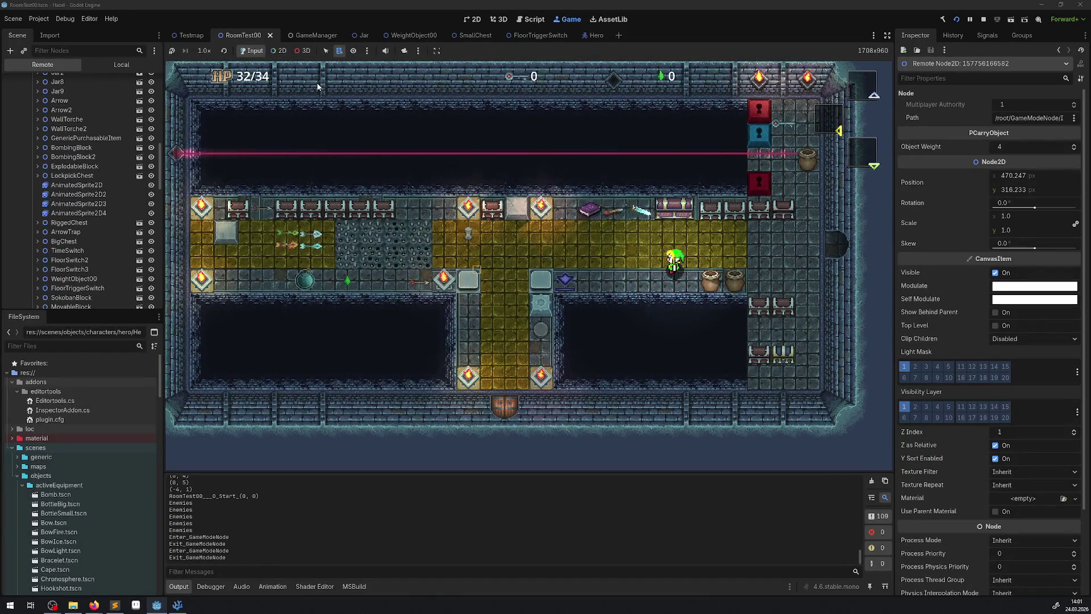
# - Lift the right-hand jar, walk the hero onto the yellow floor, and stop the game
pyautogui.press('Down')
pyautogui.press('Left')
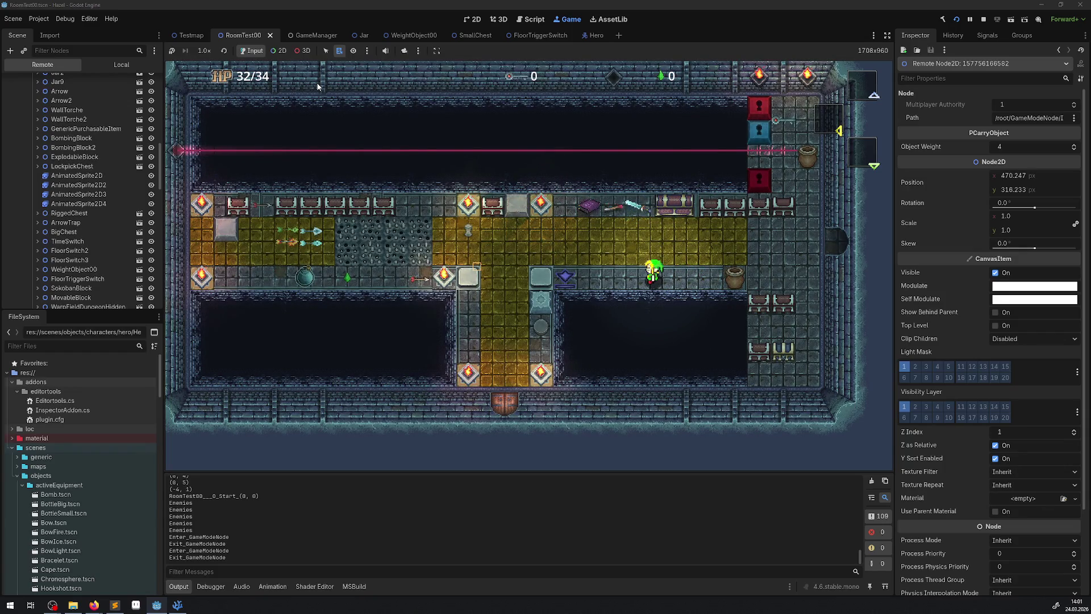
pyautogui.press('Left')
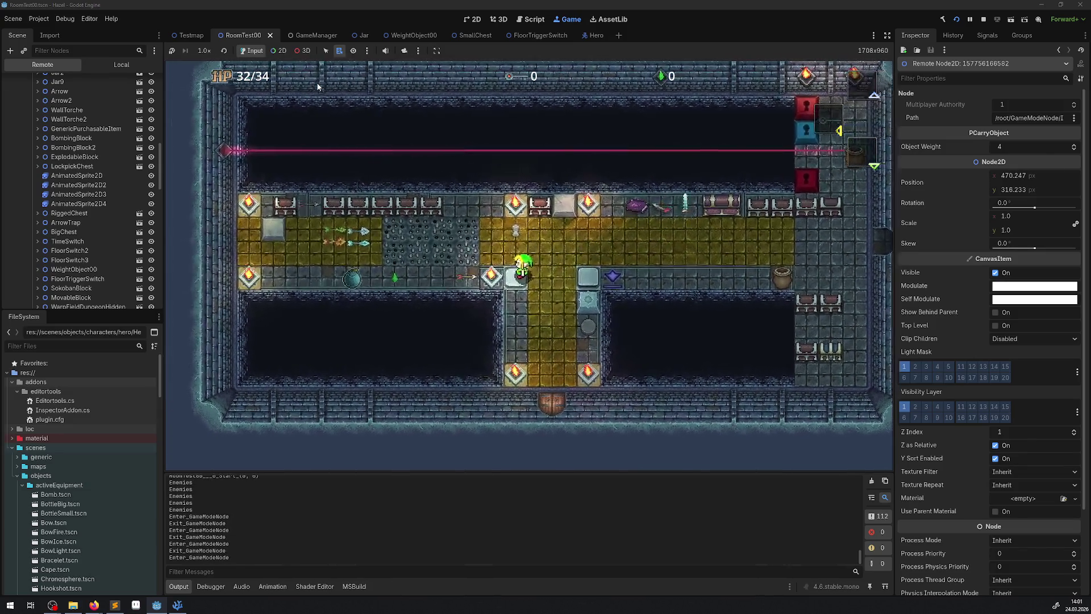
pyautogui.press('Up')
pyautogui.press('Right')
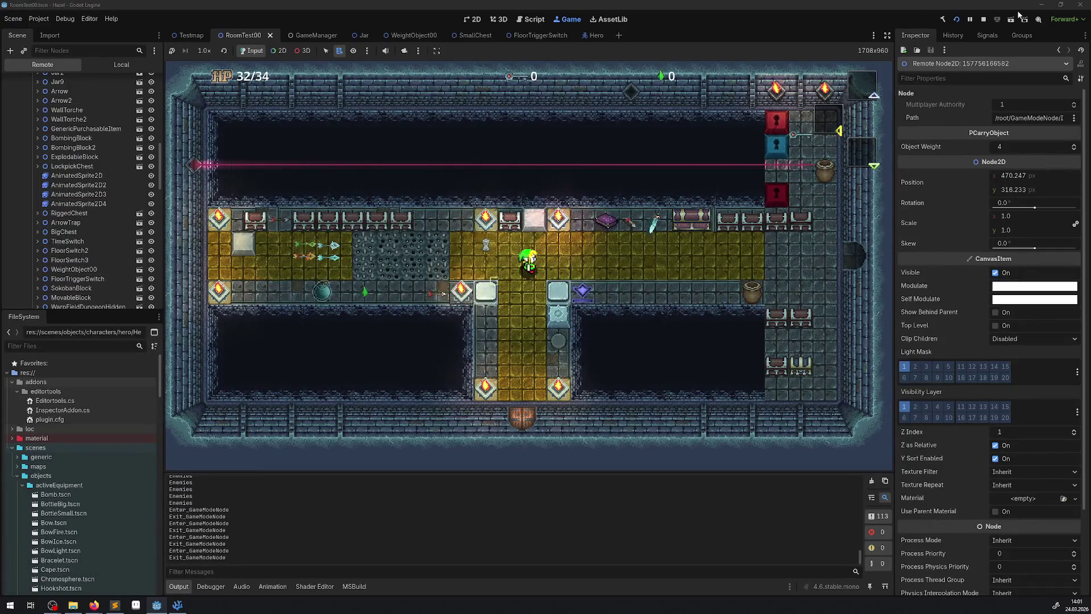
pyautogui.click(984, 19)
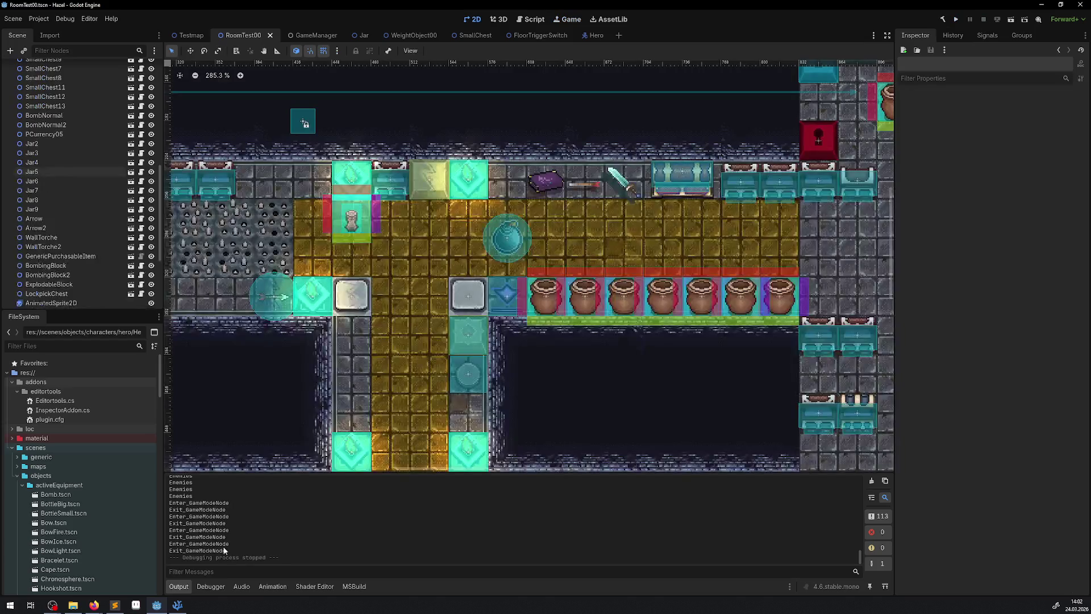
# - Review Plar.cs _PhysicsProcess, highlighting the uses of Result and GlobalPosition
pyautogui.click(177, 605)
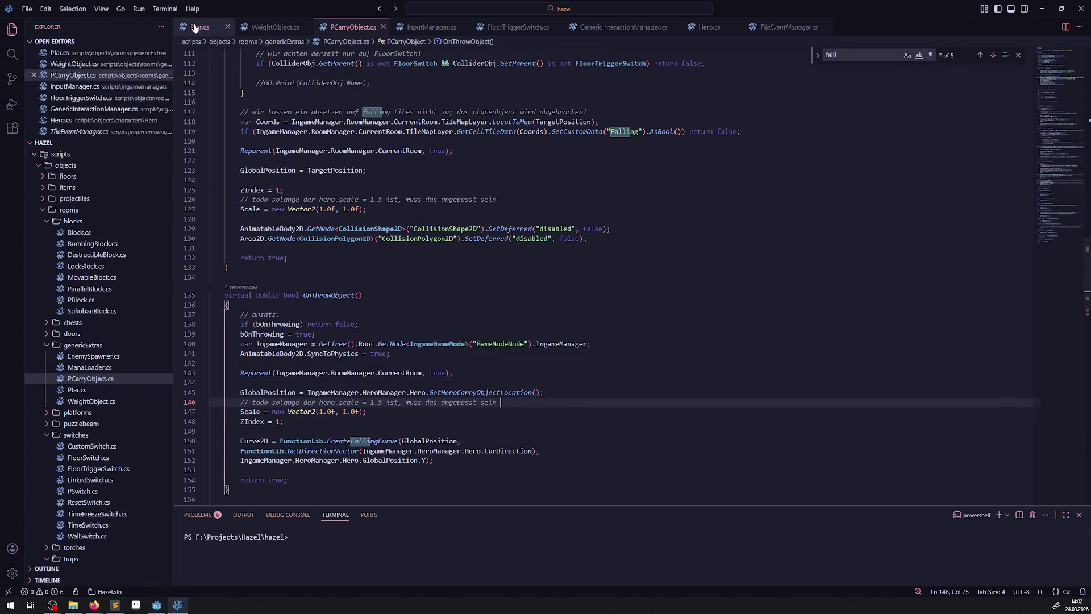
pyautogui.click(200, 27)
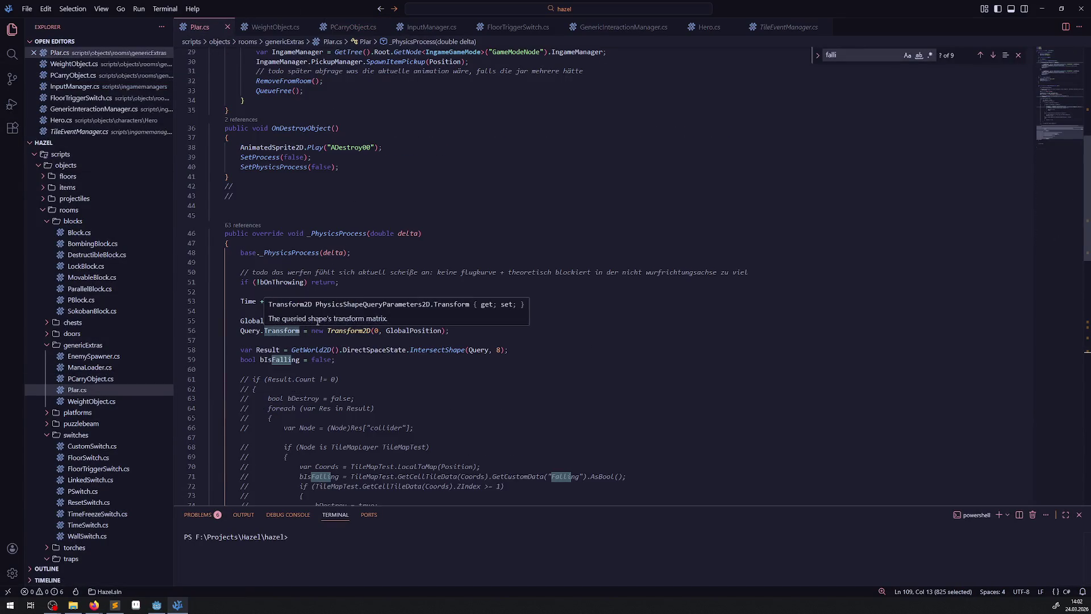
pyautogui.click(421, 261)
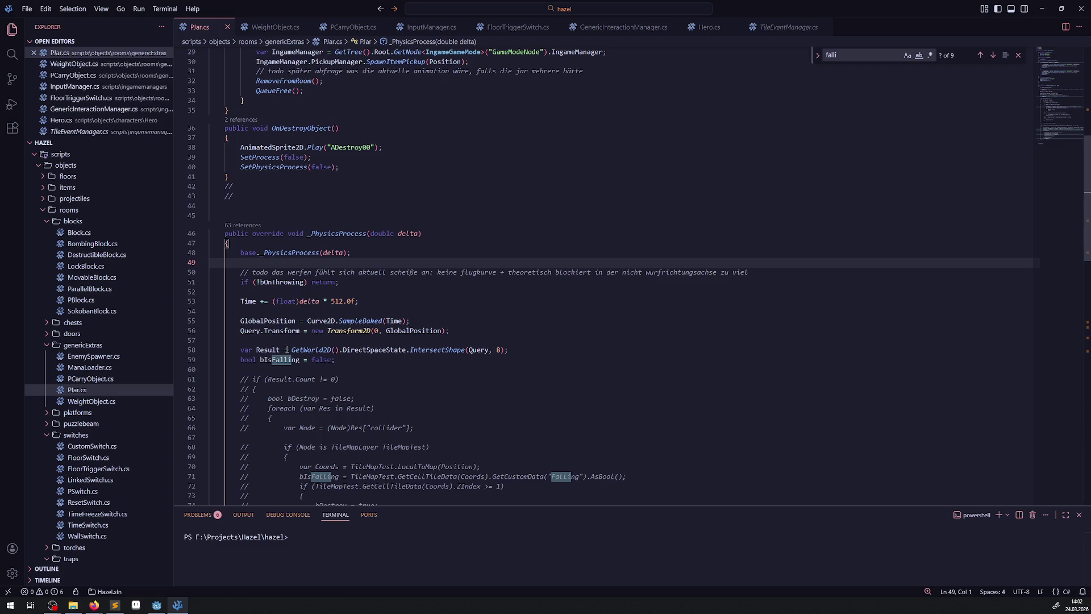
pyautogui.click(270, 342)
pyautogui.doubleClick(269, 350)
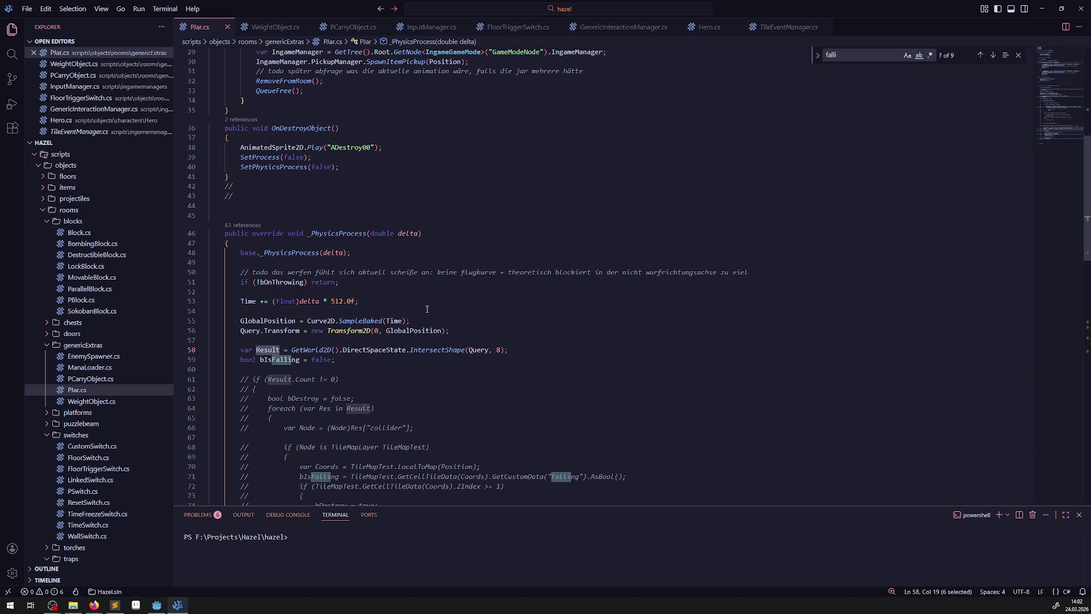
pyautogui.scroll(-2, 253, 305)
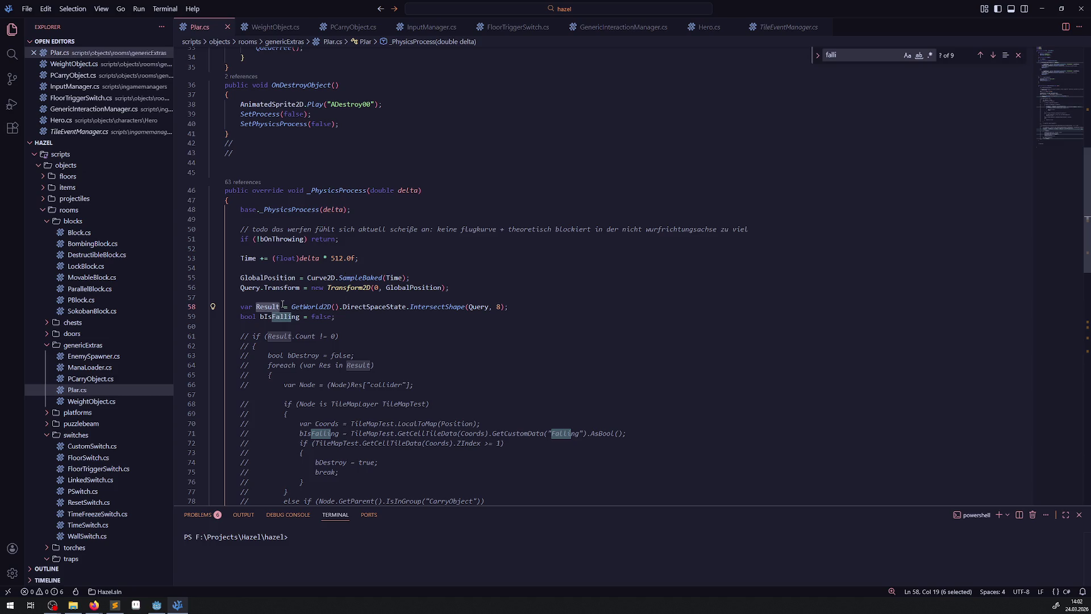
pyautogui.doubleClick(278, 278)
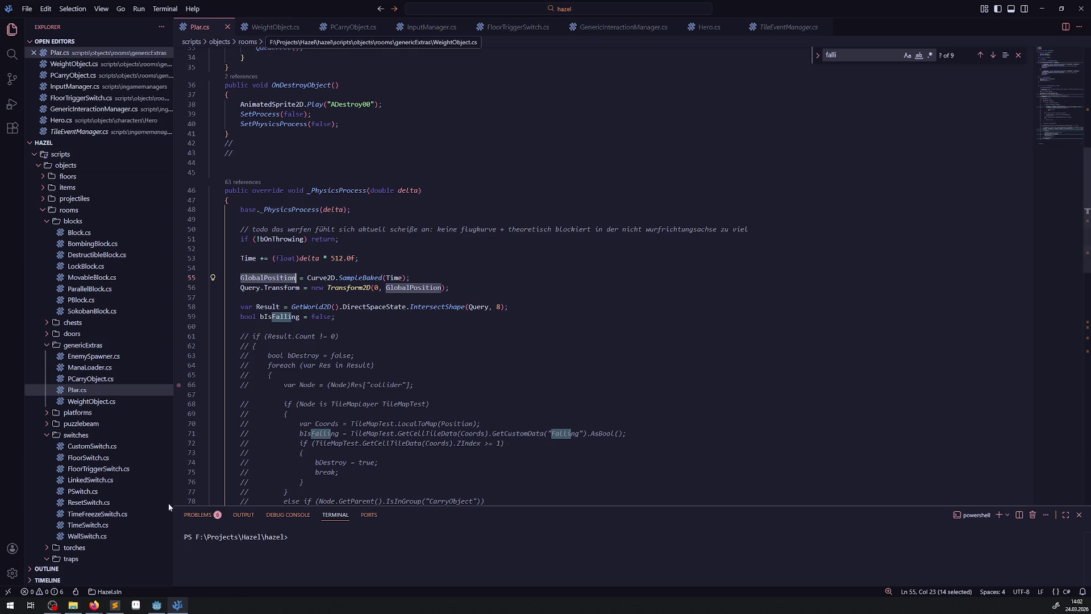
# - Comment out the SyncToPhysics line 141 in PCarryObject.cs's OnThrowObject and return to Godot
pyautogui.click(333, 27)
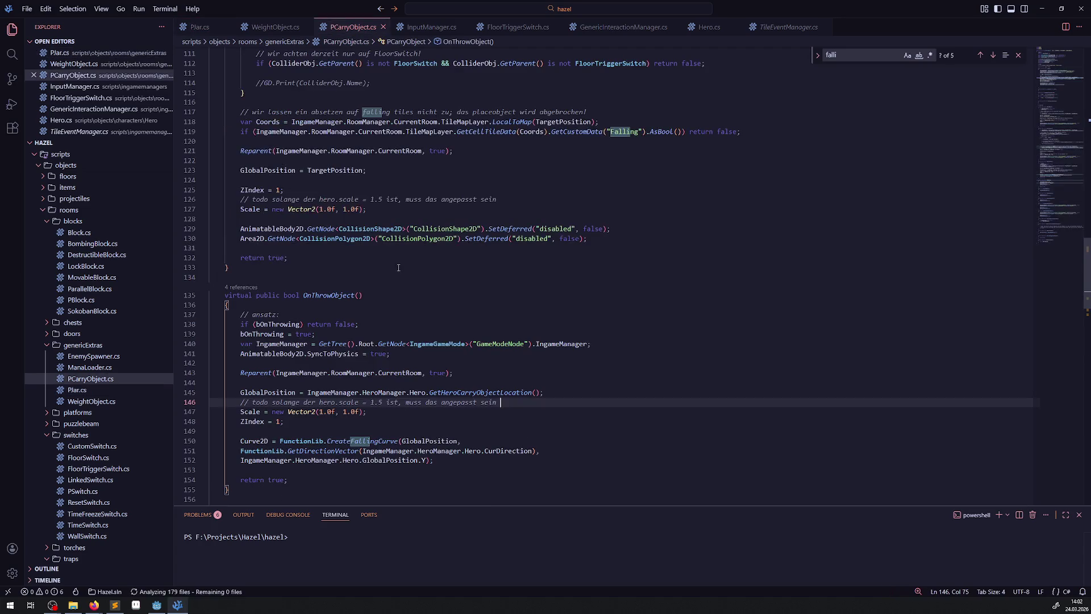
pyautogui.click(239, 353)
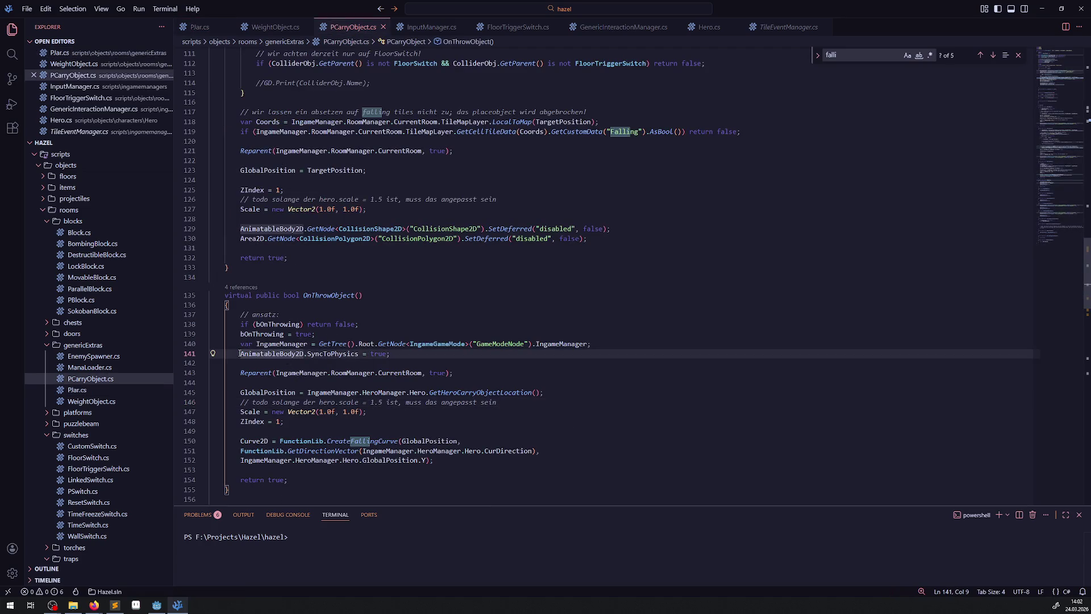
pyautogui.hotkey('ctrl', '/')
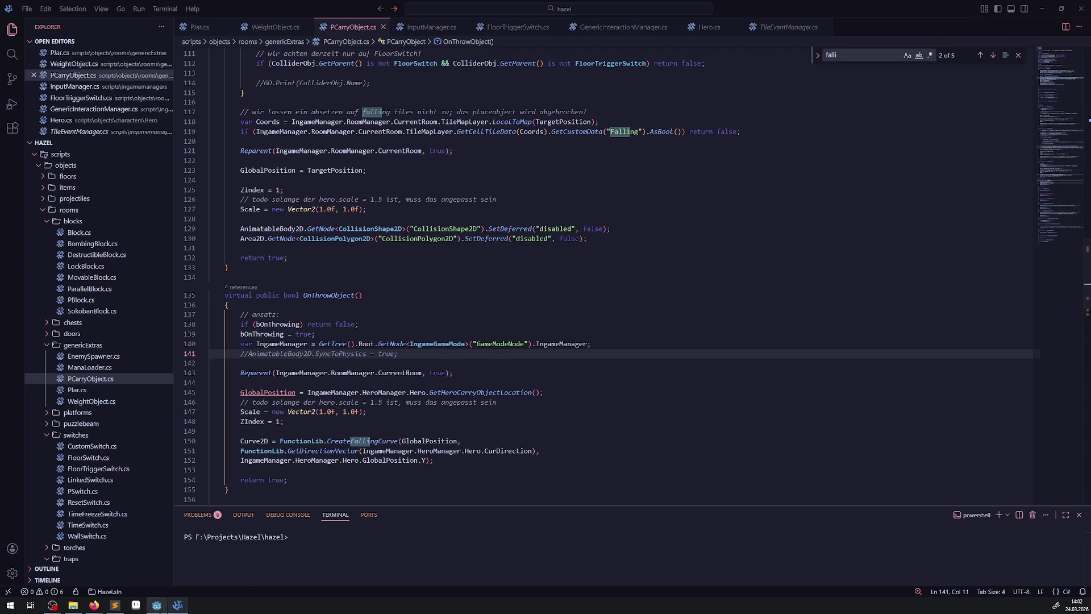
pyautogui.hotkey('alt', 'Tab')
pyautogui.press('F5')
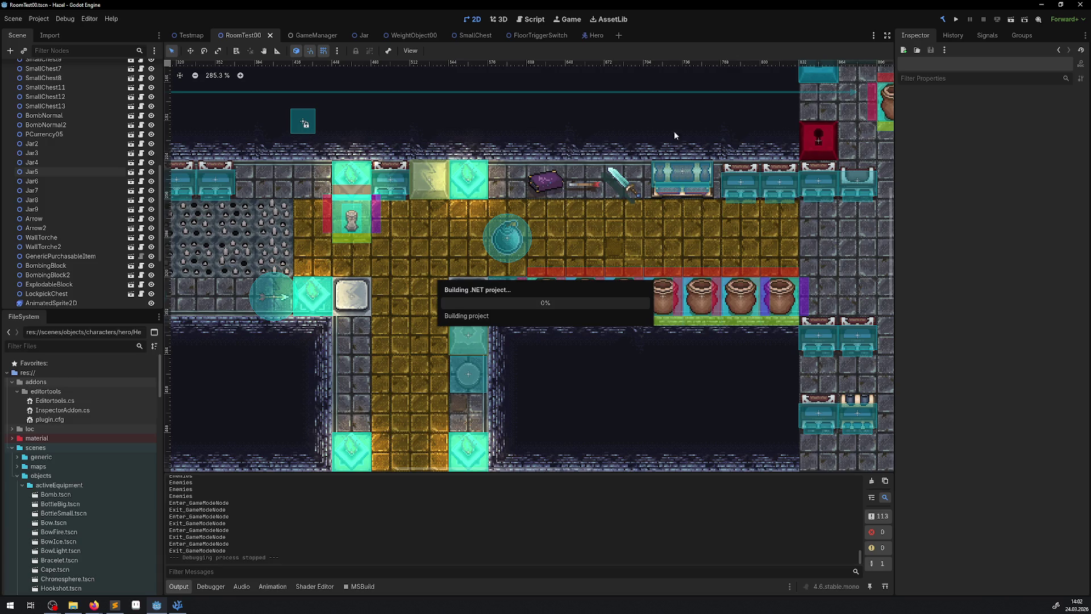
# - Run RoomTest00 again, lift a jar, carry it into the yellow room and throw it left
pyautogui.click(957, 20)
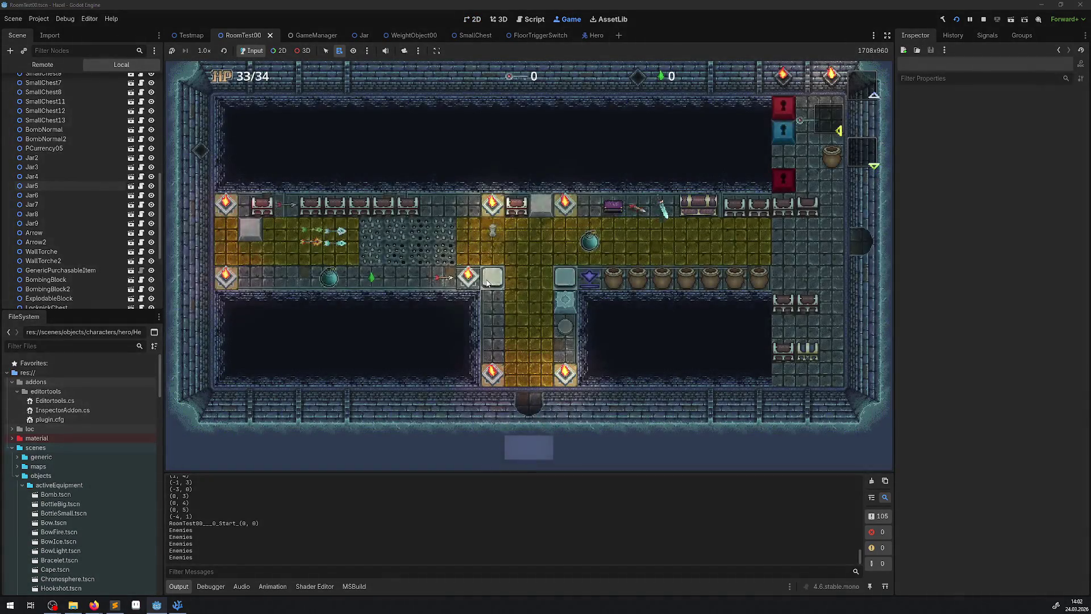
pyautogui.press('Up')
pyautogui.press('Right')
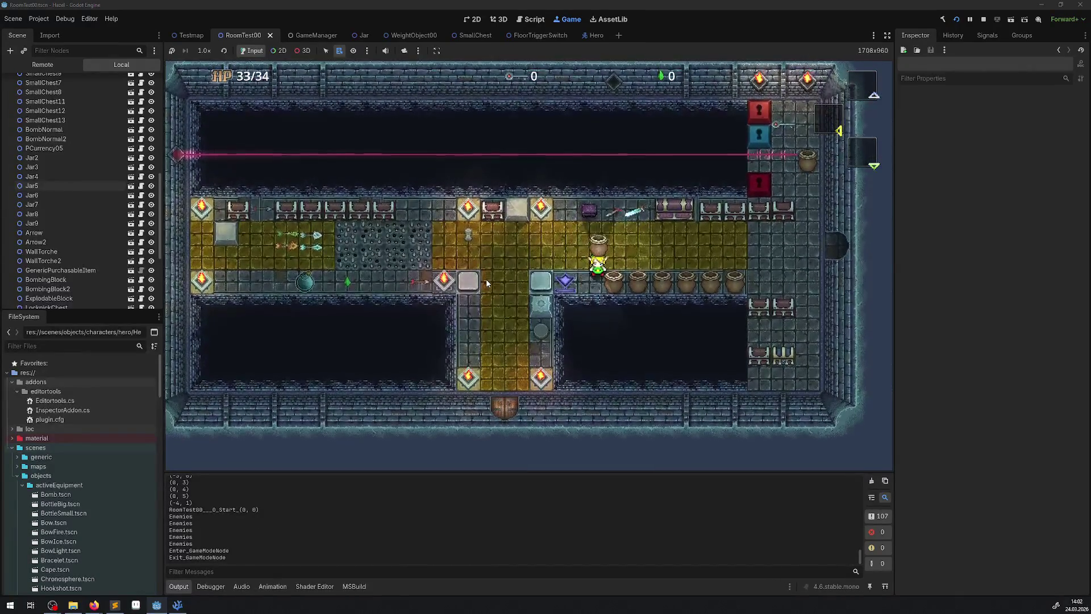
pyautogui.press('Right')
pyautogui.press('space')
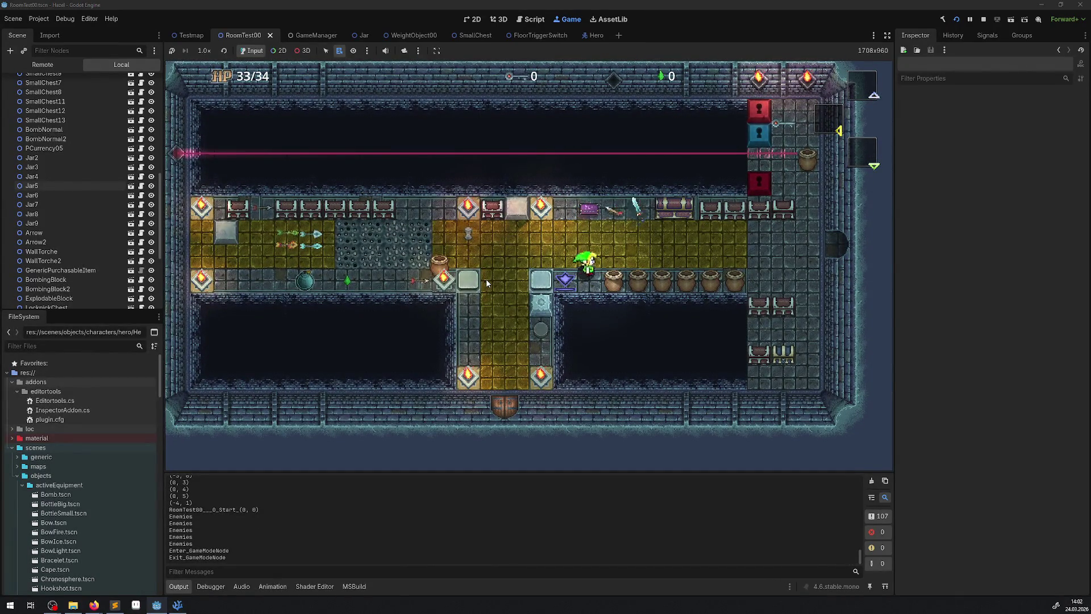
pyautogui.press('Up')
pyautogui.press('Right')
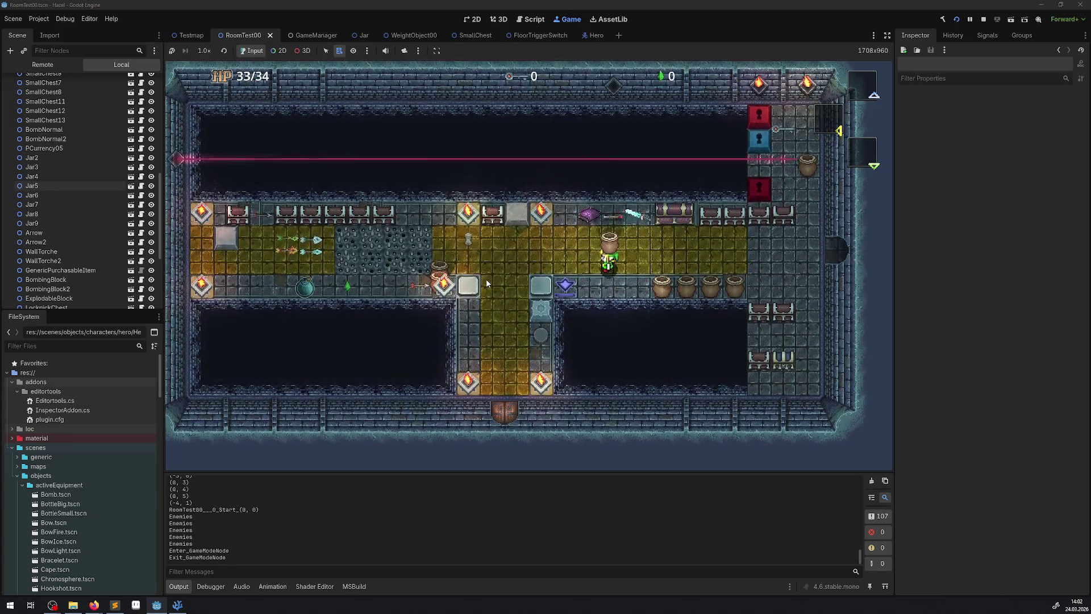
pyautogui.press('Left')
pyautogui.press('space')
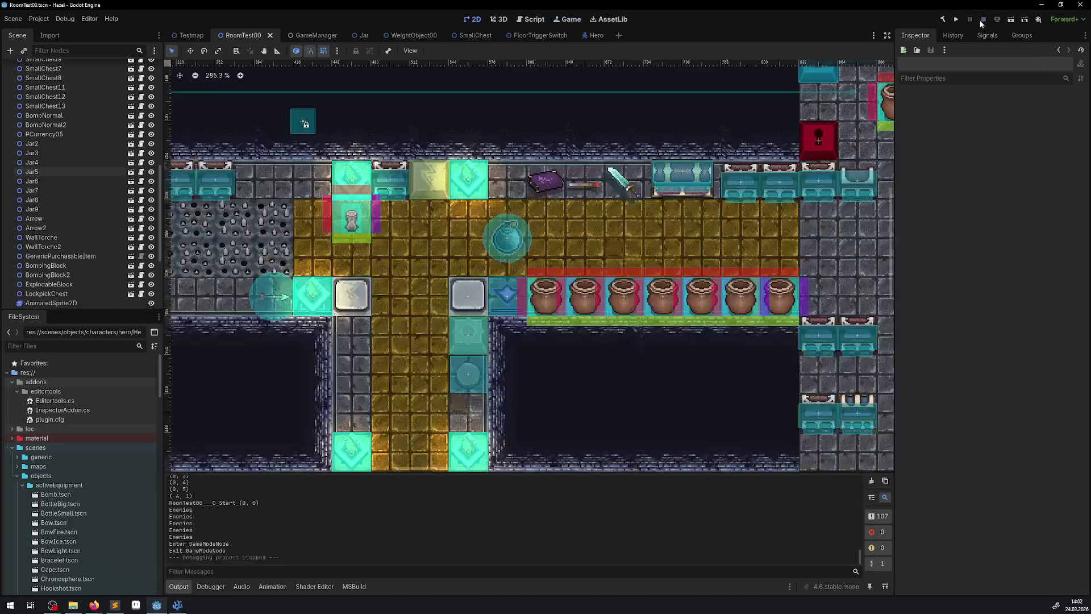
# - Stop the game and select the commented AnimatableBody2D.SyncToPhysics call on line 141
pyautogui.click(982, 20)
pyautogui.click(175, 607)
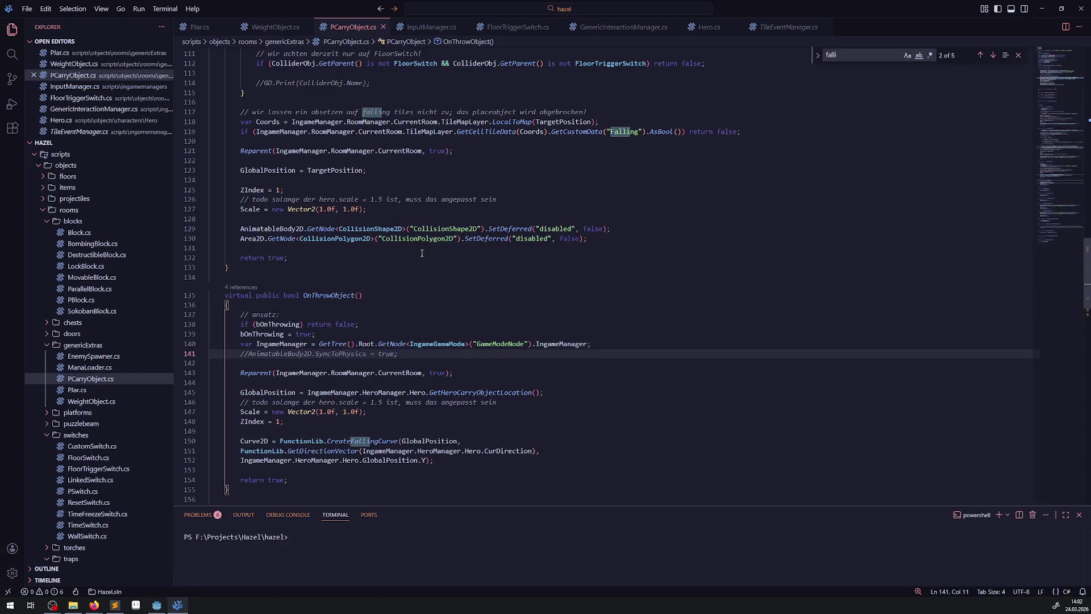
pyautogui.doubleClick(331, 354)
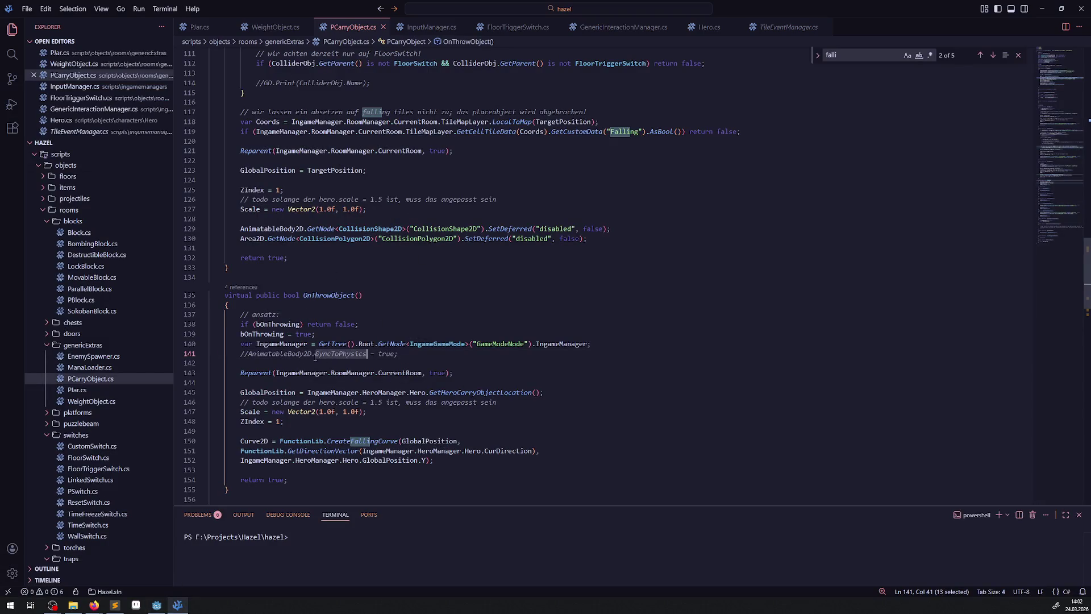
pyautogui.moveTo(249, 354)
pyautogui.mouseDown()
pyautogui.moveTo(401, 353)
pyautogui.moveTo(367, 354)
pyautogui.mouseUp()
pyautogui.click(156, 606)
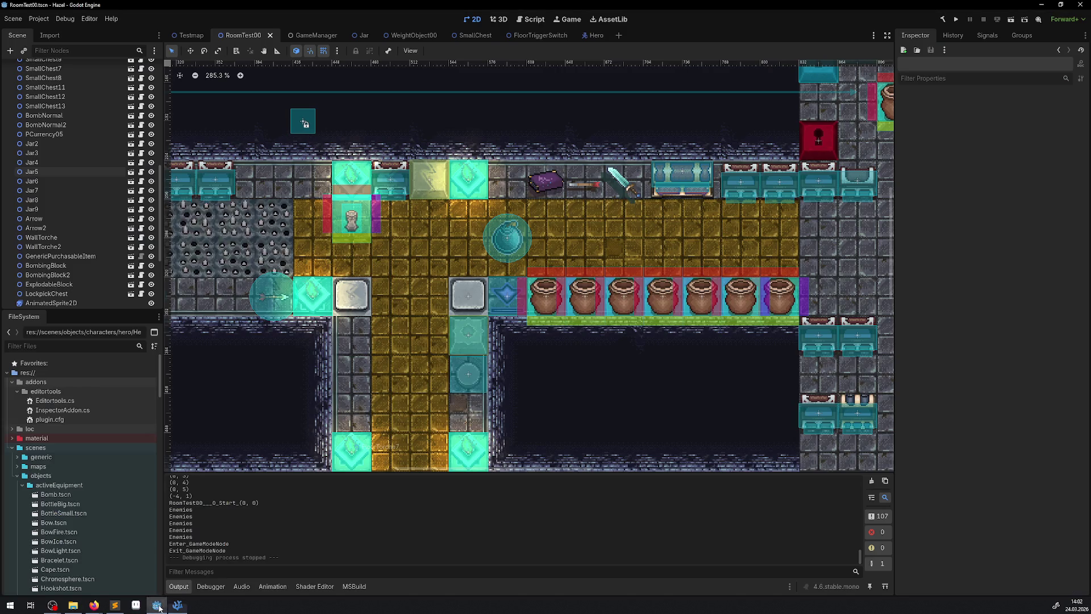
# - Close the SmallChest scene and select the Jar scene's AnimatableBody2D node
pyautogui.click(471, 35)
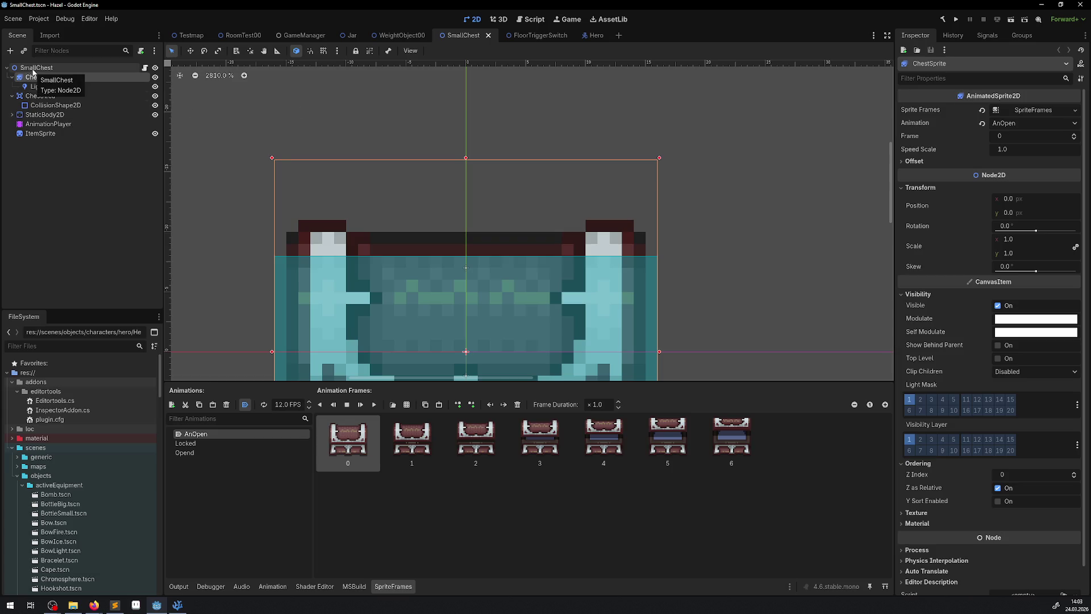
pyautogui.click(487, 35)
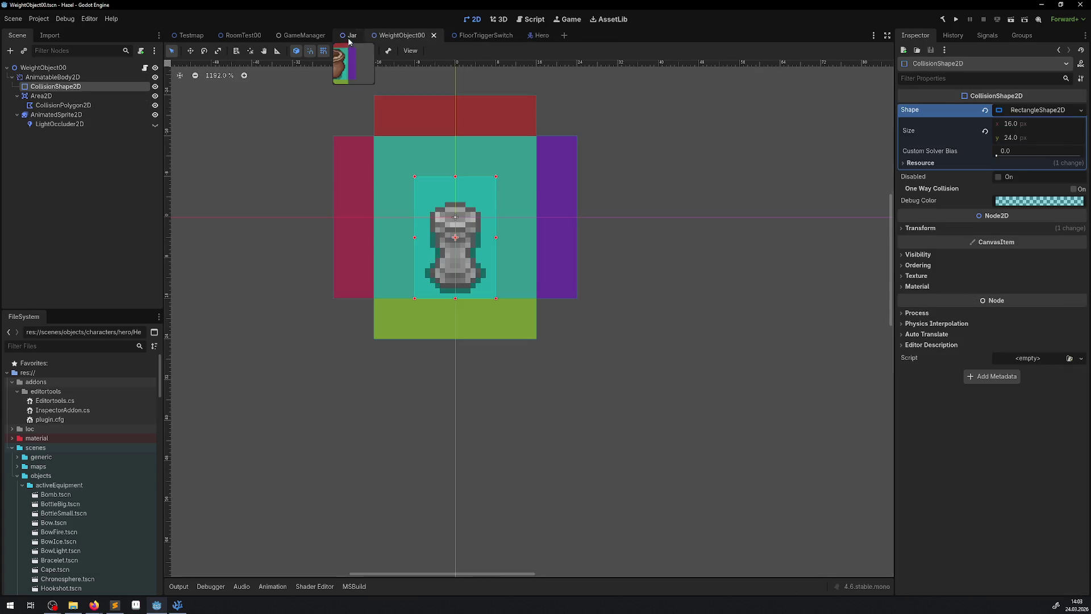
pyautogui.click(347, 36)
pyautogui.click(88, 76)
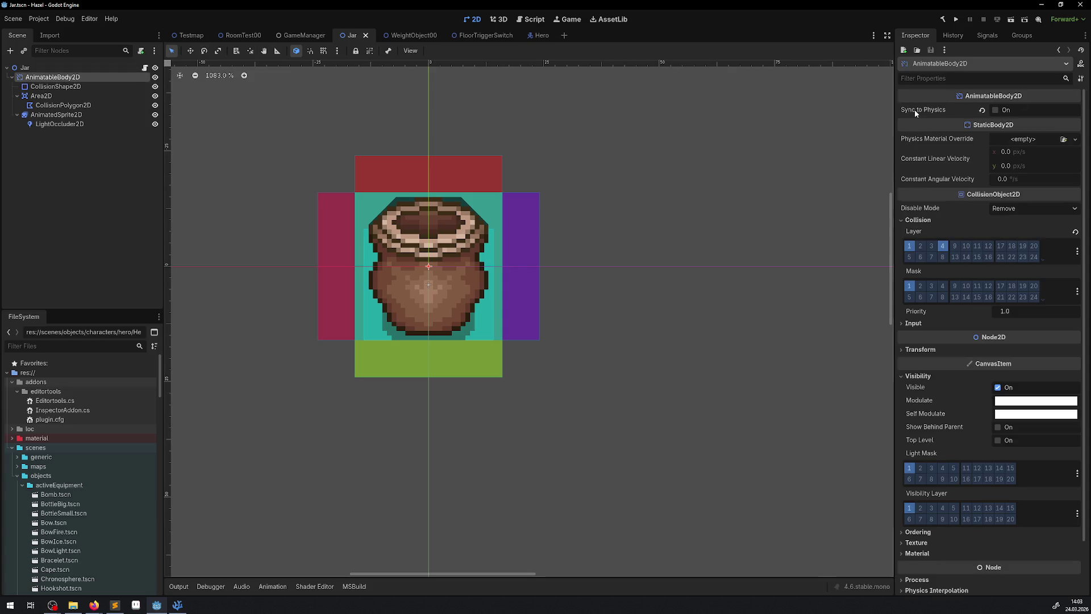
# - Read the Inspector tooltip for Sync to Physics, then move on through the browser to PCarryObject.cs
pyautogui.moveTo(915, 110)
pyautogui.hotkey('alt', 'Tab')
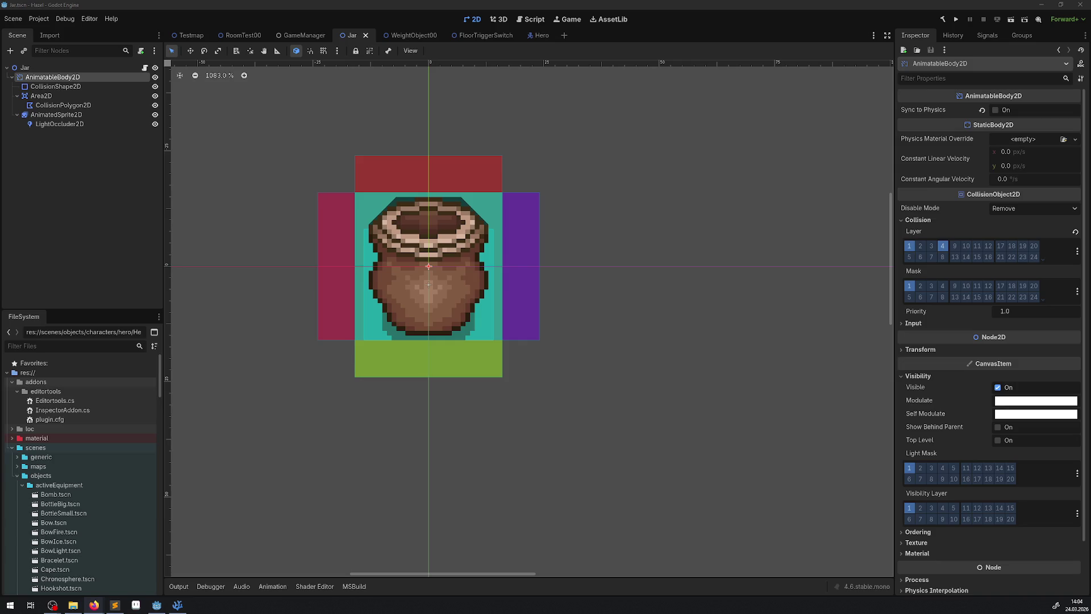
pyautogui.hotkey('alt', 'Tab')
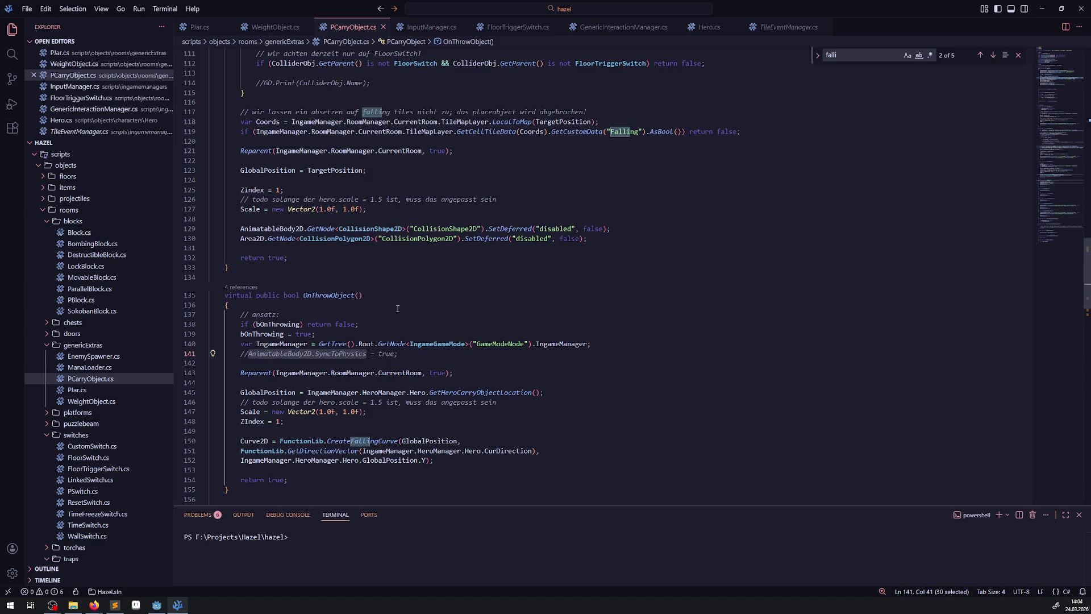
# - Review the PJar.cs physics code around lines 53–64
pyautogui.scroll(-2, 370, 298)
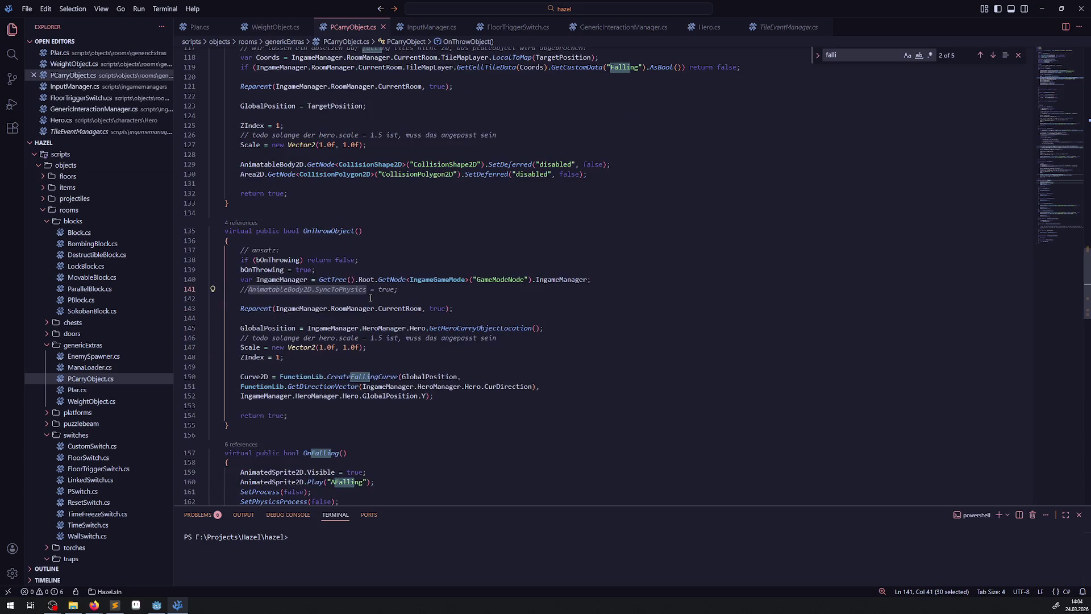
pyautogui.scroll(3, 376, 307)
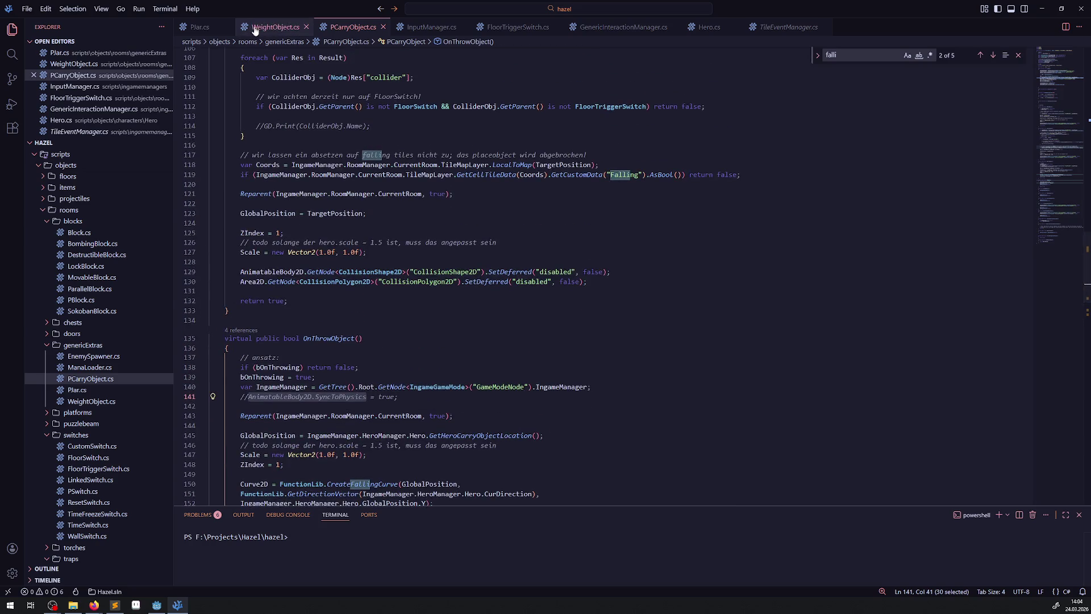
pyautogui.click(206, 27)
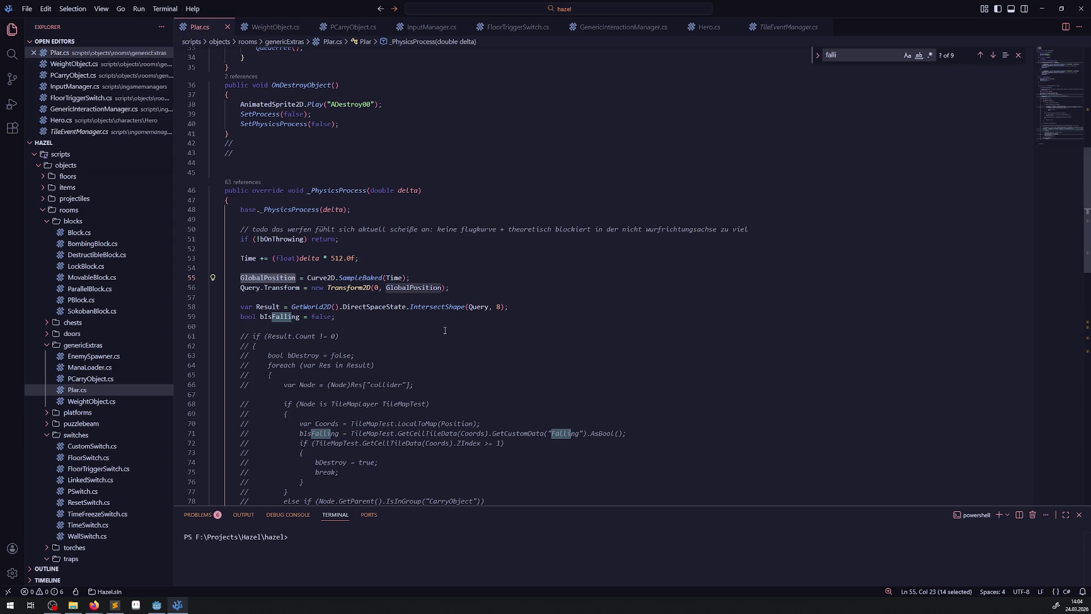
pyautogui.scroll(-3, 431, 294)
pyautogui.moveTo(384, 146); pyautogui.dragTo(524, 261)
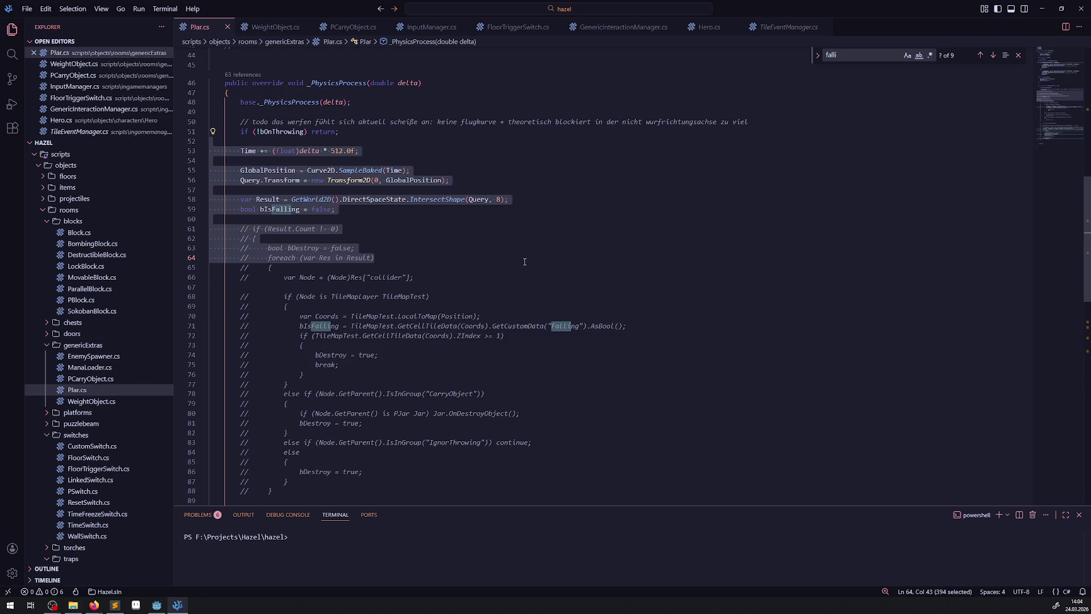
pyautogui.click(459, 199)
pyautogui.scroll(-8, 489, 284)
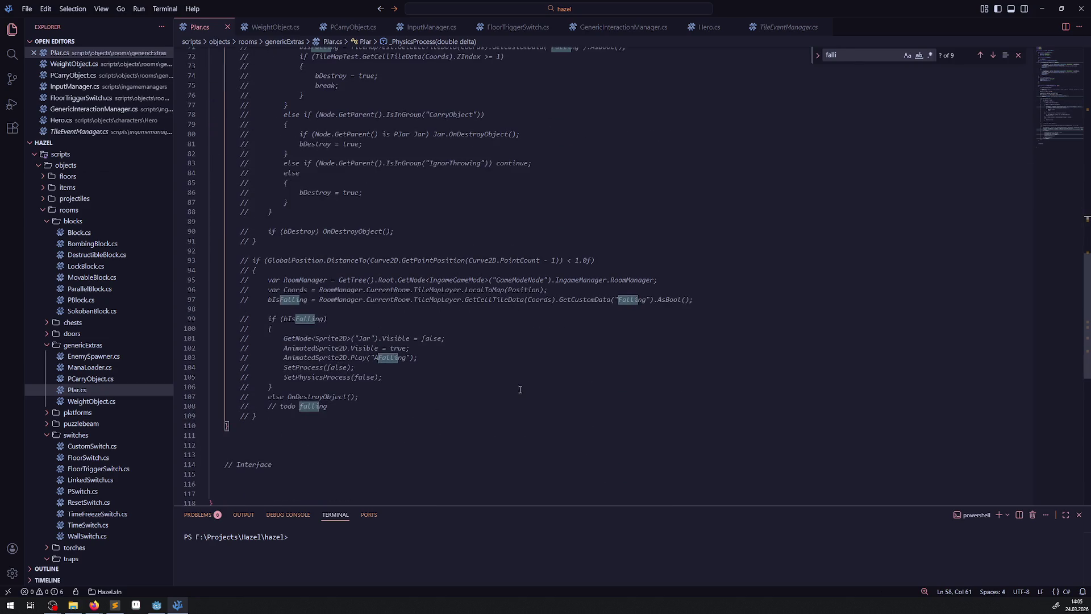
pyautogui.scroll(-2, 388, 395)
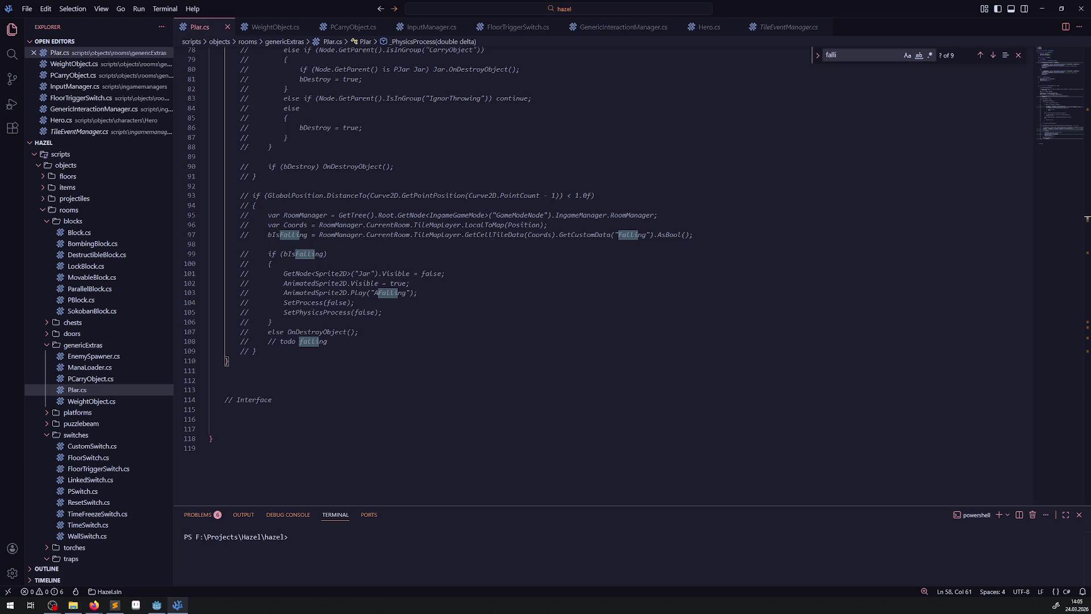
pyautogui.hotkey('alt', 'Tab')
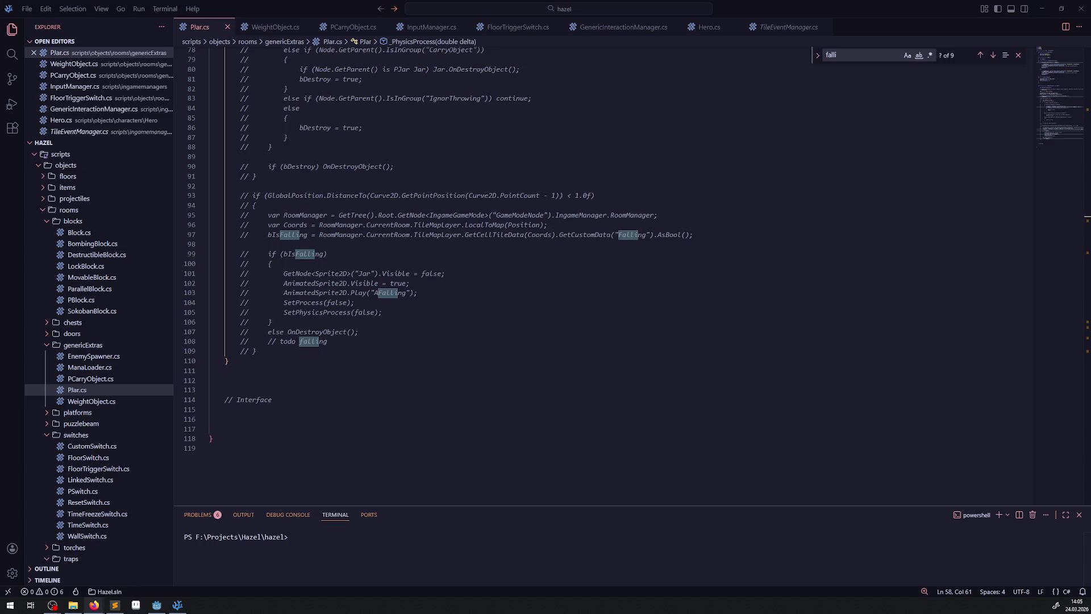
pyautogui.hotkey('alt', 'Tab')
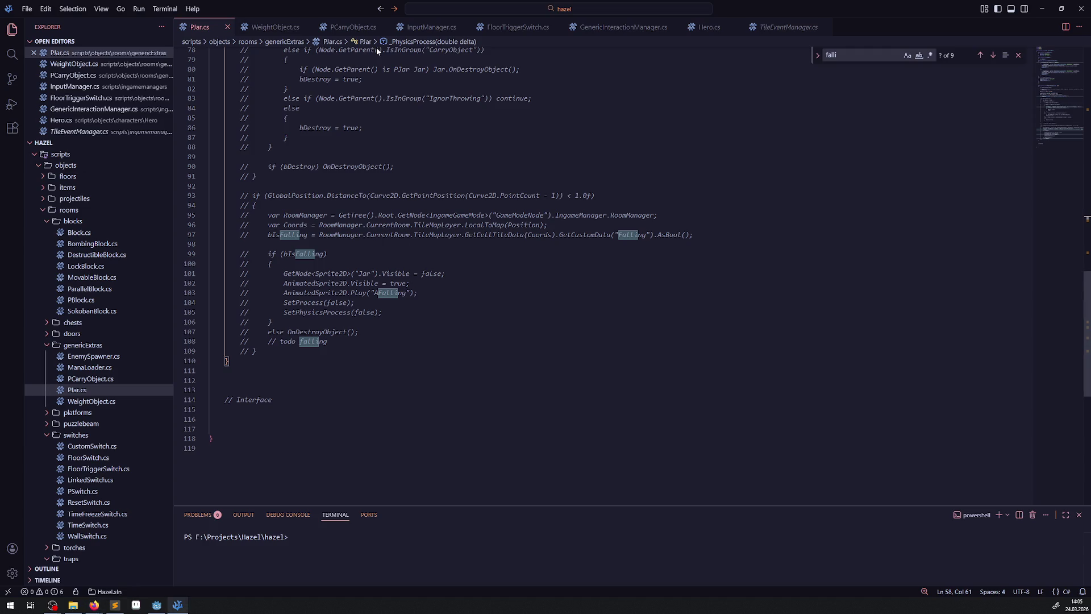
# - Delete the commented SyncToPhysics line from OnThrowObject, save PCarryObject.cs, and return to Godot
pyautogui.click(231, 394)
pyautogui.hotkey('ctrl', 'shift', 'k')
pyautogui.press('BackSpace')
pyautogui.click(446, 347)
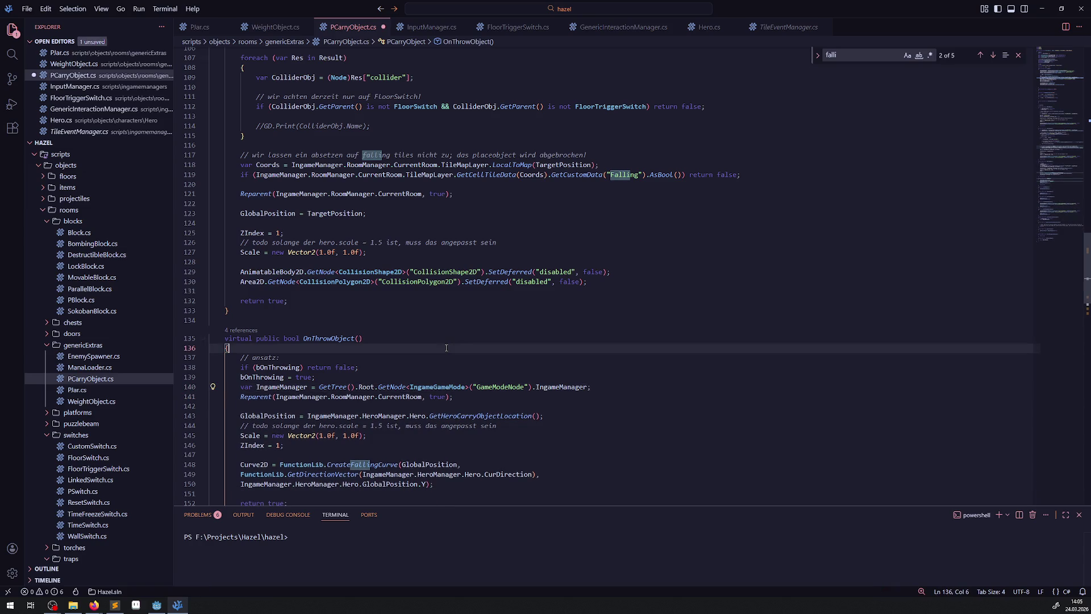
pyautogui.hotkey('ctrl', 's')
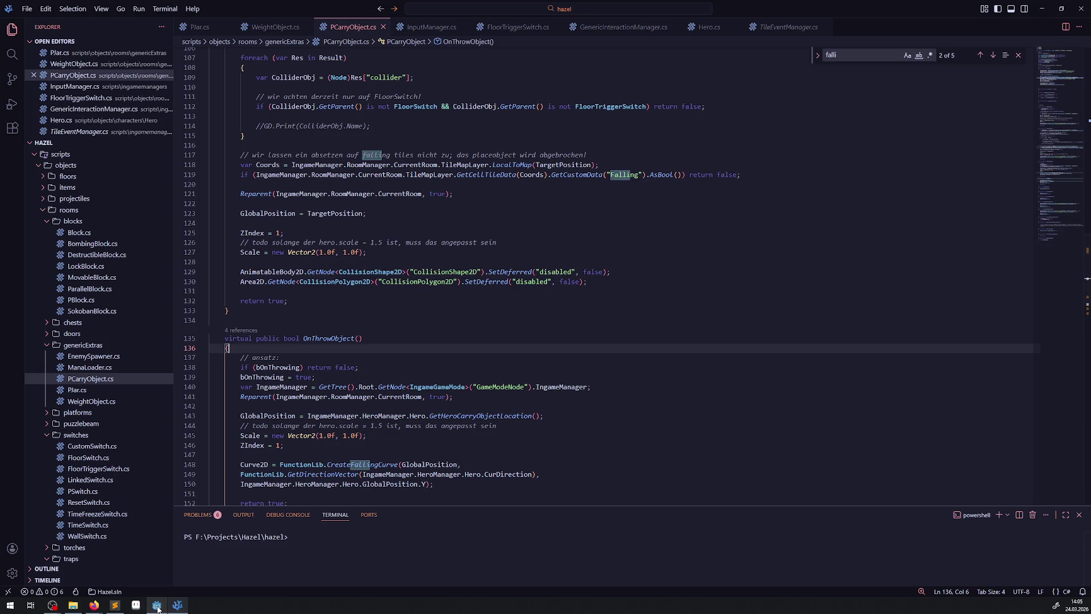
pyautogui.moveTo(158, 608)
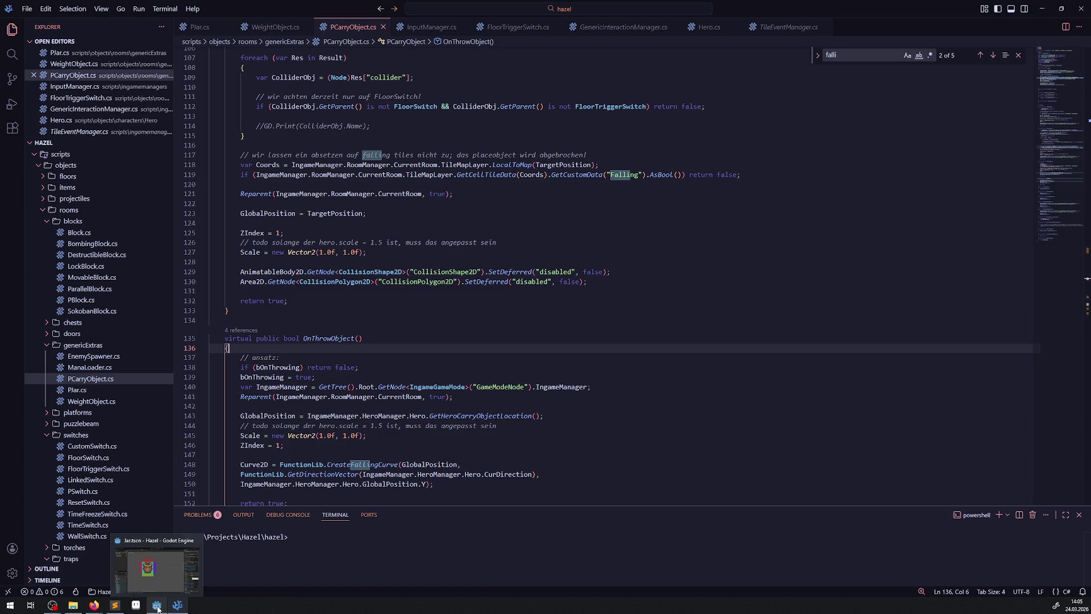
pyautogui.click(158, 606)
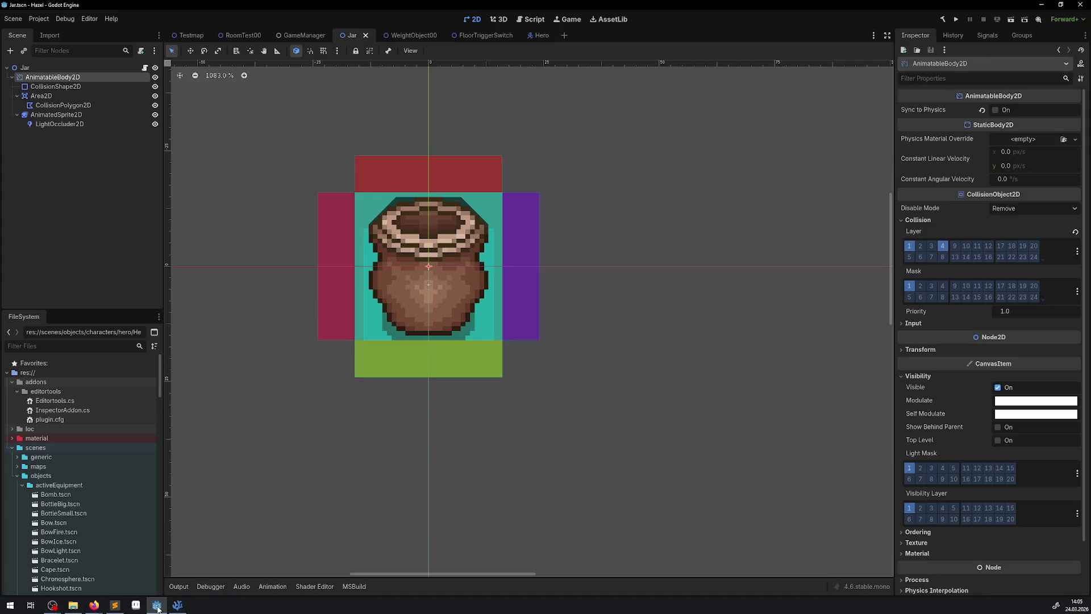
# - Shift Jar3 64 pixels left in RoomTest00, then build and run the game
pyautogui.click(240, 36)
pyautogui.moveTo(572, 301); pyautogui.dragTo(470, 288)
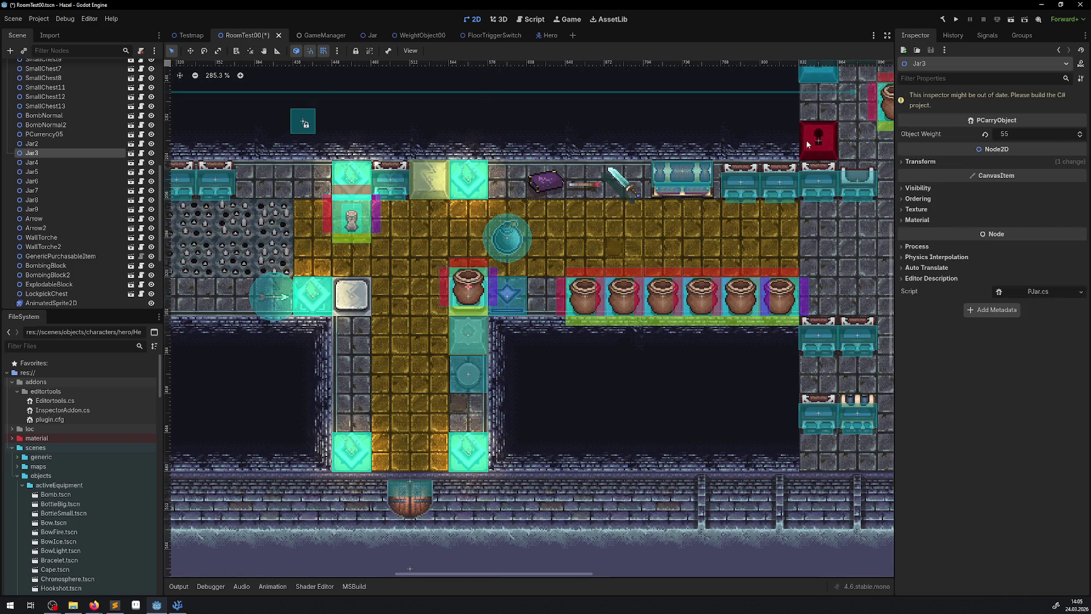
pyautogui.click(943, 19)
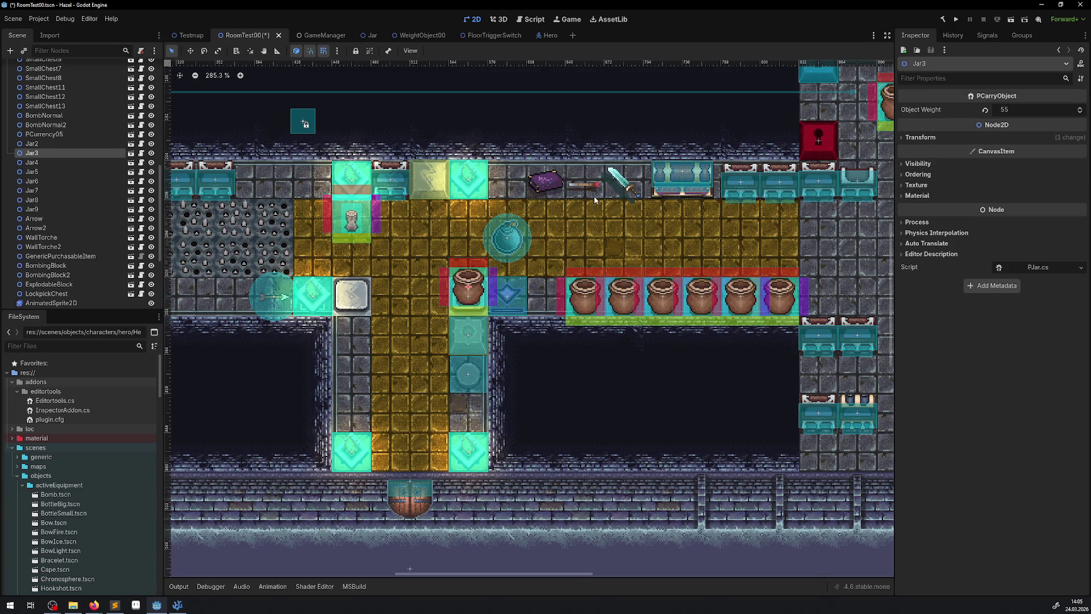
pyautogui.click(957, 19)
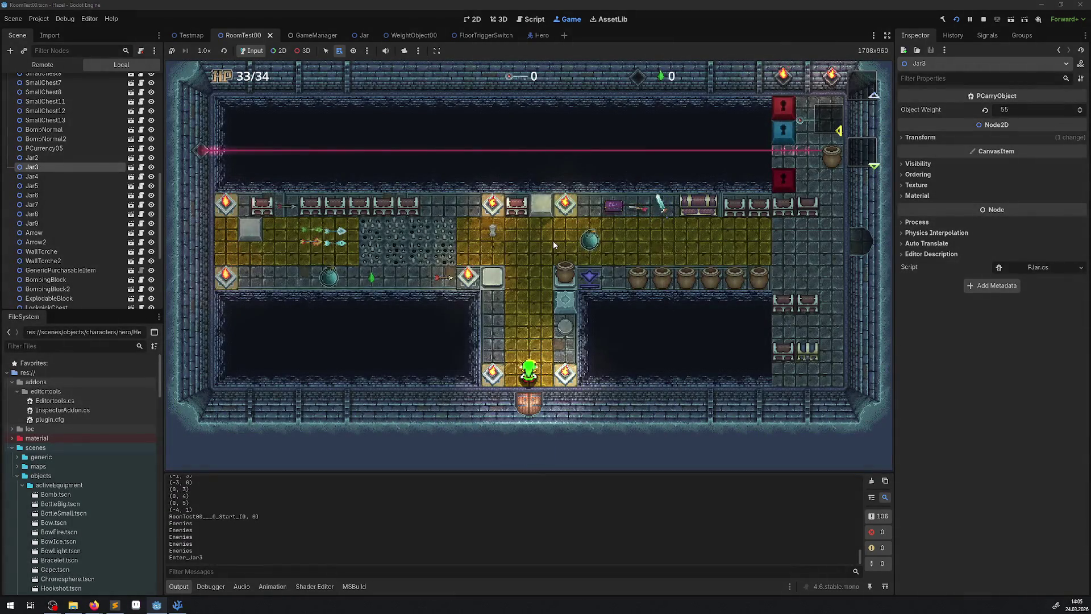
# - Pick Jar3 in the running game, raise its Position y slightly, then stop the game
pyautogui.click(279, 51)
pyautogui.rightClick(564, 277)
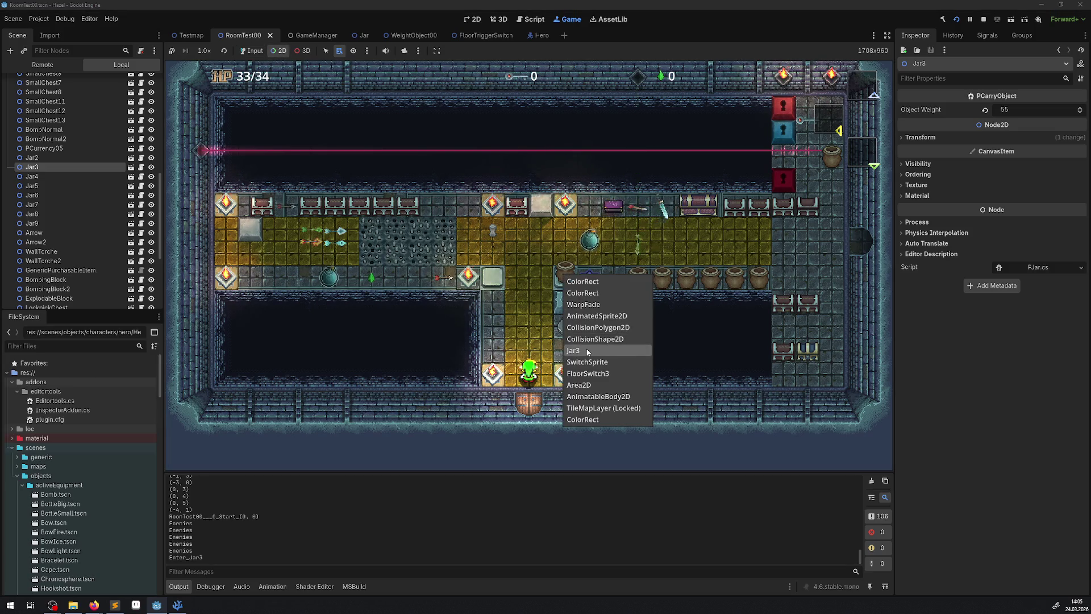
pyautogui.click(588, 352)
pyautogui.scroll(10, 66, 208)
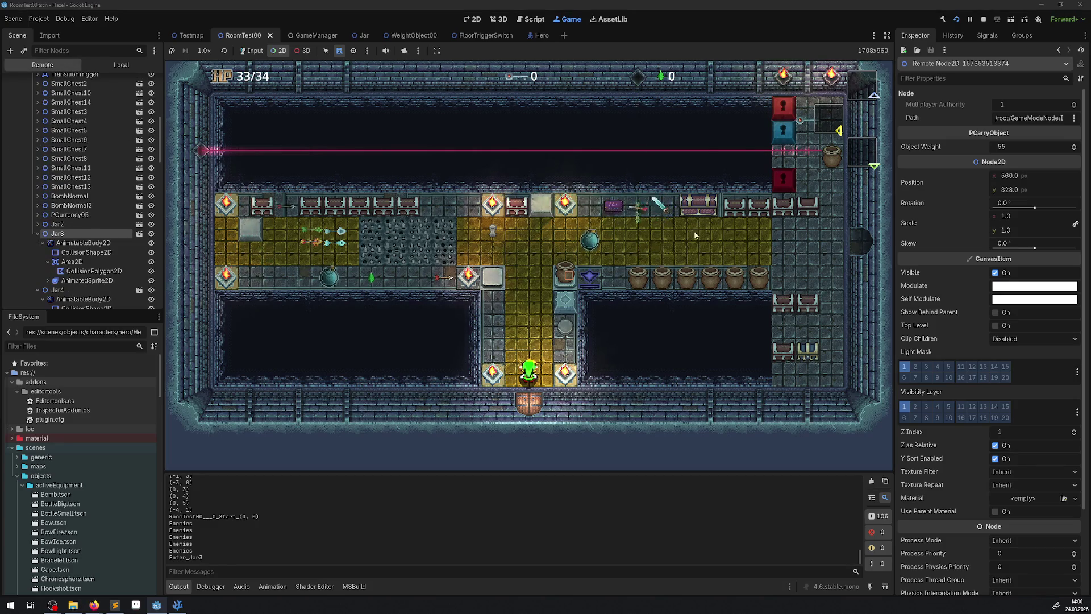
pyautogui.moveTo(1010, 190); pyautogui.dragTo(1005, 190)
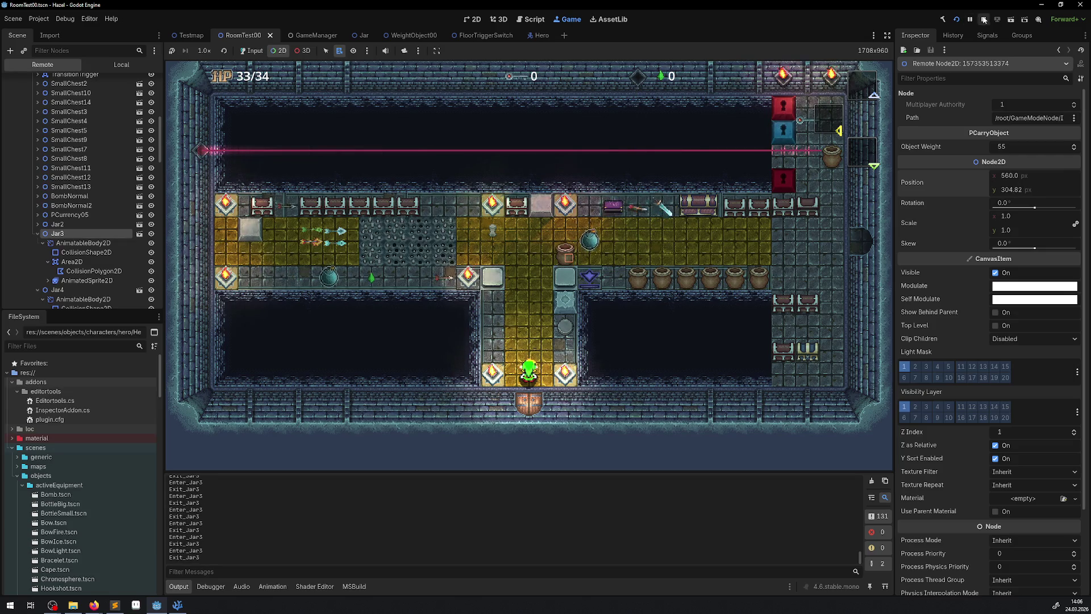
pyautogui.click(983, 19)
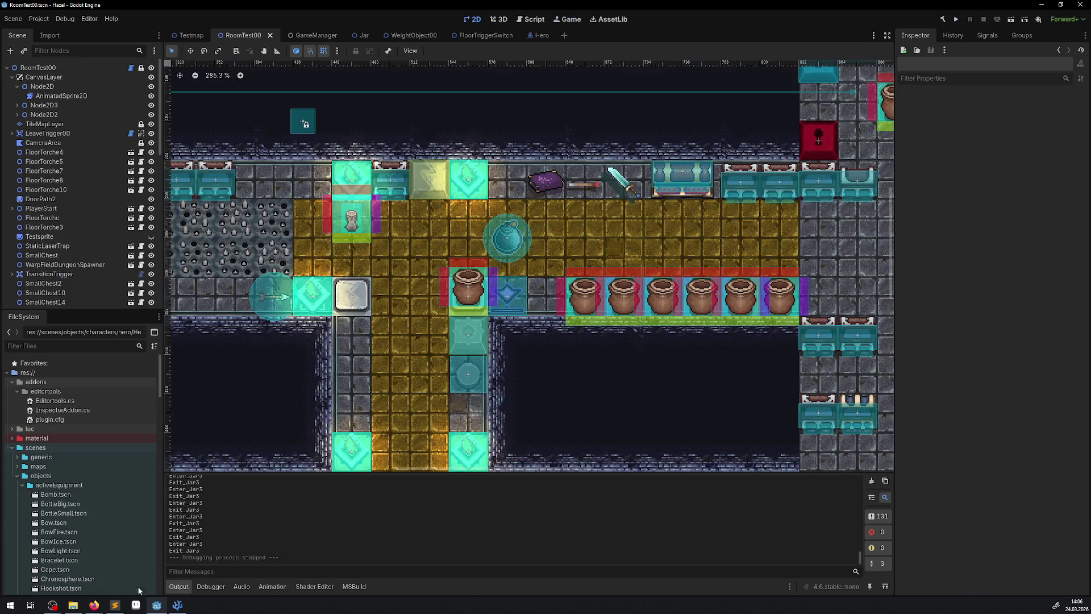
# - Open FloorSwitch.cs and scroll to its OnBodyExited method
pyautogui.click(175, 609)
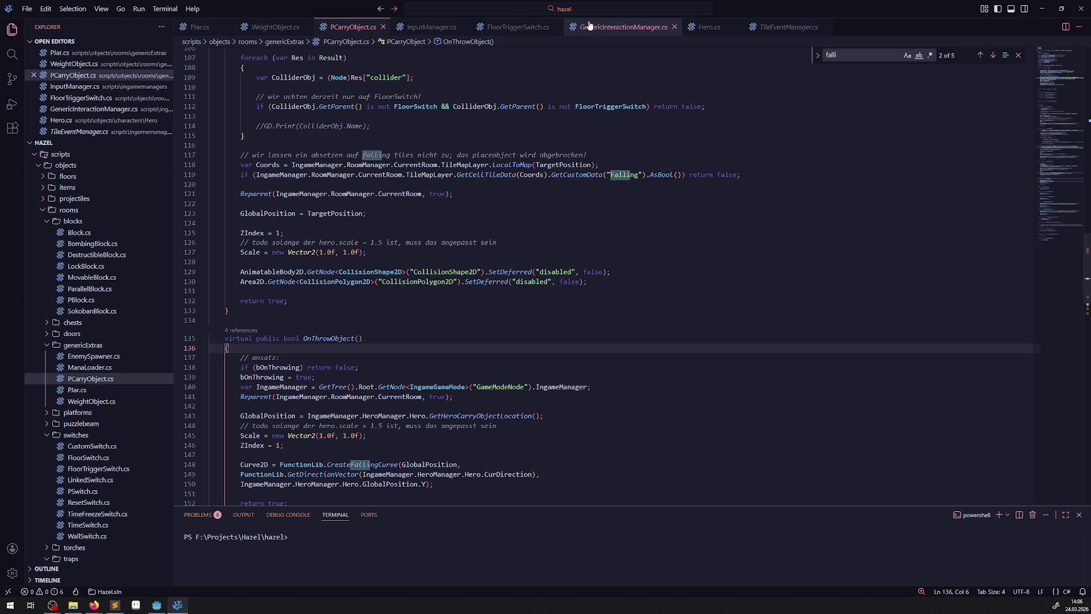
pyautogui.click(518, 28)
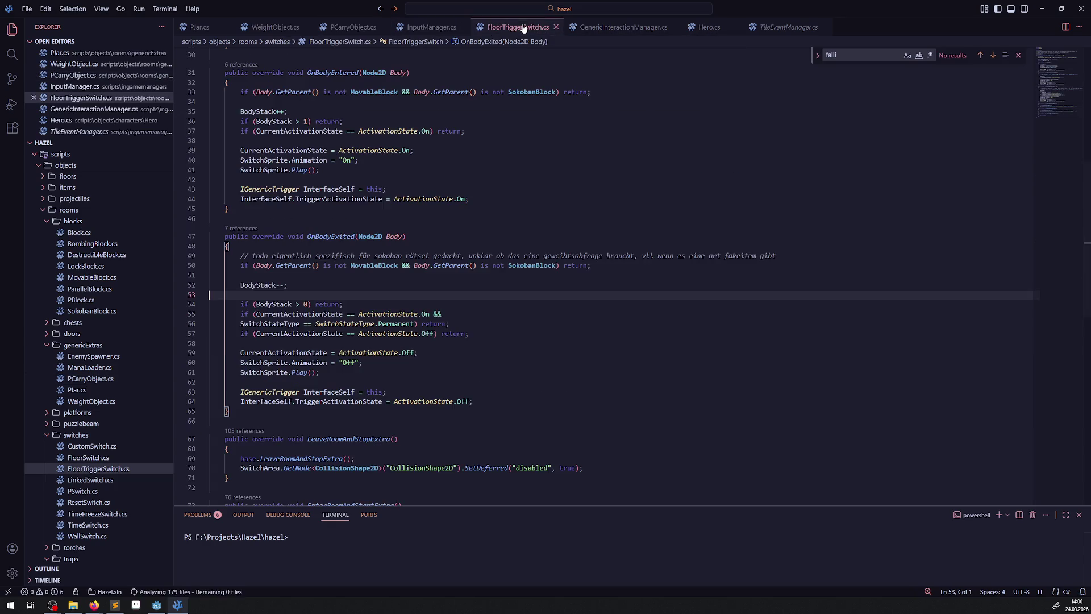
pyautogui.doubleClick(88, 458)
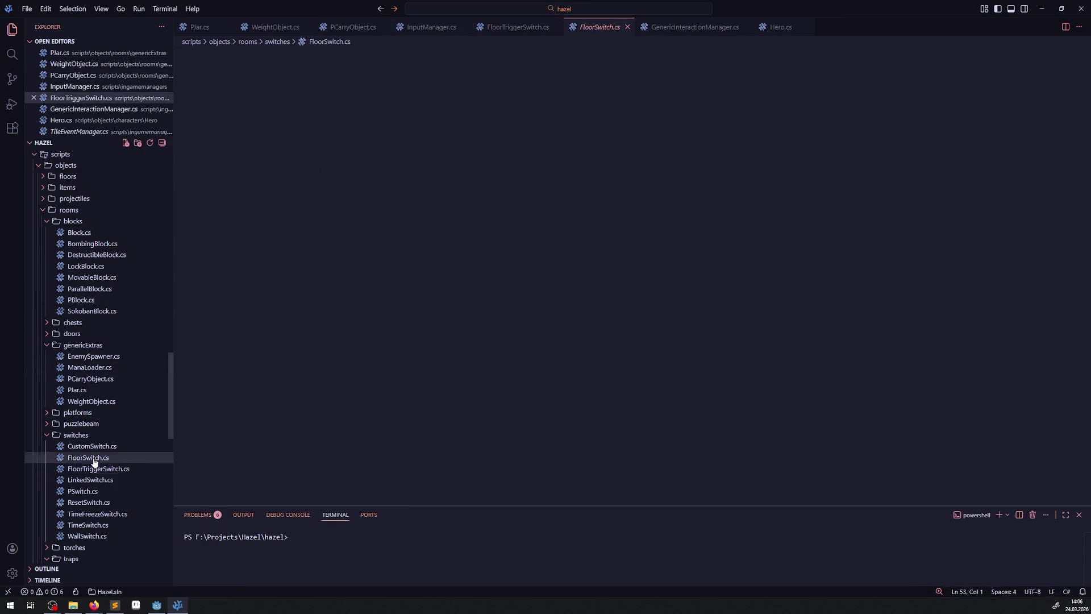
pyautogui.scroll(-5, 412, 315)
pyautogui.scroll(-5, 375, 306)
pyautogui.scroll(6, 341, 300)
pyautogui.scroll(5, 362, 343)
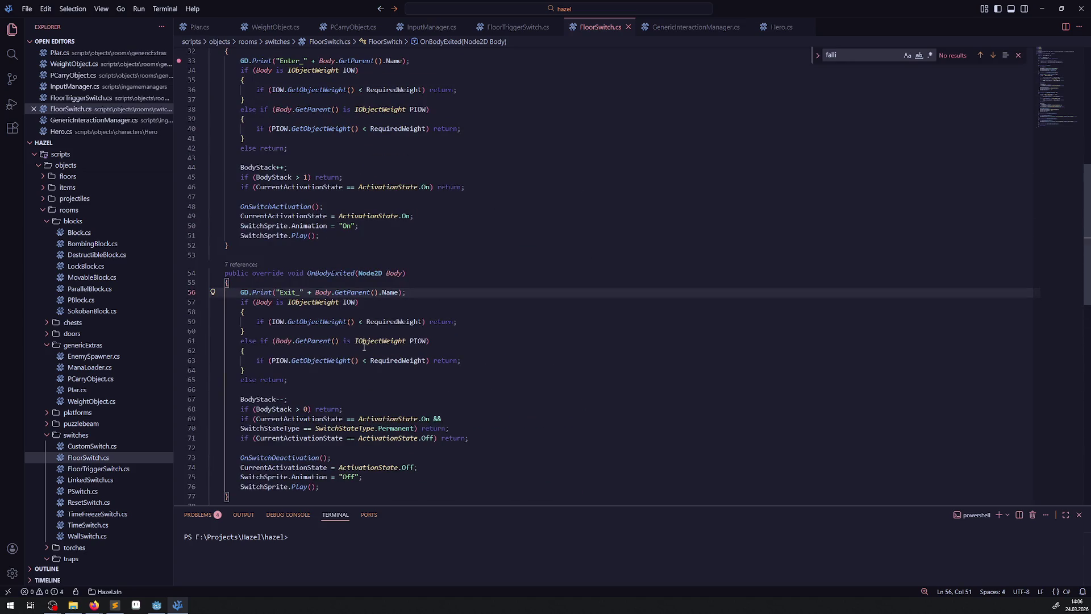
pyautogui.scroll(-2, 336, 354)
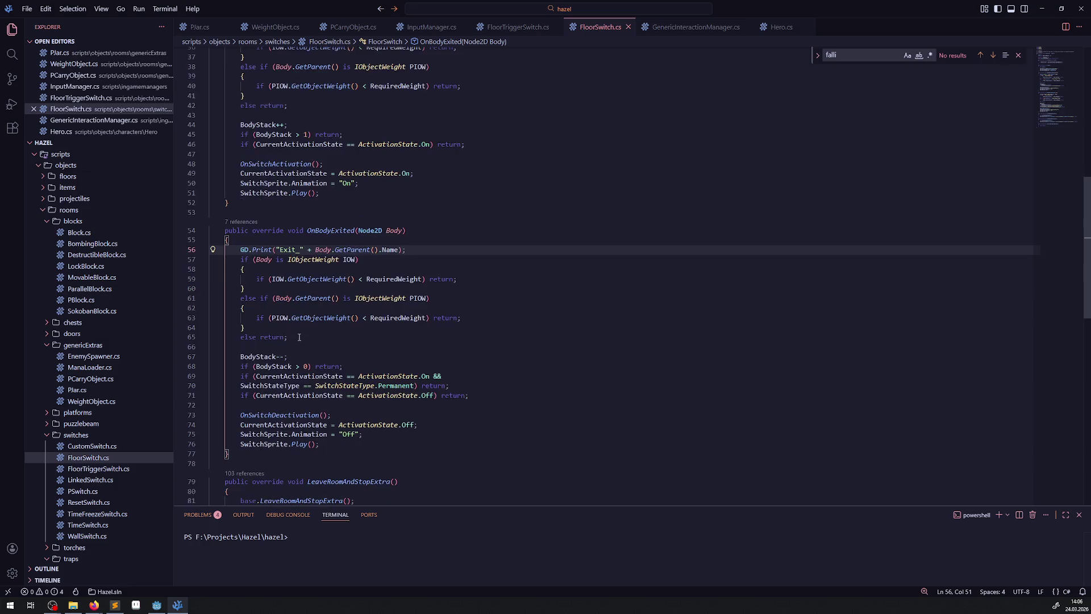
# - Select Body.GetParent() from the line 61 check and move to empty line 66
pyautogui.click(289, 337)
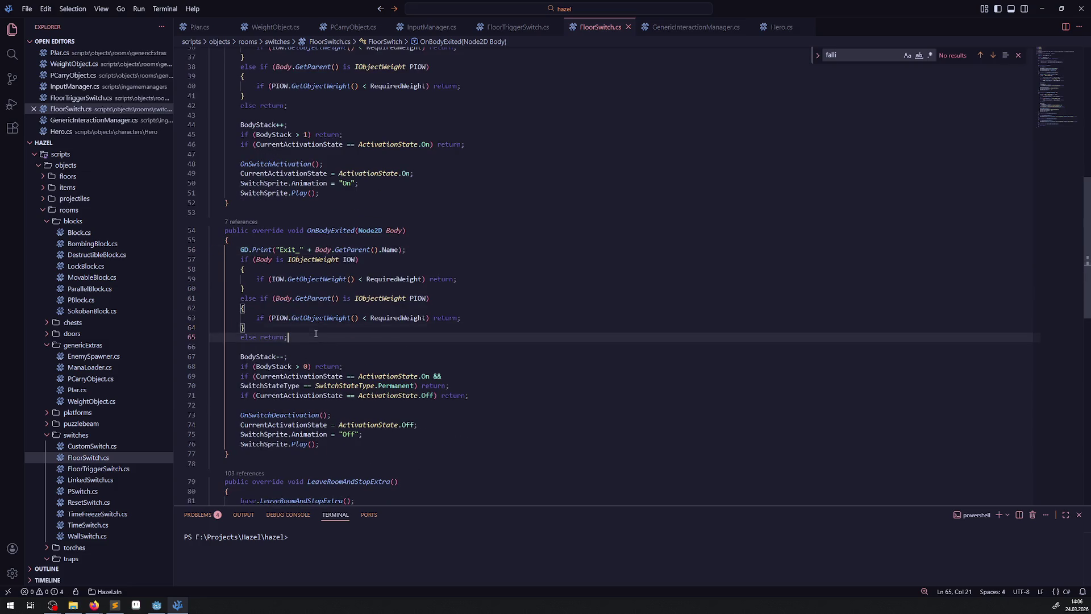
pyautogui.doubleClick(393, 231)
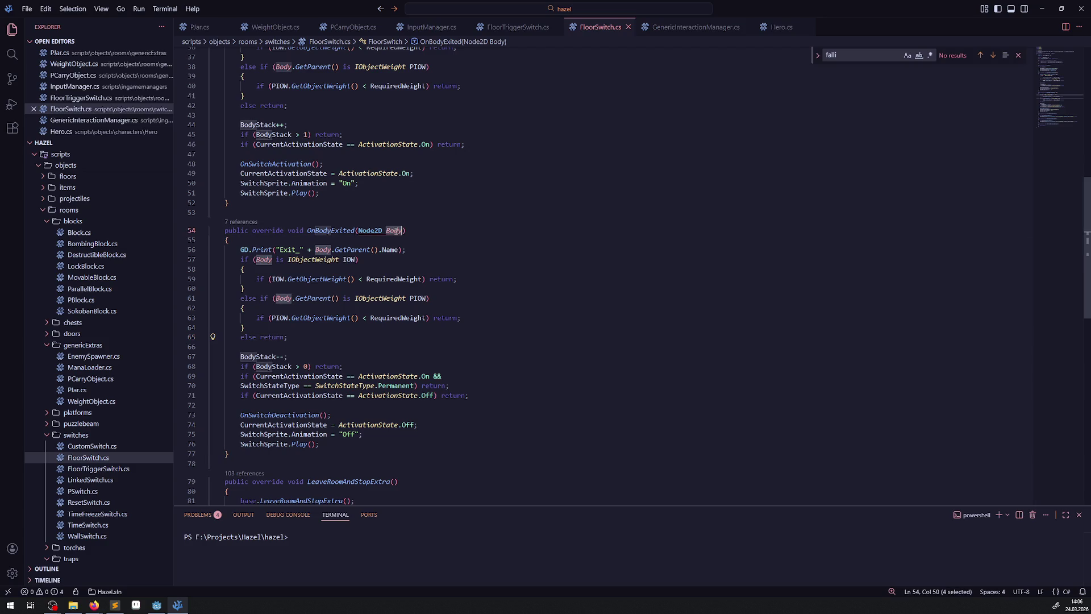
pyautogui.click(305, 338)
pyautogui.moveTo(273, 298); pyautogui.dragTo(339, 300)
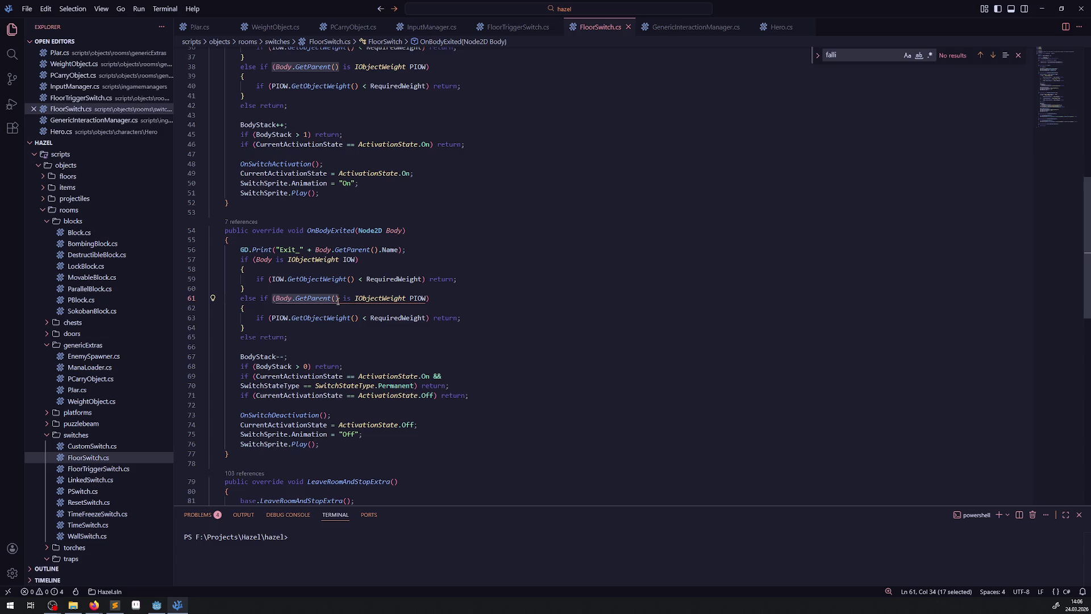
pyautogui.moveTo(411, 320)
pyautogui.click(352, 318)
pyautogui.moveTo(276, 298); pyautogui.dragTo(340, 298)
pyautogui.hotkey('ctrl', 'c')
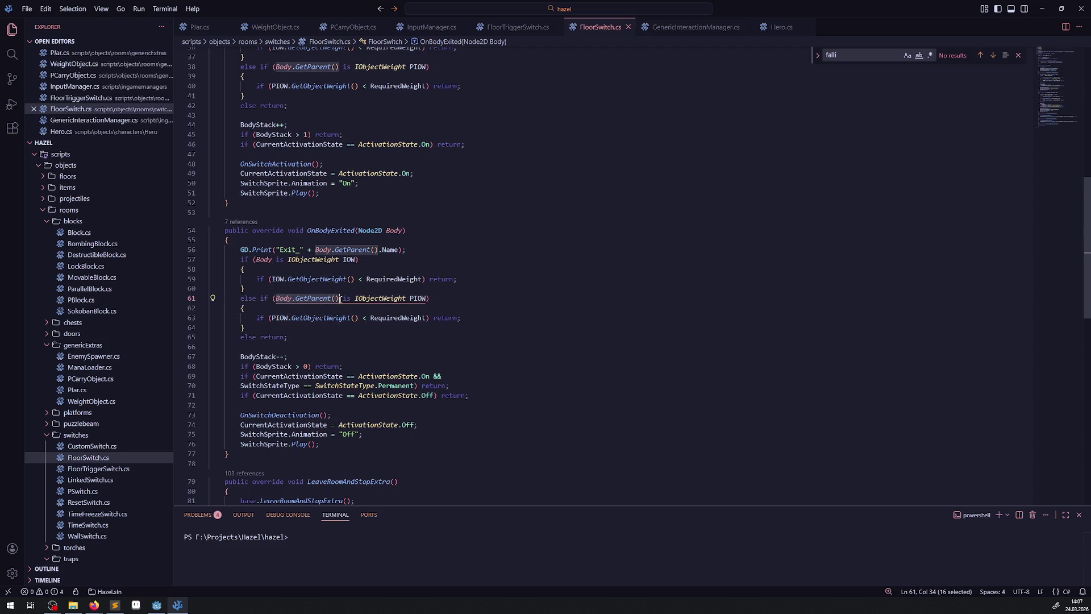
pyautogui.click(297, 347)
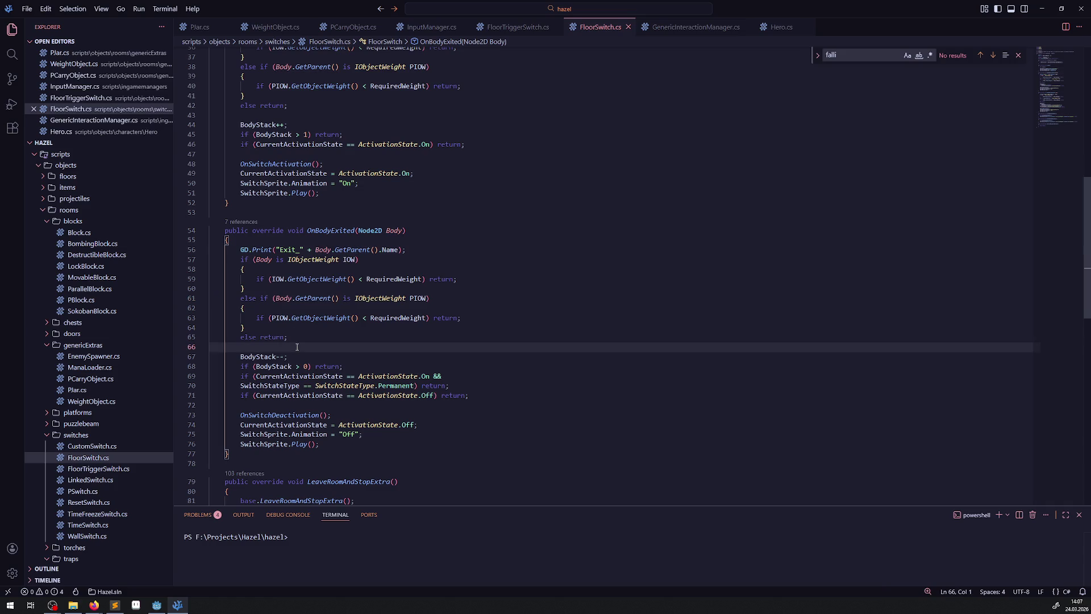
# - Try pasting Body.GetParent().Position on line 66, then remove it and start line 67
pyautogui.hotkey('ctrl', 'v')
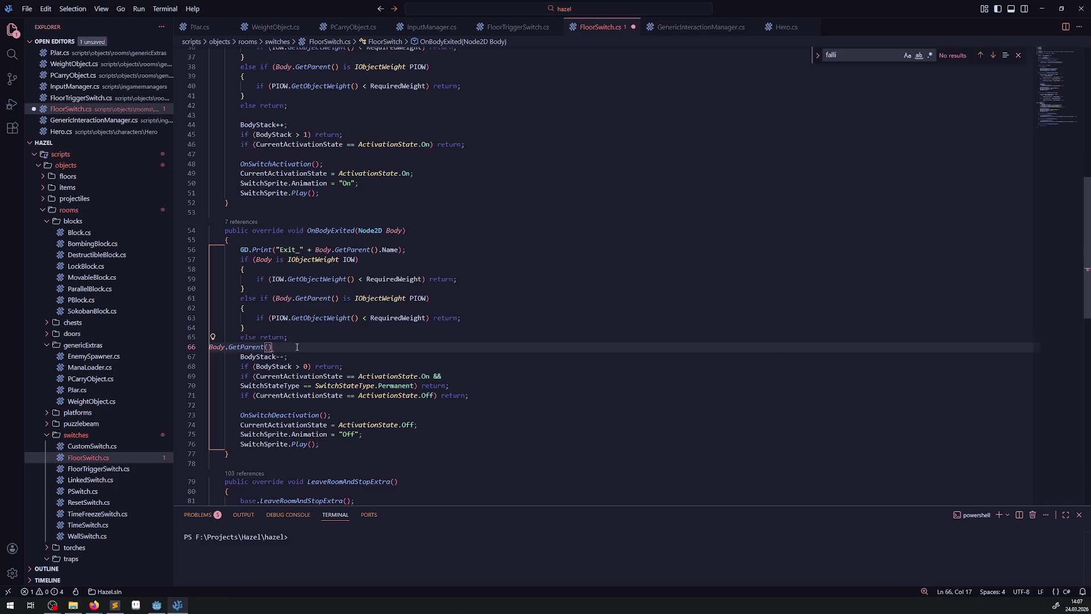
pyautogui.write('.P')
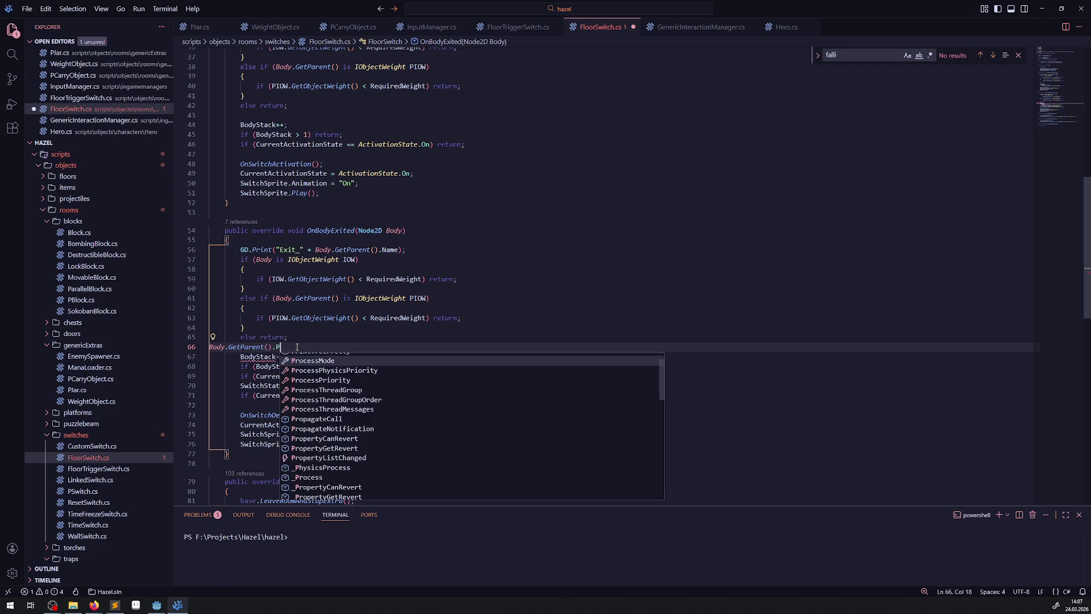
pyautogui.write('osi')
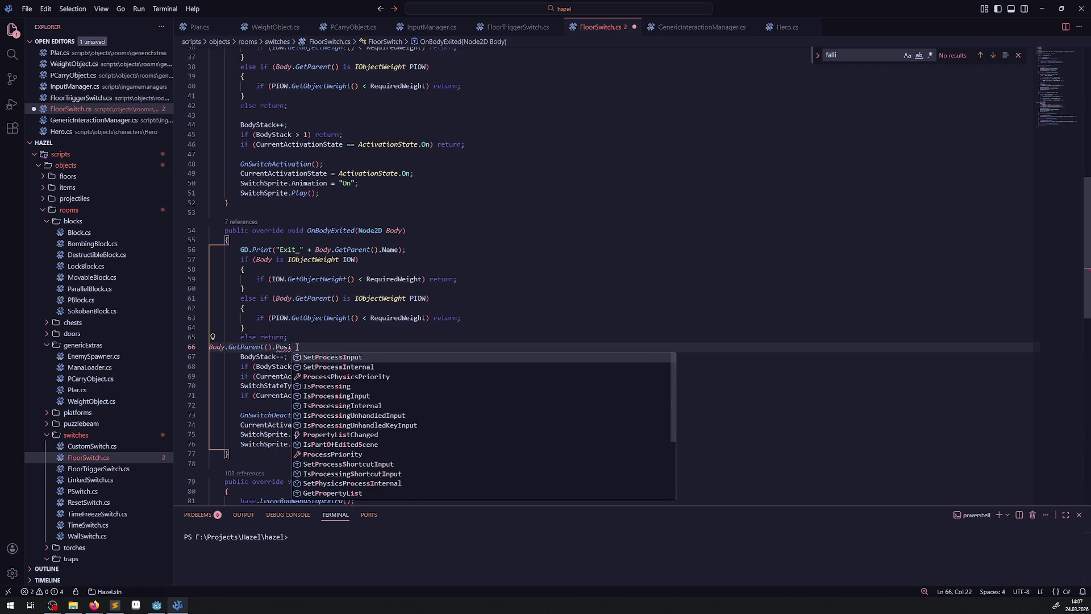
pyautogui.write('tio')
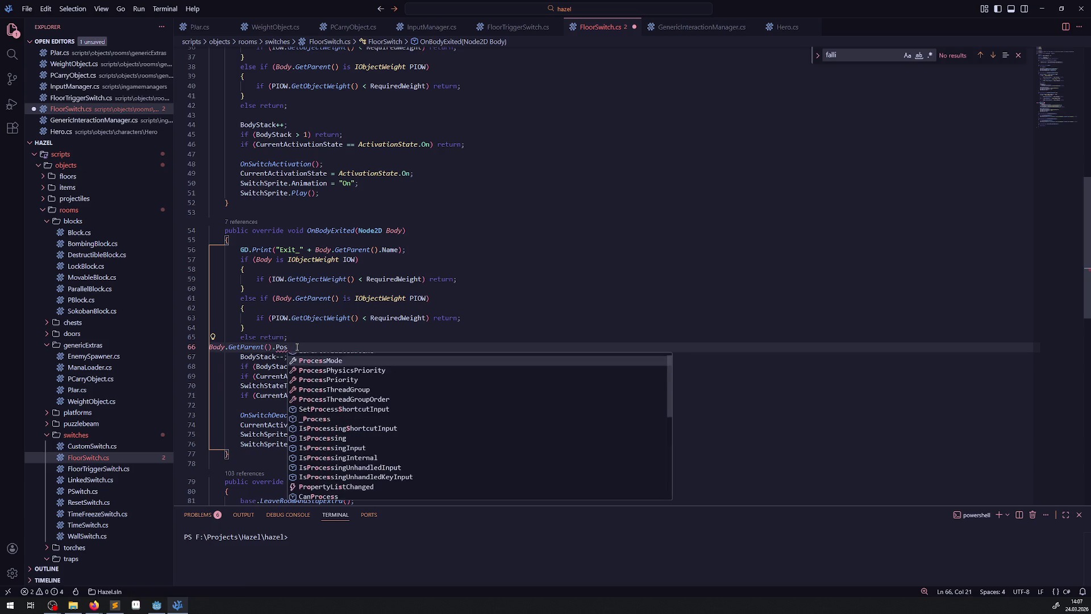
pyautogui.hotkey('ctrl', 'BackSpace')
pyautogui.hotkey('ctrl', 'space')
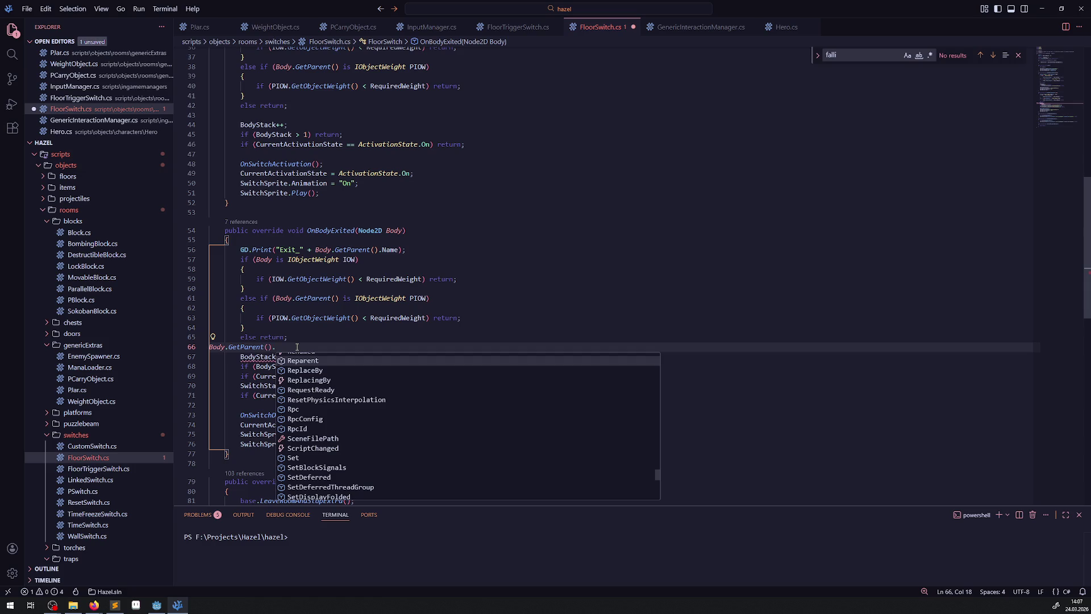
pyautogui.hotkey('ctrl', 'BackSpace')
pyautogui.hotkey('ctrl', 'BackSpace')
pyautogui.hotkey('ctrl', 'BackSpace')
pyautogui.hotkey('ctrl', 'BackSpace')
pyautogui.press('Return')
pyautogui.press('Return')
pyautogui.press('Tab')
pyautogui.press('Tab')
# - Write if(Body.GetParent() is Node2D Nerv) Nerv.GlobalPosition = on line 67
pyautogui.write('if(')
pyautogui.write('Body.GetParent() is Node2')
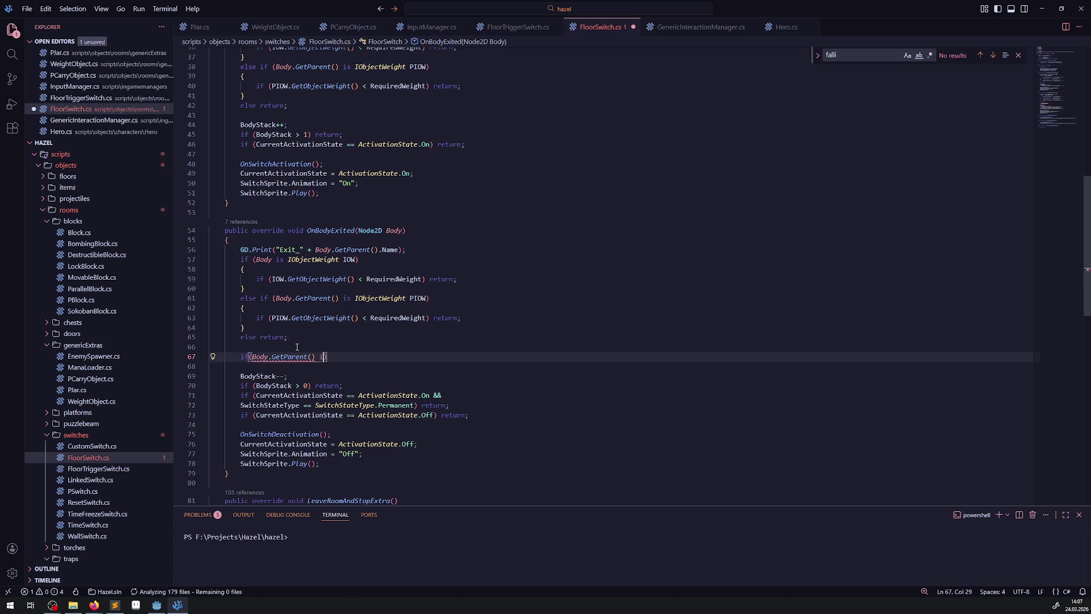
pyautogui.write('D Nerv')
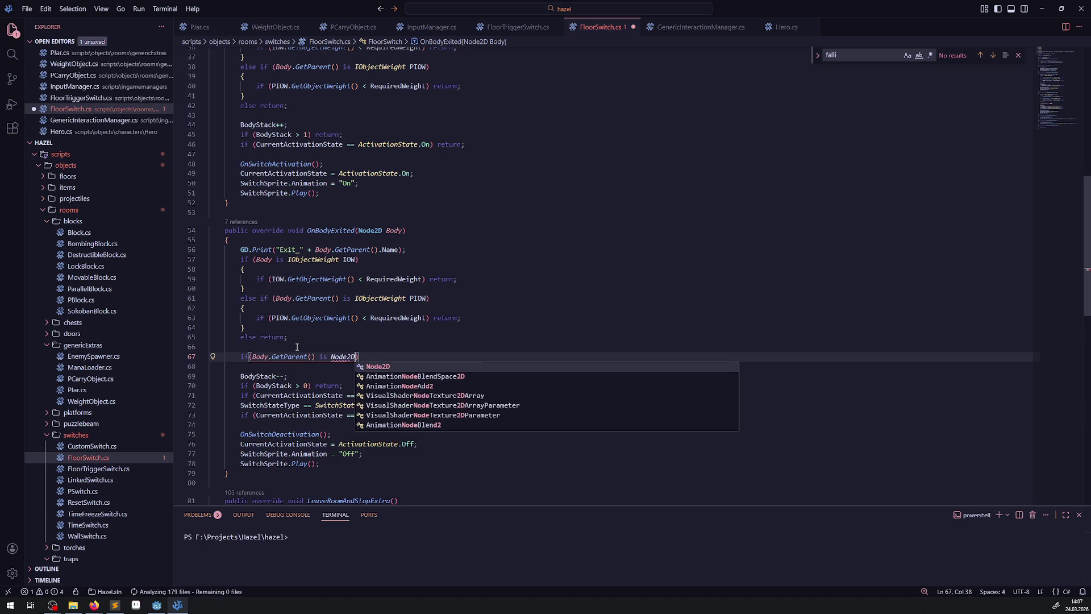
pyautogui.write(') Nerv')
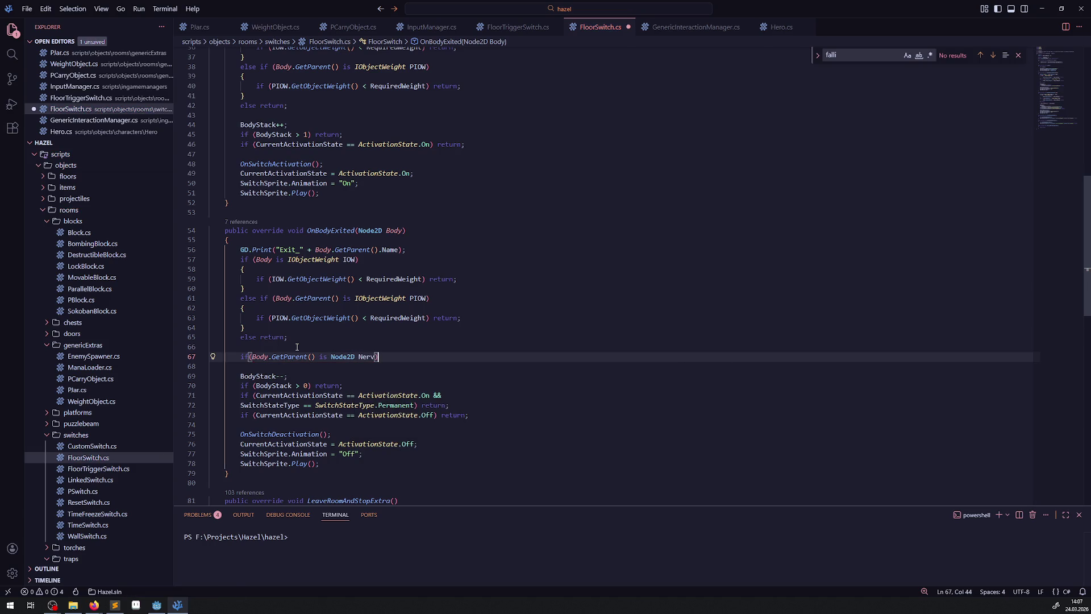
pyautogui.write('.Pos')
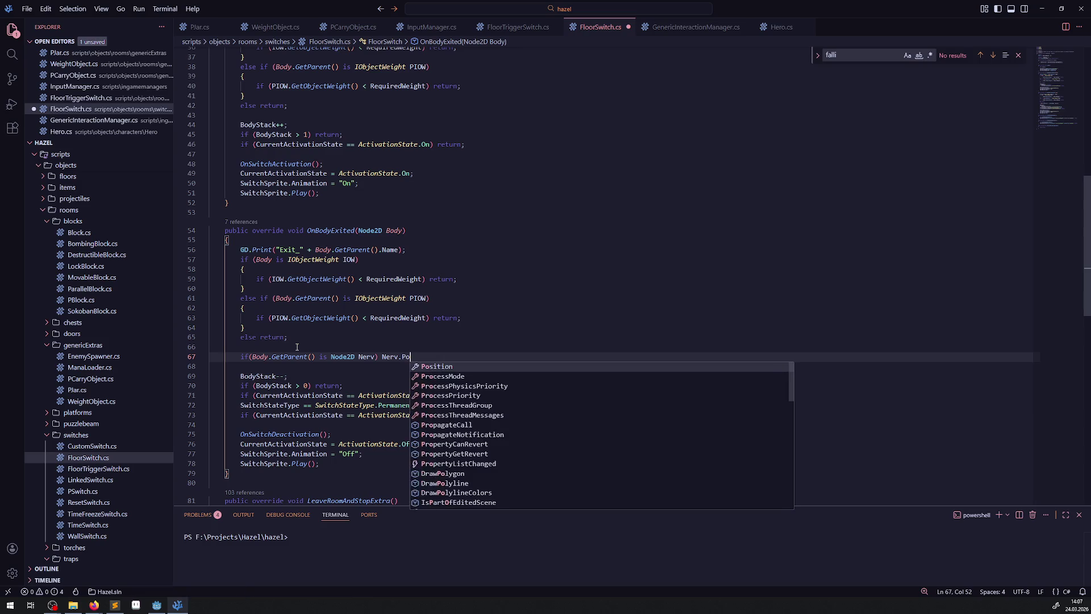
pyautogui.press('Tab')
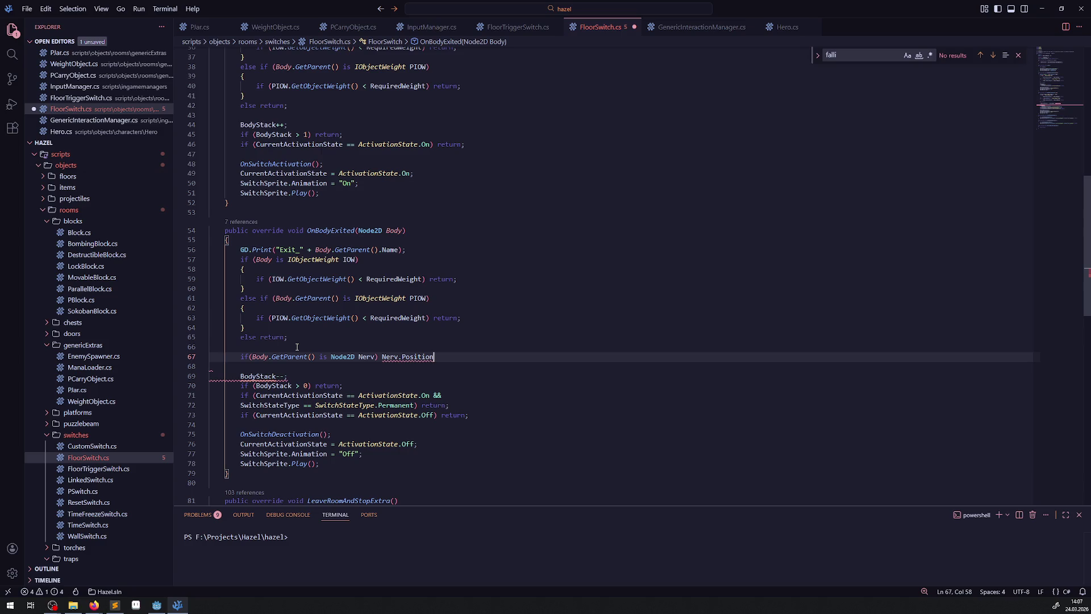
pyautogui.hotkey('ctrl', 'BackSpace')
pyautogui.write('Glob')
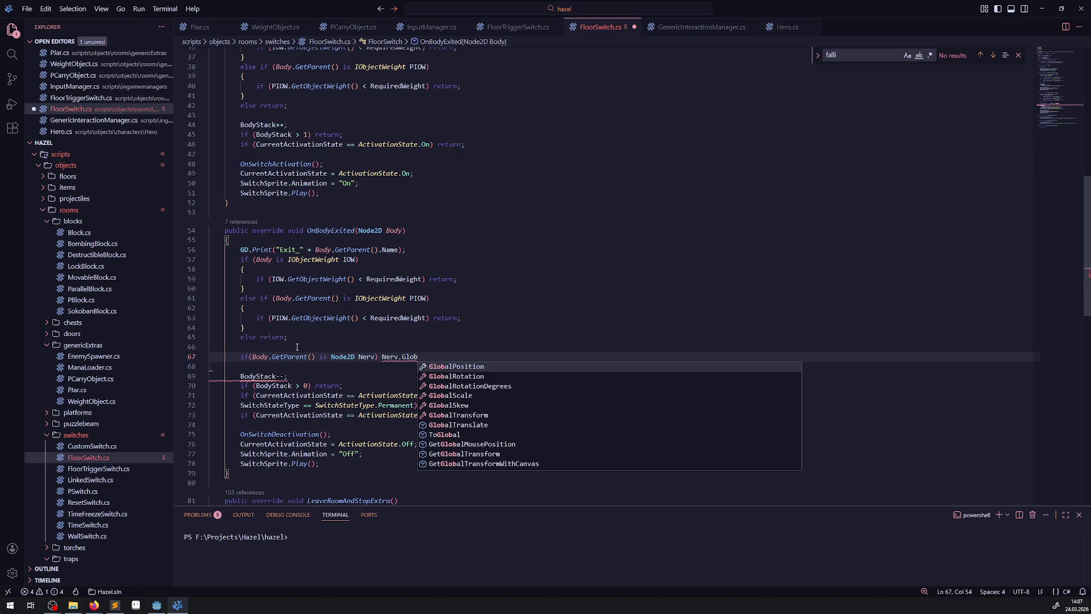
pyautogui.press('Tab')
pyautogui.write('=')
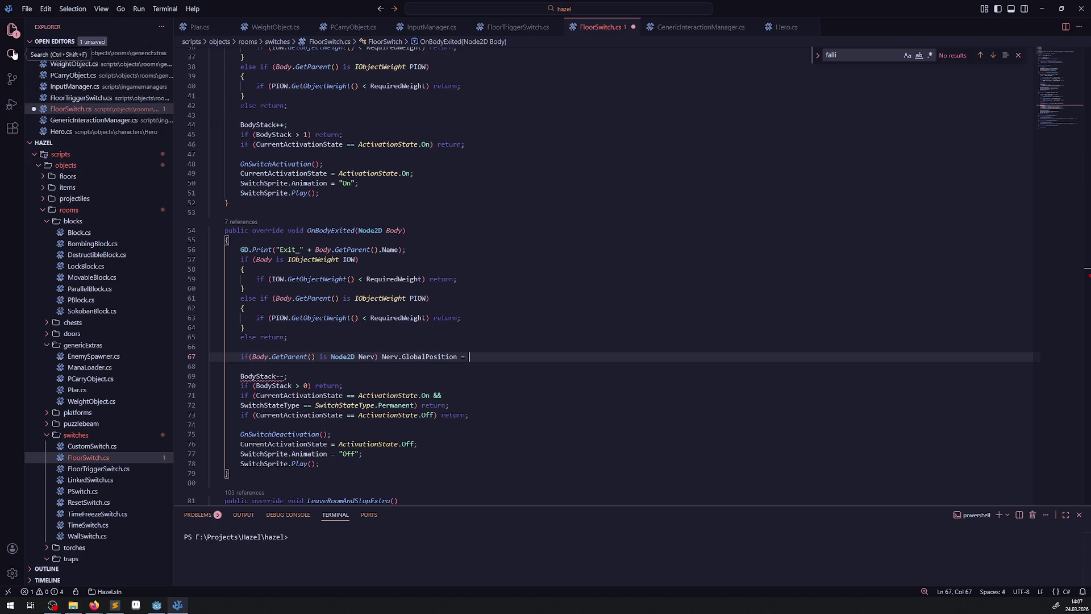
pyautogui.moveTo(381, 357); pyautogui.dragTo(458, 358)
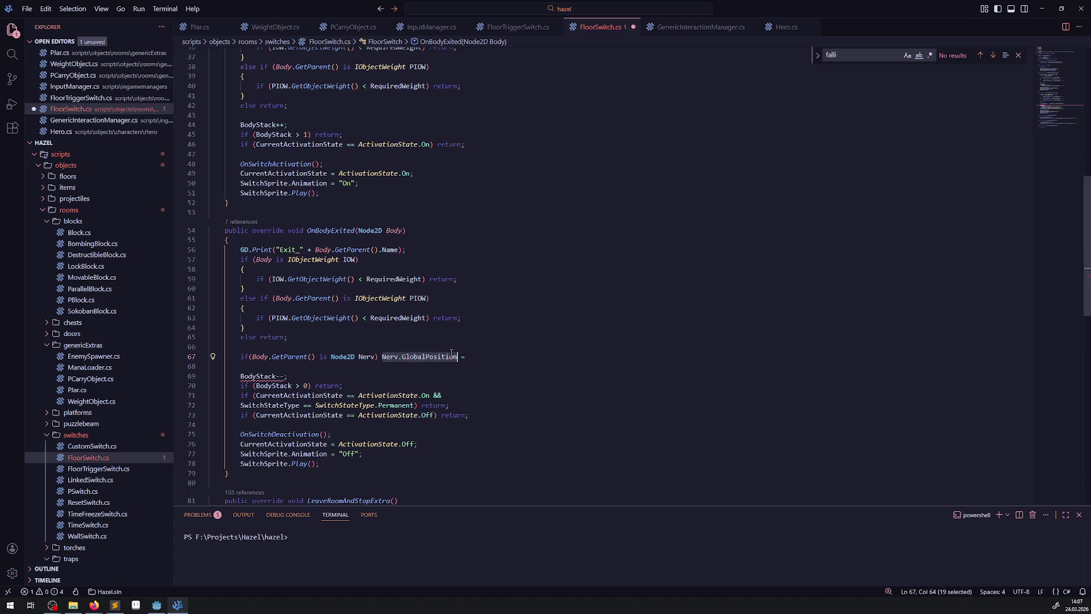
pyautogui.click(94, 604)
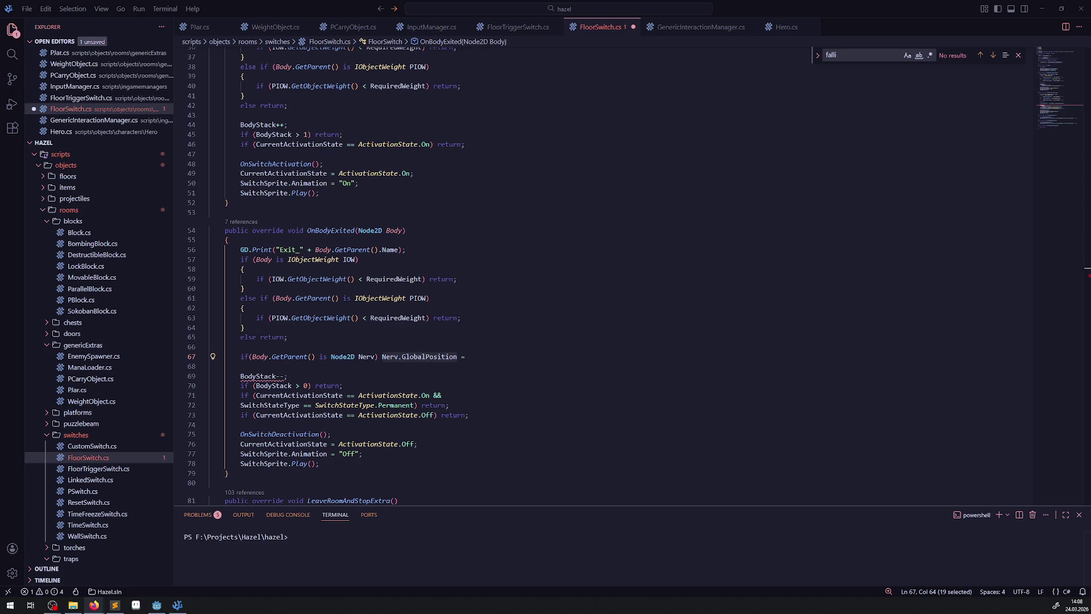
# - Put a copy of Nerv.GlobalPosition after the equals sign on line 67
pyautogui.click(477, 358)
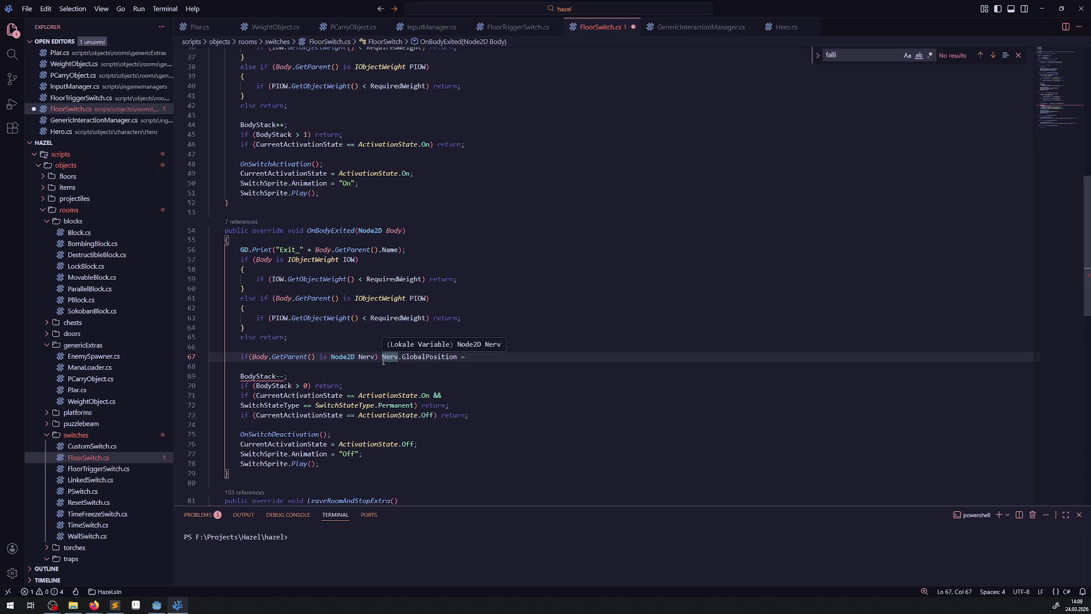
pyautogui.moveTo(382, 357); pyautogui.dragTo(453, 357)
pyautogui.hotkey('ctrl', 'c')
pyautogui.click(497, 356)
pyautogui.hotkey('ctrl', 'v')
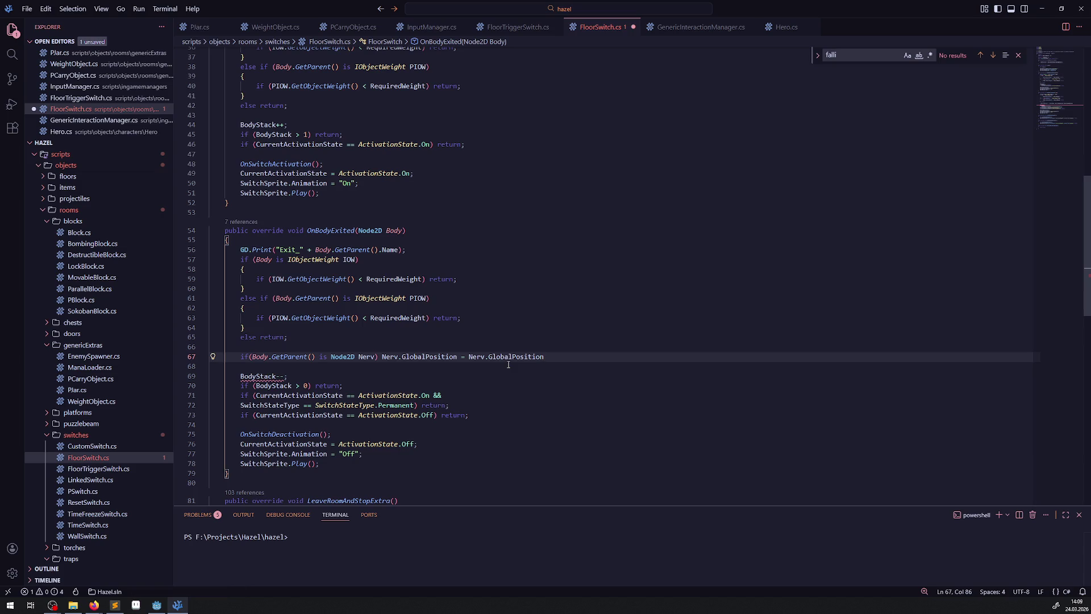
pyautogui.write('.Set')
pyautogui.hotkey('ctrl', 'BackSpace')
pyautogui.hotkey('ctrl', 'BackSpace')
pyautogui.hotkey('ctrl', 'BackSpace')
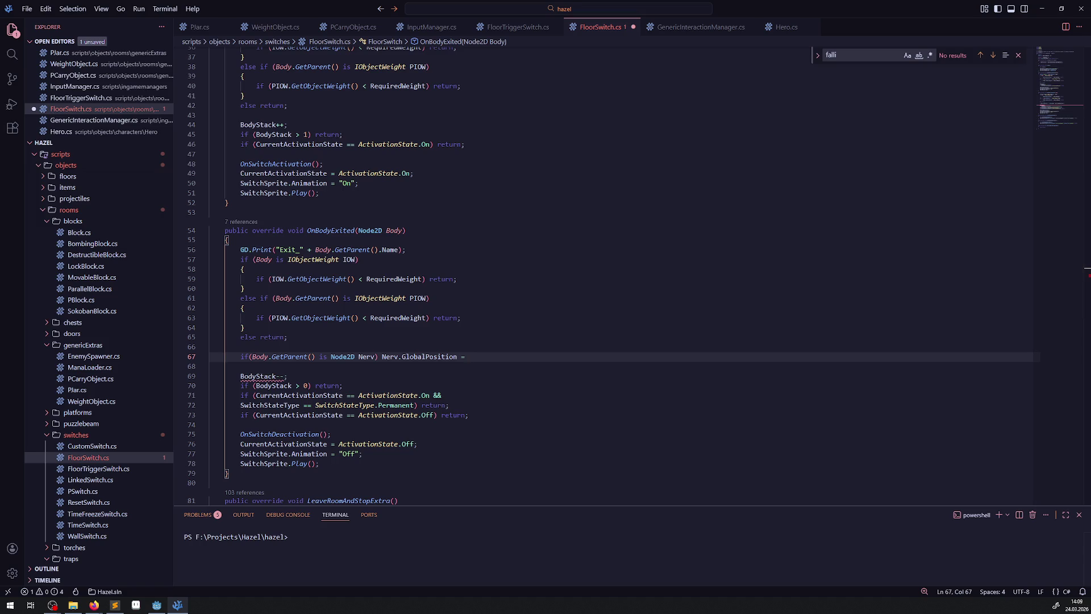
pyautogui.hotkey('alt', 'Tab')
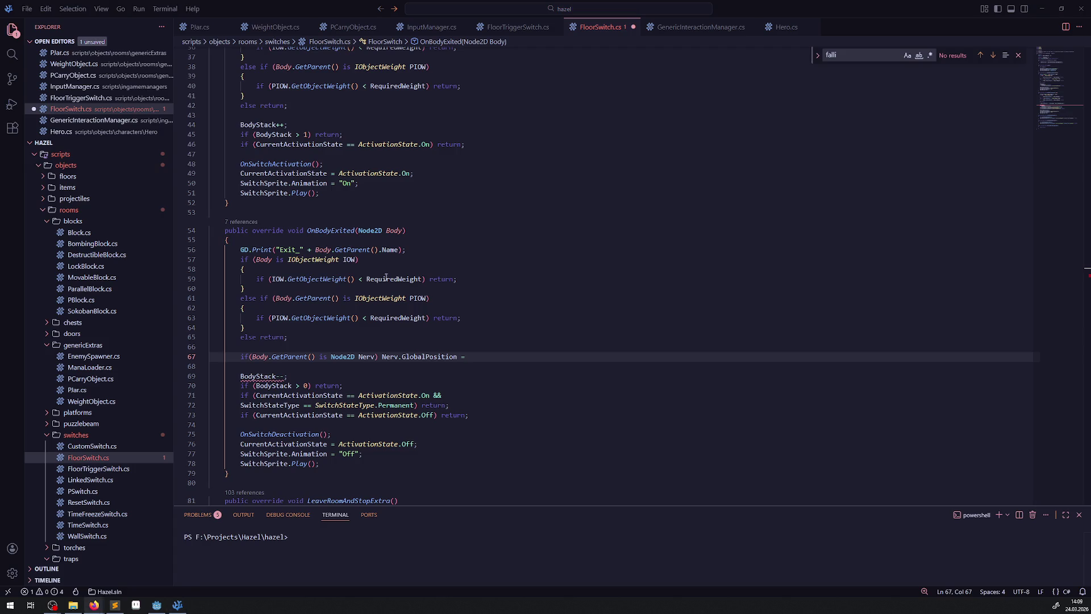
pyautogui.hotkey('alt', 'Tab')
pyautogui.hotkey('ctrl', 'v')
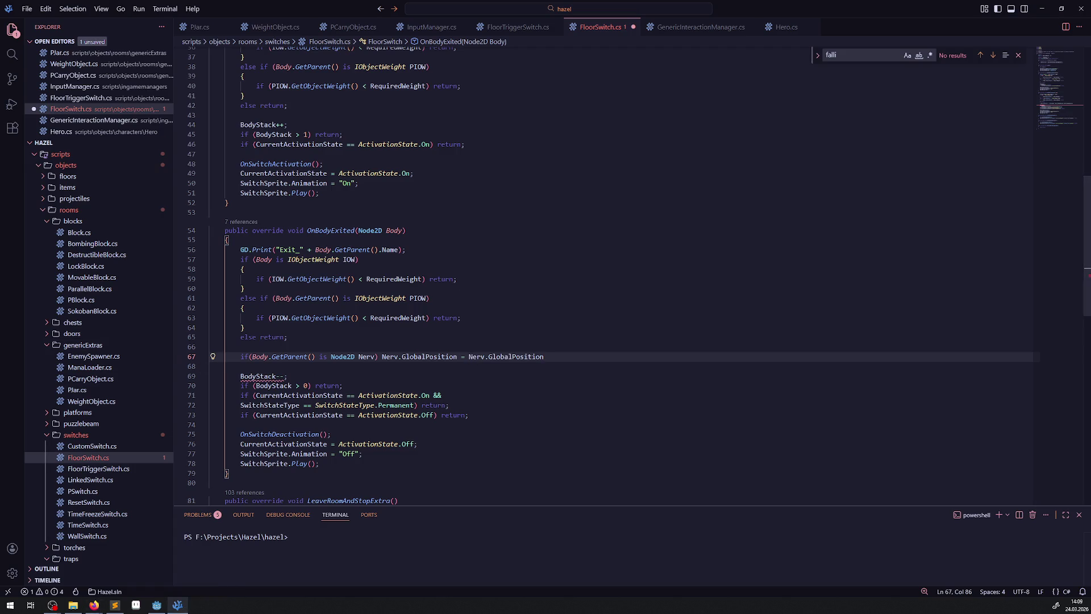
pyautogui.hotkey('alt', 'Tab')
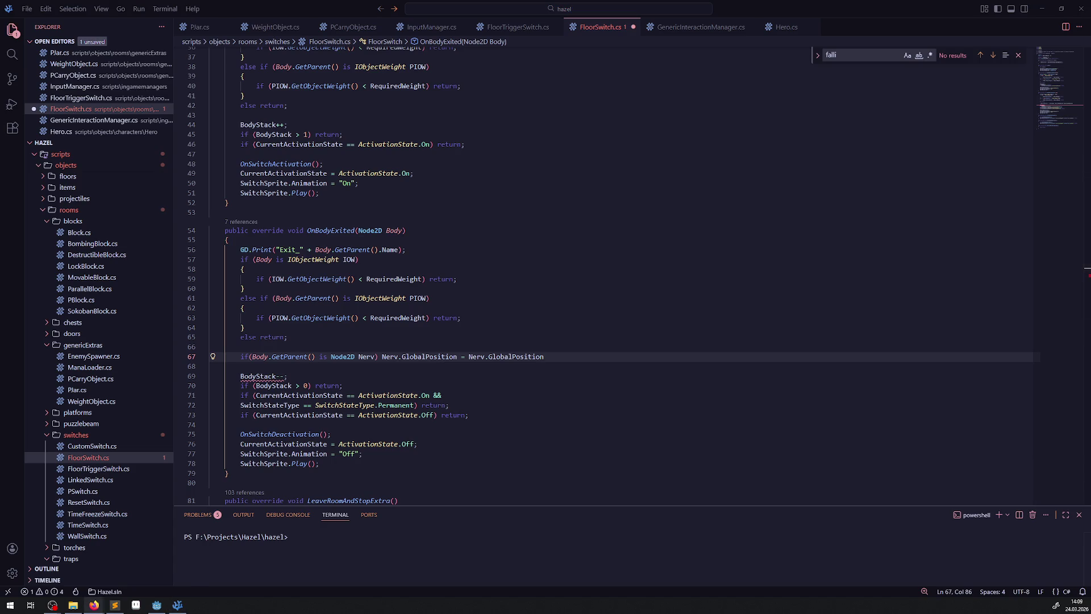
# - Finish line 67 as Nerv.GlobalPosition with { Y -= 12 }, removing the doubled 'n' typo
pyautogui.click(560, 357)
pyautogui.write('n with { X = 12 };')
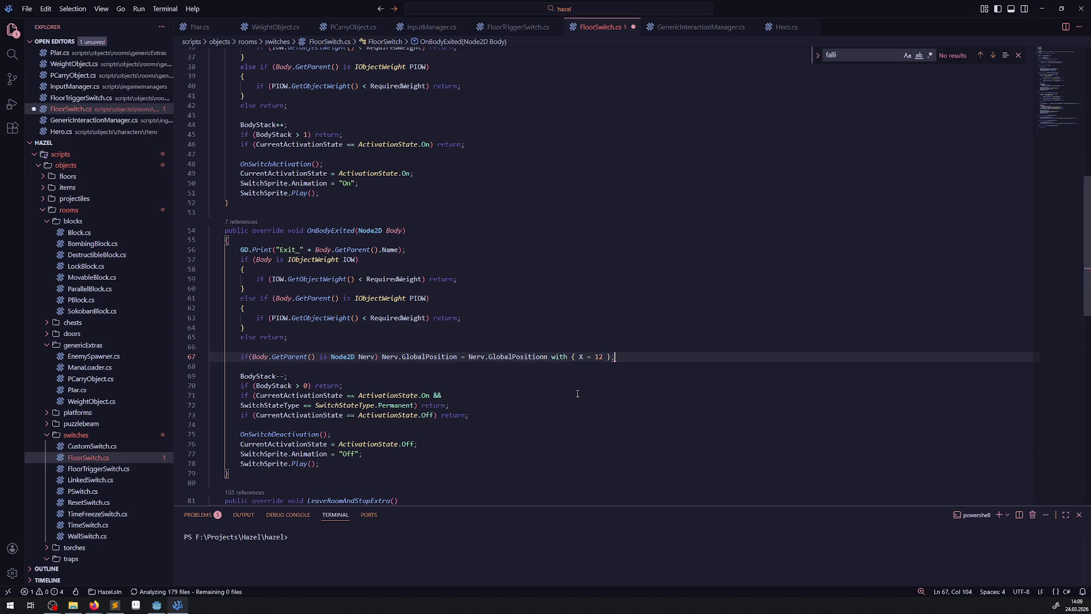
pyautogui.click(544, 356)
pyautogui.press('BackSpace')
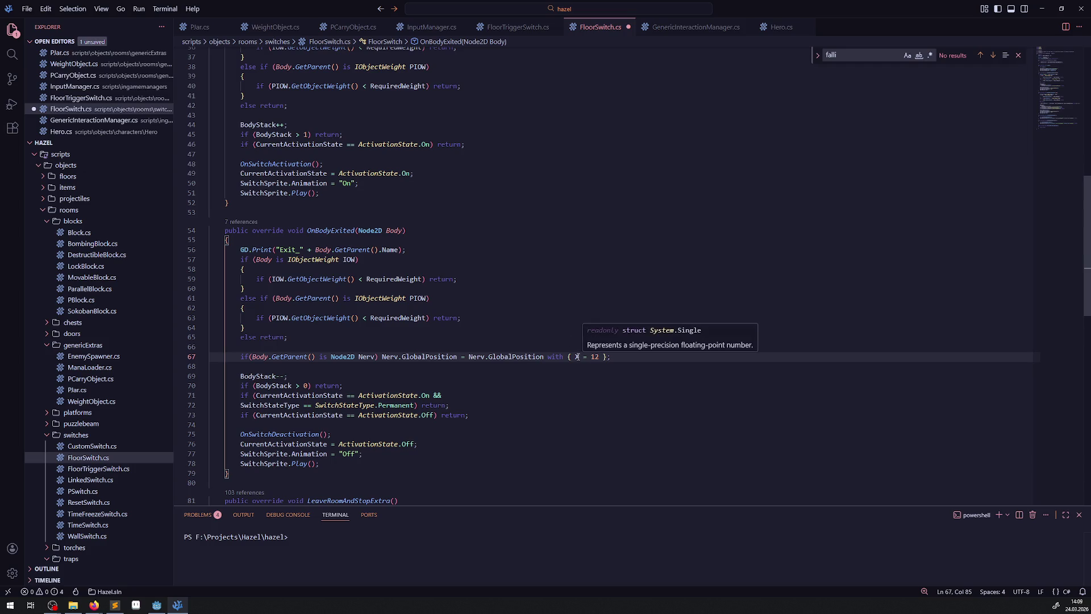
pyautogui.moveTo(571, 356); pyautogui.dragTo(580, 356)
pyautogui.write('Y')
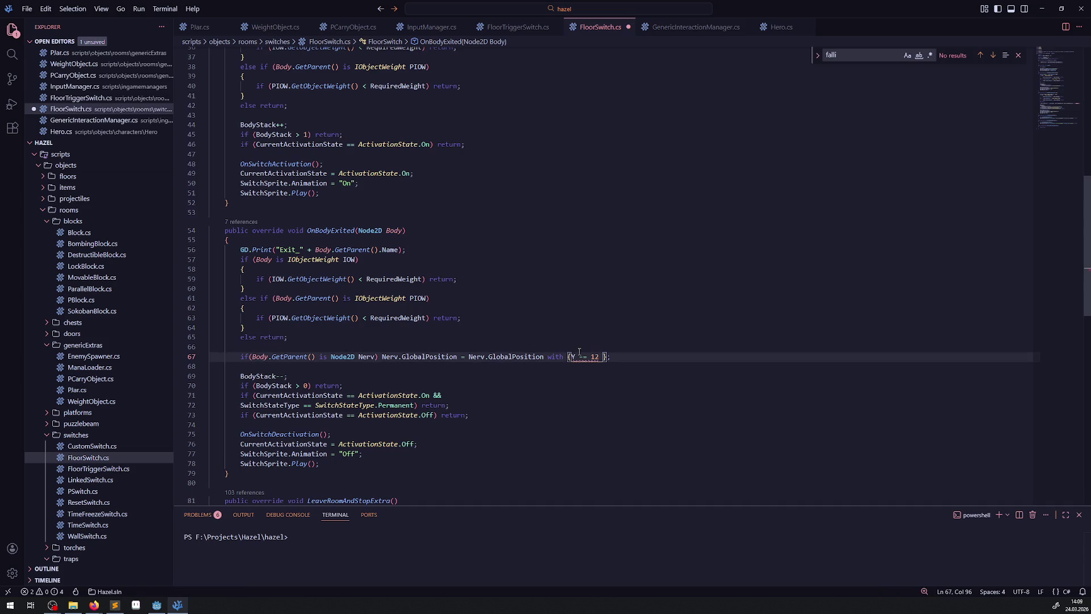
pyautogui.doubleClick(519, 356)
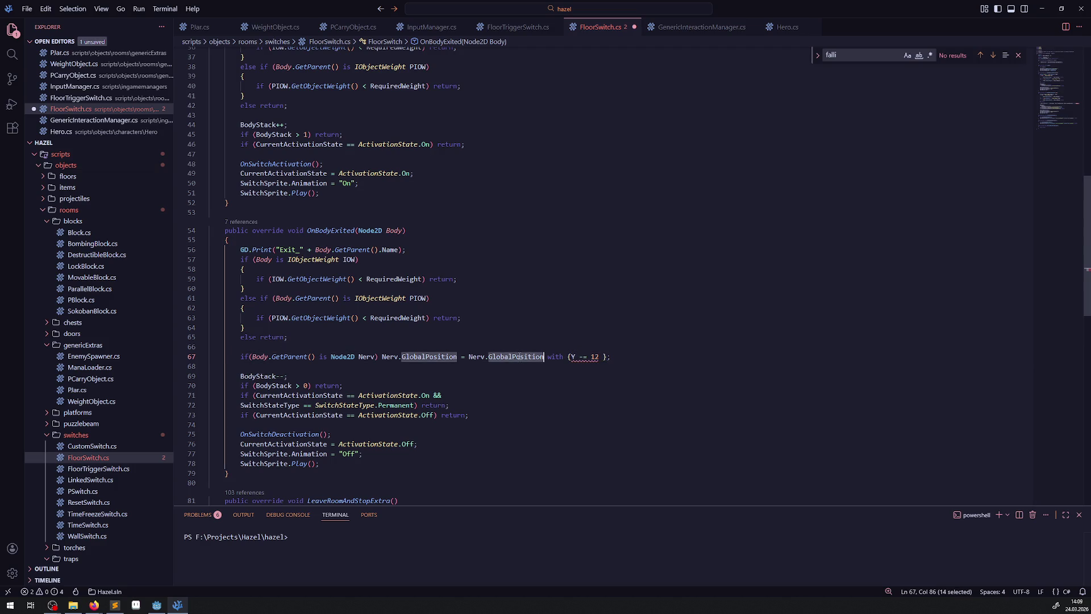
pyautogui.moveTo(470, 356); pyautogui.dragTo(541, 357)
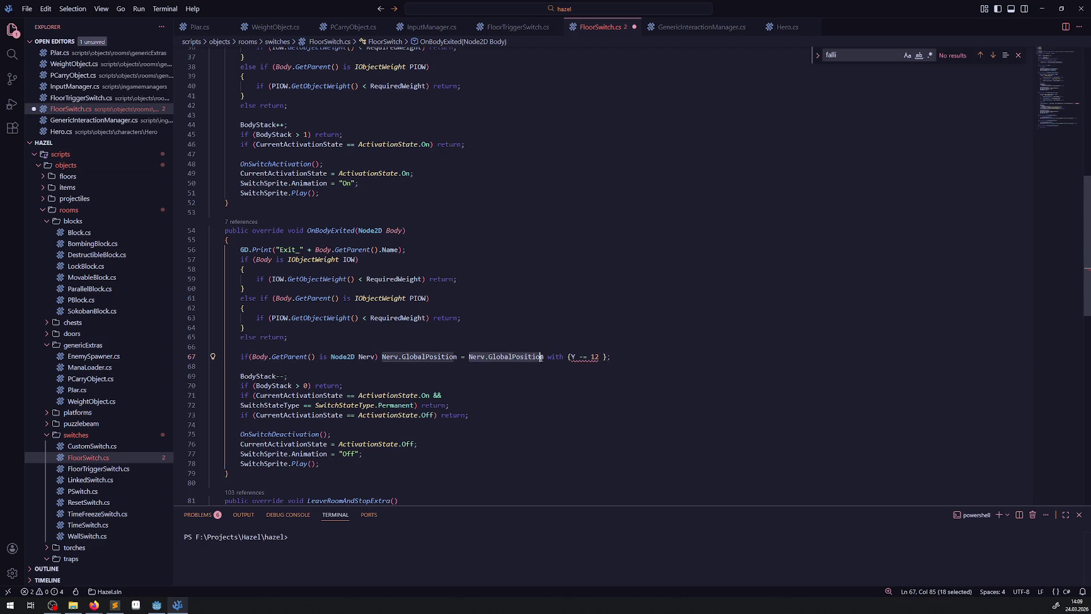
pyautogui.moveTo(616, 357); pyautogui.dragTo(469, 356)
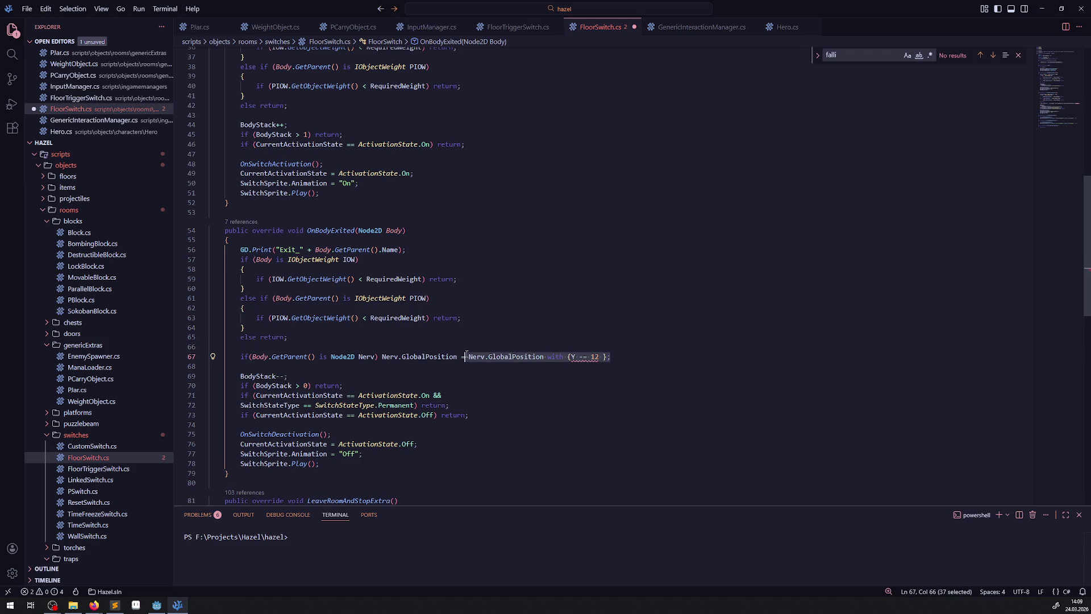
# - Rewrite line 67 as new Vector2(Nerv.GlobalPosition.X, Nerv.GlobalPosition.Y - 2) and save
pyautogui.press('BackSpace')
pyautogui.write('ne')
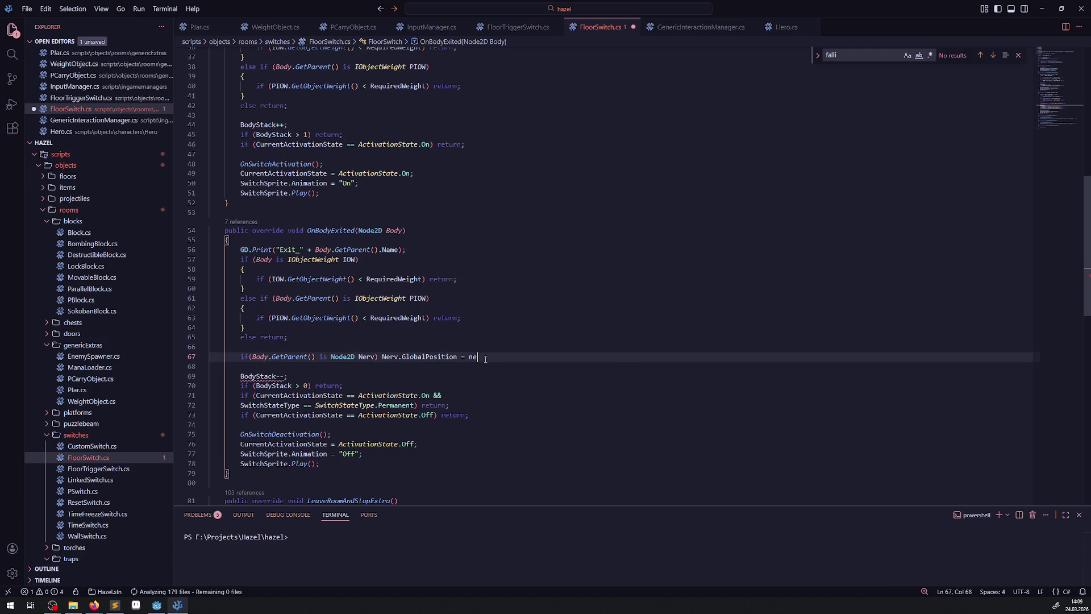
pyautogui.write('w Vector')
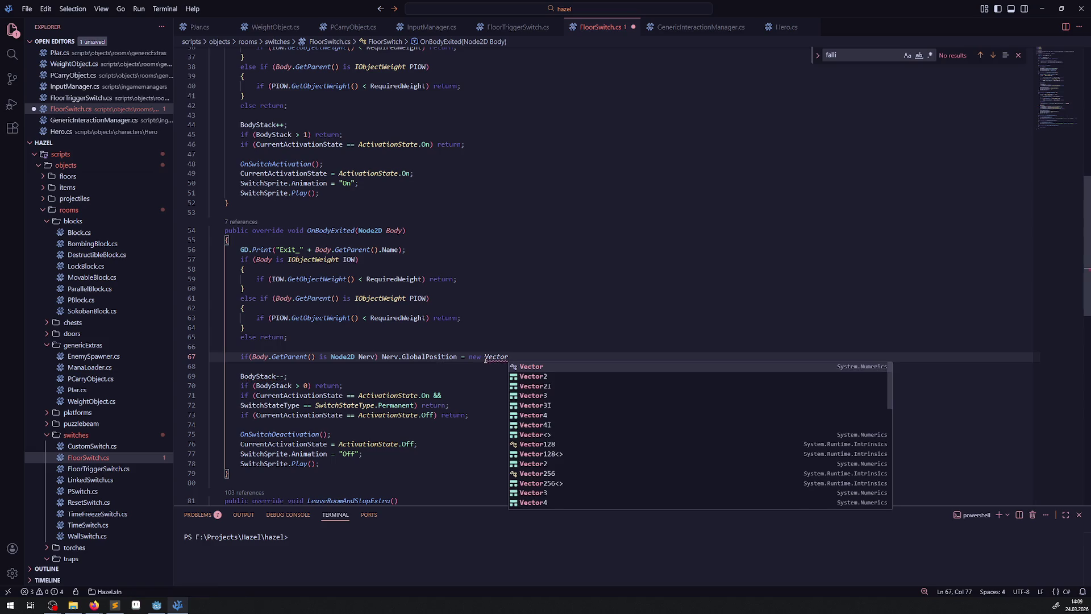
pyautogui.write('2();')
pyautogui.press('Left')
pyautogui.press('Left')
pyautogui.hotkey('ctrl', 'v')
pyautogui.write('.X')
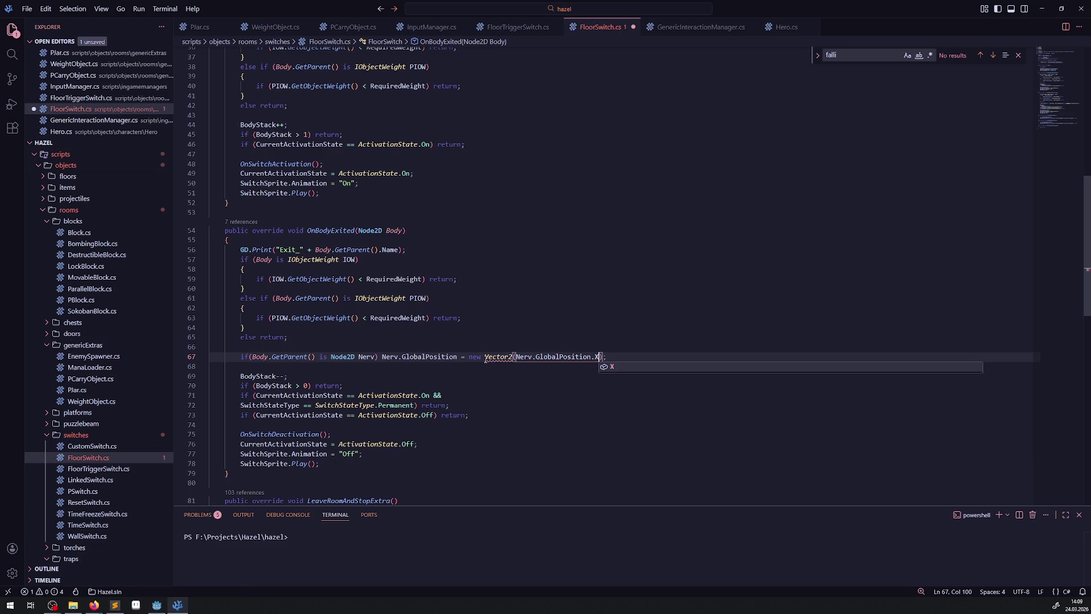
pyautogui.write(',')
pyautogui.hotkey('ctrl', 'v')
pyautogui.write('->')
pyautogui.press('BackSpace')
pyautogui.press('BackSpace')
pyautogui.write('.Y -')
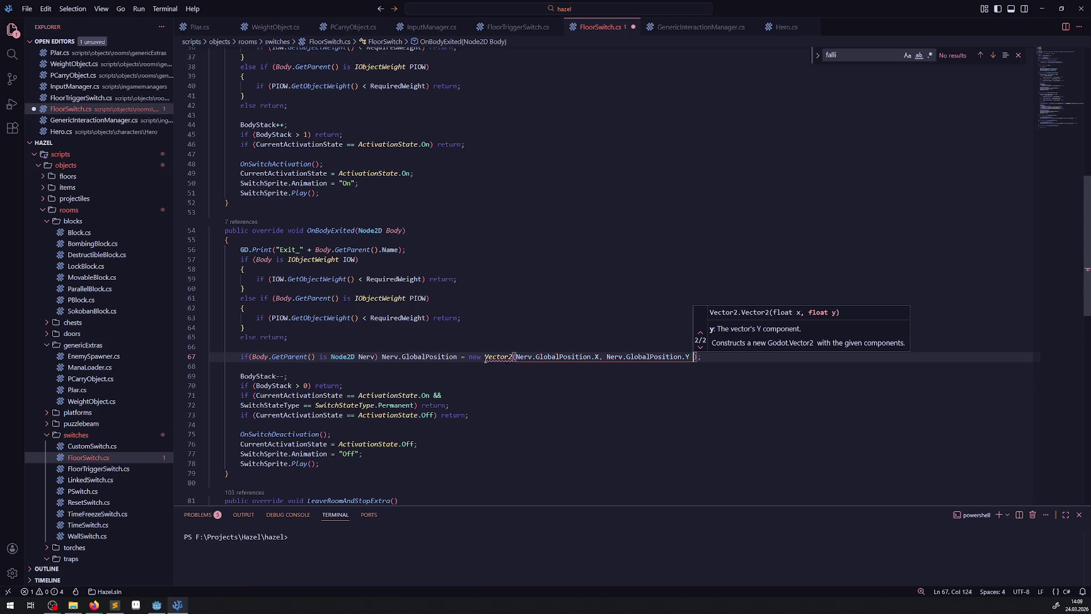
pyautogui.write(' 2')
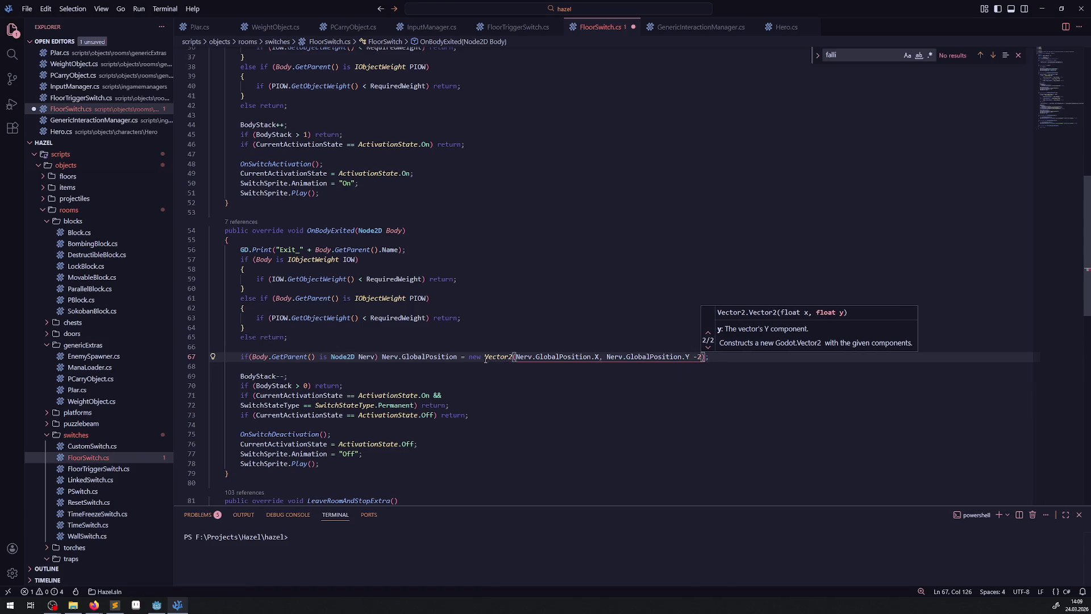
pyautogui.hotkey('ctrl', 's')
# - Paste the new position line into OnBodyEntered after its else return
pyautogui.click(521, 304)
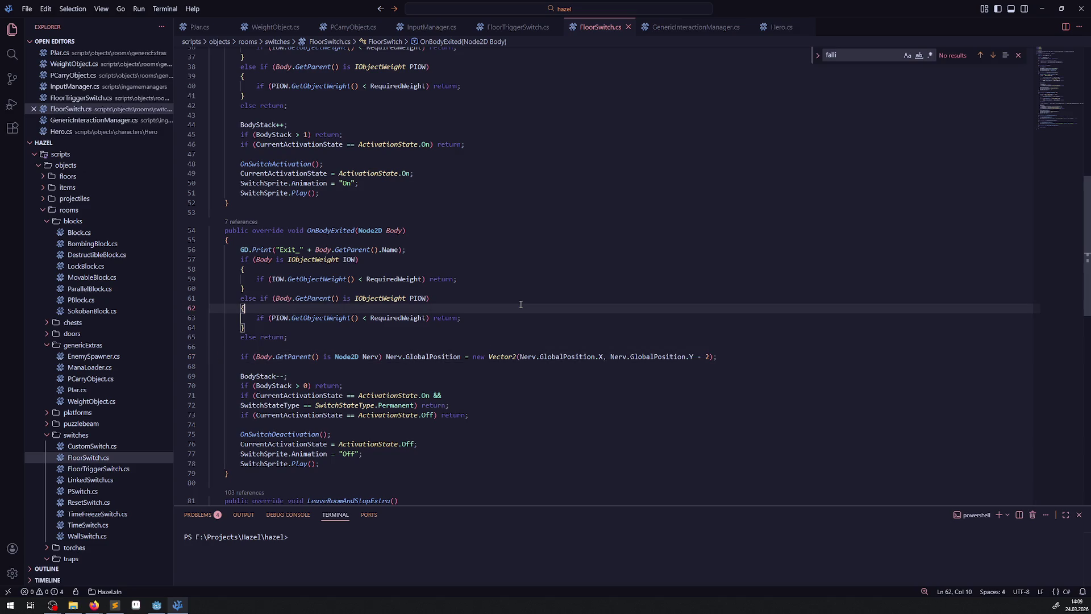
pyautogui.moveTo(237, 356); pyautogui.dragTo(747, 357)
pyautogui.hotkey('ctrl', 'c')
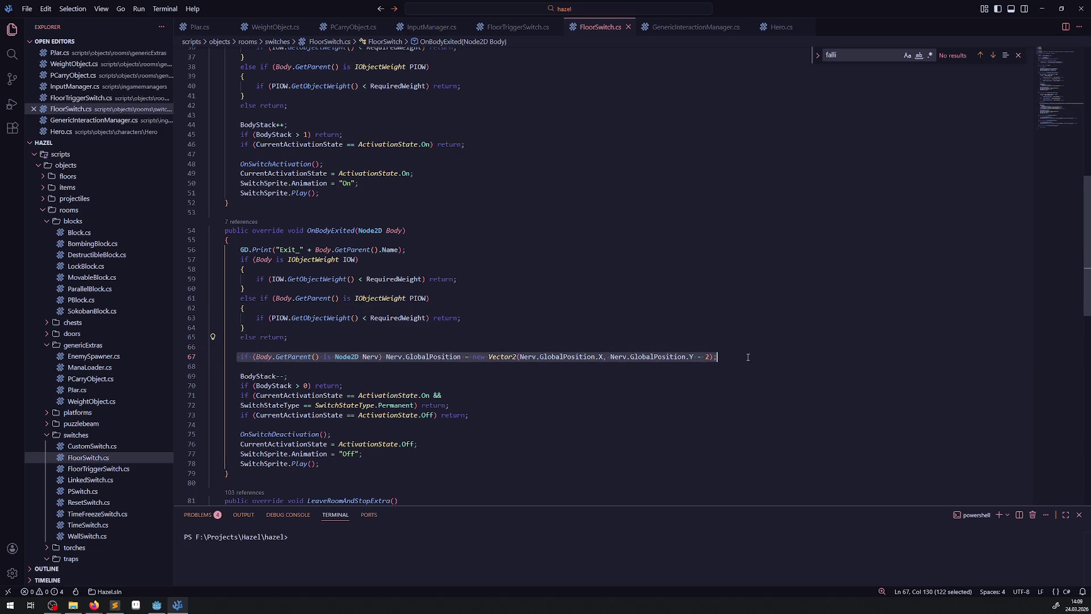
pyautogui.scroll(-5, 428, 297)
pyautogui.scroll(8, 379, 321)
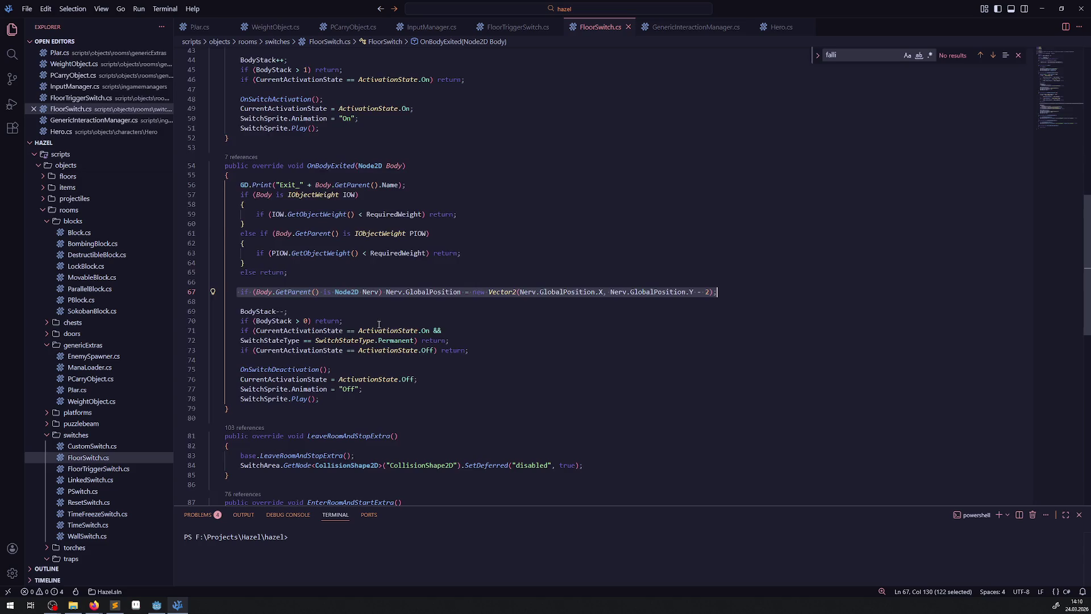
pyautogui.scroll(1, 379, 321)
pyautogui.click(285, 224)
pyautogui.click(306, 236)
pyautogui.press('Return')
pyautogui.press('Return')
pyautogui.hotkey('ctrl', 'v')
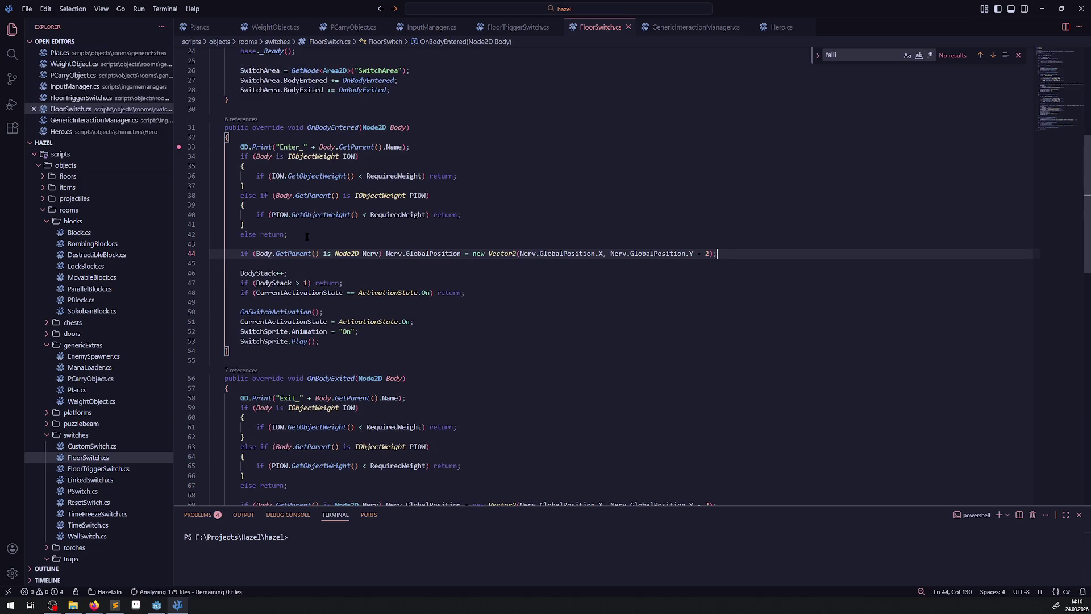
# - Change the exit handler's line to use Y + 2 instead of Y - 2
pyautogui.scroll(-3, 680, 314)
pyautogui.doubleClick(700, 419)
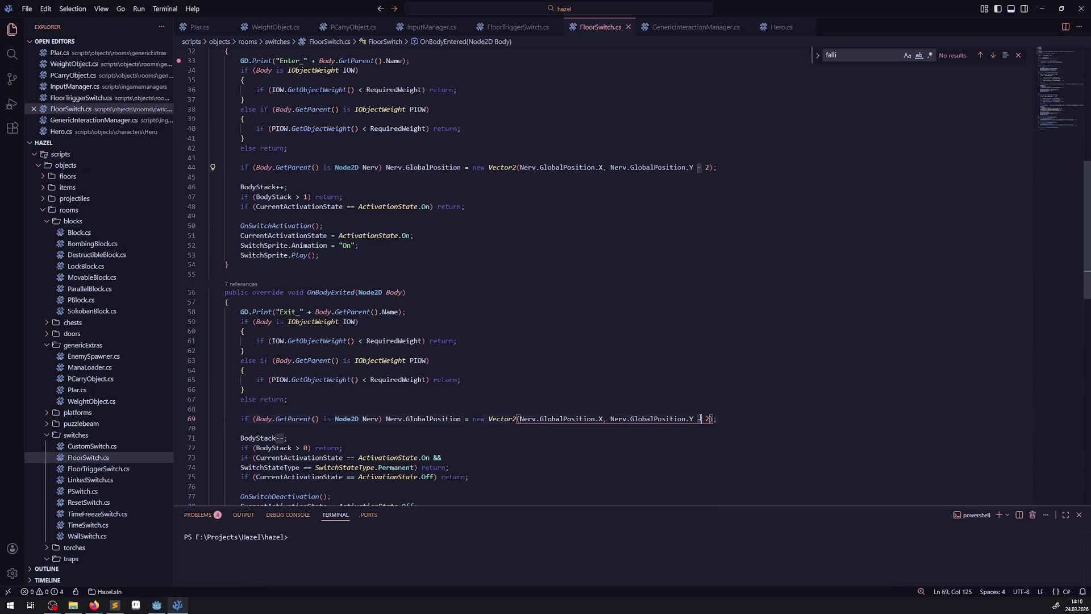
pyautogui.write('+')
pyautogui.press('Up')
pyautogui.press('Up')
pyautogui.press('Up')
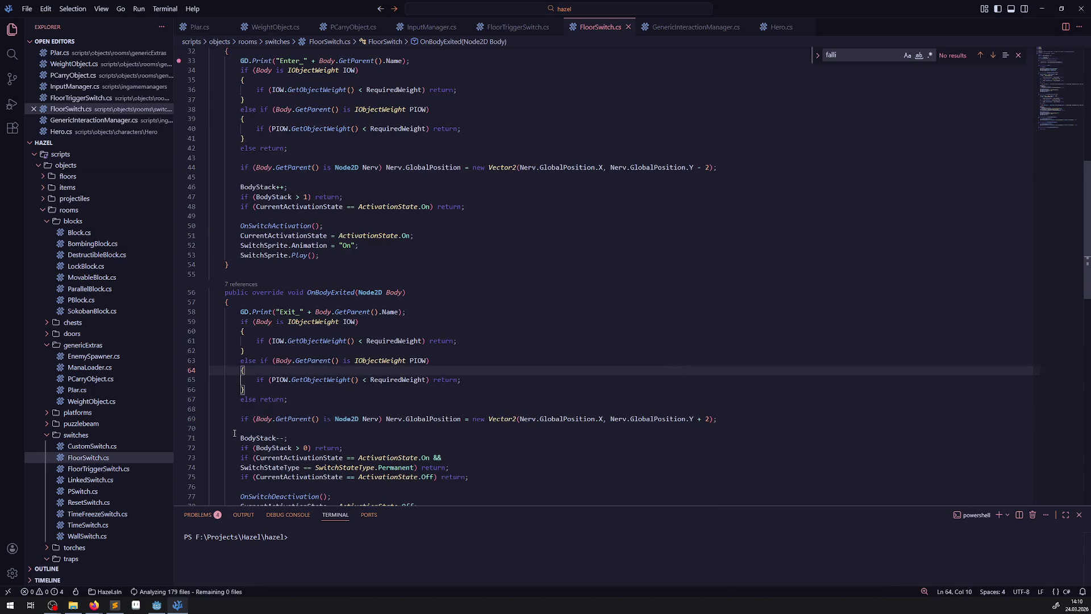
pyautogui.click(156, 605)
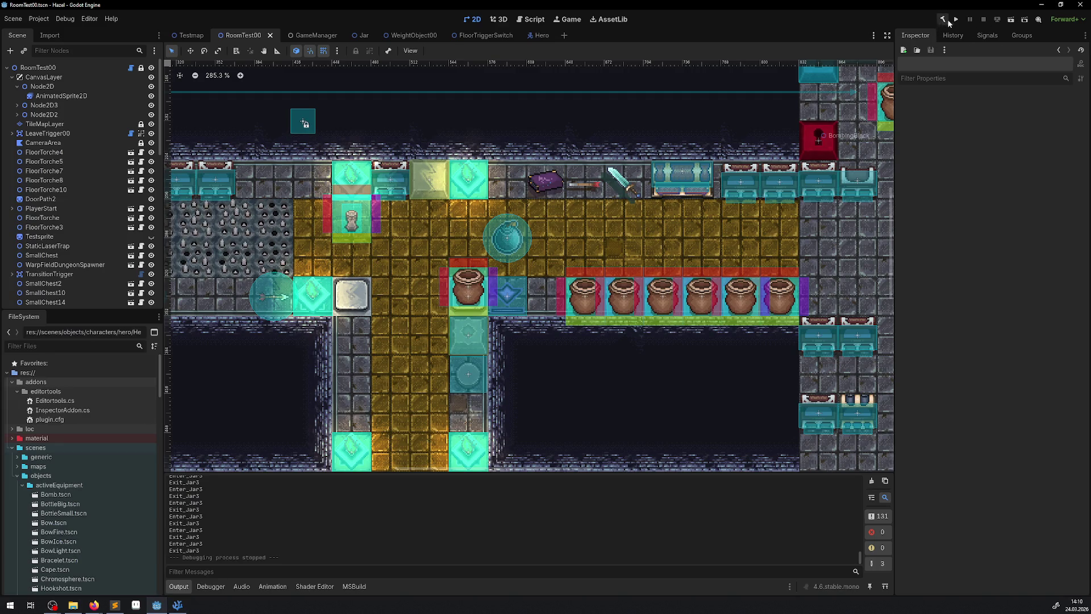
# - Run RoomTest00, walk the hero north up the corridor, and list the nodes under the jar
pyautogui.press('F5')
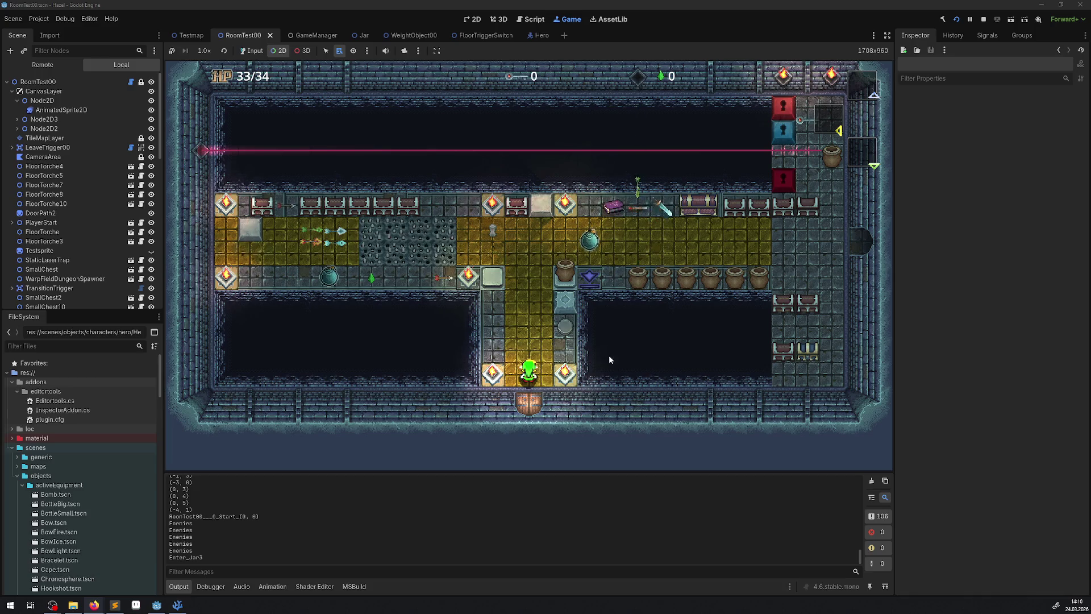
pyautogui.rightClick(609, 353)
pyautogui.click(683, 274)
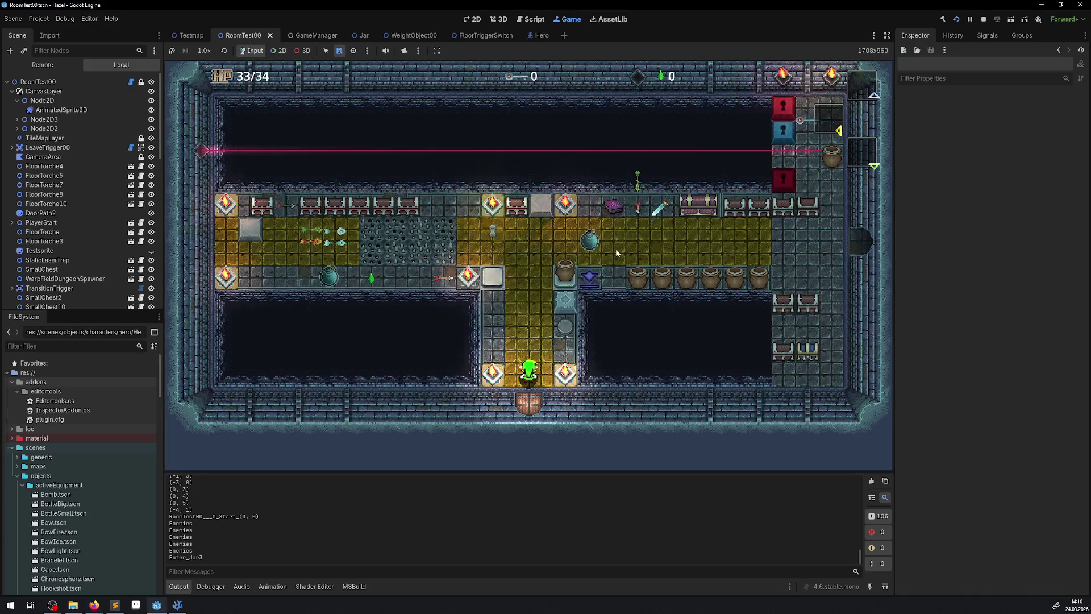
pyautogui.press('Up')
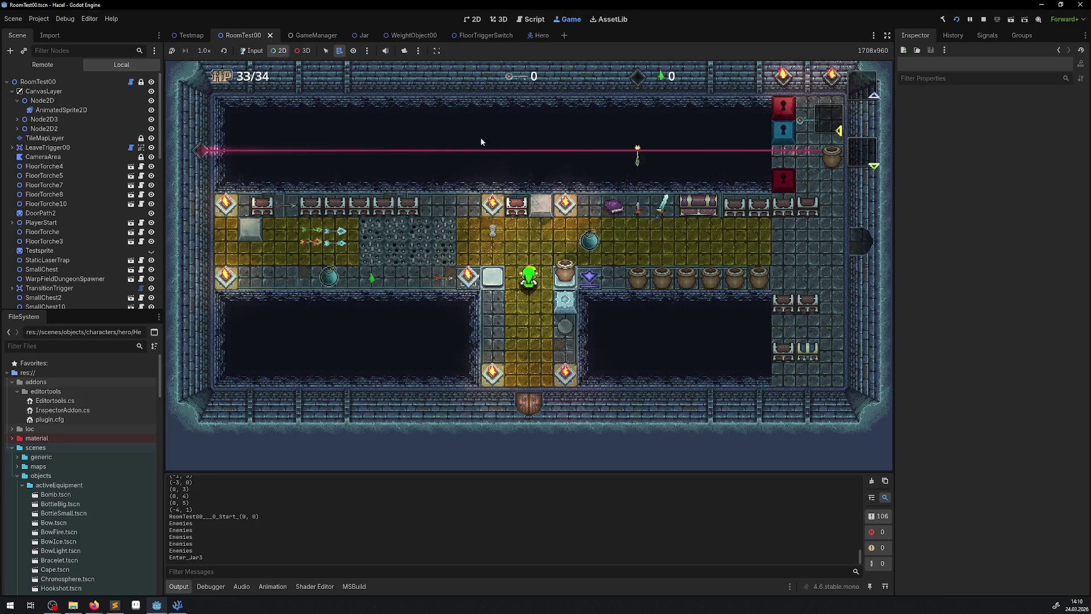
pyautogui.keyDown('alt'); pyautogui.rightClick(574, 273); pyautogui.keyUp('alt')
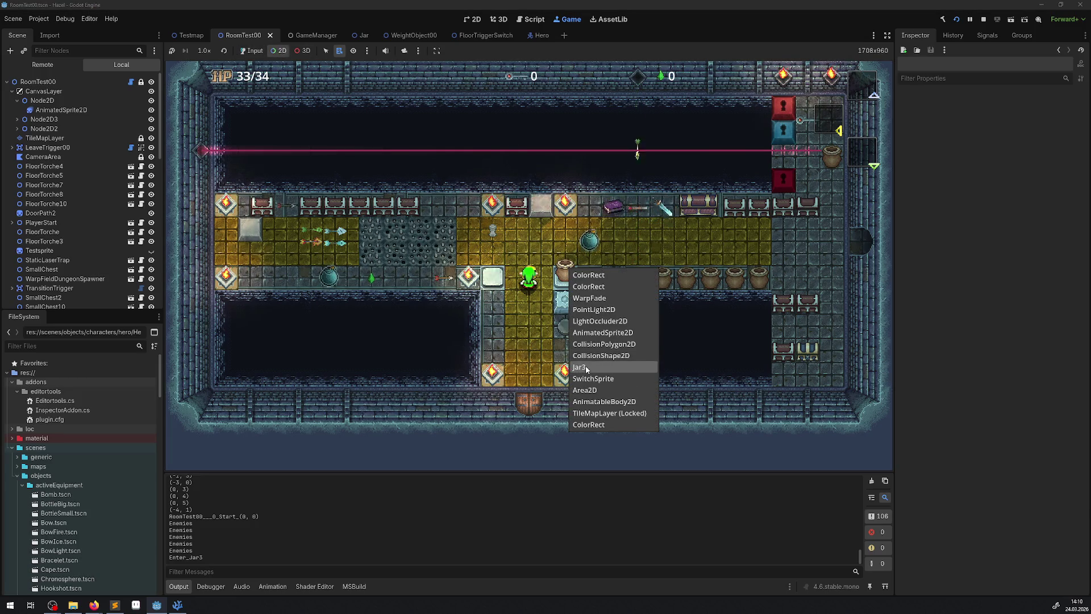
# - Select Jar3 in the remote tree, drag its Position Y to about 302.5, then stop the game
pyautogui.click(602, 356)
pyautogui.click(42, 64)
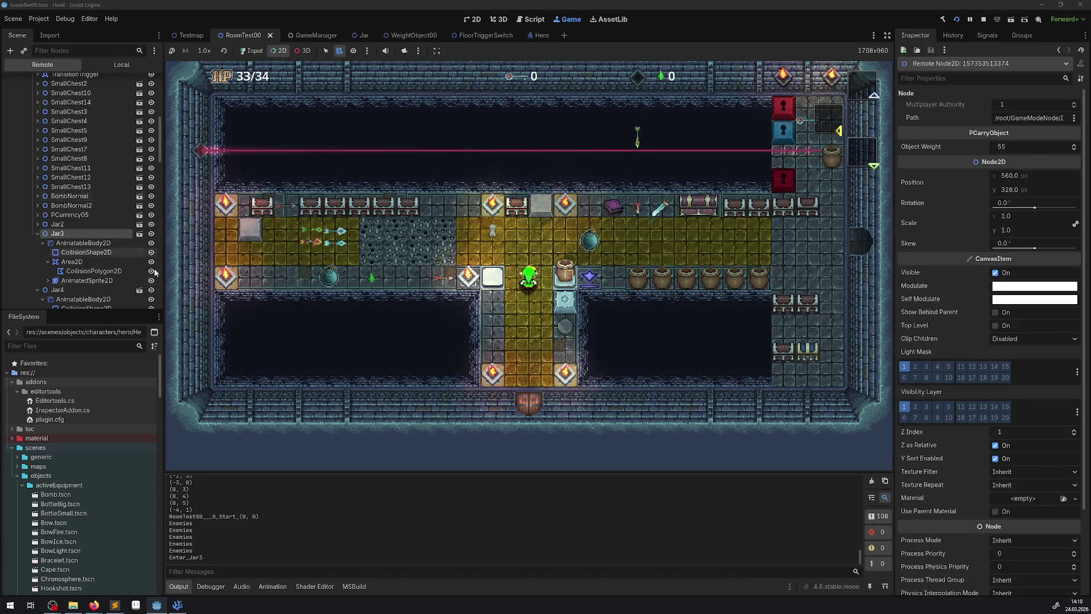
pyautogui.moveTo(1002, 193); pyautogui.dragTo(989, 193)
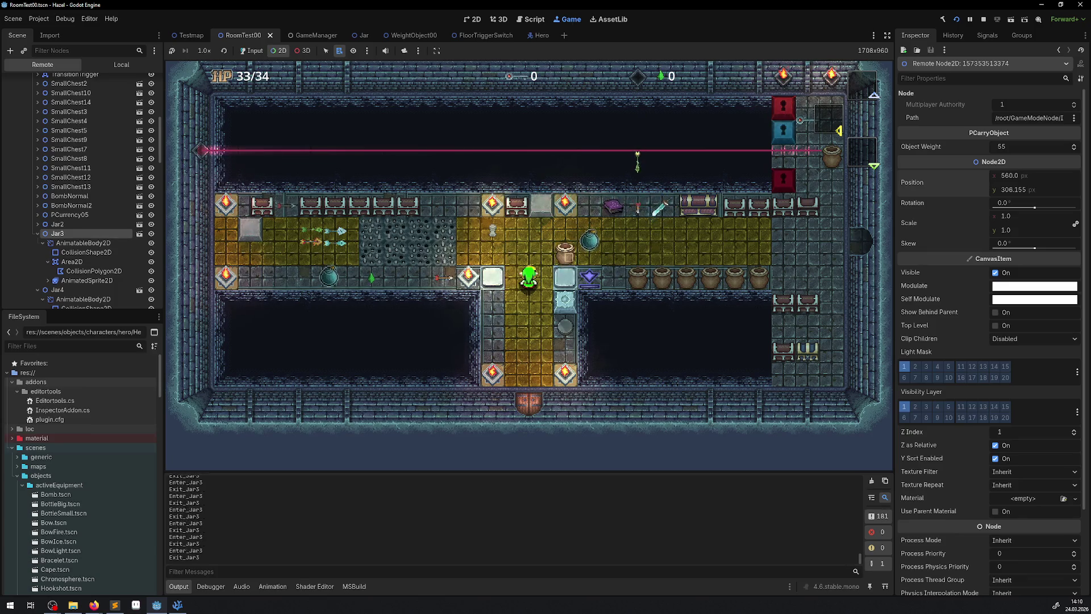
pyautogui.moveTo(1001, 189); pyautogui.dragTo(1000, 189)
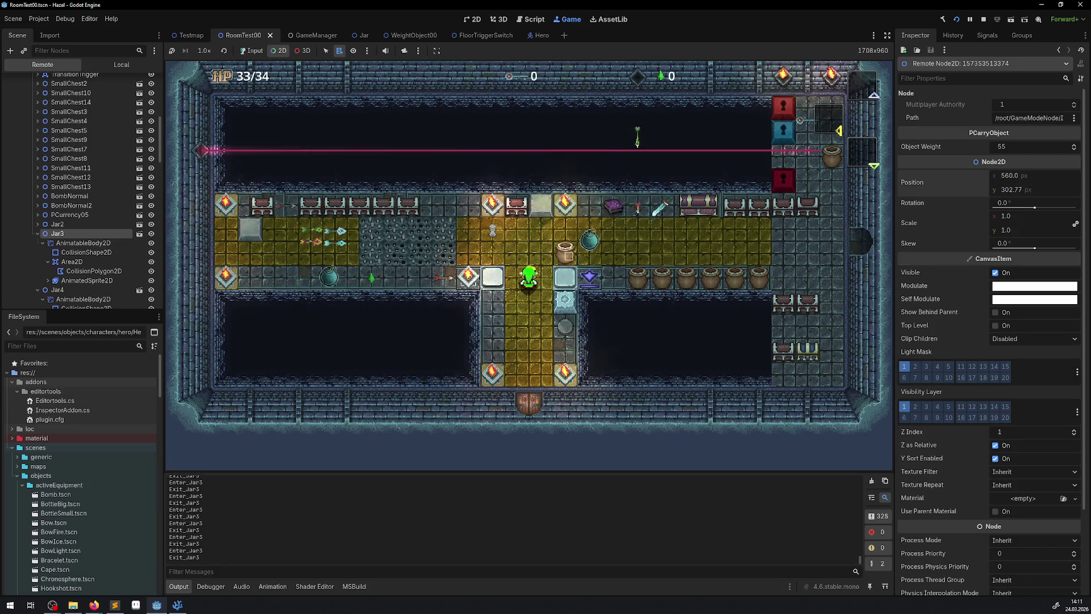
pyautogui.click(983, 20)
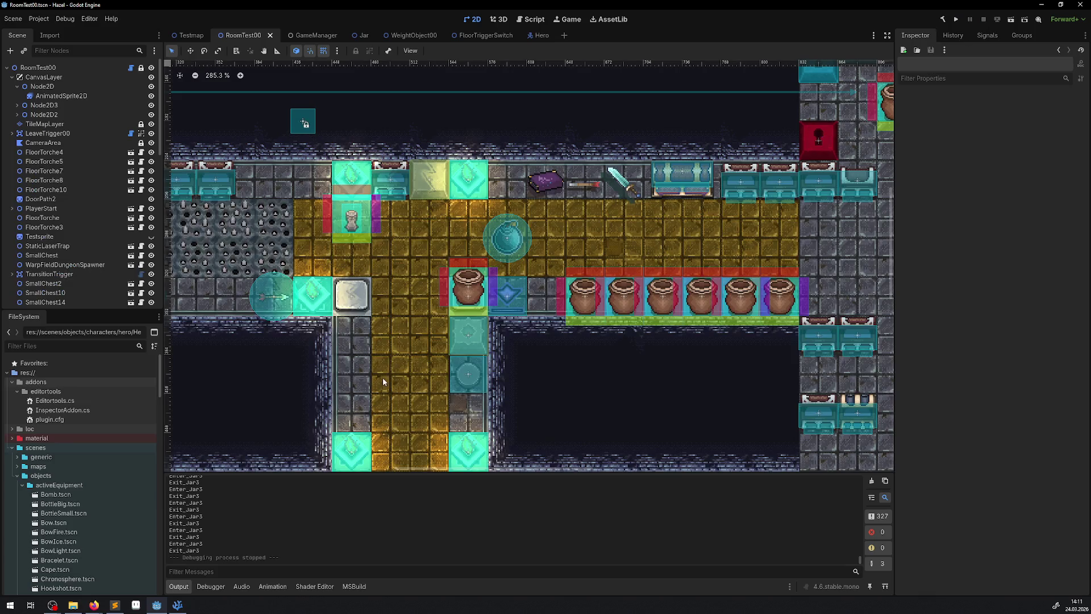
# - Relaunch the game with input enabled and step the player up and down across the floor switch
pyautogui.click(958, 19)
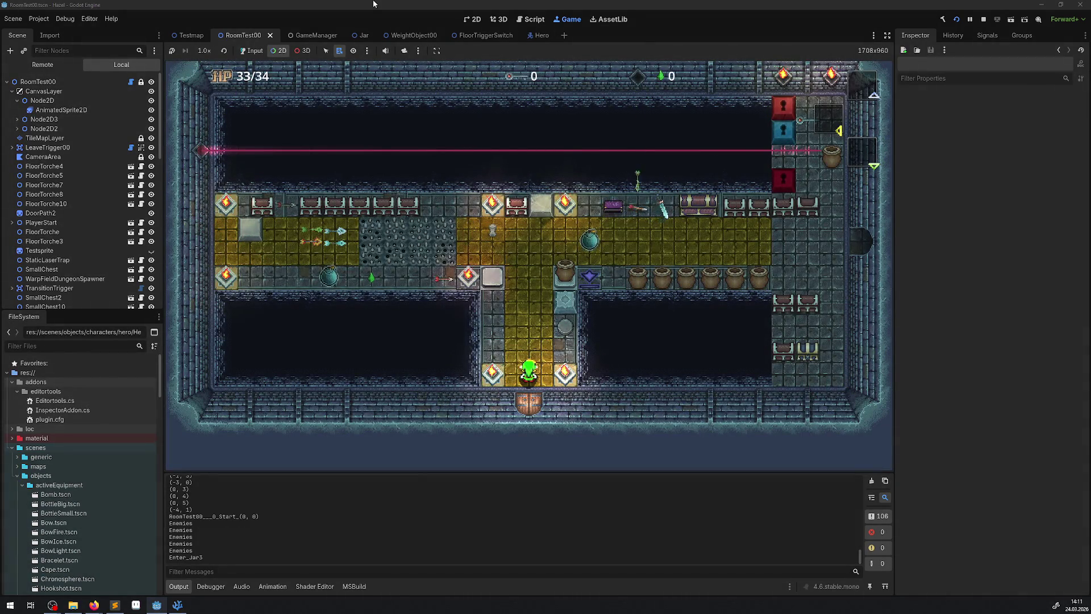
pyautogui.click(250, 50)
pyautogui.press('Up')
pyautogui.press('Up')
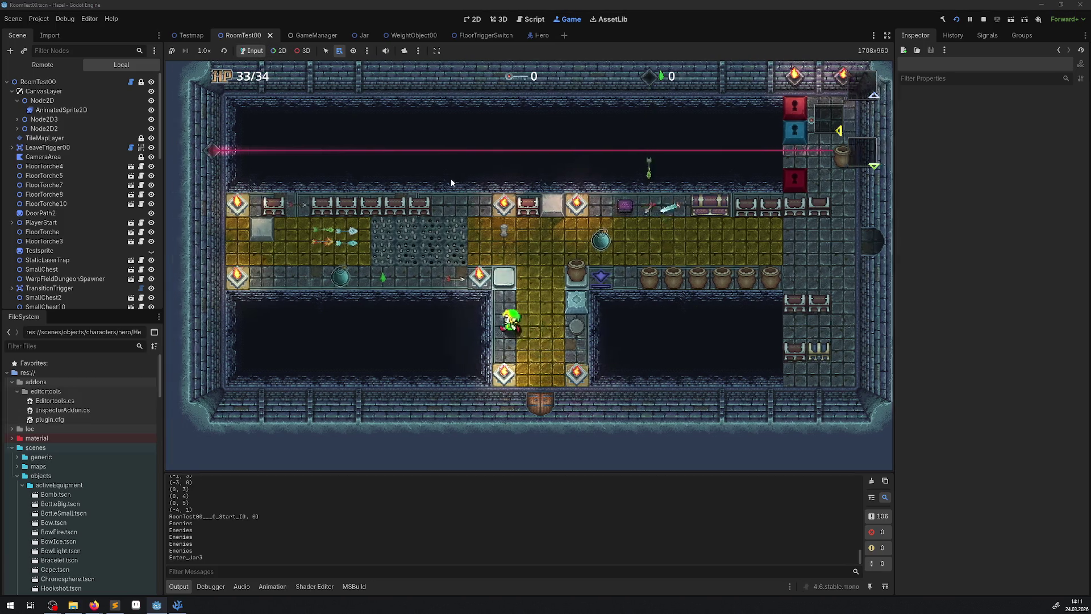
pyautogui.press('Left')
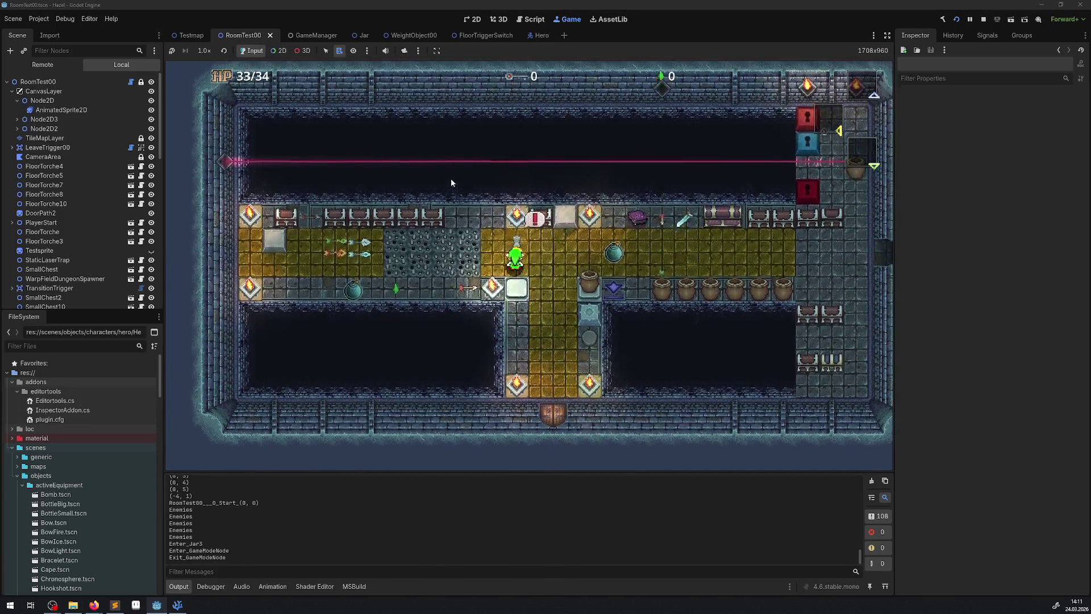
pyautogui.press('Down')
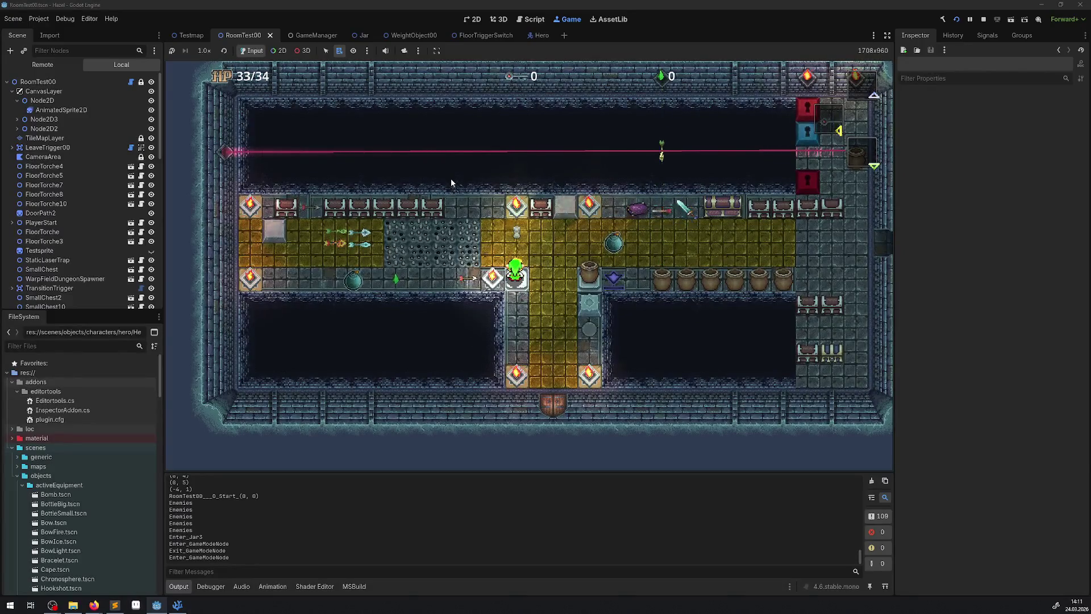
pyautogui.press('Up')
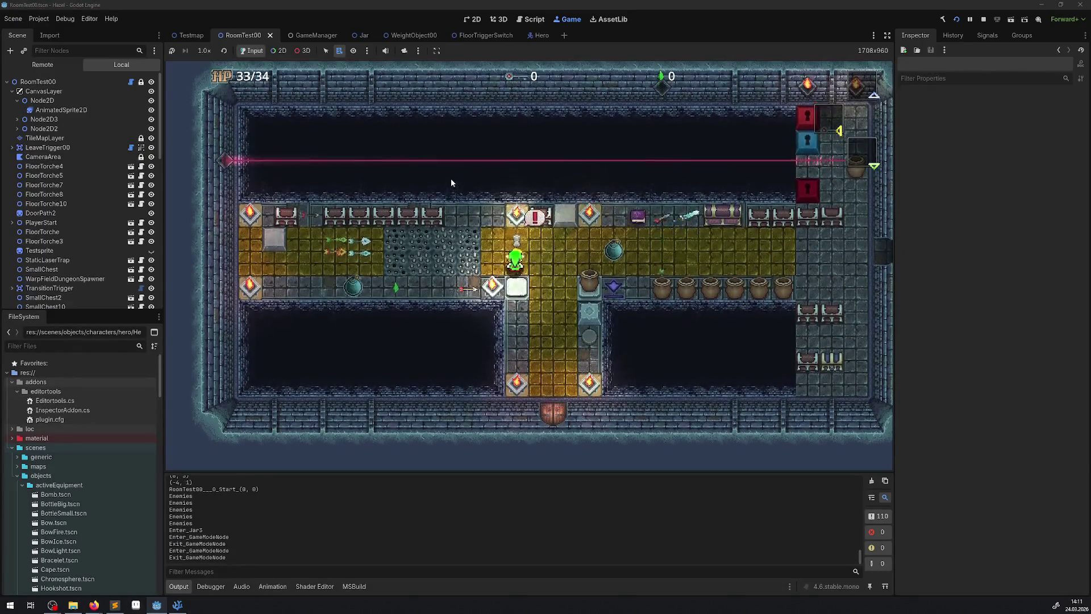
pyautogui.press('Down')
pyautogui.press('Up')
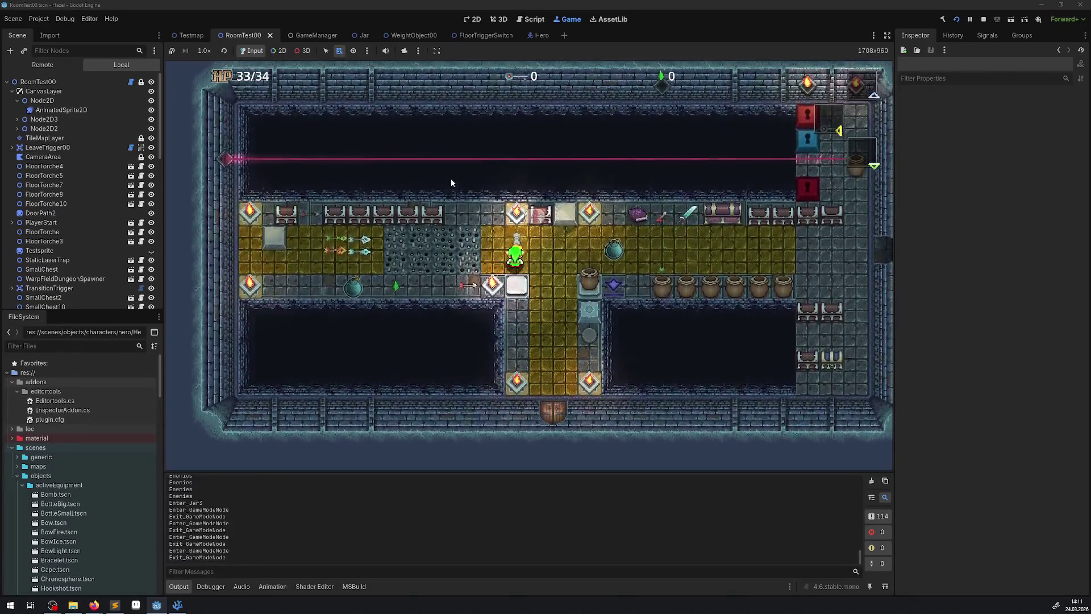
pyautogui.press('Down')
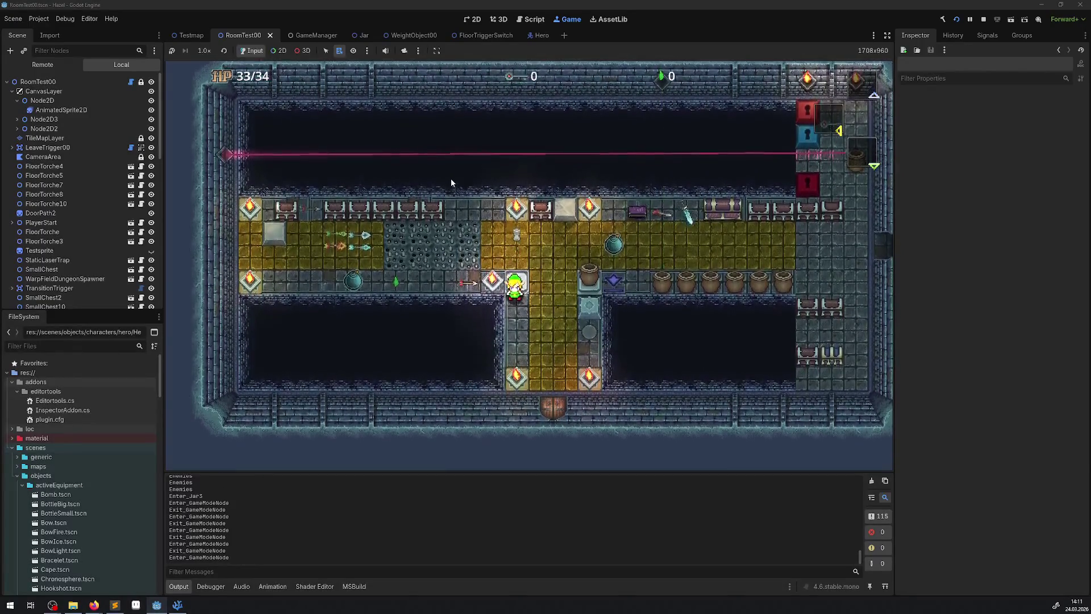
pyautogui.press('Up')
pyautogui.press('Down')
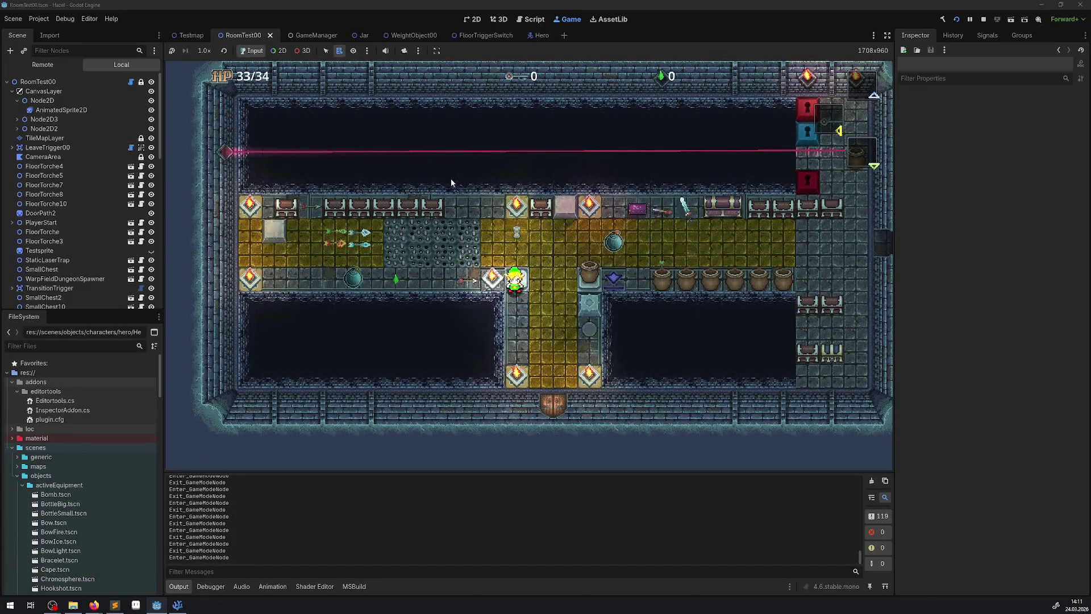
pyautogui.press('Up')
pyautogui.press('Down')
pyautogui.press('Up')
pyautogui.press('Up')
pyautogui.press('Down')
pyautogui.press('Up')
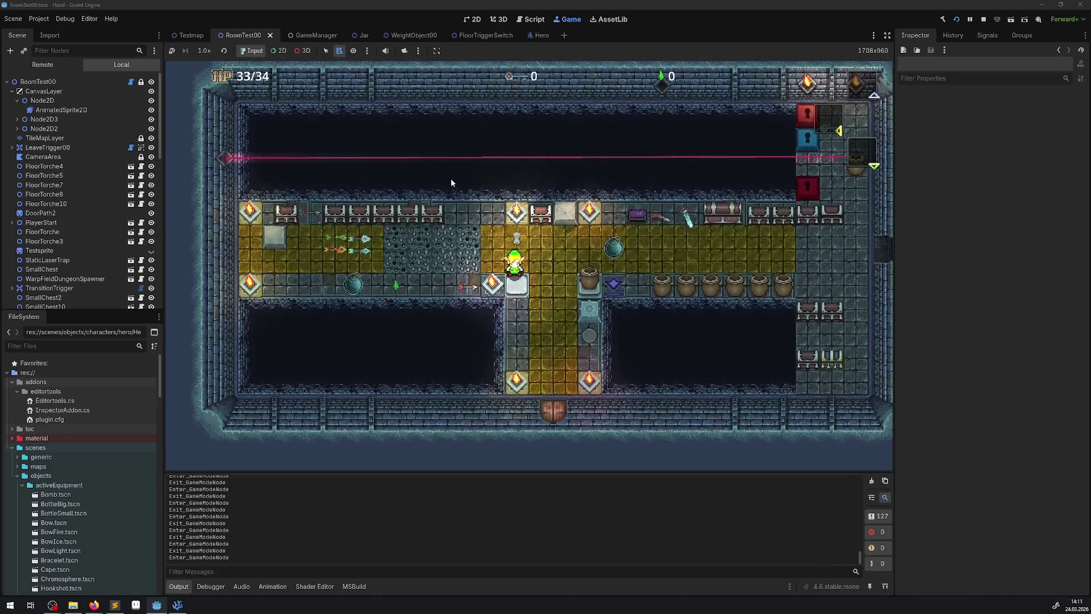
# - Step the player on and off the floor switch repeatedly, from the side and vertically
pyautogui.press('Right')
pyautogui.press('Down')
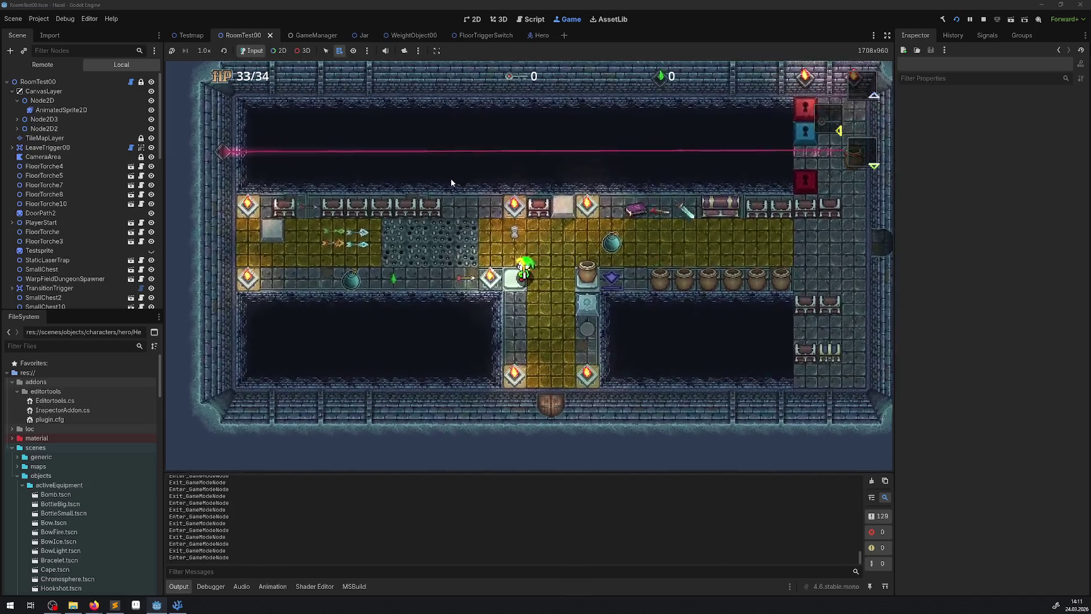
pyautogui.press('Right')
pyautogui.press('Left')
pyautogui.press('Right')
pyautogui.press('Right')
pyautogui.press('Left')
pyautogui.press('Right')
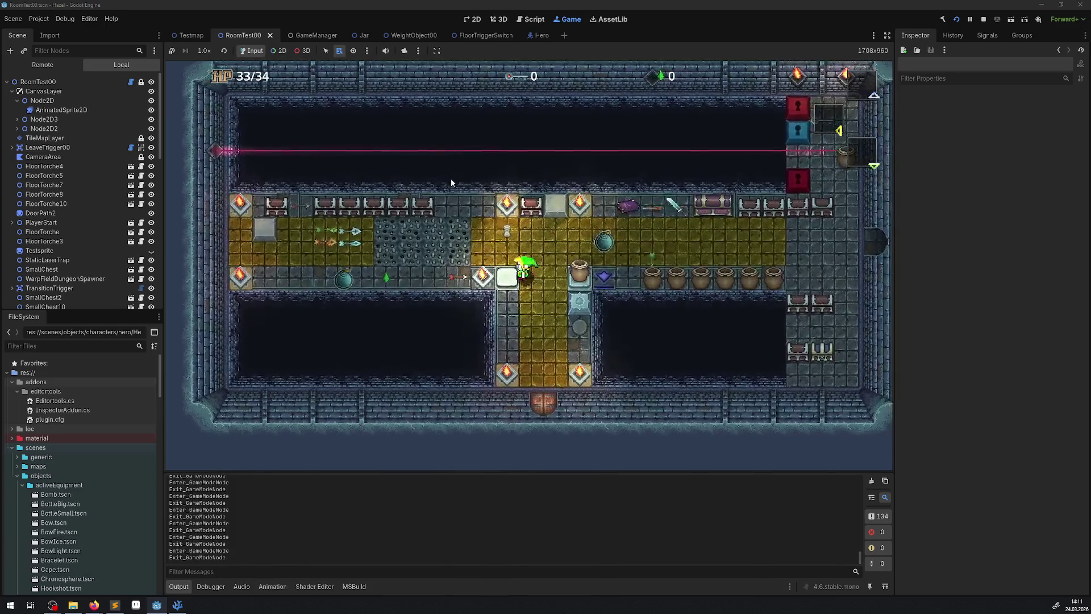
pyautogui.press('Left')
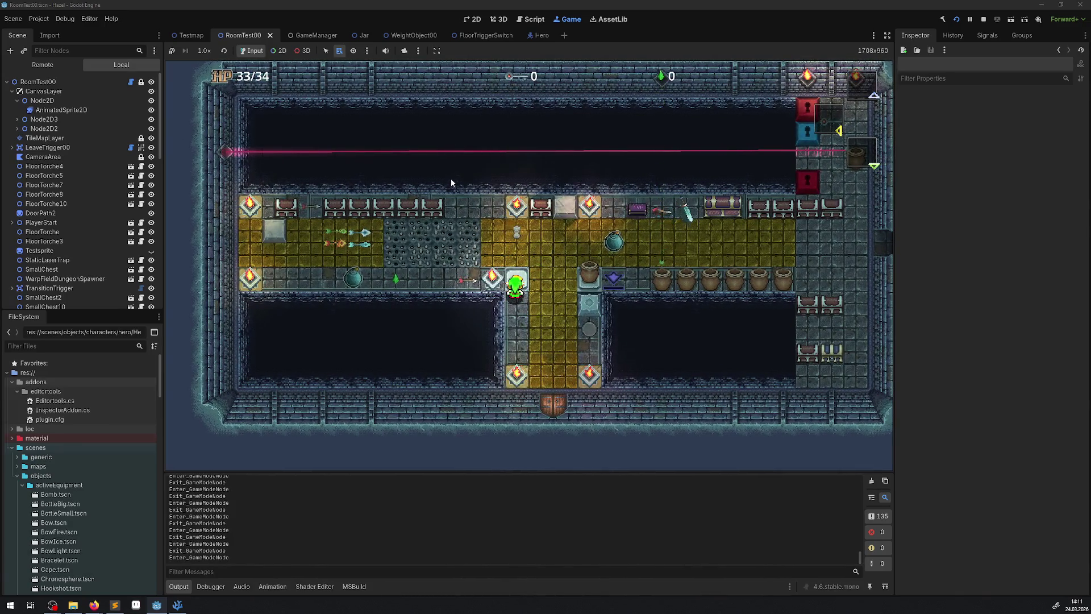
pyautogui.press('Down')
pyautogui.press('Up')
pyautogui.press('Down')
pyautogui.press('Up')
pyautogui.press('Down')
pyautogui.press('Up')
pyautogui.press('Down')
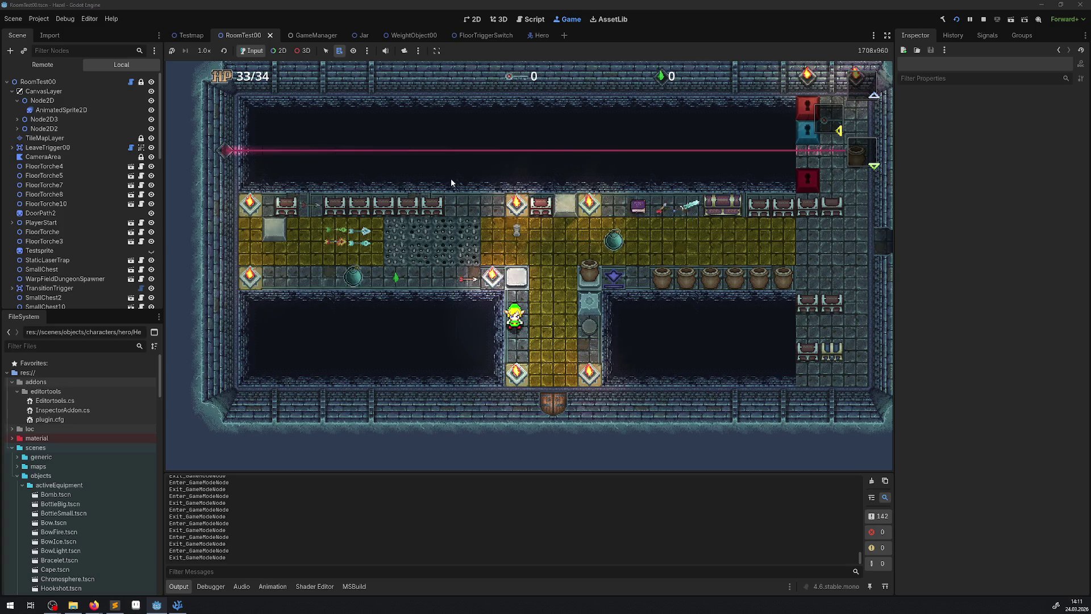
# - Walk the player out of the switch corridor against the white block, then stop the game
pyautogui.press('Right')
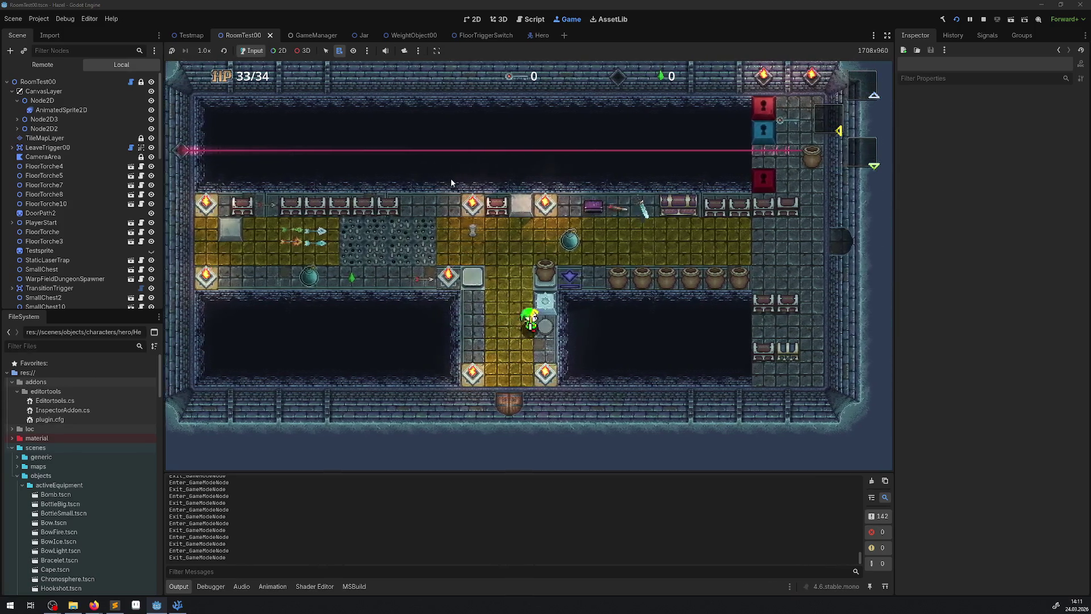
pyautogui.press('Left')
pyautogui.press('Up')
pyautogui.press('Right')
pyautogui.press('Left')
pyautogui.press('Left')
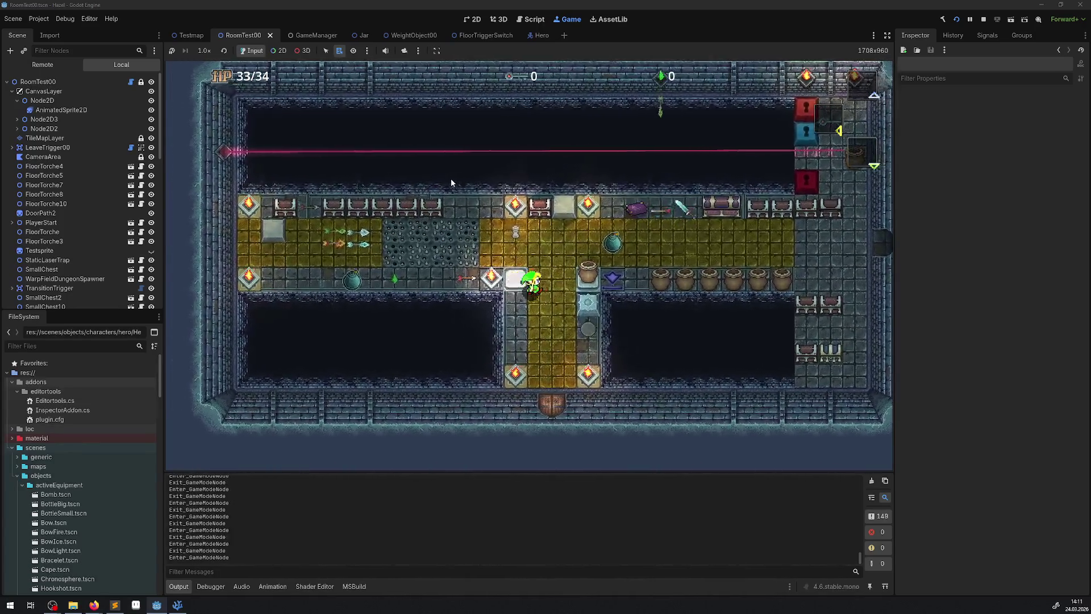
pyautogui.press('Right')
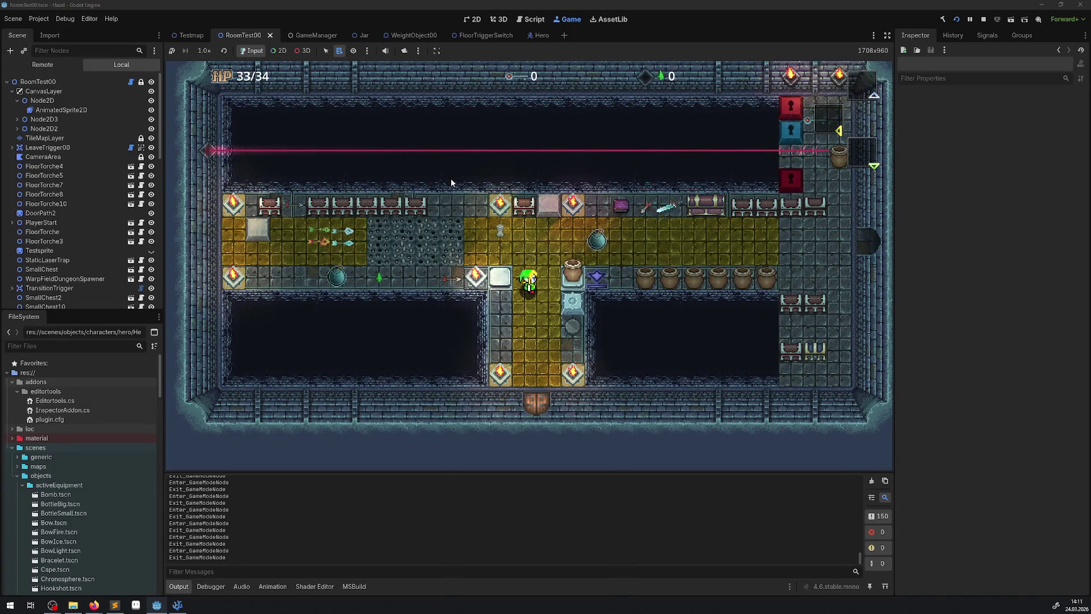
pyautogui.press('Left')
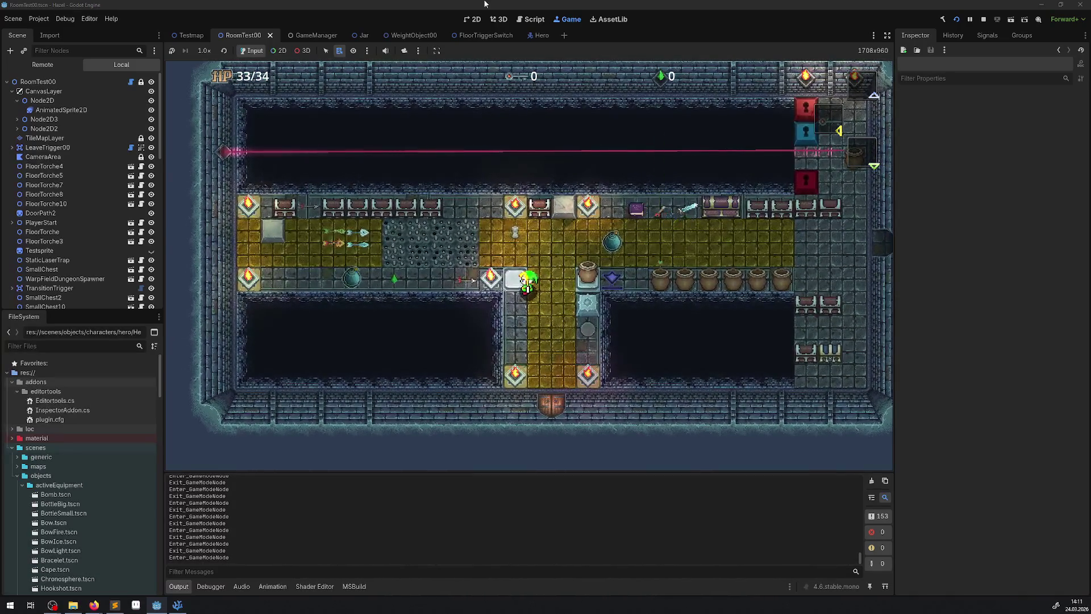
pyautogui.click(985, 20)
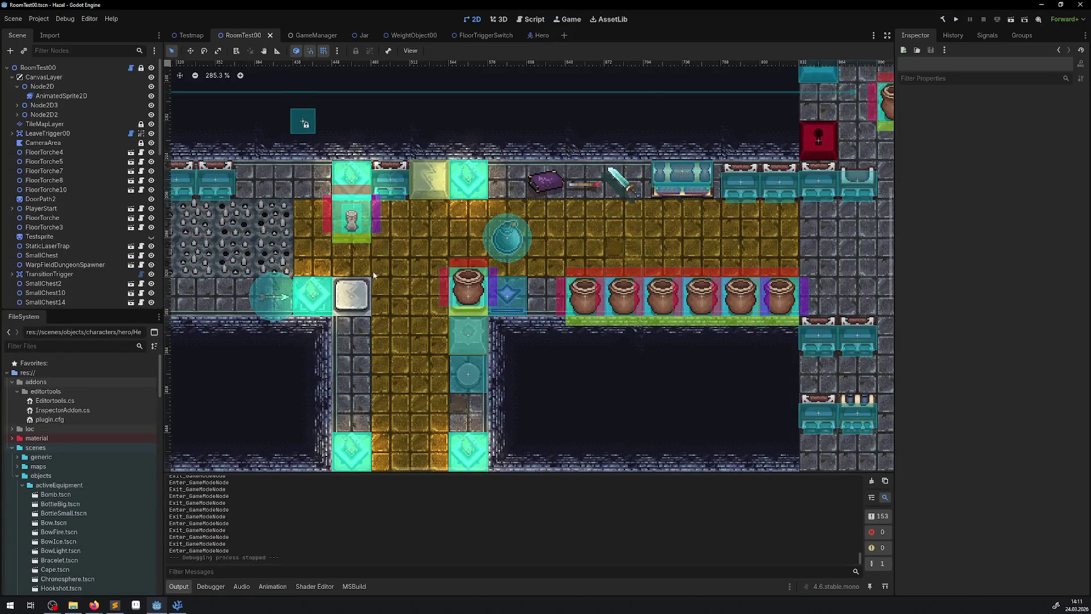
# - Alternate between FloorSwitch2 and FloorTriggerSwitch, ending on FloorSwitch2 (weight 16, linked to ArrowTrap)
pyautogui.click(350, 308)
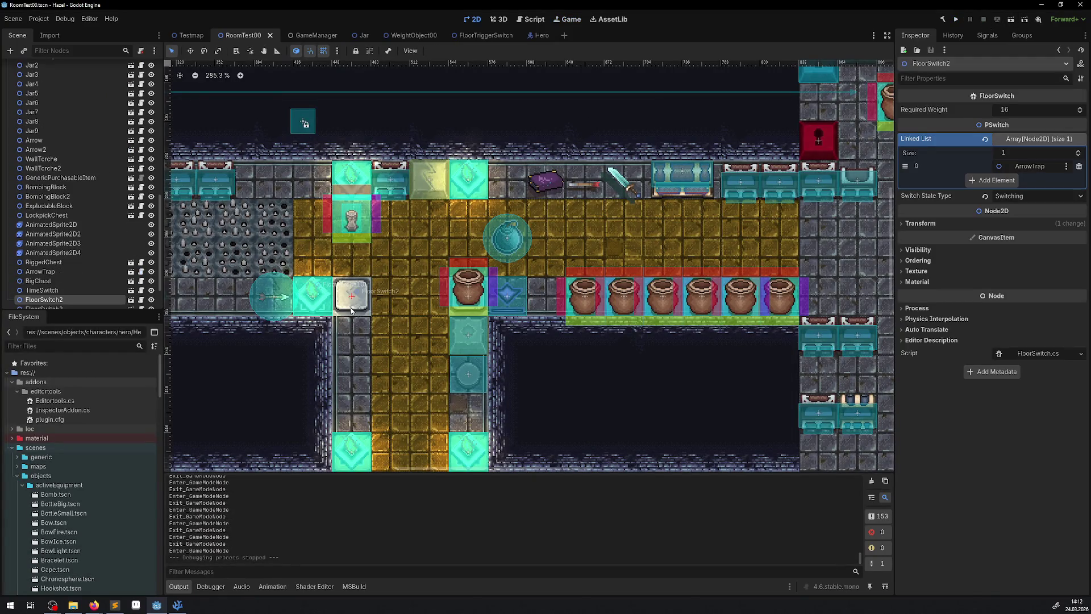
pyautogui.scroll(-3, 378, 295)
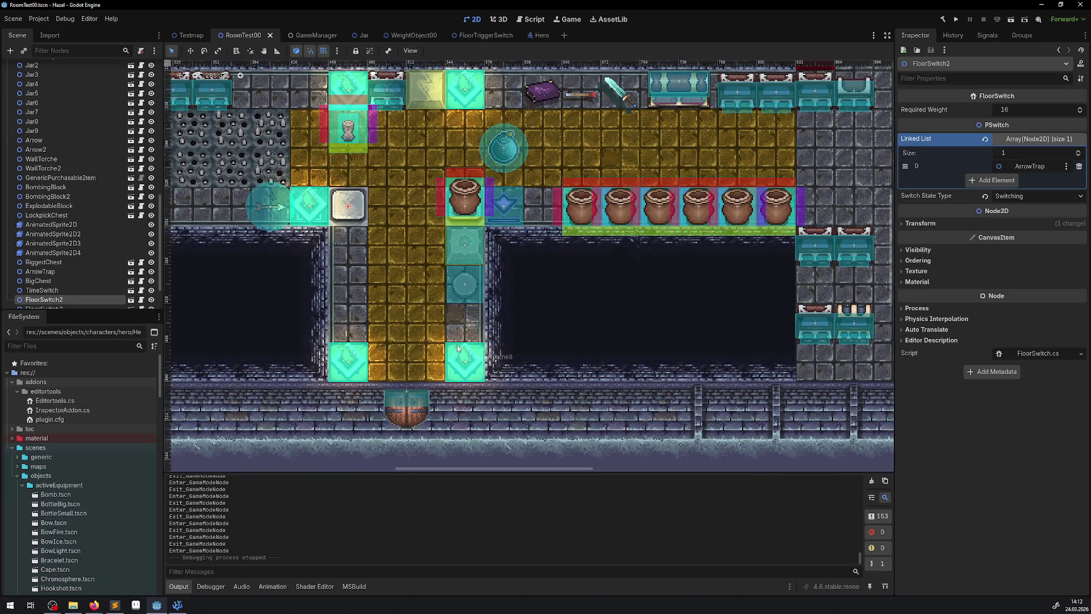
pyautogui.click(469, 296)
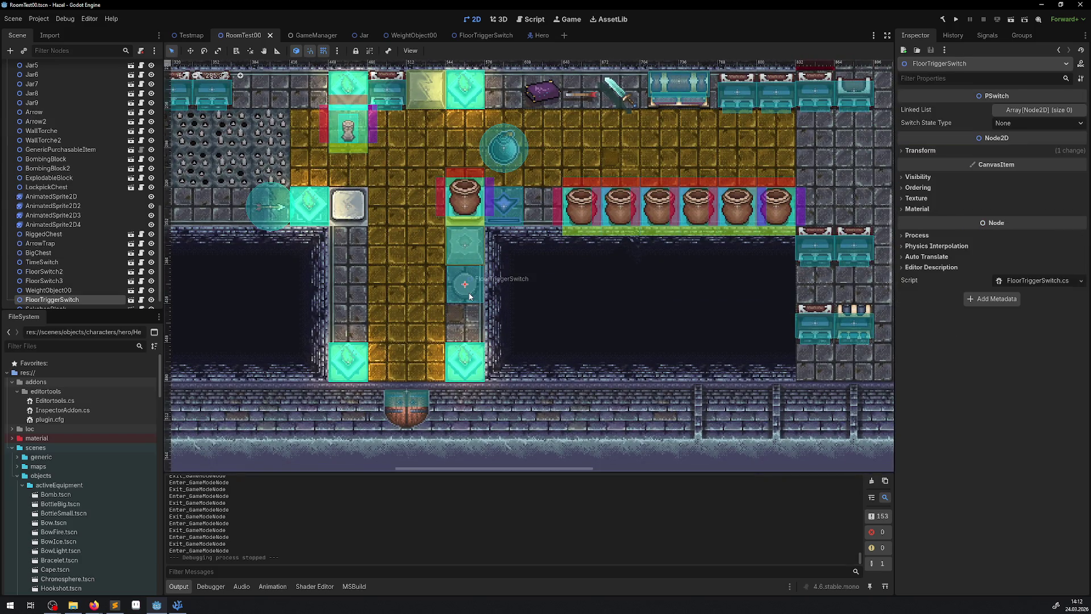
pyautogui.click(348, 209)
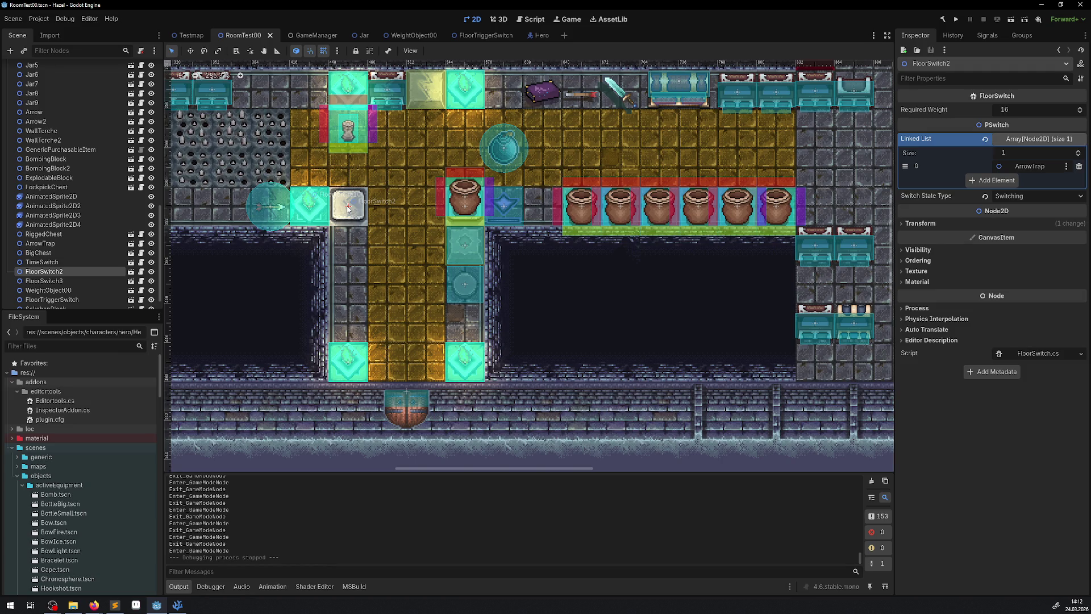
pyautogui.moveTo(538, 231)
pyautogui.mouseDown()
pyautogui.moveTo(418, 330)
pyautogui.moveTo(445, 298)
pyautogui.mouseUp()
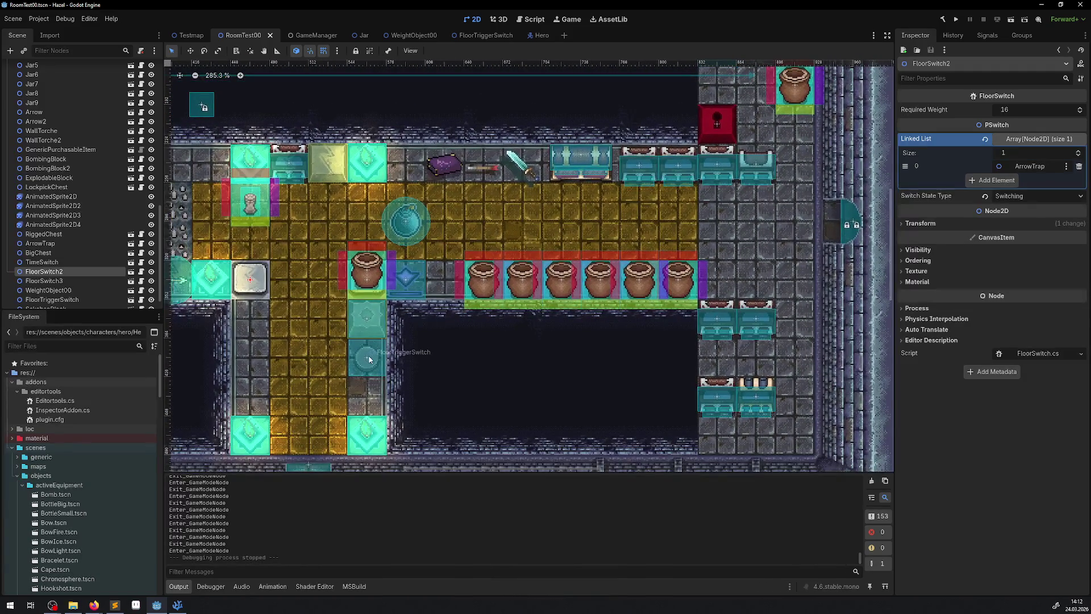
pyautogui.click(368, 358)
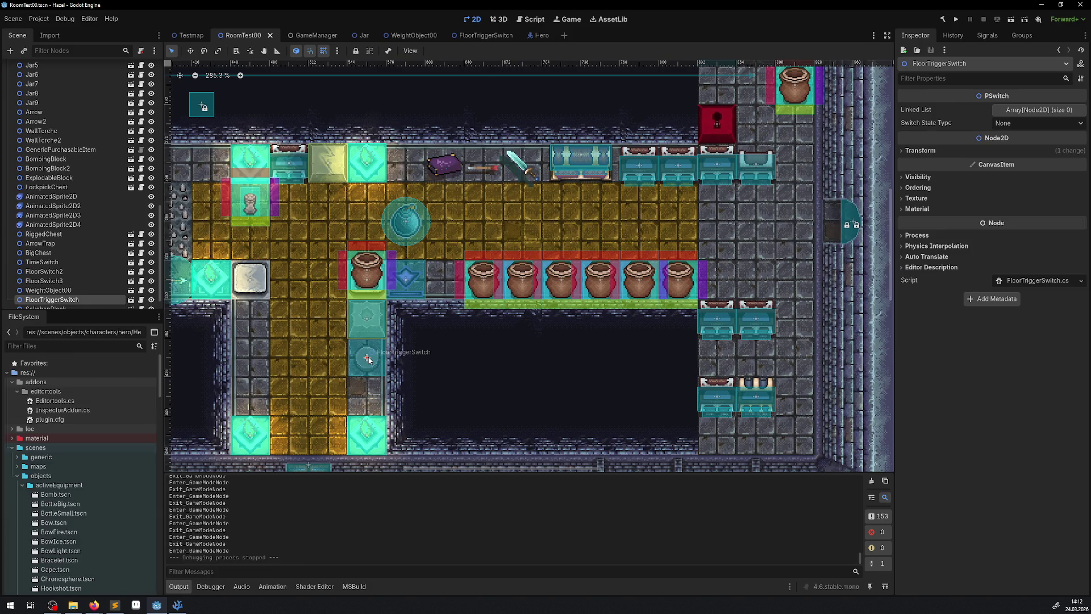
pyautogui.click(264, 290)
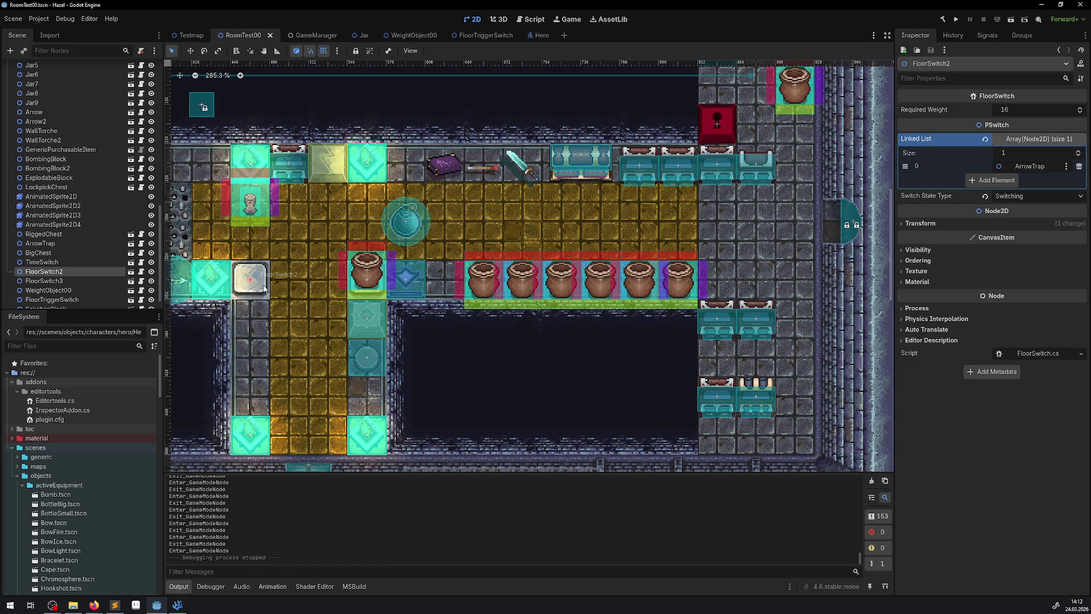
pyautogui.click(367, 363)
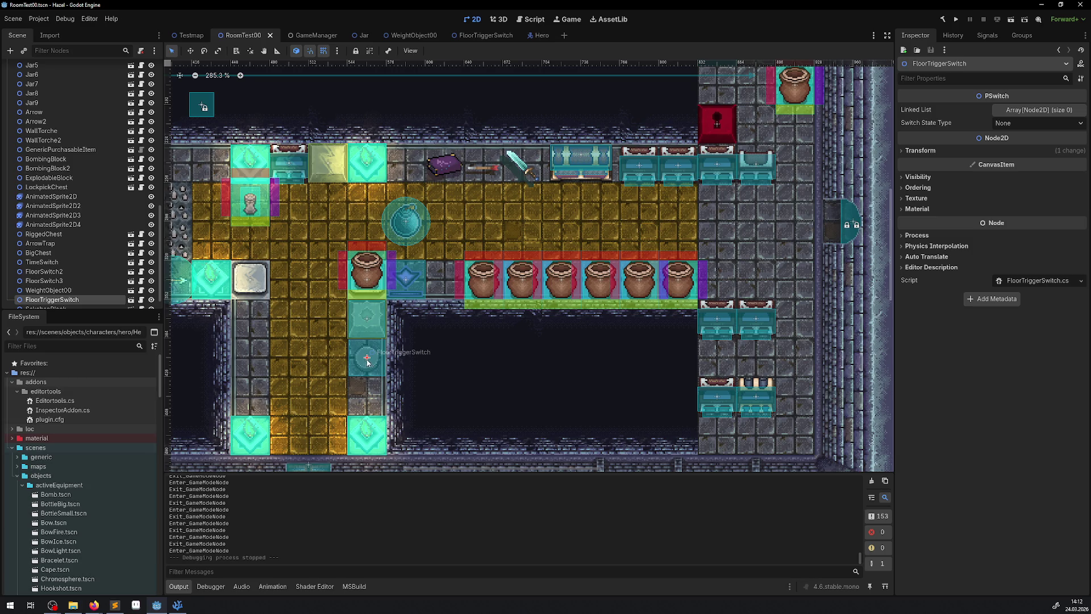
pyautogui.click(257, 285)
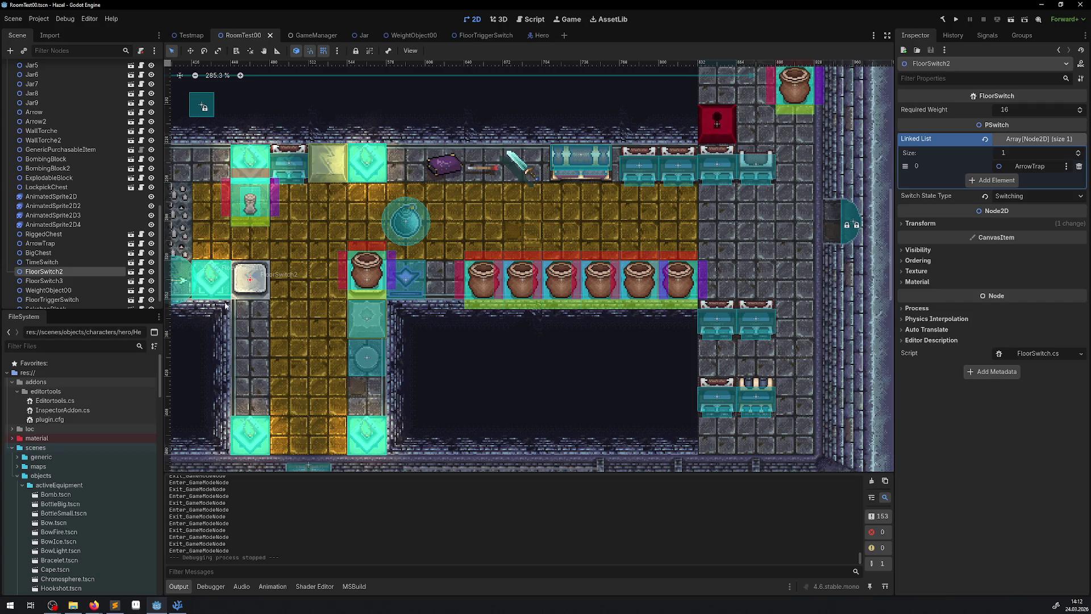
pyautogui.click(177, 604)
# - Comment out OnBodyExited's Nerv line, add note 'todo idee war es objekte je nach zustand runter und etwas rauf zu setzen' above, save
pyautogui.scroll(-1, 292, 408)
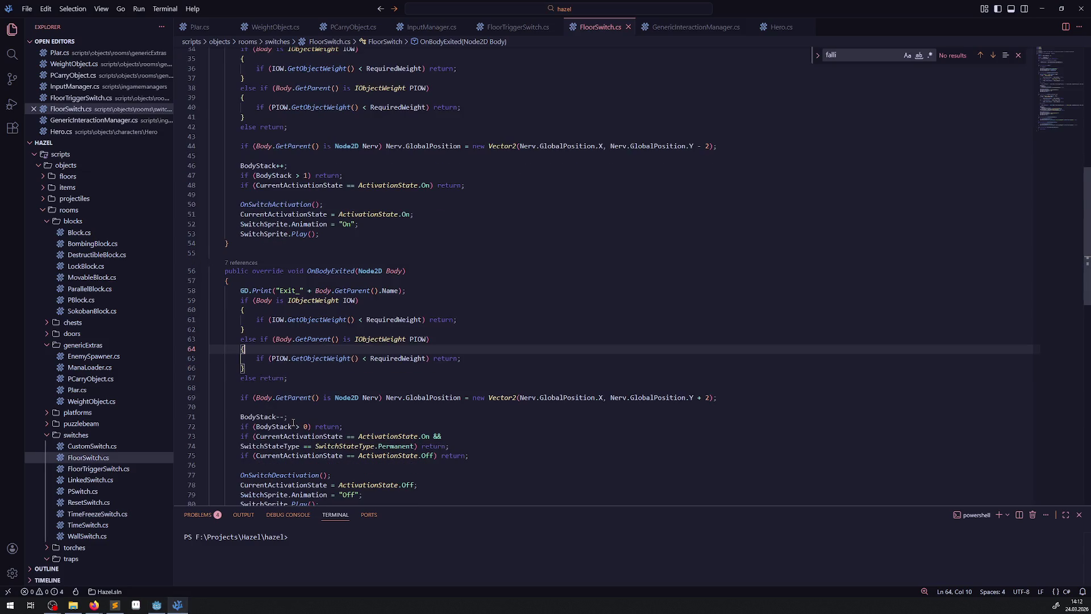
pyautogui.moveTo(292, 408); pyautogui.dragTo(146, 393)
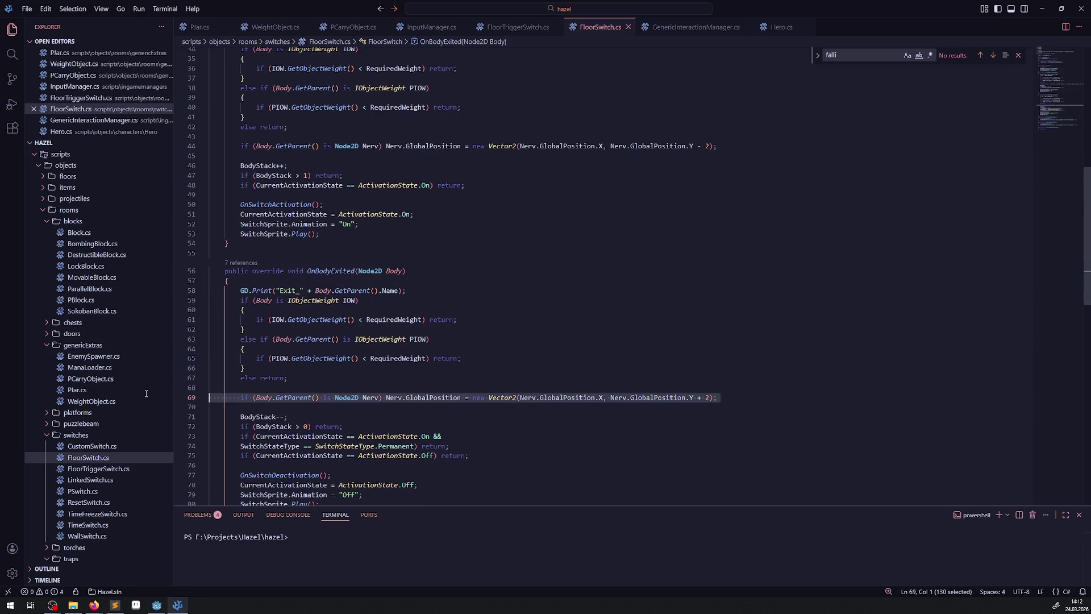
pyautogui.click(236, 399)
pyautogui.hotkey('ctrl', '/')
pyautogui.press('Home')
pyautogui.press('Home')
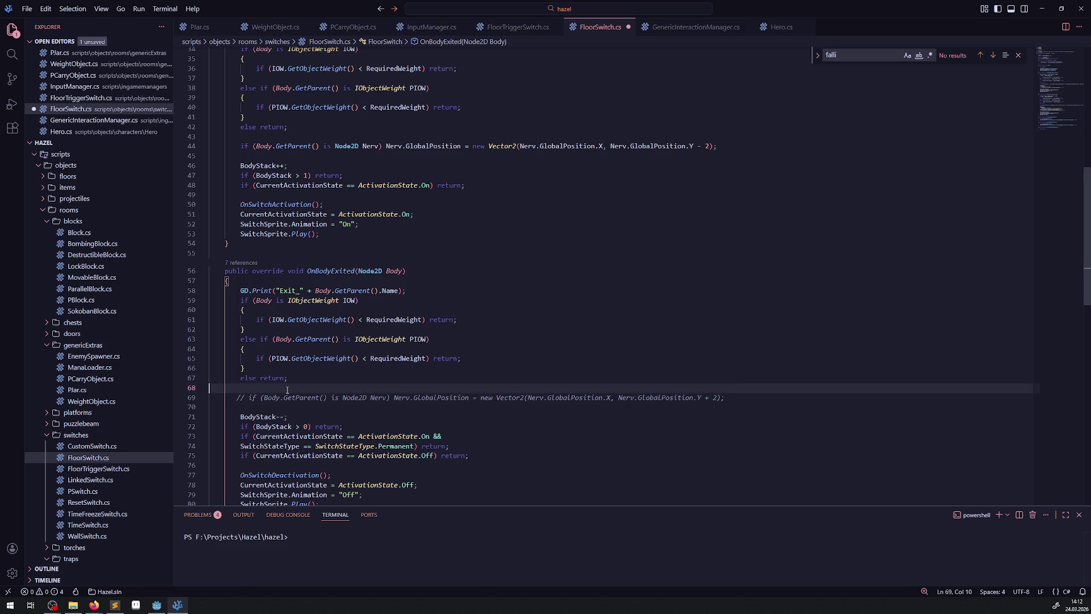
pyautogui.press('Return')
pyautogui.press('Up')
pyautogui.write('// todo')
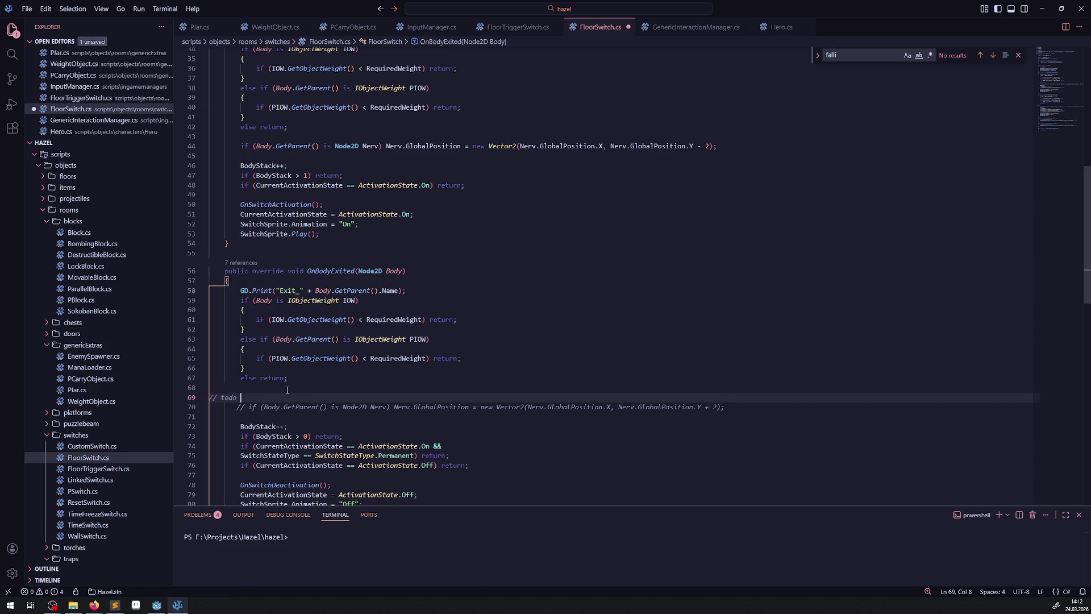
pyautogui.press('BackSpace')
pyautogui.press('BackSpace')
pyautogui.write('idee war es')
pyautogui.hotkey('ctrl', 's')
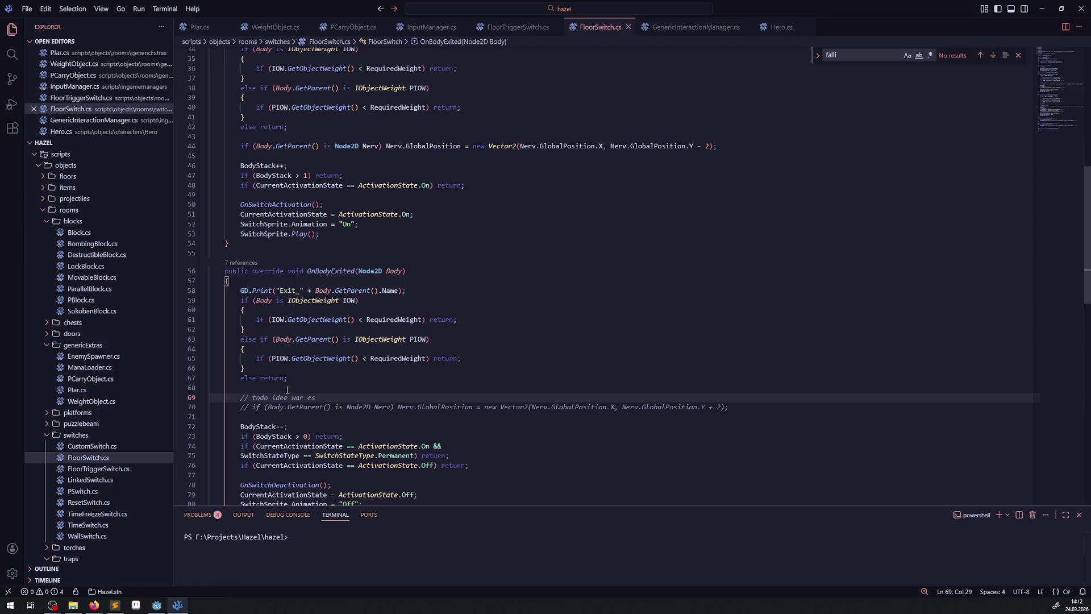
pyautogui.write('objekte ')
pyautogui.write('je nach zustan')
pyautogui.write('d ru')
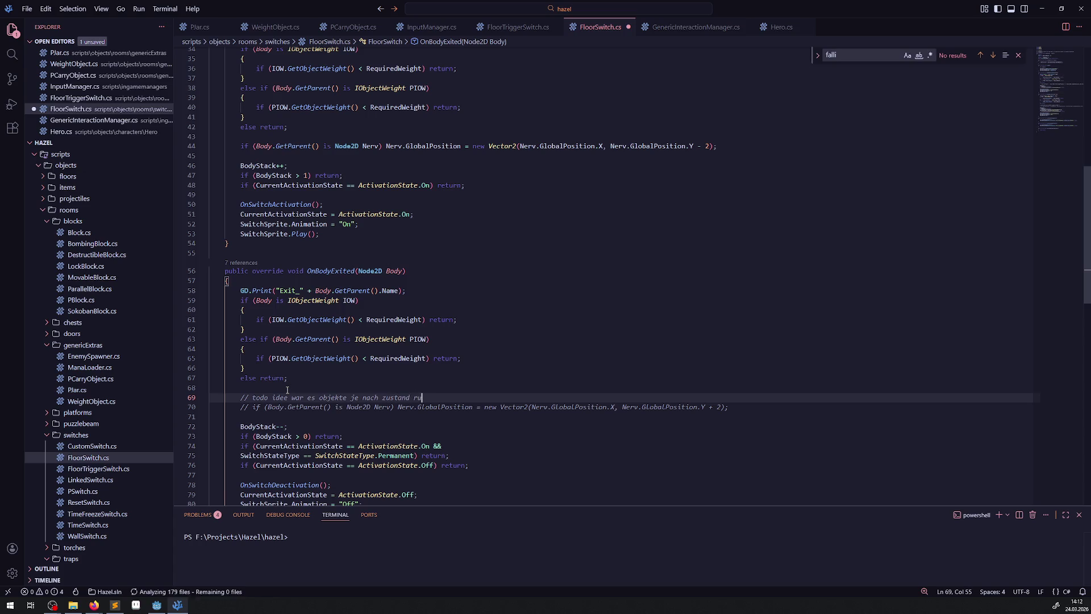
pyautogui.write('nter und etwas rauf z')
pyautogui.write('u setzen')
pyautogui.hotkey('ctrl', 's')
# - Copy the todo note into OnBodyEntered, comment out its Nerv line, and save
pyautogui.tripleClick(239, 397)
pyautogui.hotkey('ctrl', 'c')
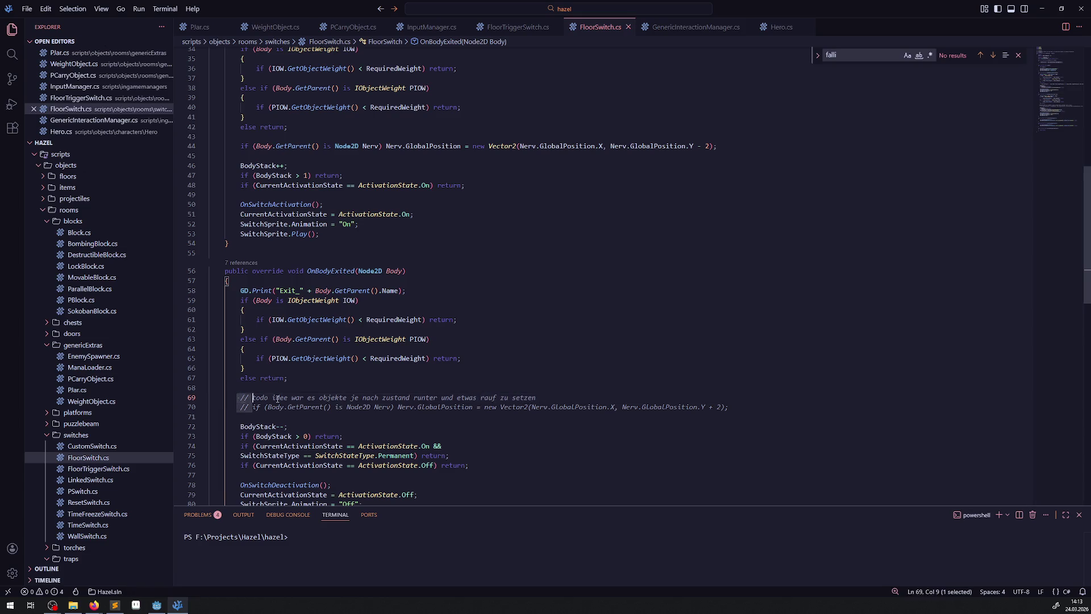
pyautogui.click(294, 138)
pyautogui.hotkey('ctrl', 'v')
pyautogui.click(228, 146)
pyautogui.write('//')
pyautogui.click(320, 126)
pyautogui.press('Return')
pyautogui.hotkey('ctrl', 's')
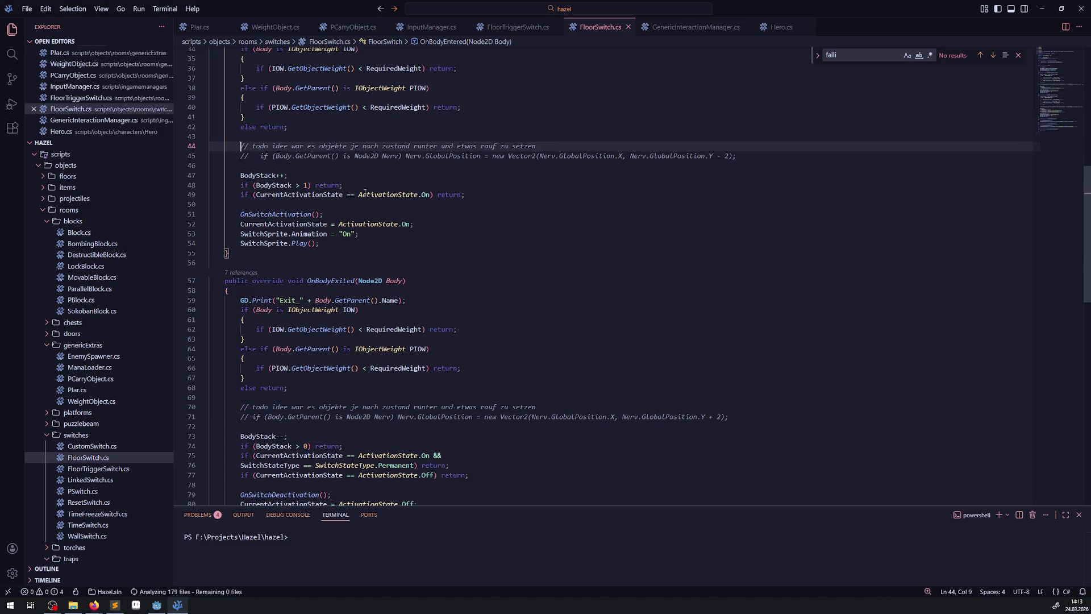
pyautogui.click(178, 603)
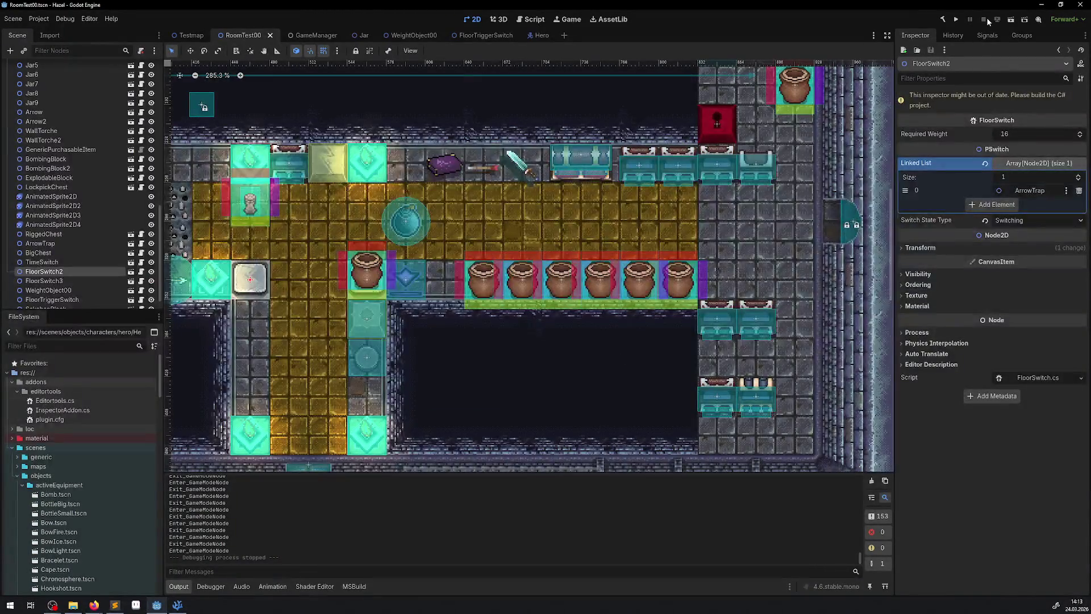
# - Build the C# project, run RoomTest00, and walk the hero toward the pots beside the switch
pyautogui.click(943, 20)
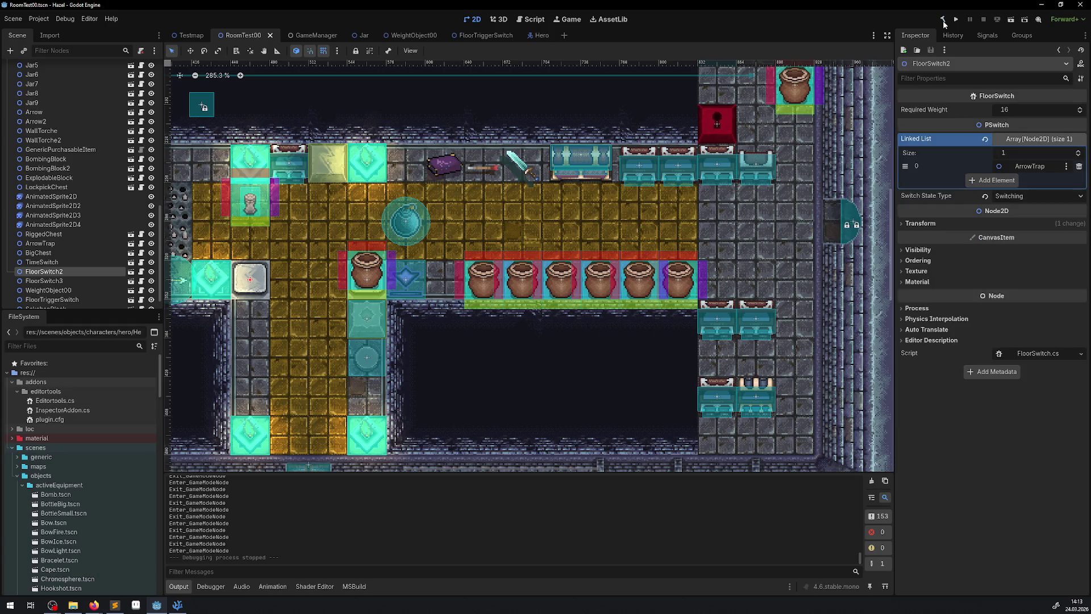
pyautogui.click(956, 23)
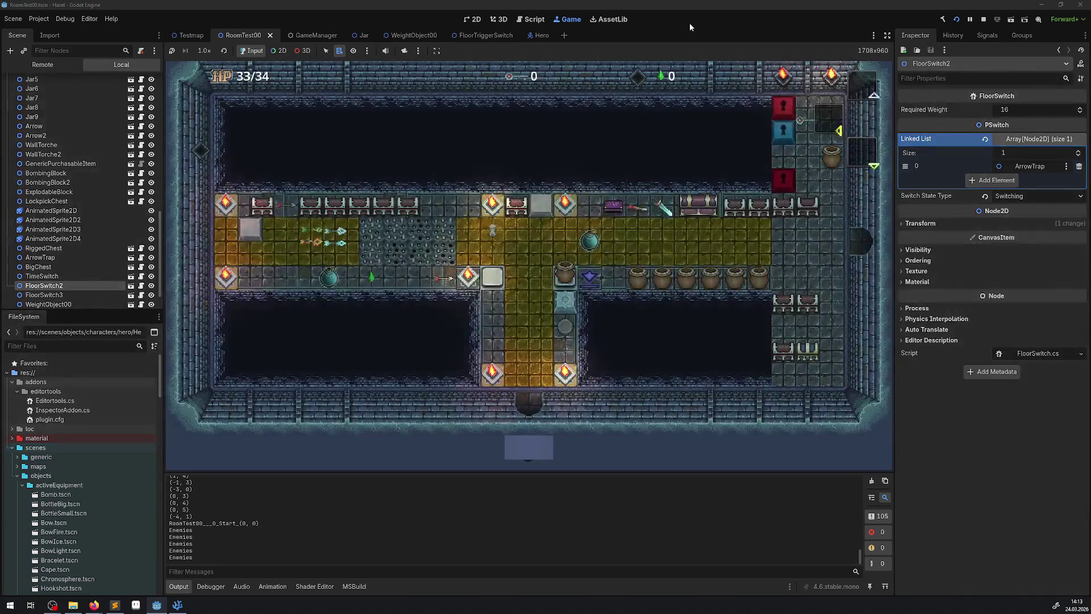
pyautogui.press('Right')
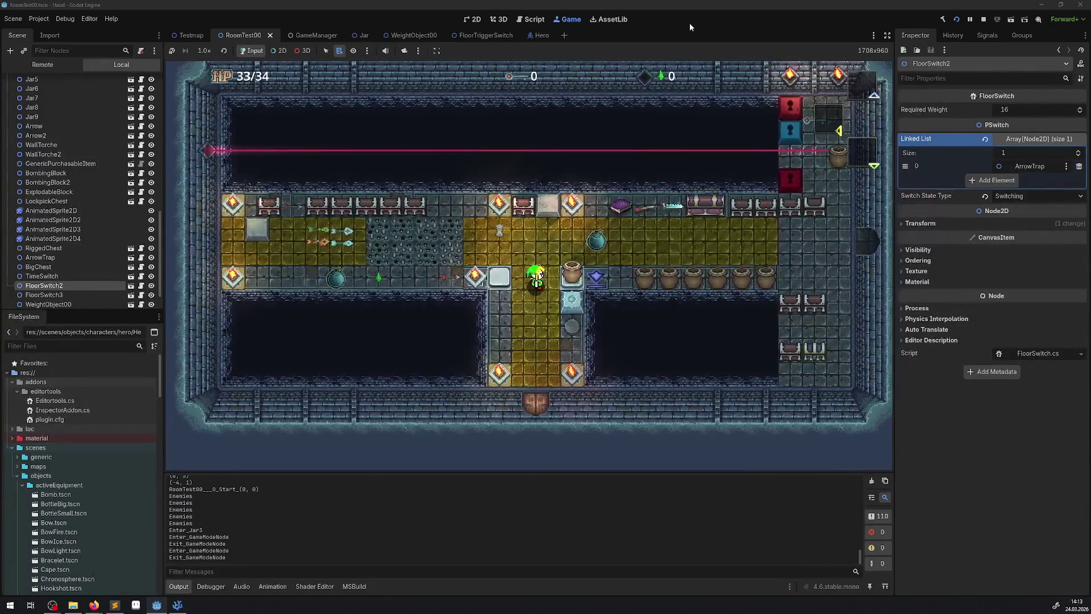
pyautogui.press('Left')
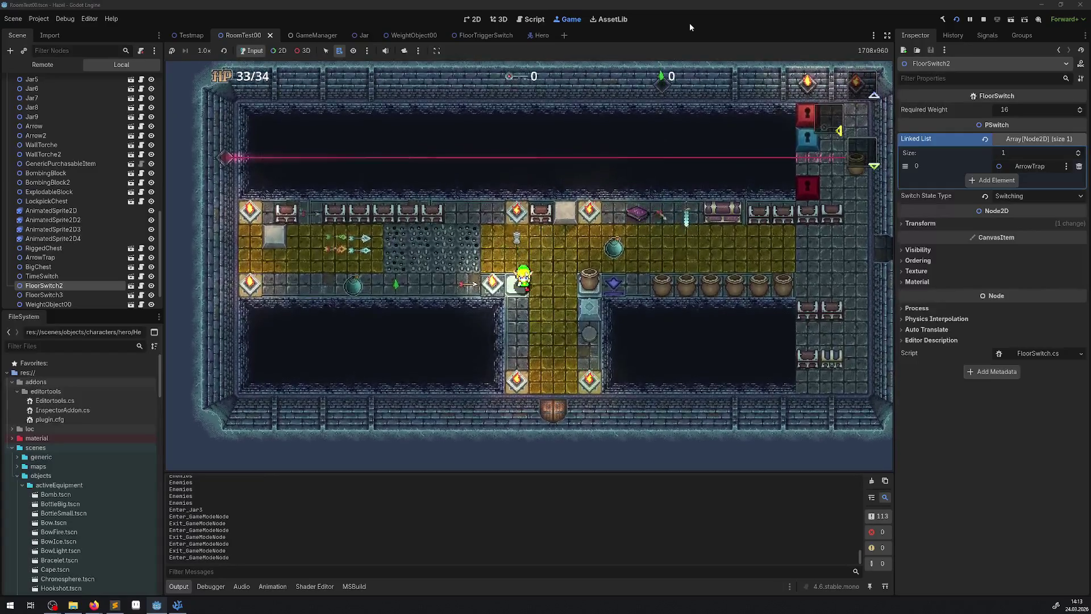
pyautogui.press('Up')
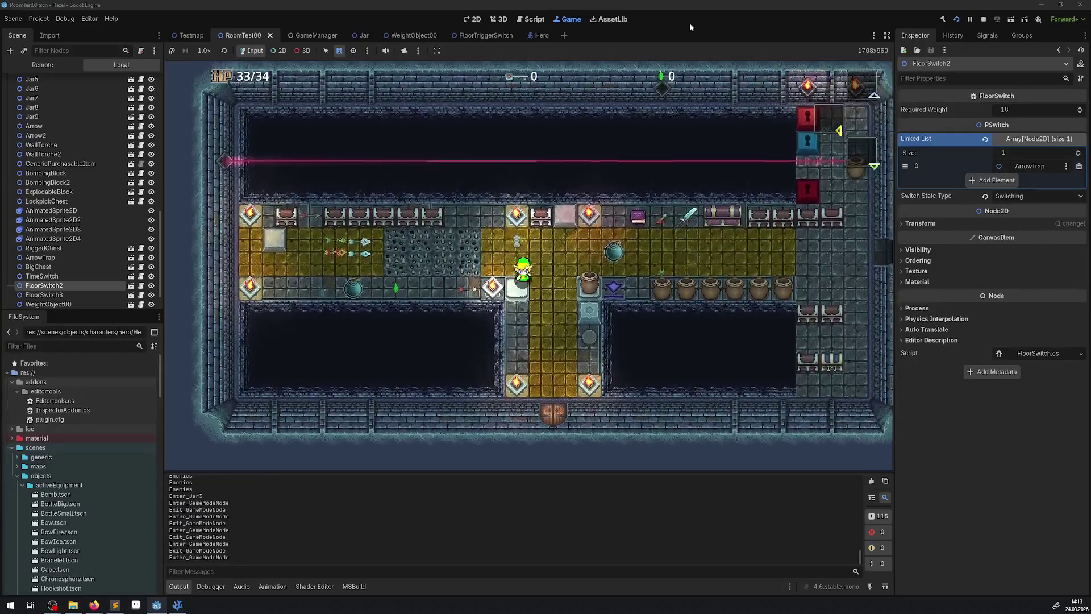
pyautogui.press('Right')
pyautogui.press('Down')
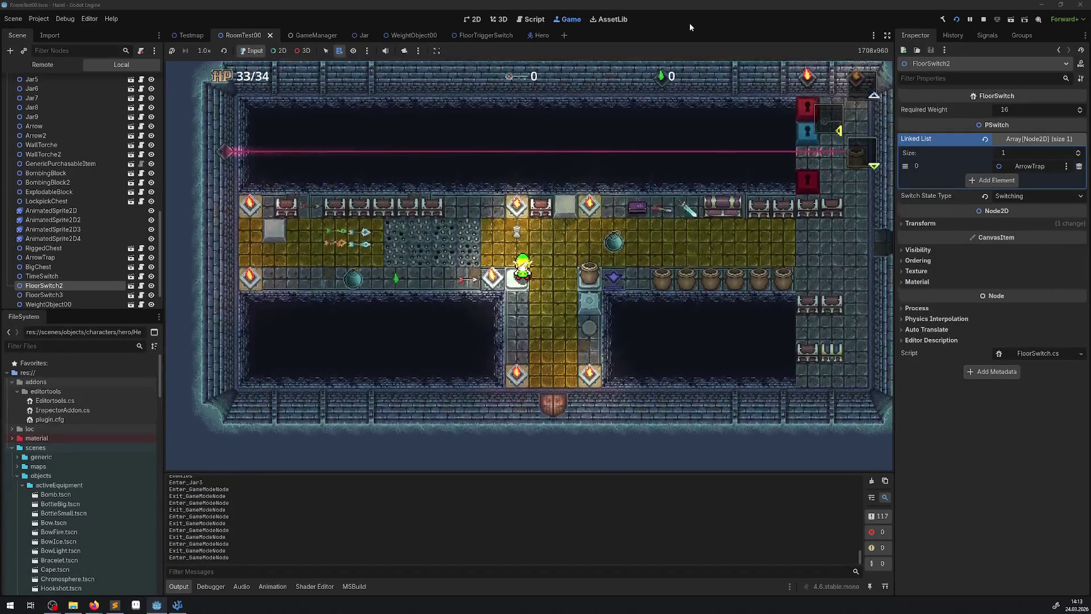
pyautogui.press('Left')
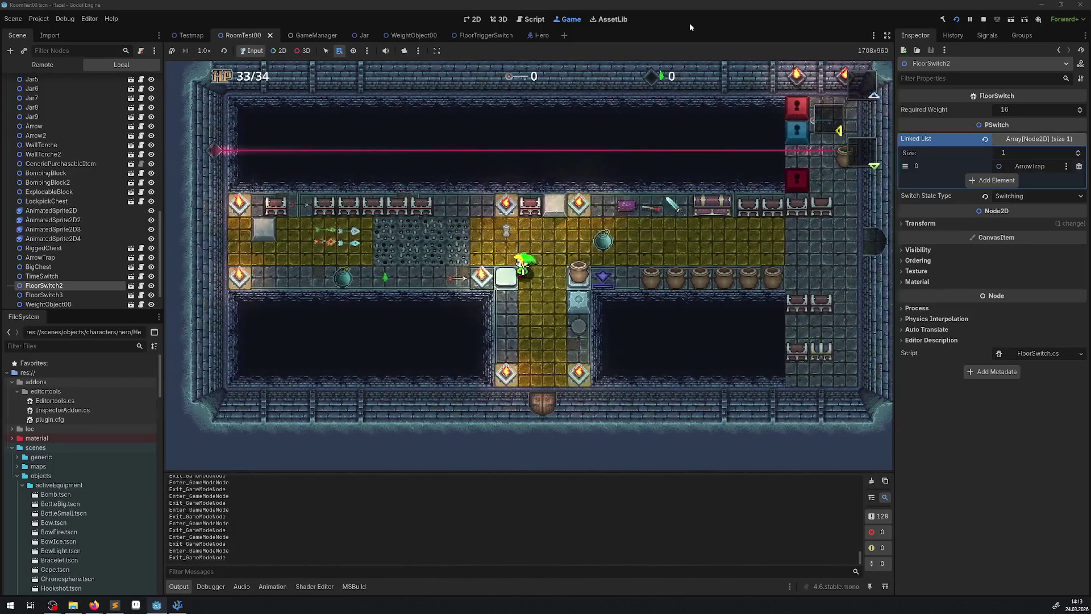
pyautogui.press('Right')
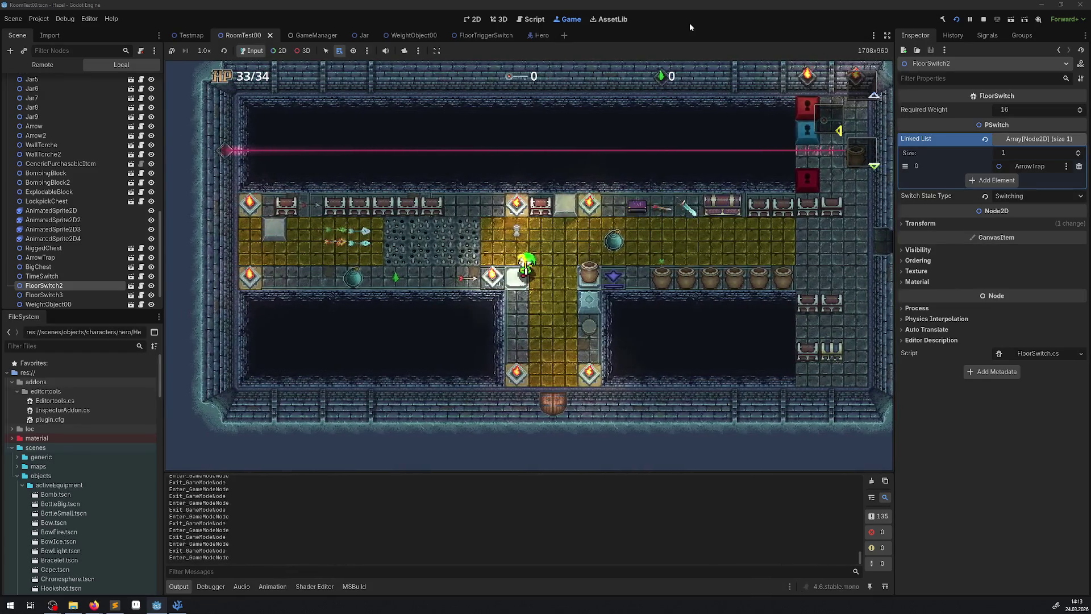
pyautogui.press('Right')
# - Step the hero repeatedly on and off the floor switch to trigger the arrow trap
pyautogui.press('Left')
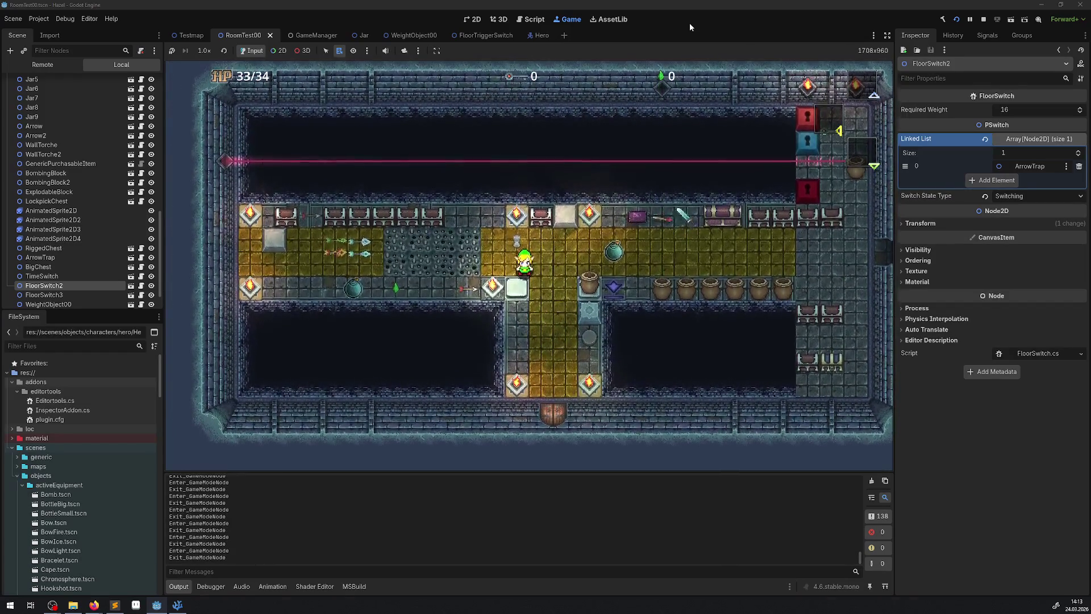
pyautogui.press('Down')
pyautogui.press('Down')
pyautogui.press('Up')
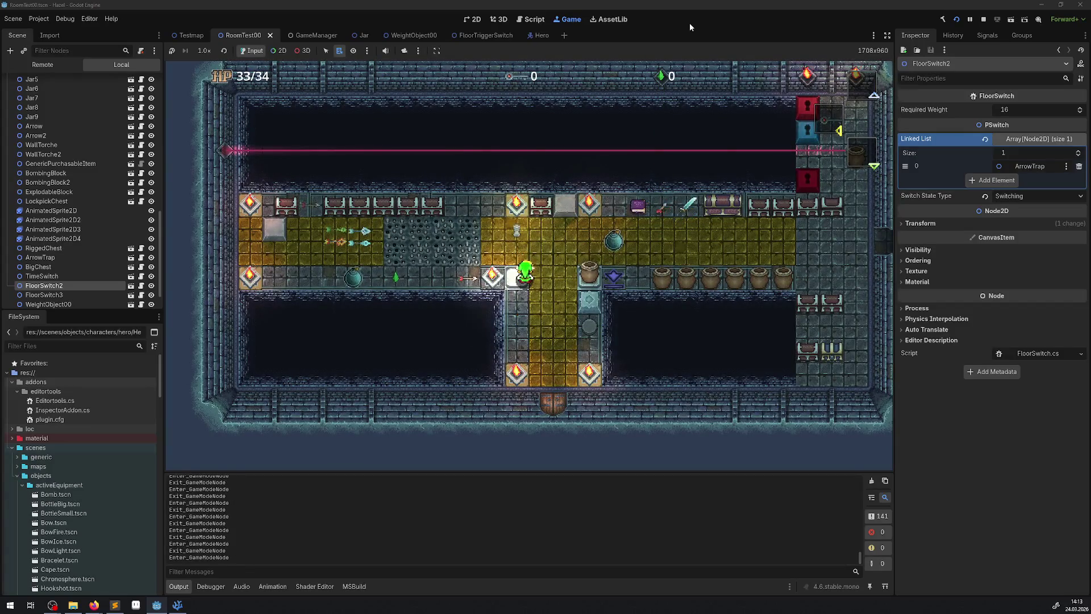
pyautogui.press('Down')
pyautogui.press('Up')
pyautogui.press('Down')
pyautogui.press('Up')
pyautogui.press('Down')
pyautogui.press('Up')
pyautogui.press('Down')
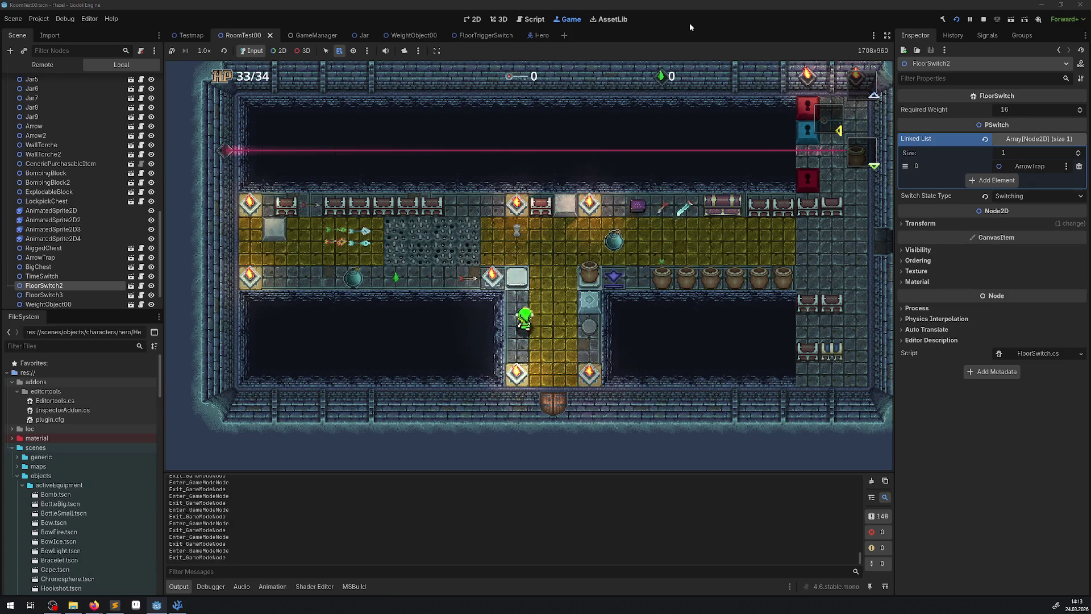
pyautogui.press('Up')
pyautogui.press('Down')
pyautogui.press('Up')
pyautogui.press('Down')
pyautogui.press('Up')
pyautogui.press('Down')
pyautogui.press('Up')
pyautogui.press('Down')
pyautogui.press('Up')
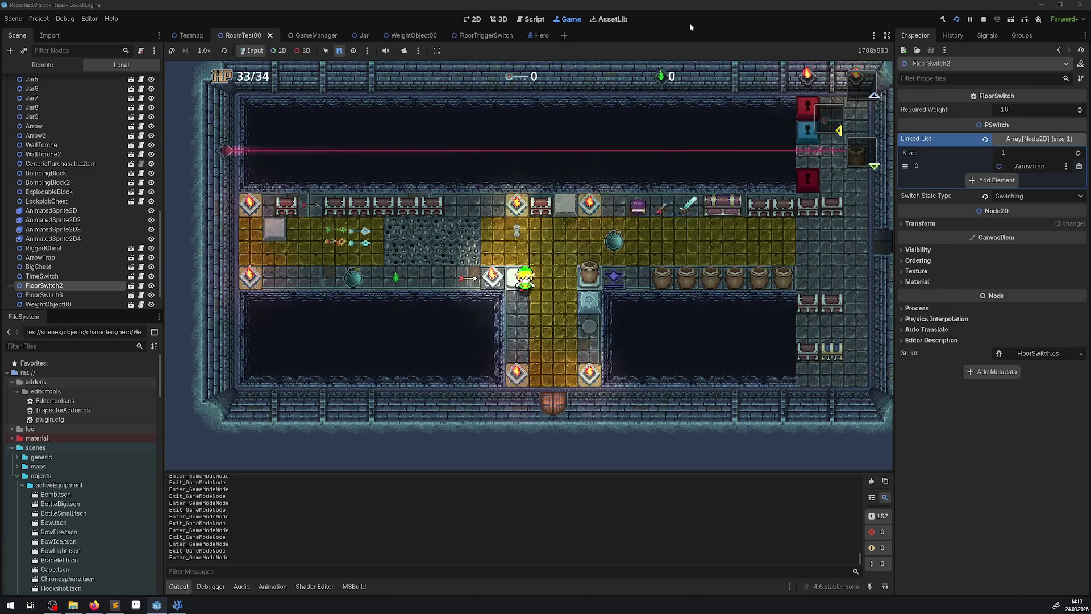
pyautogui.press('Down')
pyautogui.press('Up')
pyautogui.press('Down')
pyautogui.press('Up')
pyautogui.press('Down')
pyautogui.press('Up')
pyautogui.press('Down')
pyautogui.press('Up')
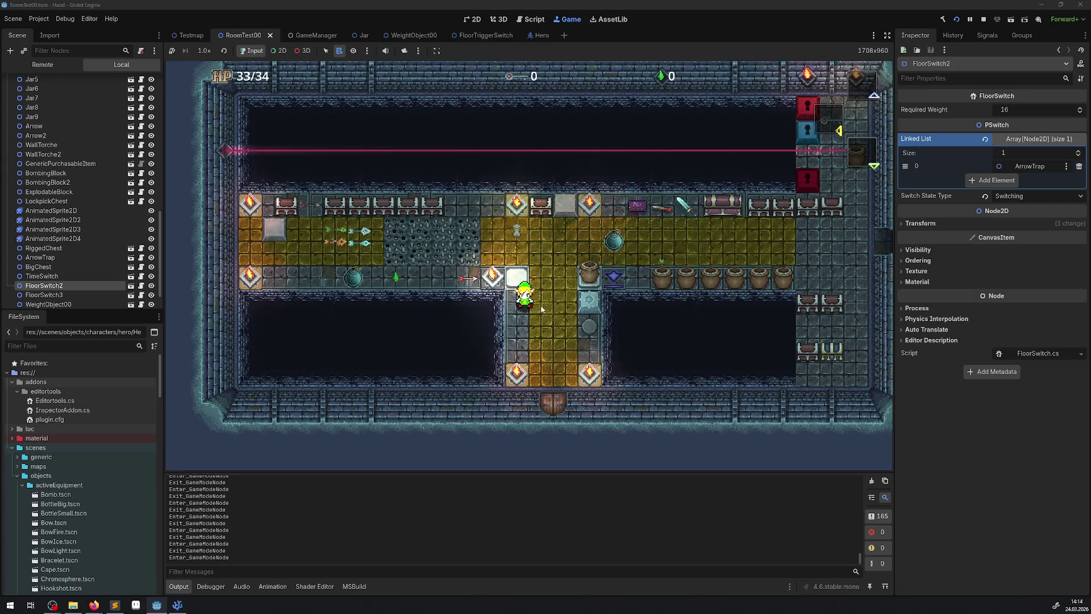
# - Walk the hero up across the white switch into the upper room, then back down onto it
pyautogui.press('Up')
pyautogui.press('Down')
pyautogui.press('Up')
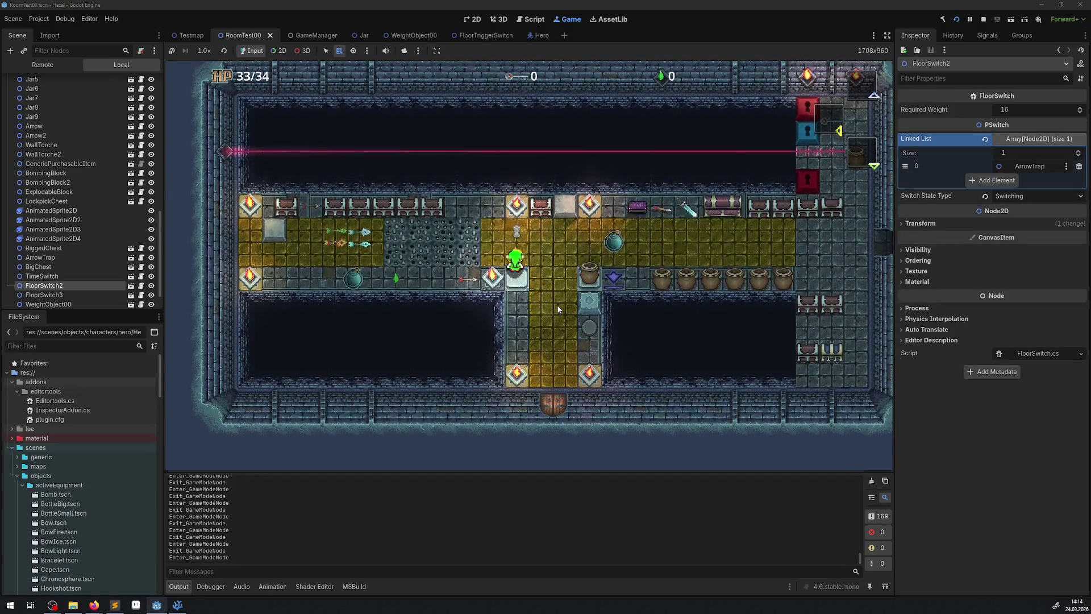
pyautogui.press('Up')
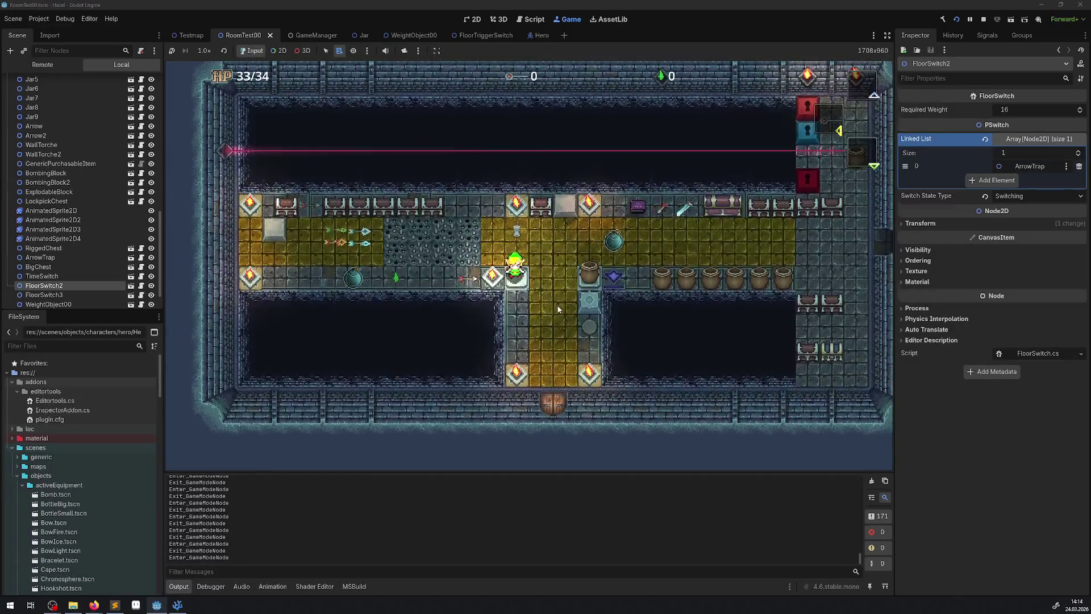
pyautogui.press('Down')
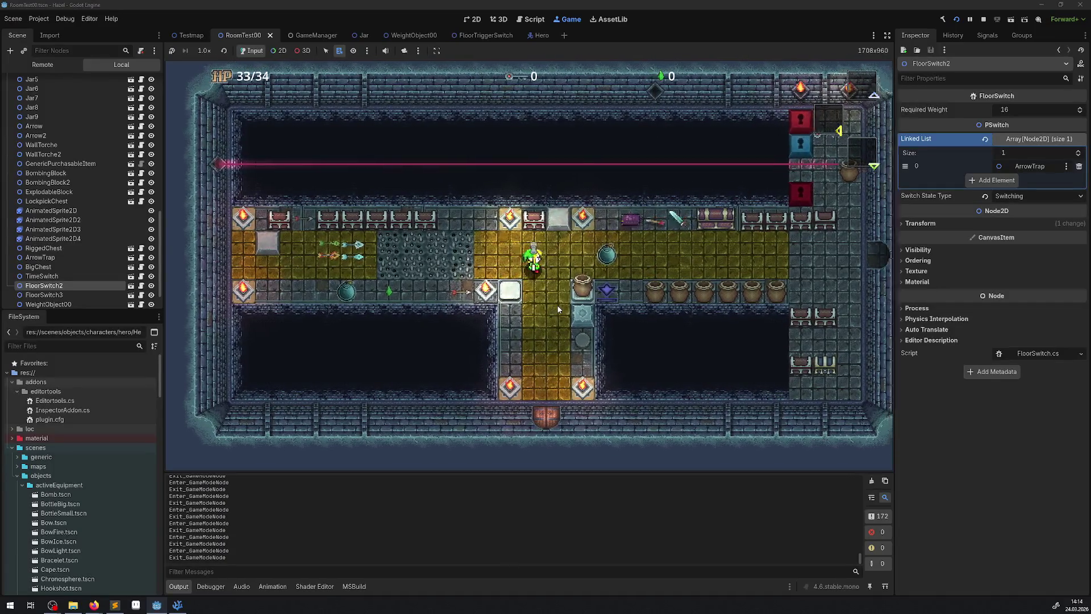
pyautogui.press('Up')
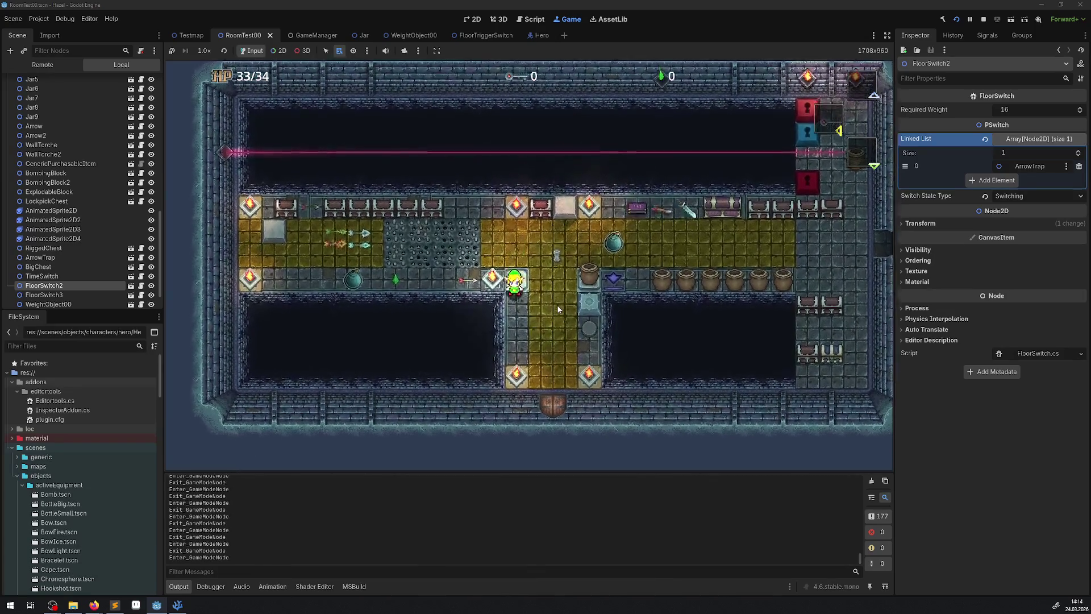
pyautogui.press('Up')
pyautogui.press('Down')
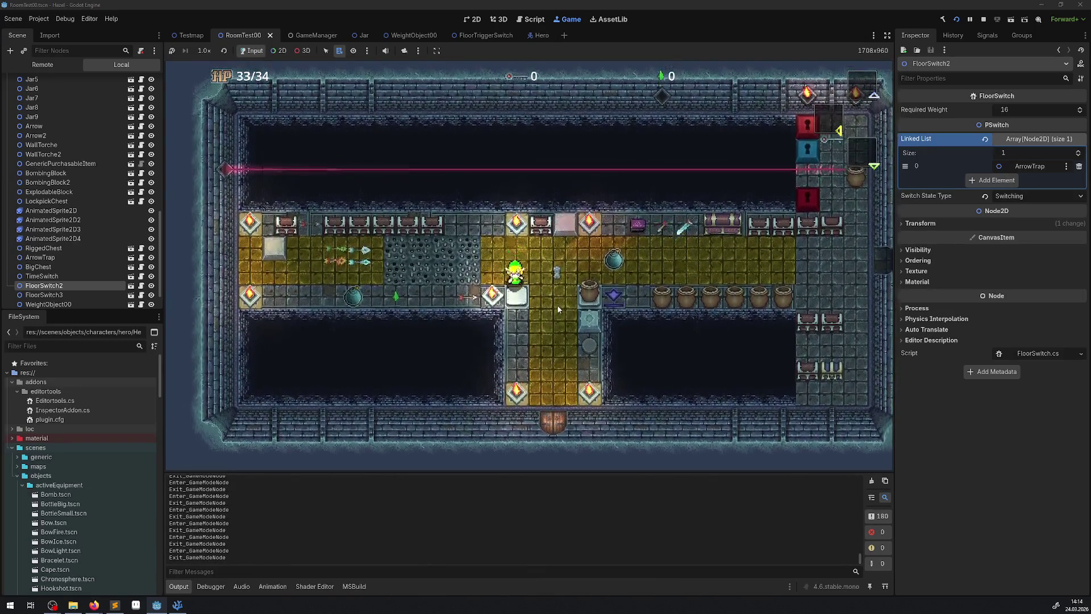
pyautogui.press('Down')
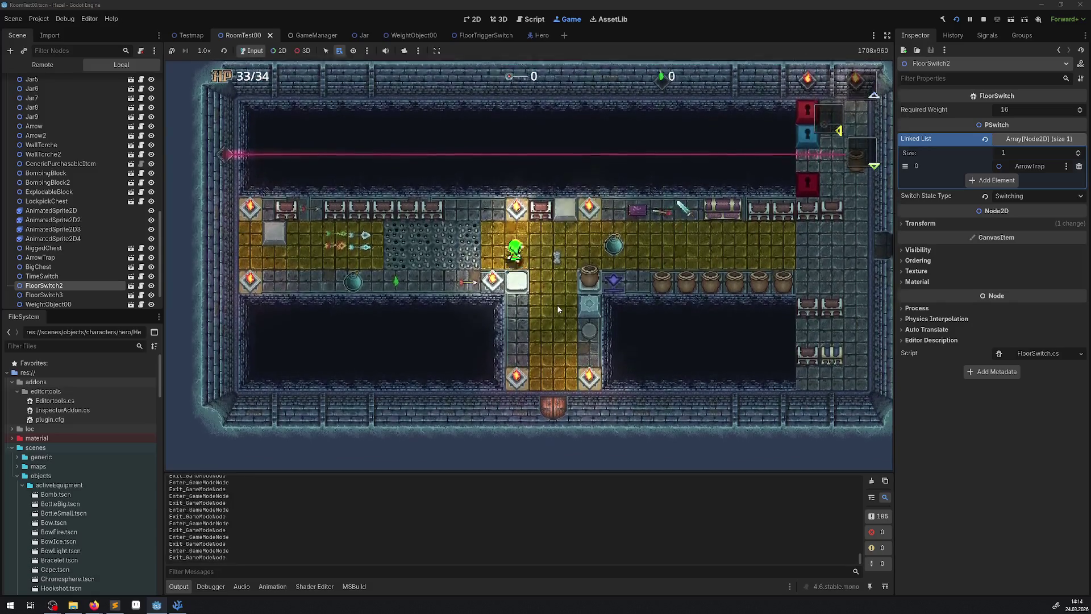
pyautogui.press('Down')
pyautogui.press('Down')
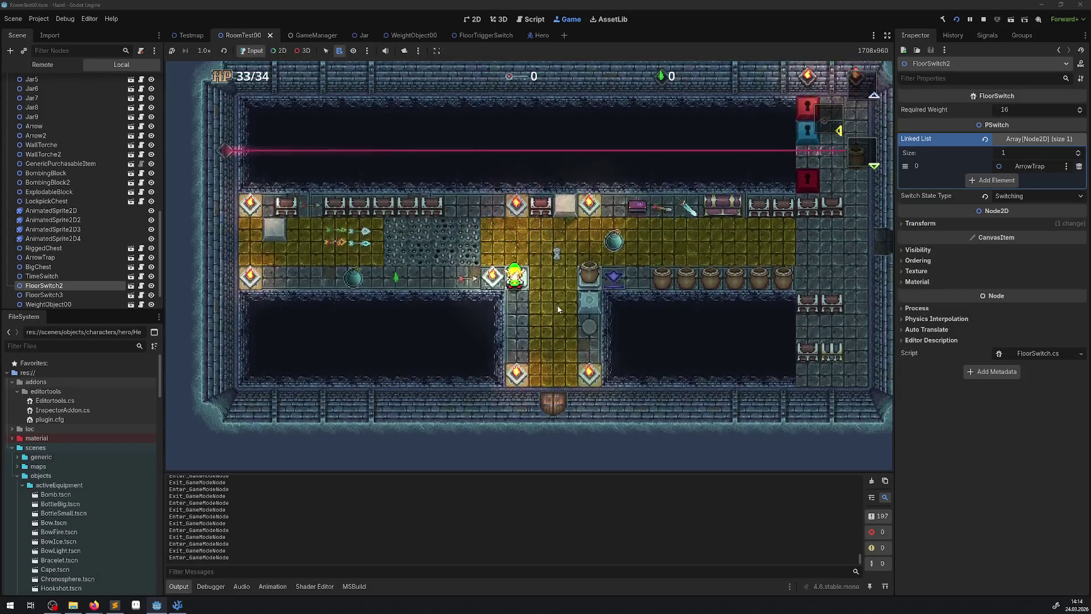
pyautogui.press('Right')
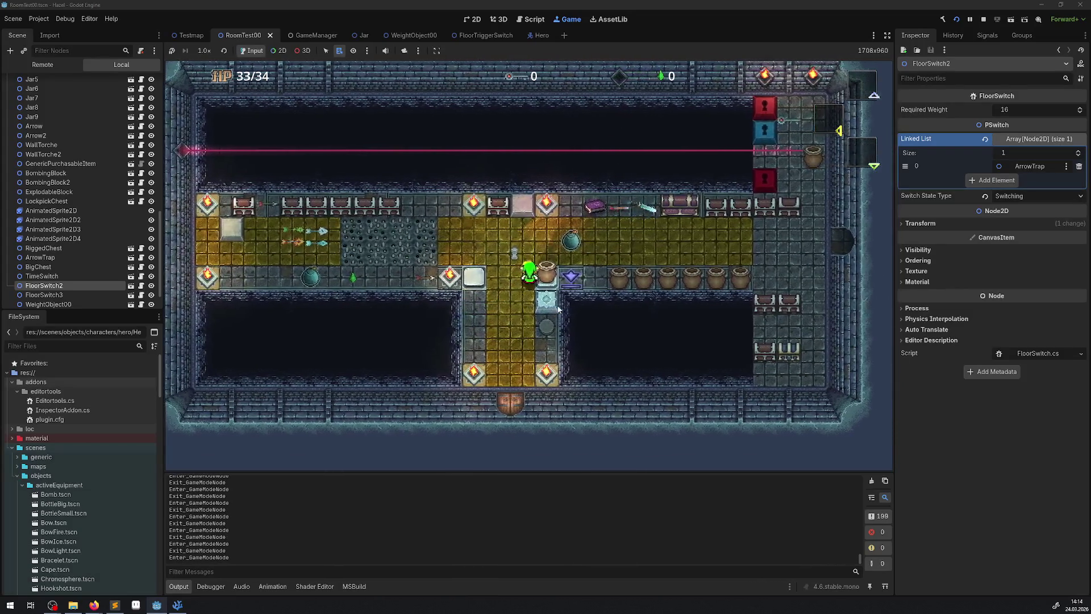
# - Walk the hero back and forth along the yellow floor next to FloorSwitch2
pyautogui.press('Up')
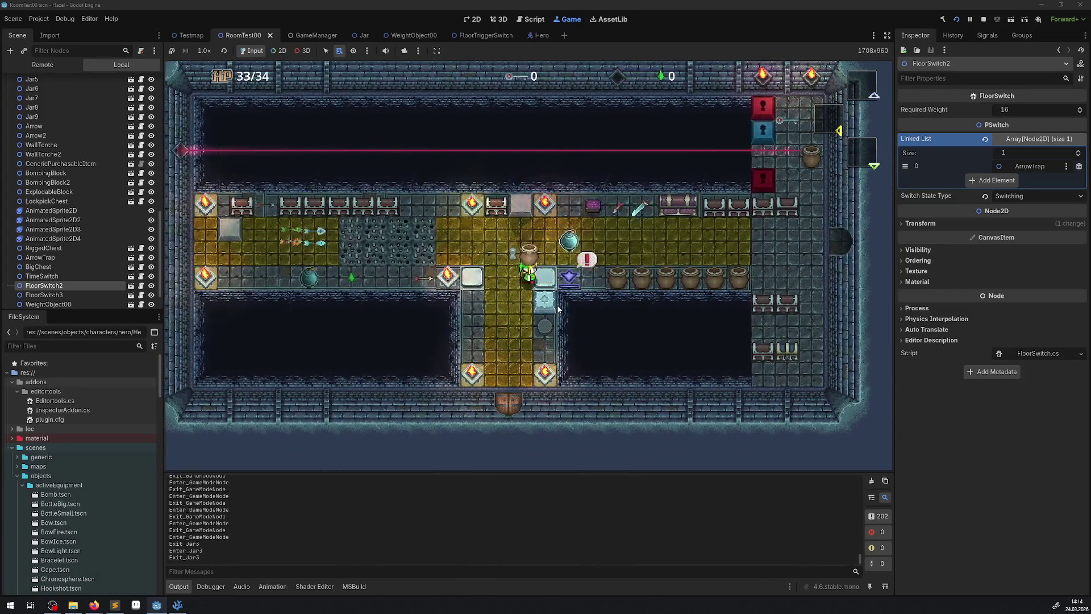
pyautogui.press('Right')
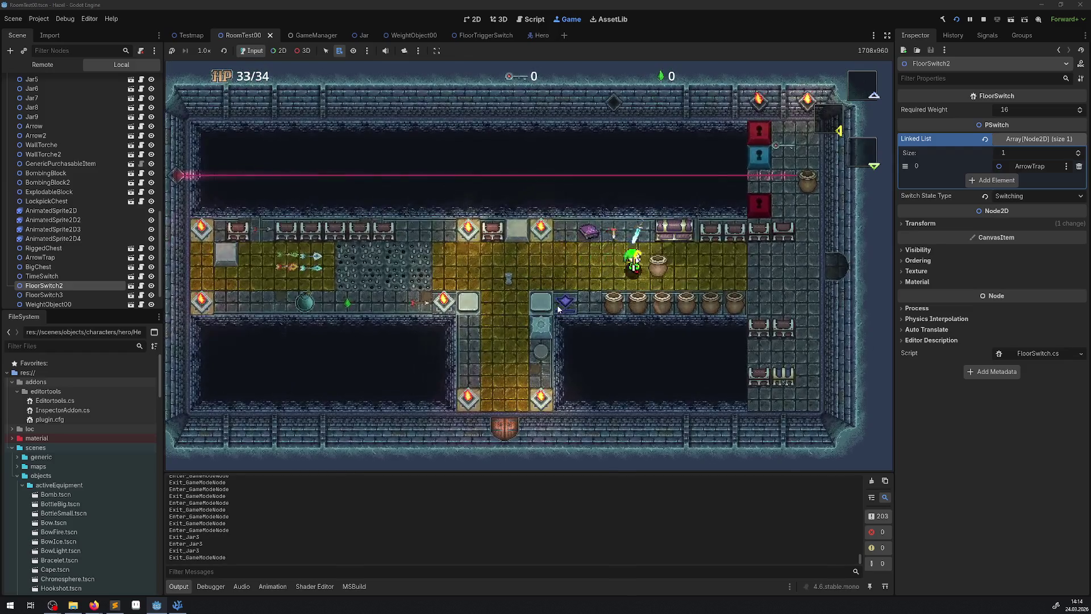
pyautogui.press('Left')
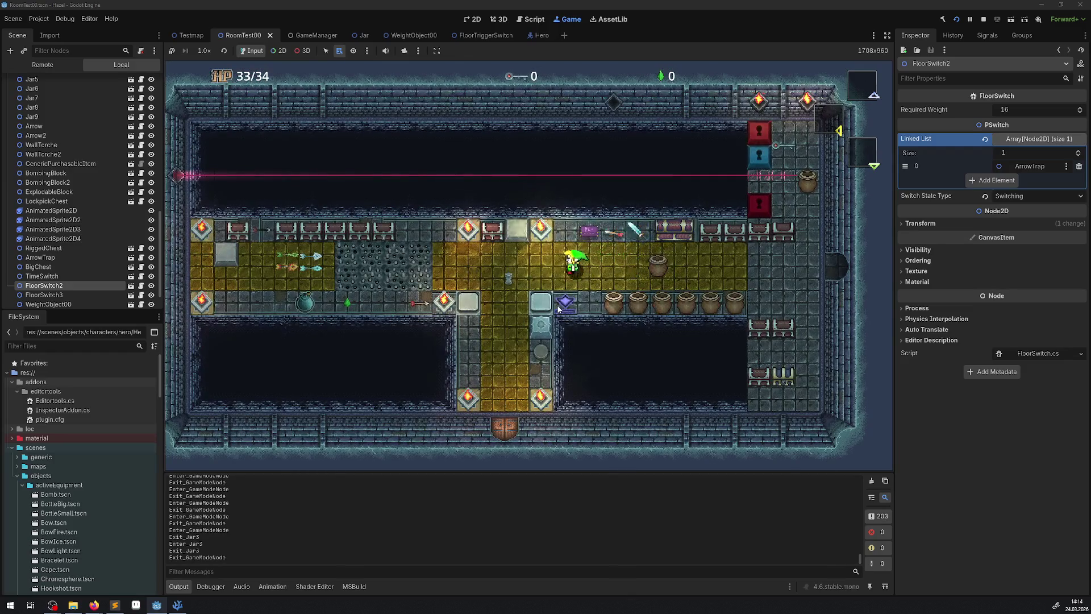
pyautogui.press('Down')
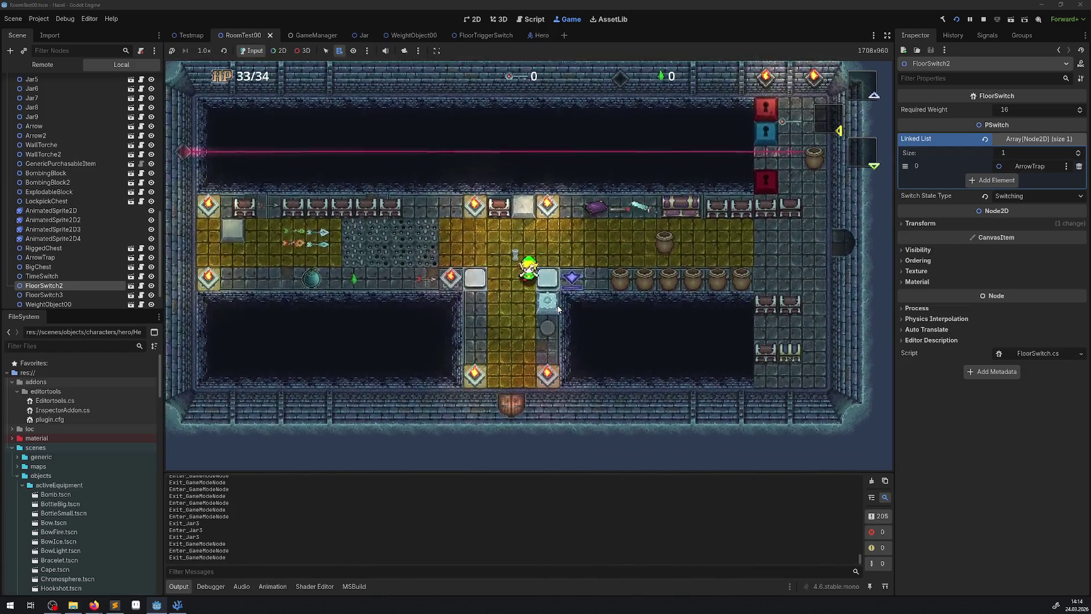
pyautogui.press('Left')
pyautogui.press('Right')
pyautogui.press('Left')
pyautogui.press('Right')
pyautogui.press('Right')
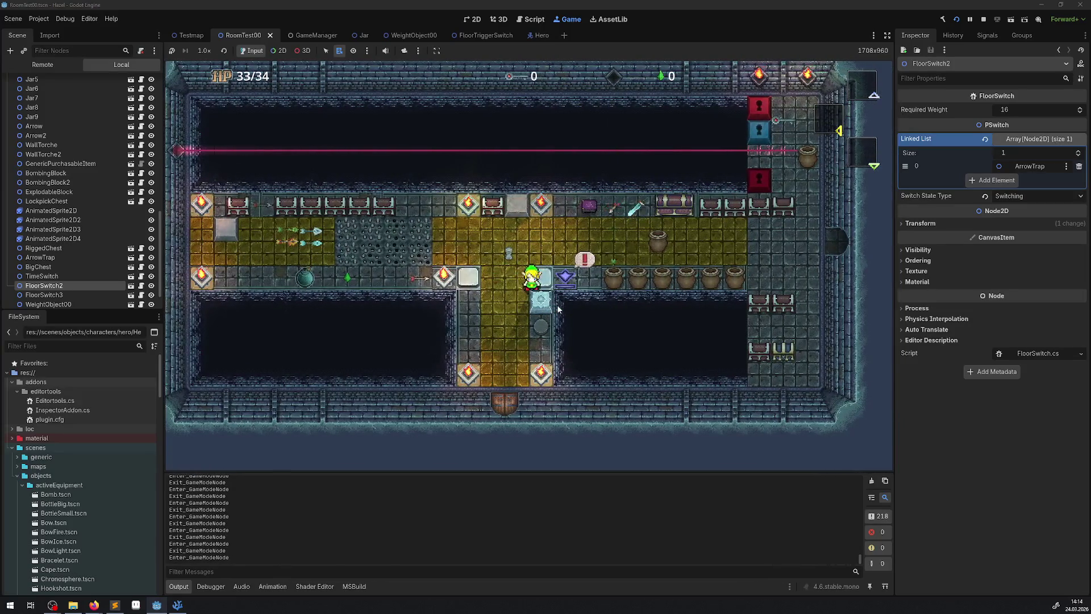
pyautogui.press('Right')
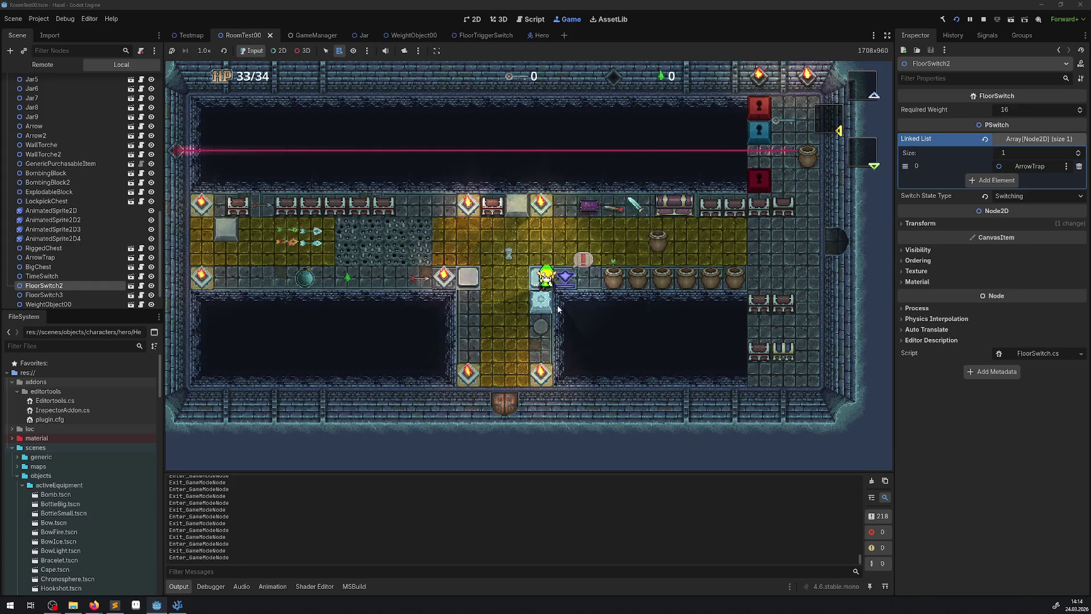
pyautogui.press('Left')
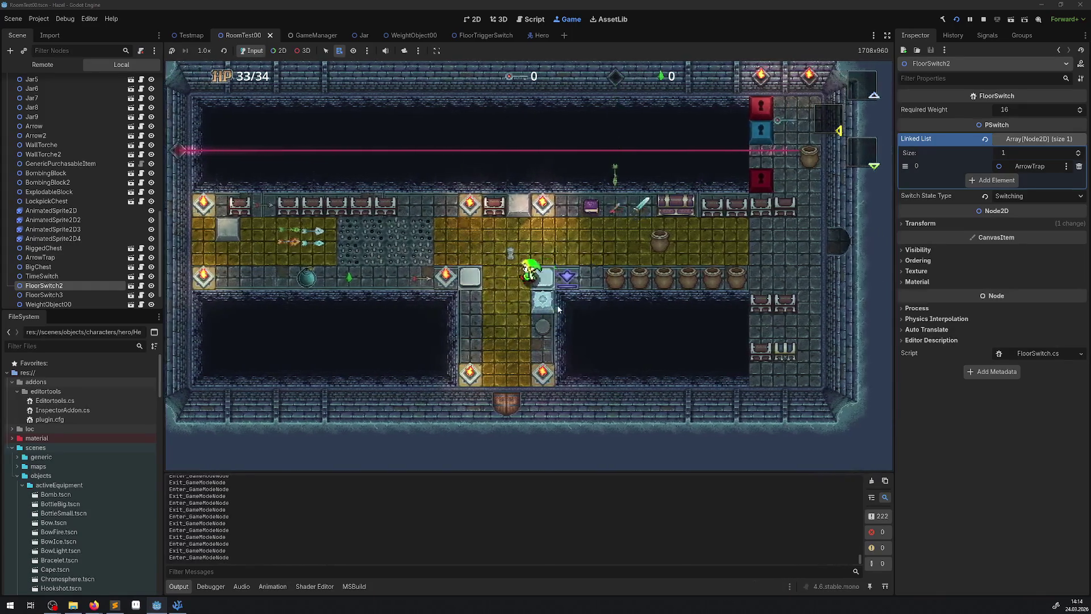
# - Push the grey Sokoban block beside the switch, then stop the test game
pyautogui.press('Down')
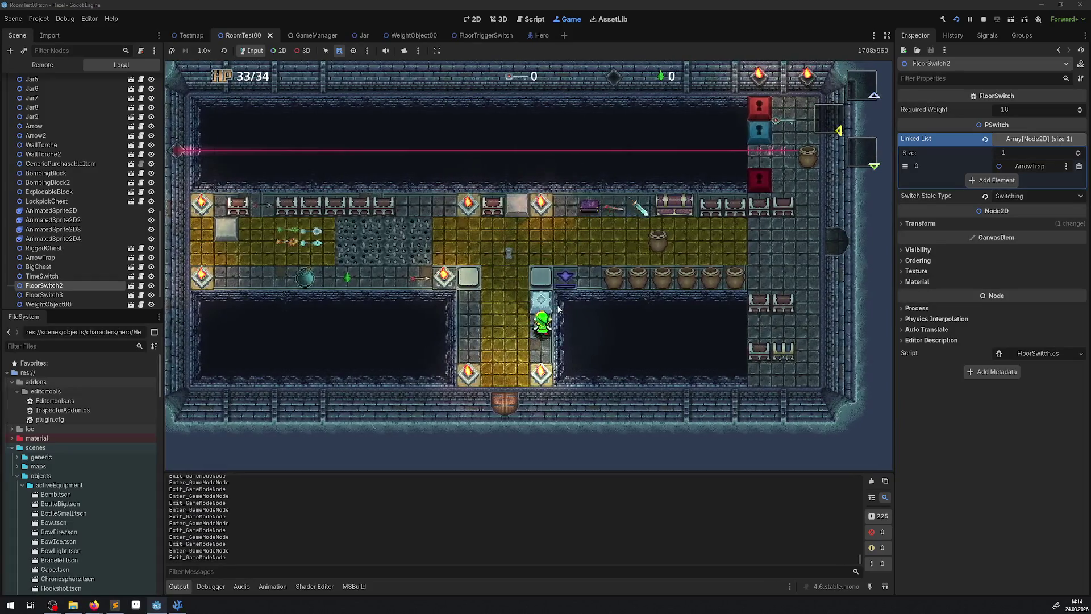
pyautogui.press('Up')
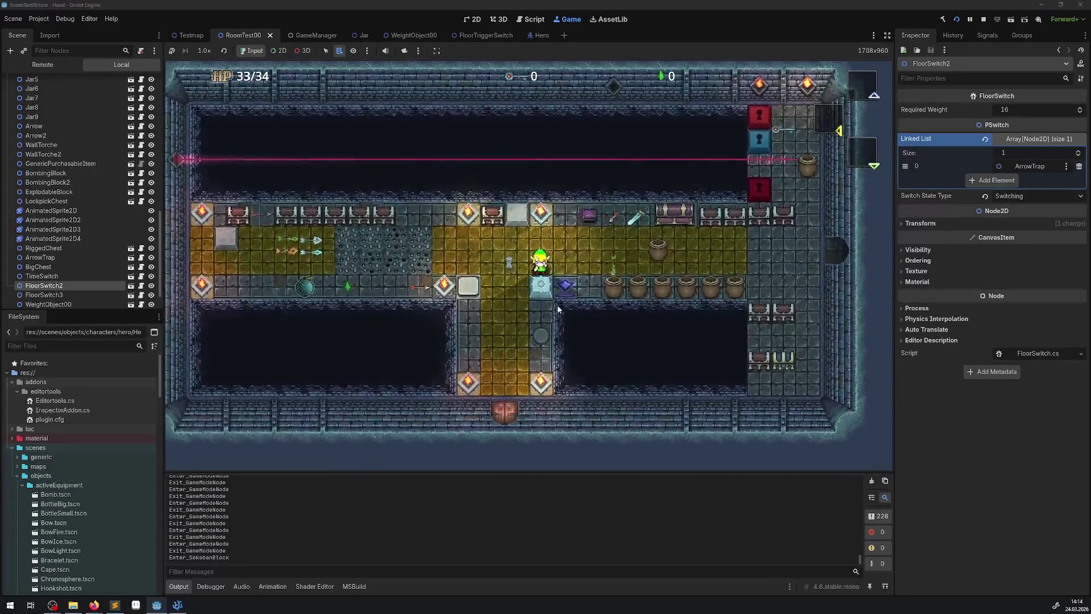
pyautogui.press('Right')
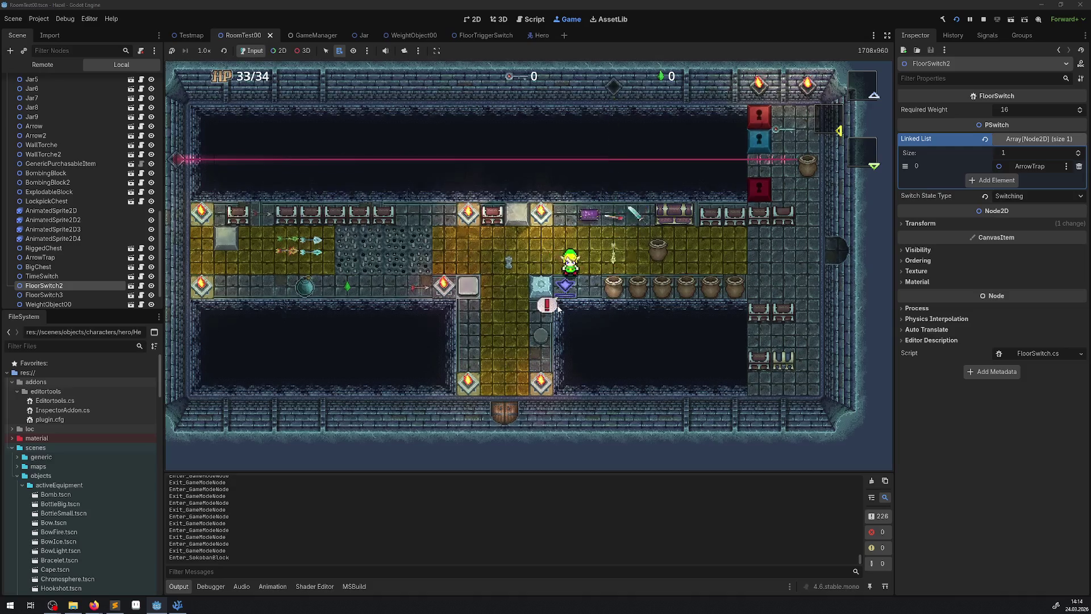
pyautogui.press('Left')
pyautogui.press('Down')
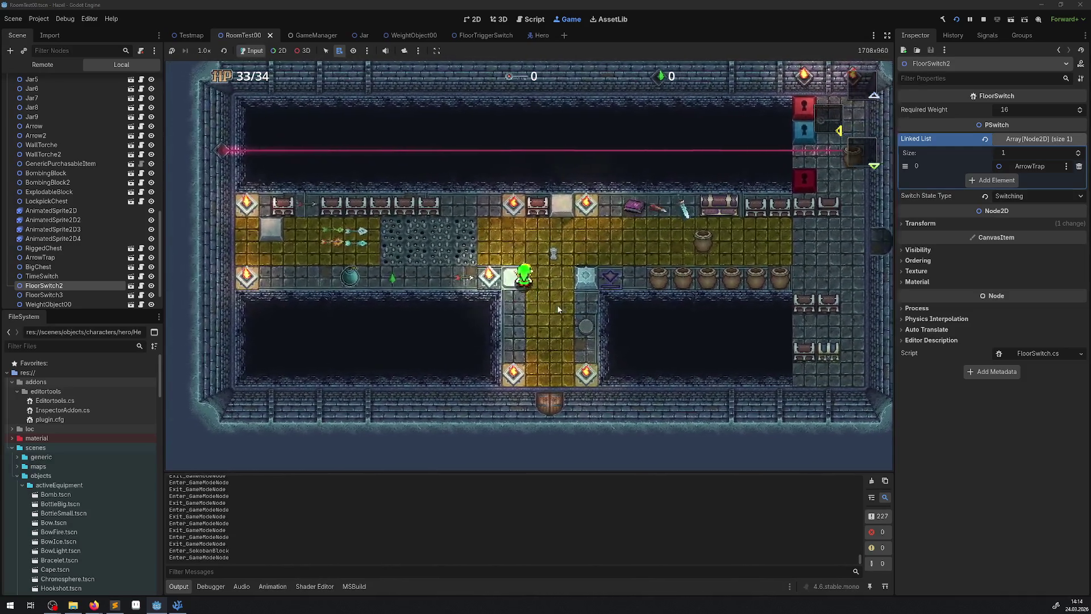
pyautogui.press('Left')
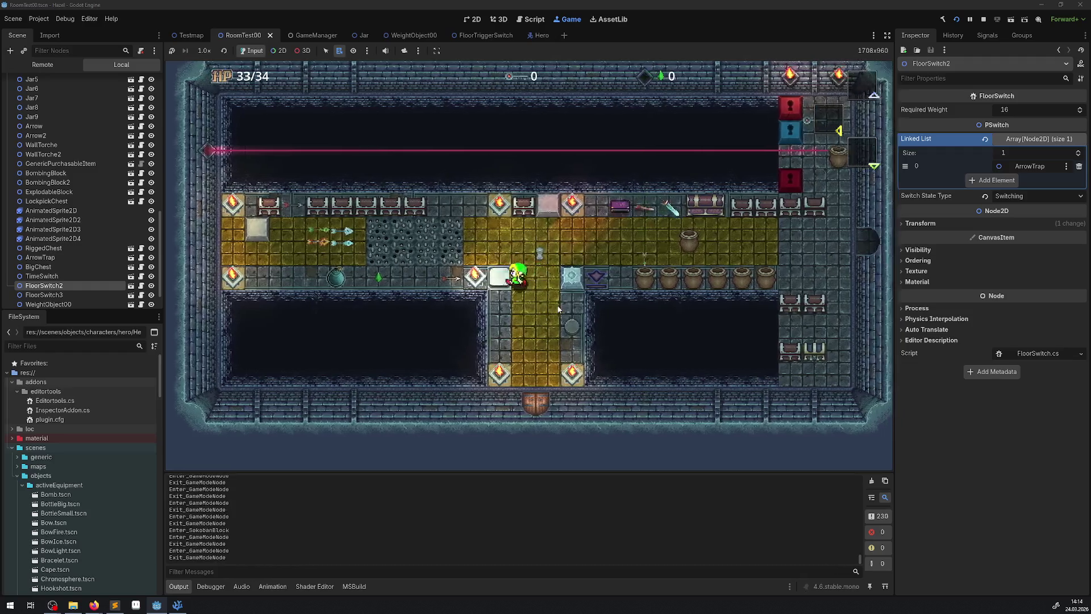
pyautogui.press('Left')
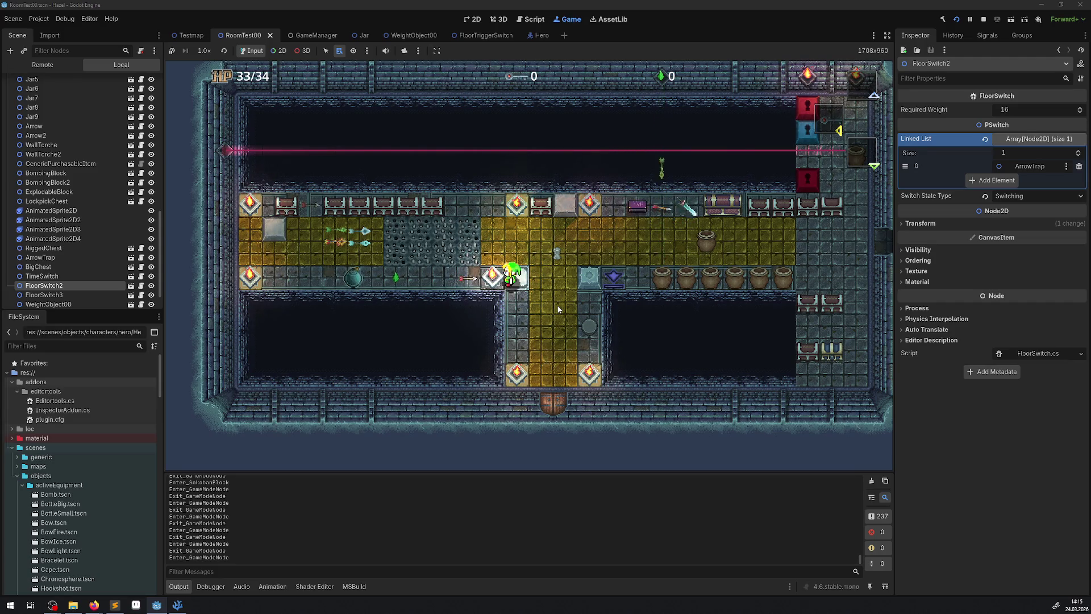
pyautogui.click(984, 19)
# - Uncomment the Y-shift lines in FloorSwitch.cs's exit and enter handlers (lines 71 and 45) and save
pyautogui.click(177, 605)
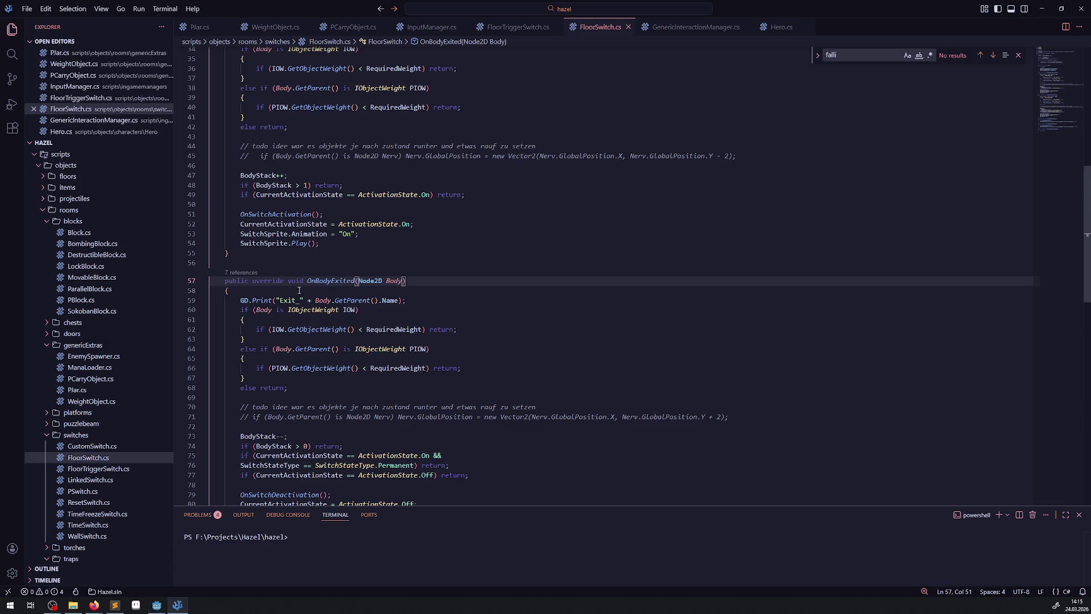
pyautogui.scroll(-4, 287, 339)
pyautogui.click(247, 311)
pyautogui.hotkey('ctrl', '/')
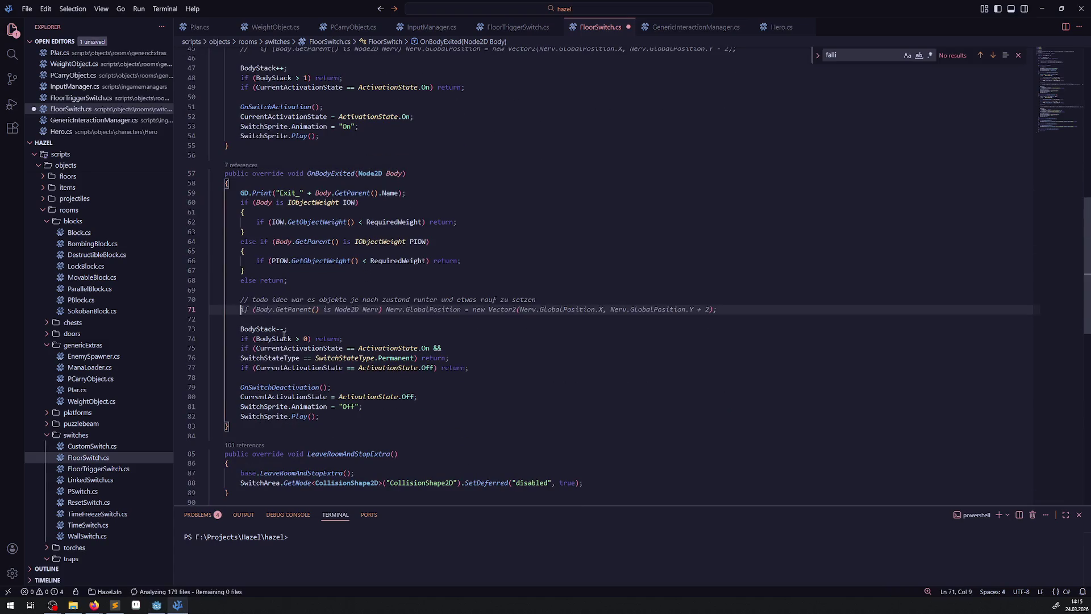
pyautogui.scroll(-2, 278, 334)
pyautogui.scroll(9, 225, 194)
pyautogui.click(235, 261)
pyautogui.hotkey('ctrl', '/')
pyautogui.click(391, 278)
pyautogui.hotkey('ctrl', 's')
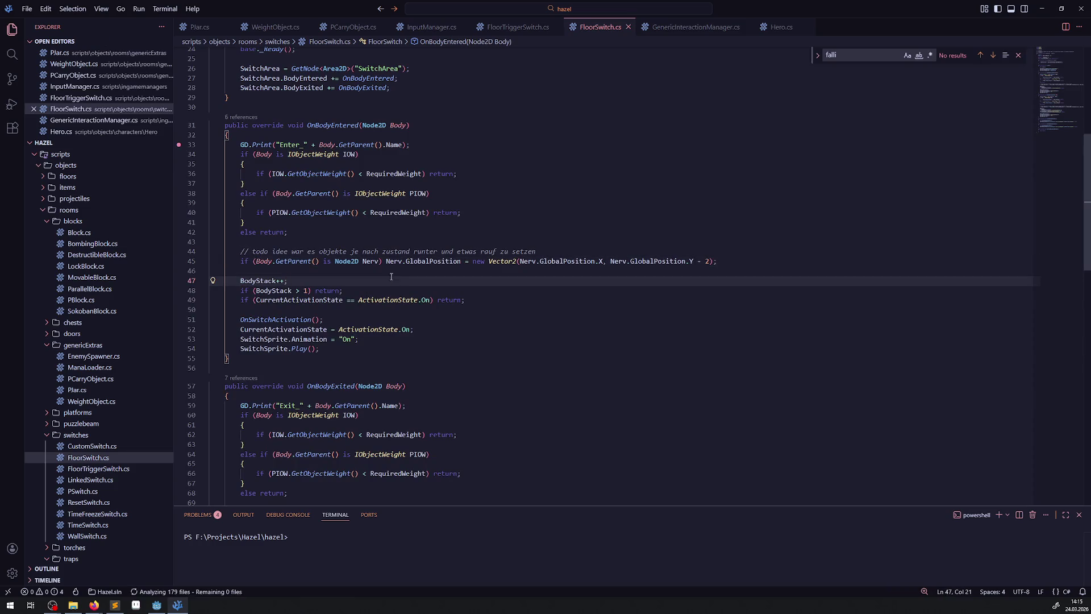
pyautogui.hotkey('alt', 'Tab')
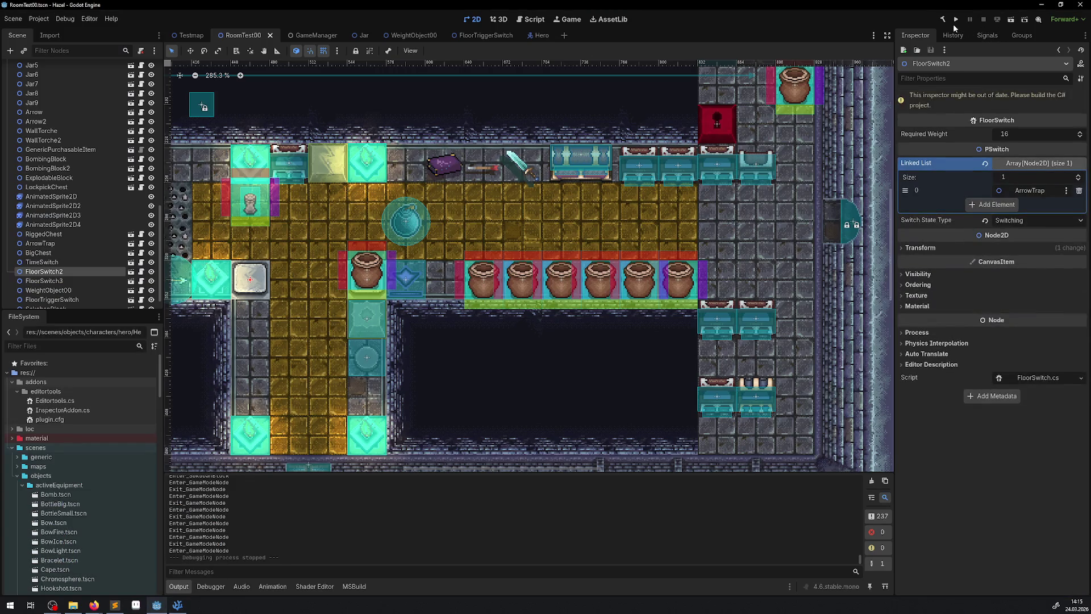
# - Rebuild the C# project, run RoomTest00, and walk the hero on and off FloorSwitch2
pyautogui.click(947, 22)
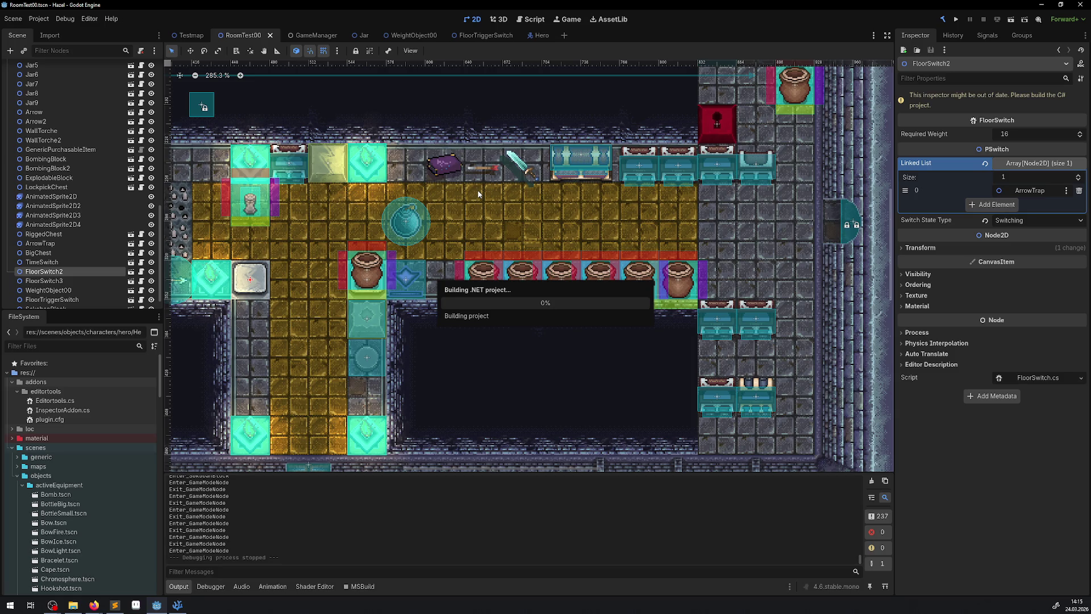
pyautogui.click(955, 21)
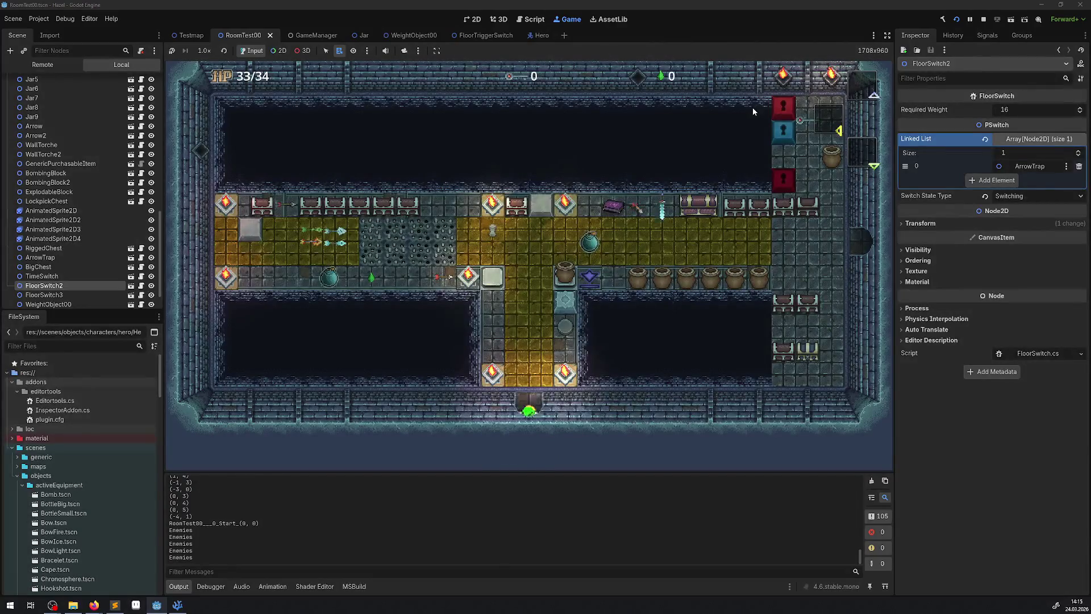
pyautogui.press('Up')
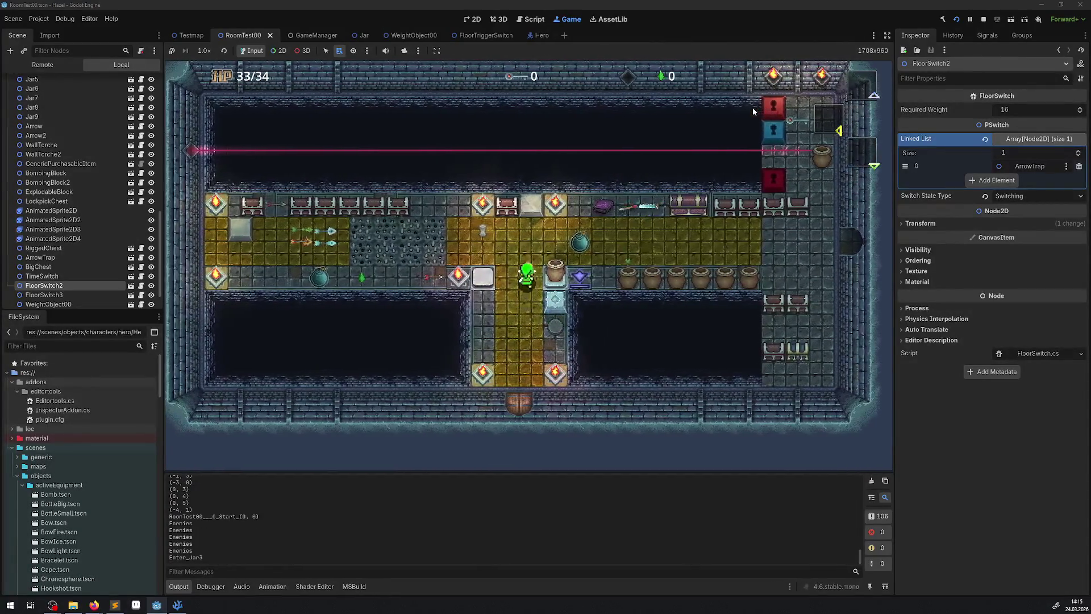
pyautogui.press('Left')
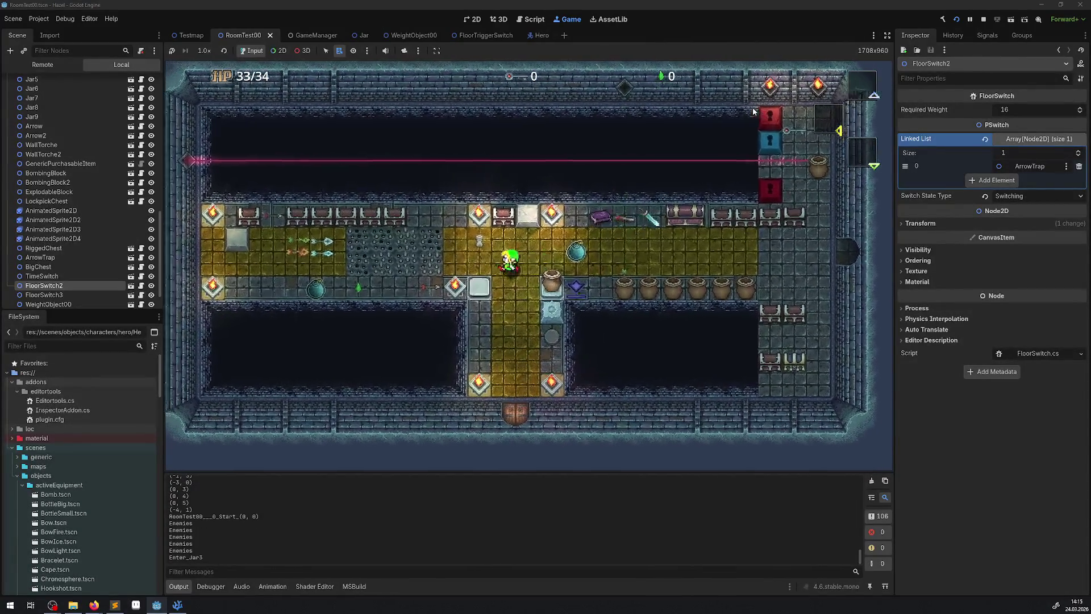
pyautogui.press('Down')
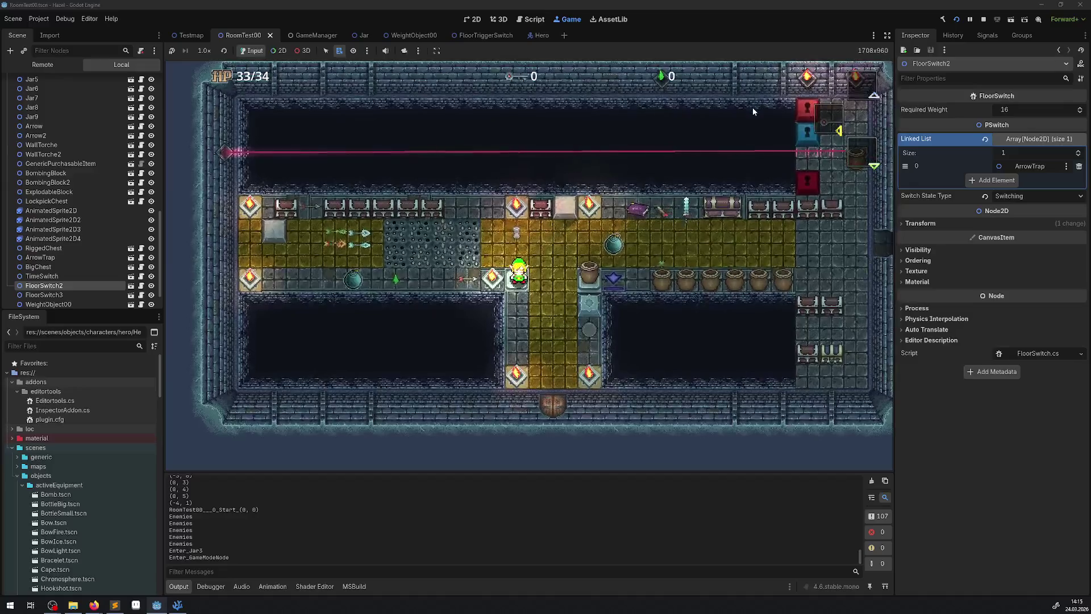
pyautogui.press('Right')
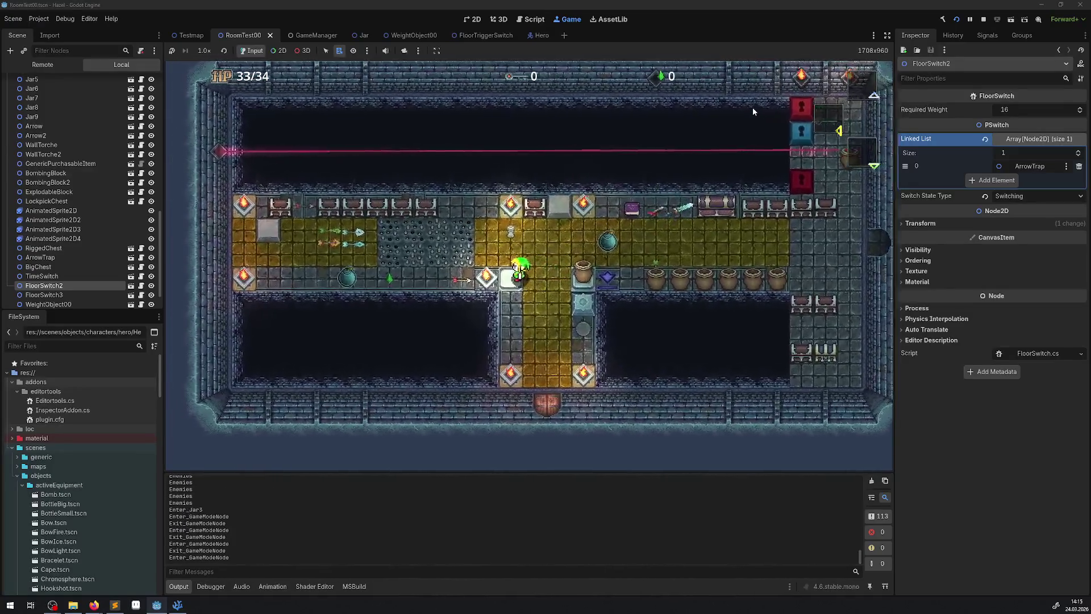
pyautogui.press('Right')
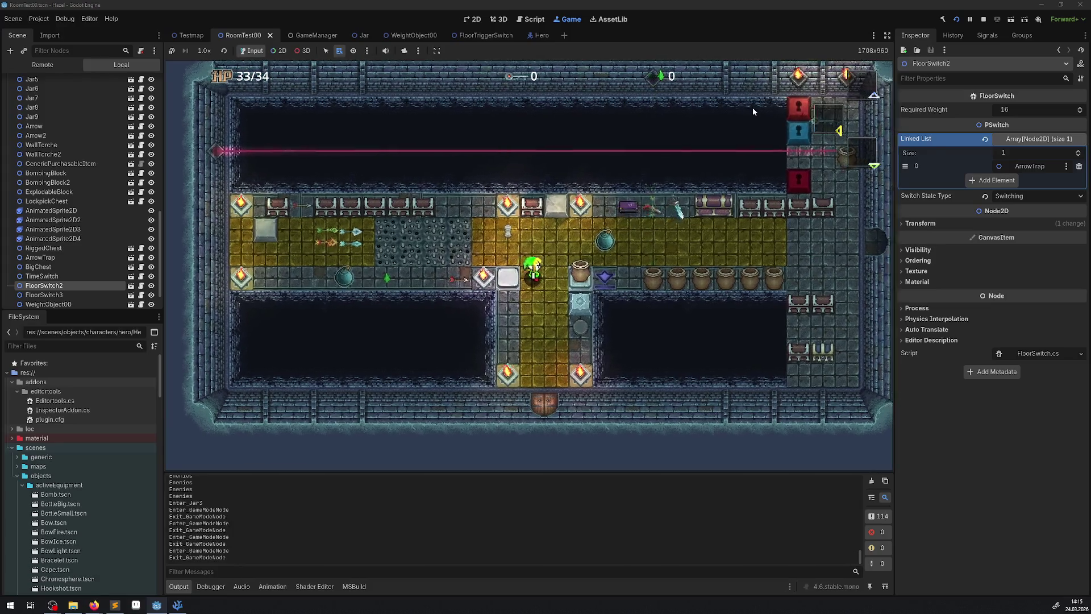
pyautogui.press('Left')
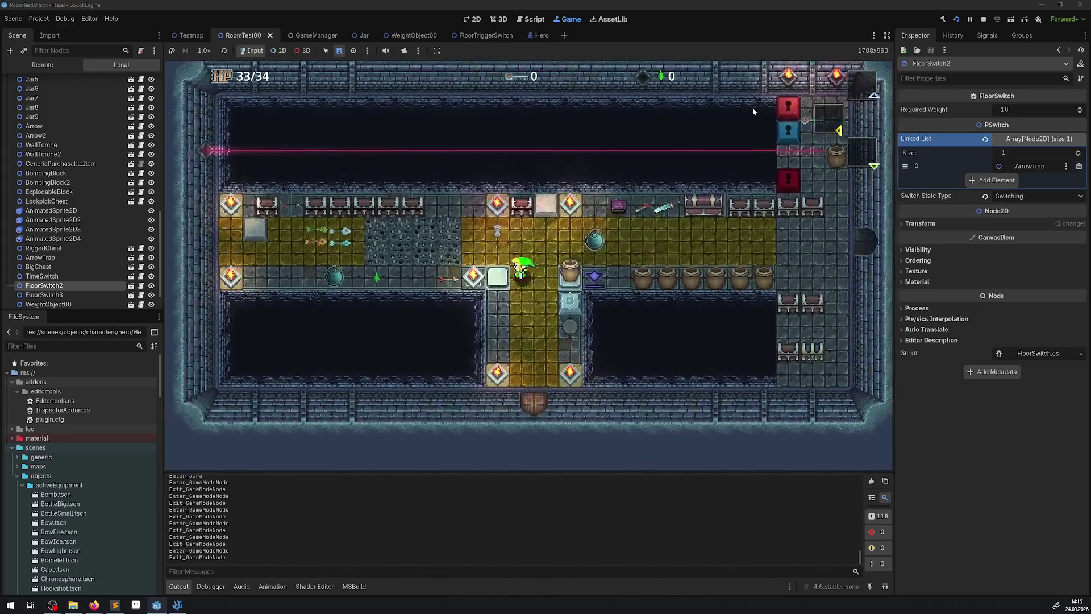
pyautogui.press('Right')
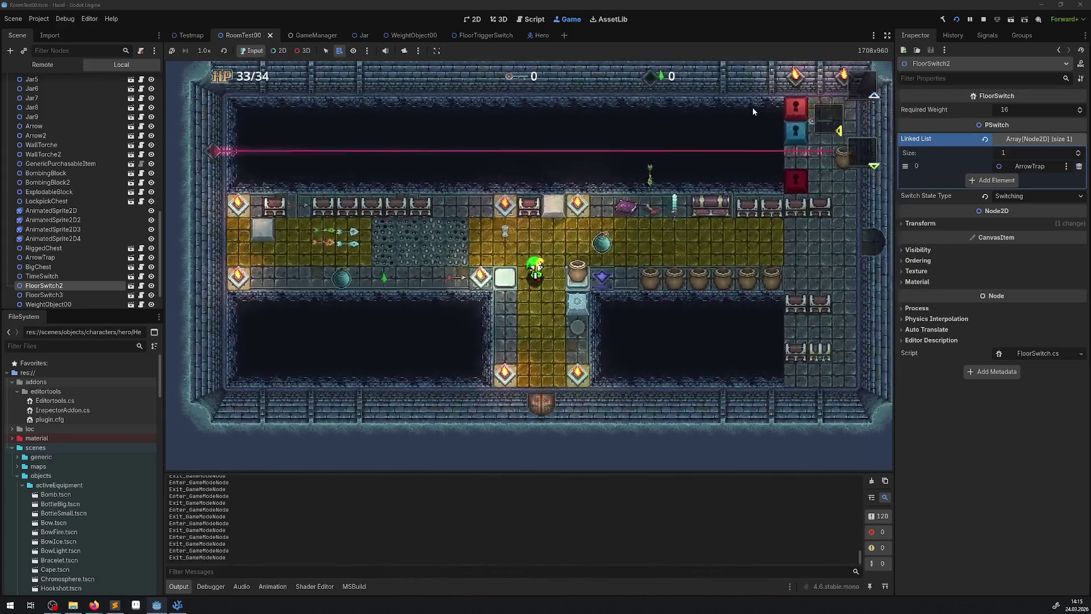
pyautogui.press('Left')
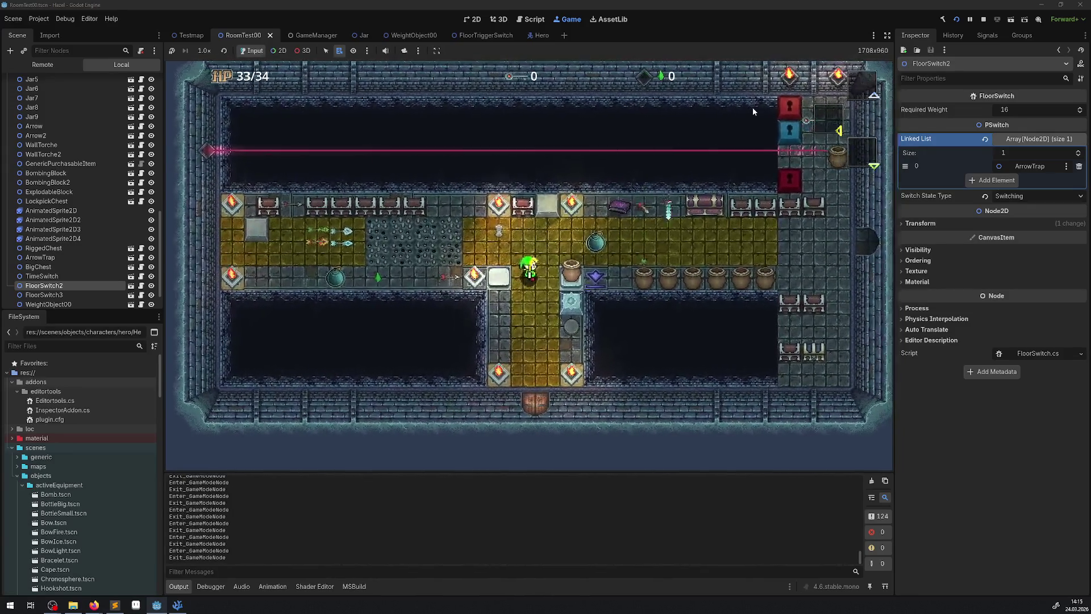
pyautogui.press('Left')
pyautogui.press('Left')
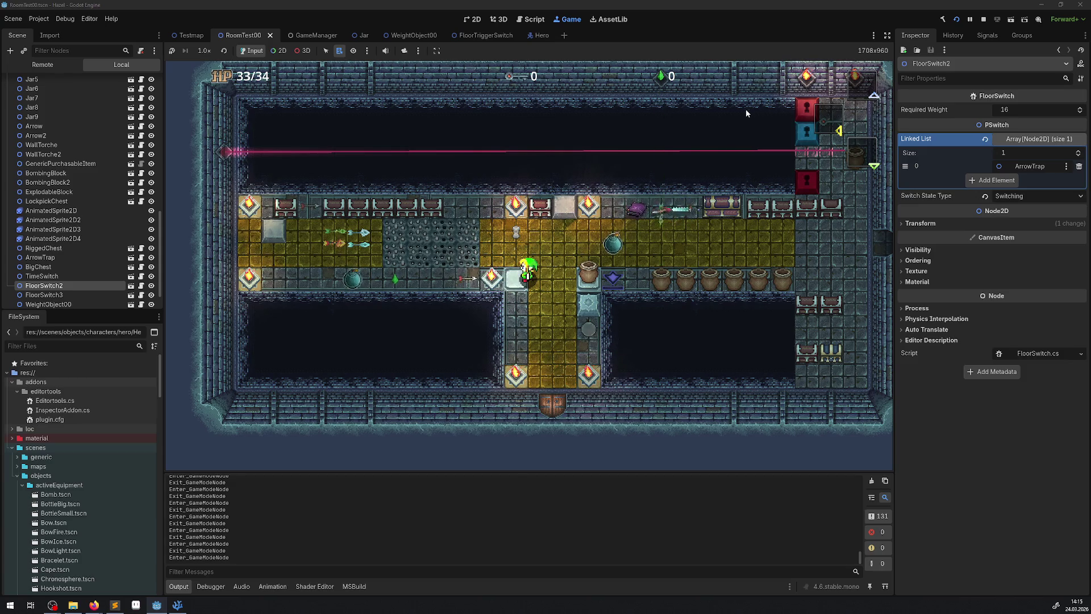
# - View the documentation tooltips for Nerv, GetParent and Node2D on line 45 of FloorSwitch.cs
pyautogui.click(178, 606)
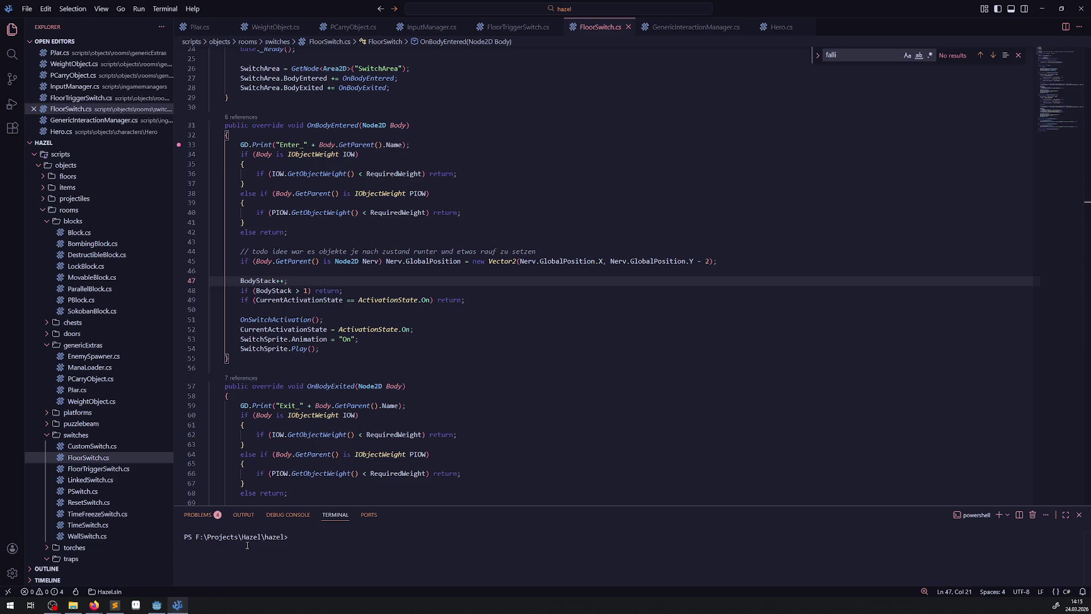
pyautogui.moveTo(403, 260)
pyautogui.moveTo(299, 261)
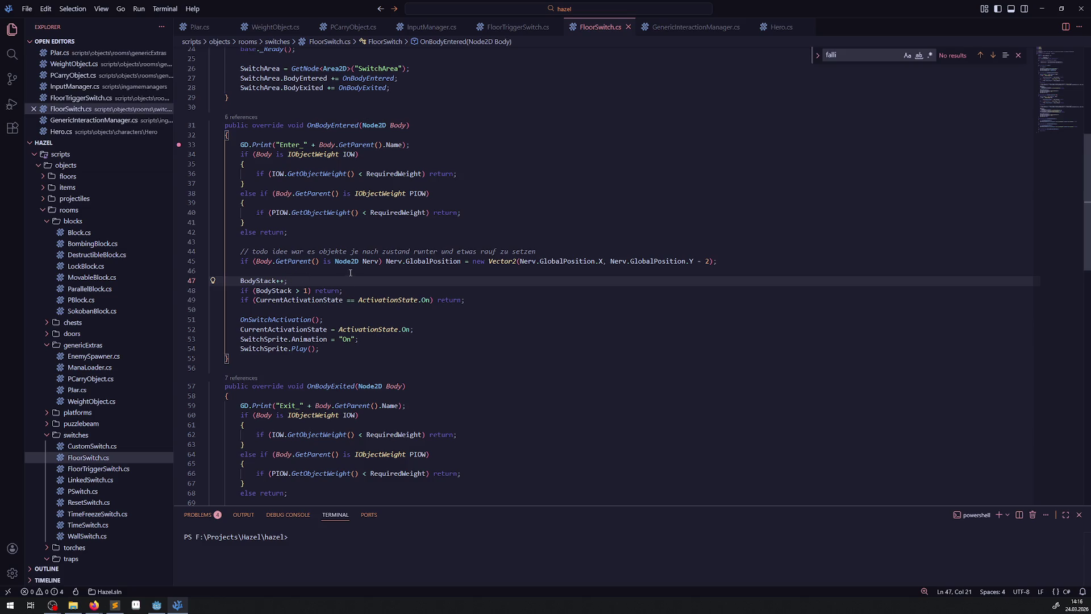
pyautogui.moveTo(346, 267)
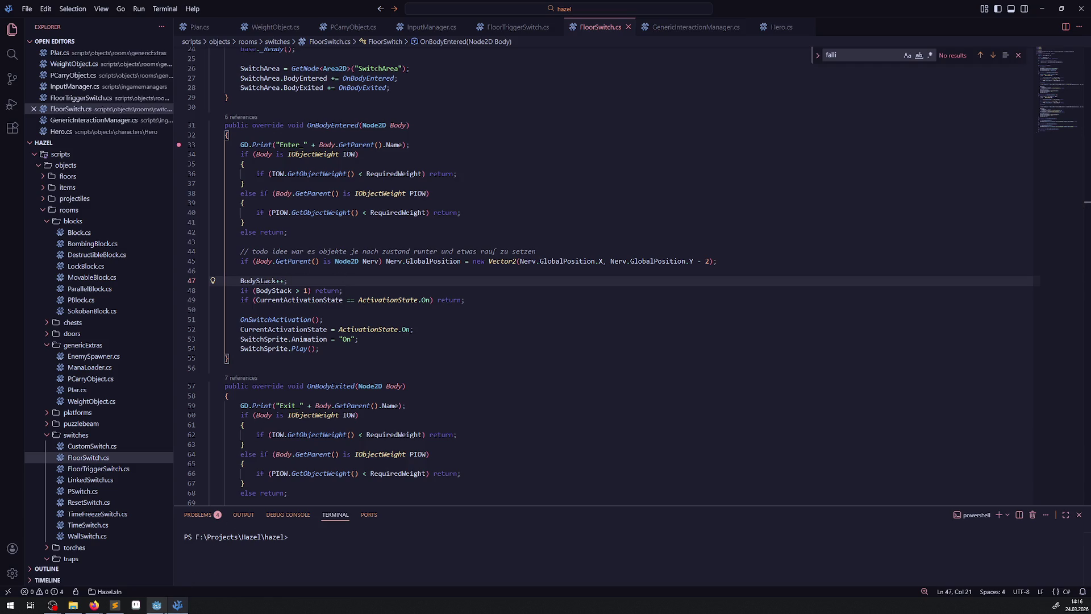
# - Stop the running Godot game and return to the PIOW weight check in OnBodyEntered
pyautogui.click(157, 605)
pyautogui.click(984, 20)
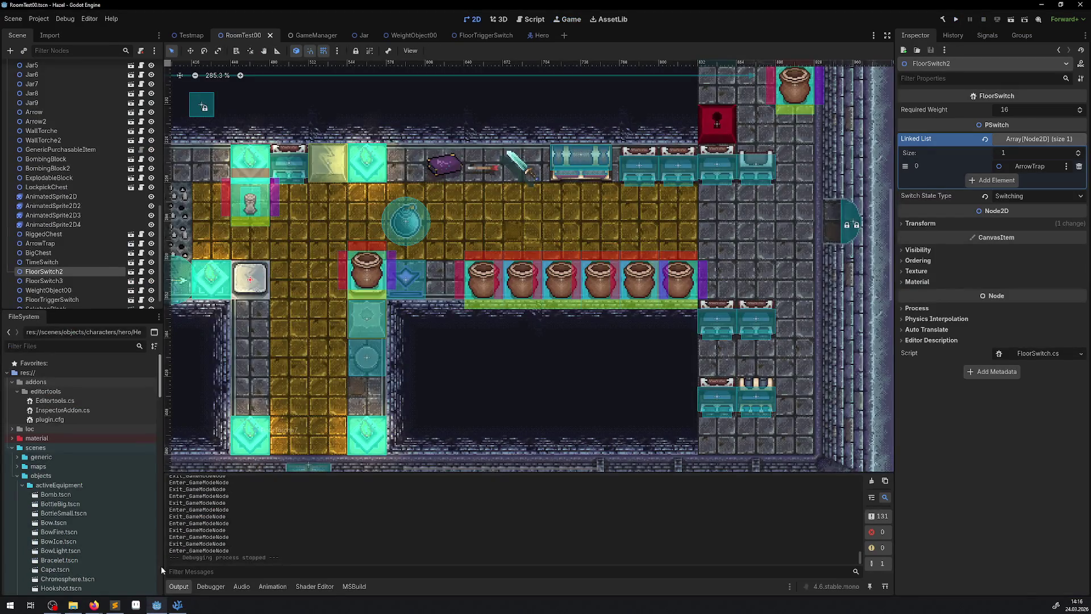
pyautogui.click(177, 605)
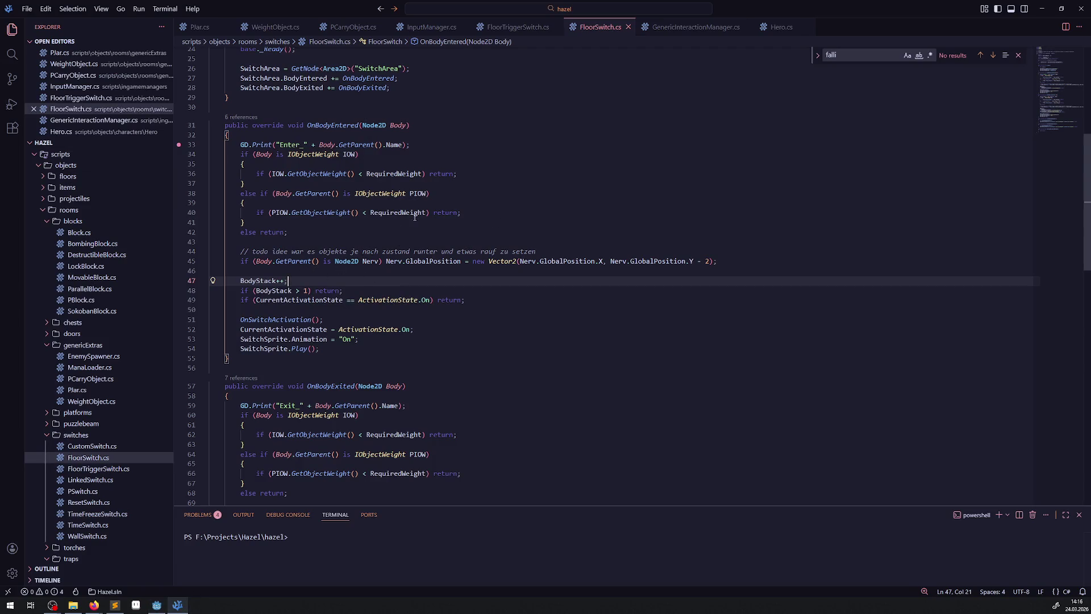
pyautogui.click(477, 213)
# - Add an else after the PIOW weight check and move the Y - 2 shift statement into it
pyautogui.press('Return')
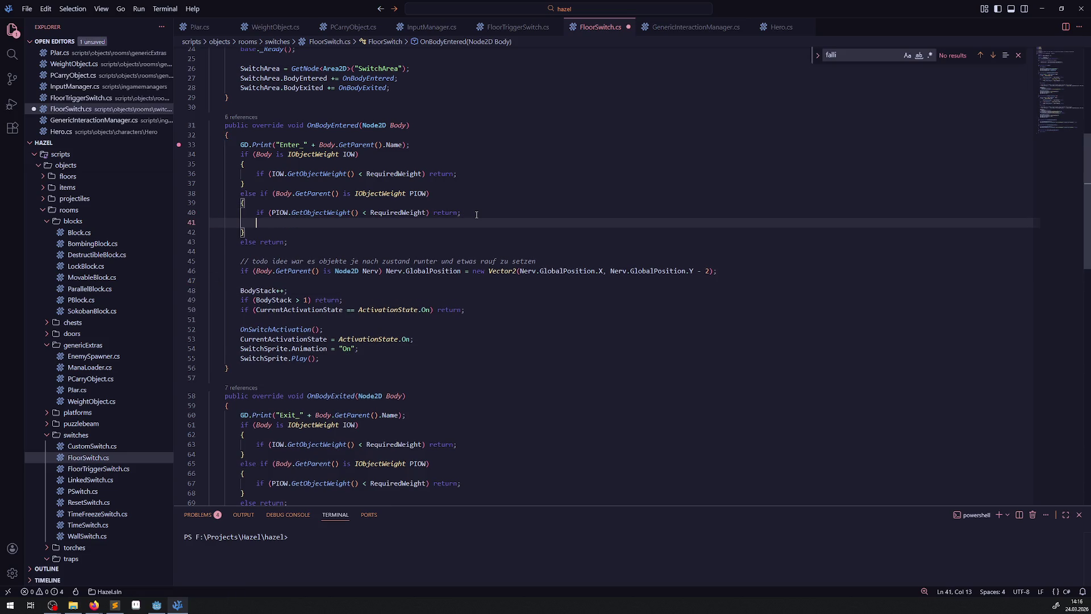
pyautogui.write('else')
pyautogui.hotkey('ctrl', 's')
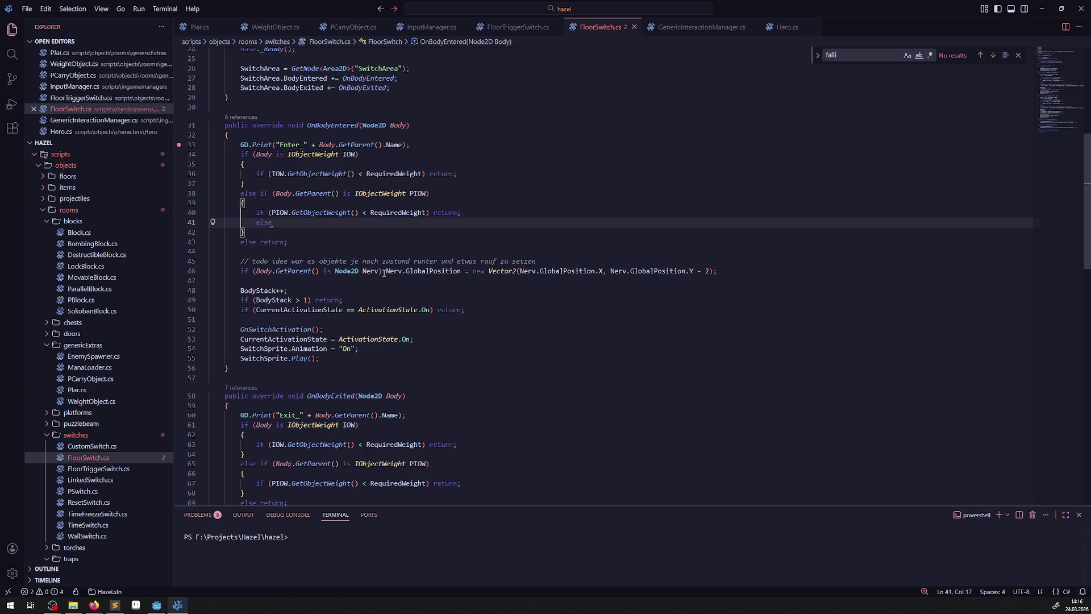
pyautogui.moveTo(386, 271)
pyautogui.mouseDown()
pyautogui.moveTo(718, 271)
pyautogui.moveTo(227, 271)
pyautogui.moveTo(238, 273)
pyautogui.mouseUp()
pyautogui.hotkey('ctrl', 'x')
pyautogui.click(353, 223)
pyautogui.hotkey('ctrl', 'v')
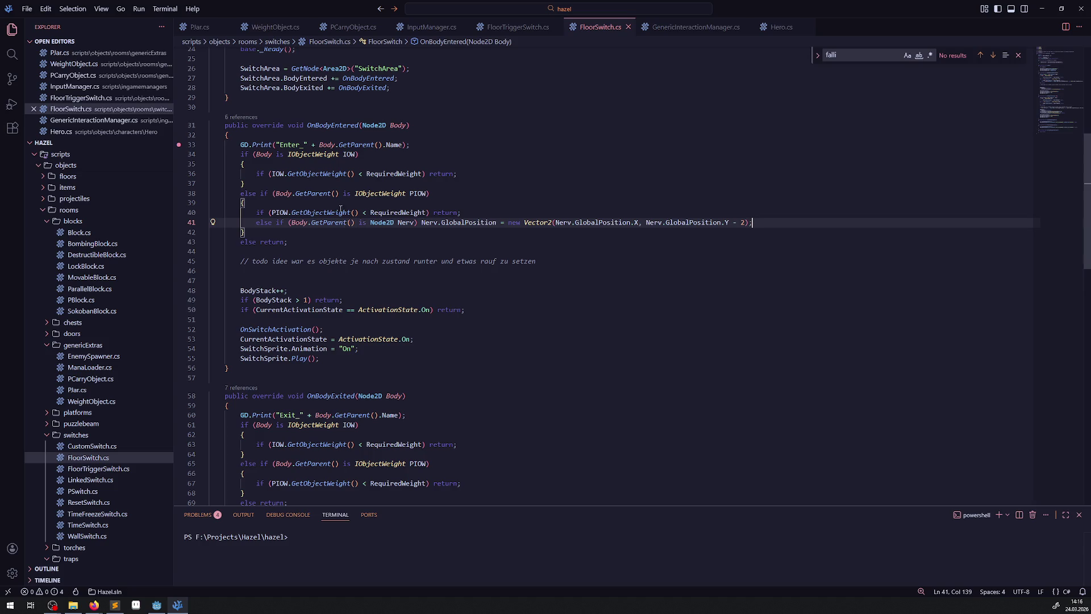
# - Paste the Y - 2 shift into the IOW branch as line 37, using Body instead of GetParent()
pyautogui.moveTo(256, 222); pyautogui.dragTo(764, 224)
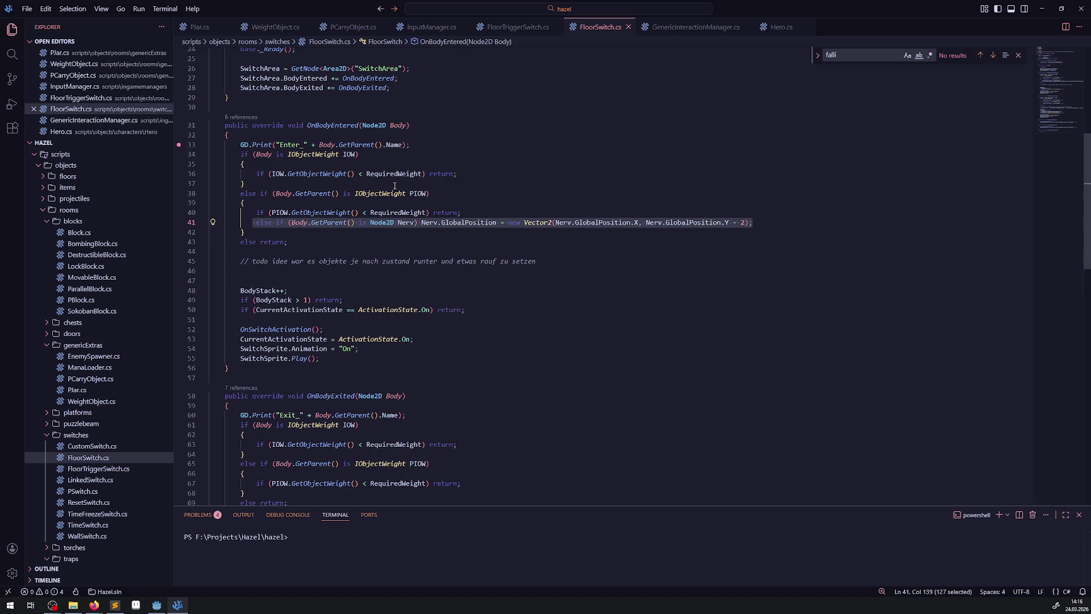
pyautogui.click(480, 175)
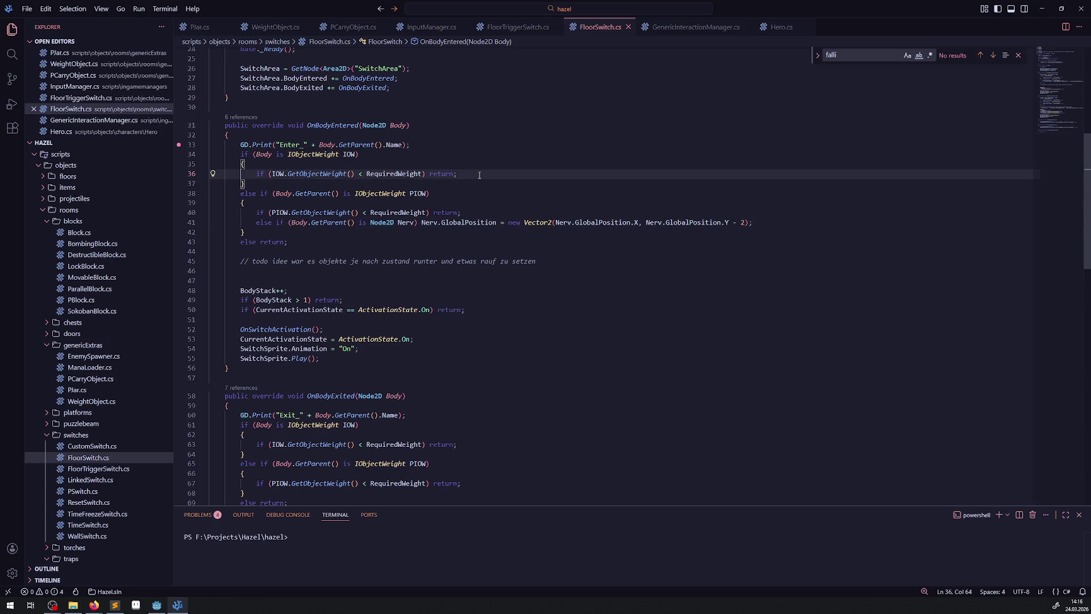
pyautogui.press('Return')
pyautogui.hotkey('ctrl', 'v')
pyautogui.moveTo(354, 183); pyautogui.dragTo(311, 183)
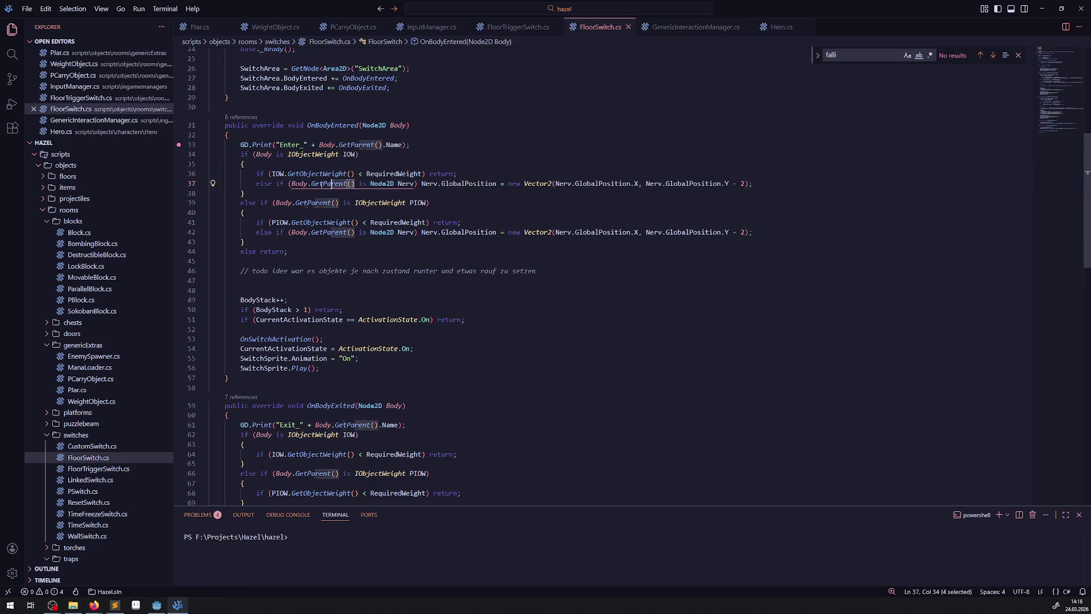
pyautogui.press('BackSpace')
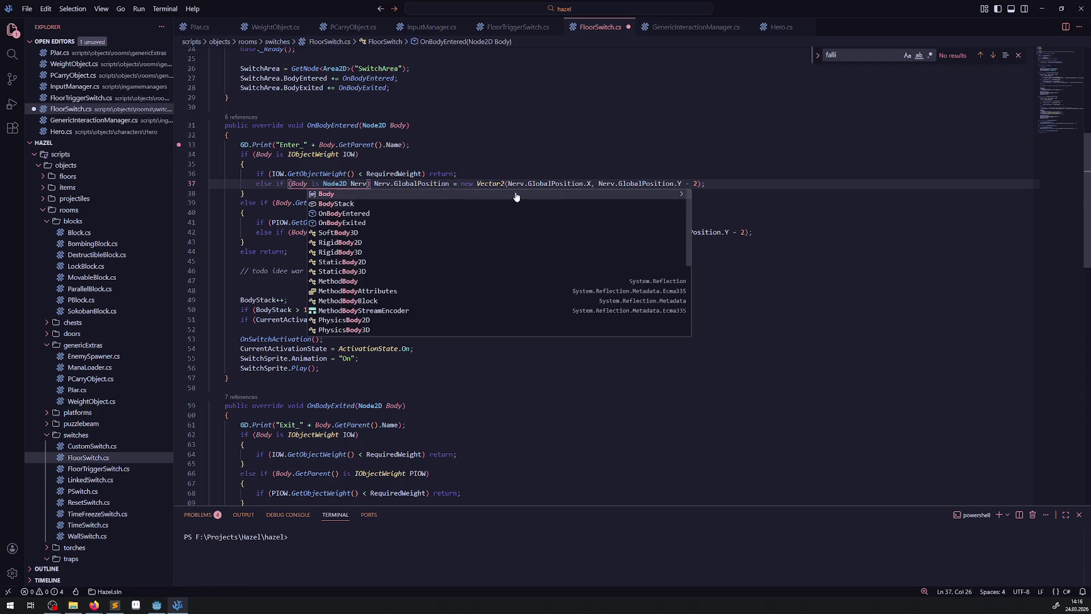
pyautogui.hotkey('ctrl', 'space')
pyautogui.scroll(-1, 293, 161)
pyautogui.click(255, 288)
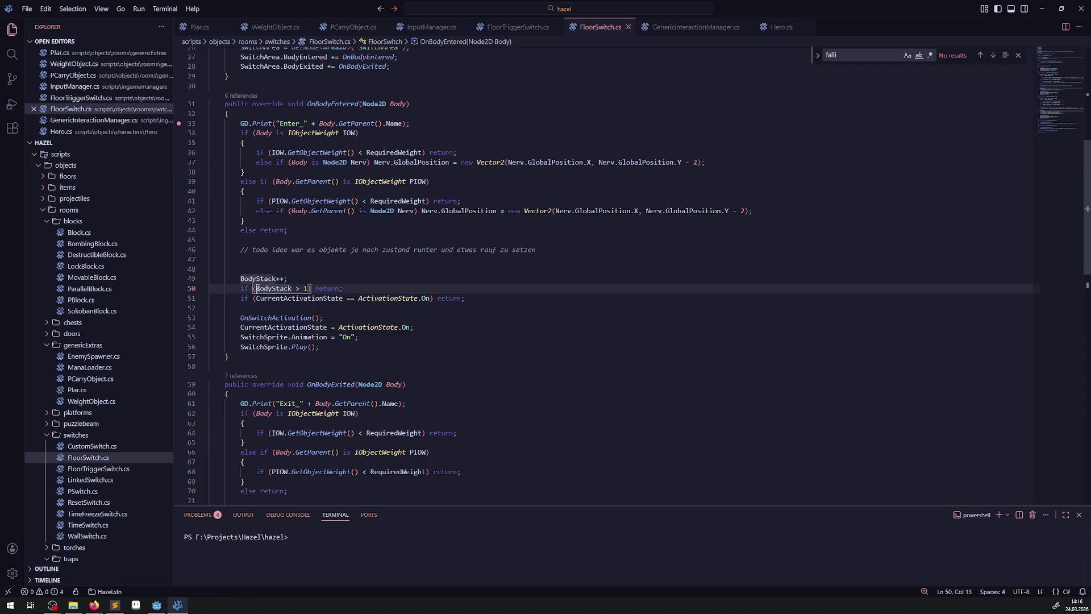
# - In OnBodyExited, move the Y + 2 shift if-statement into a new else after line 68 and save
pyautogui.scroll(-9, 308, 260)
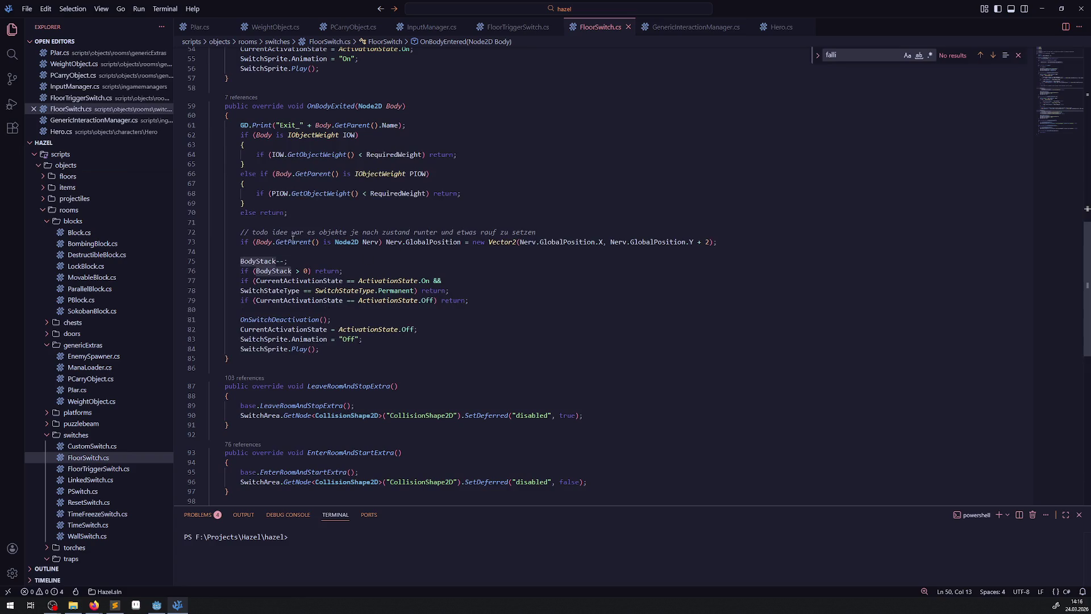
pyautogui.click(546, 192)
pyautogui.press('Return')
pyautogui.write('else')
pyautogui.moveTo(725, 251); pyautogui.dragTo(228, 252)
pyautogui.hotkey('ctrl', 'c')
pyautogui.click(302, 202)
pyautogui.hotkey('ctrl', 'v')
pyautogui.hotkey('ctrl', 'u')
pyautogui.hotkey('ctrl', 'shift', 'k')
pyautogui.click(306, 208)
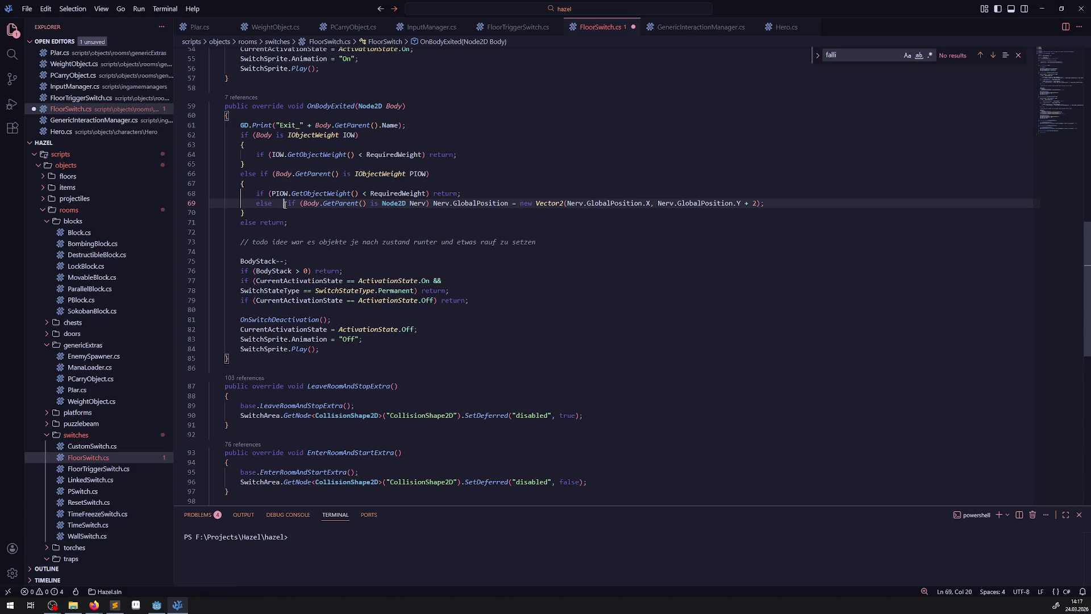
pyautogui.hotkey('ctrl', 's')
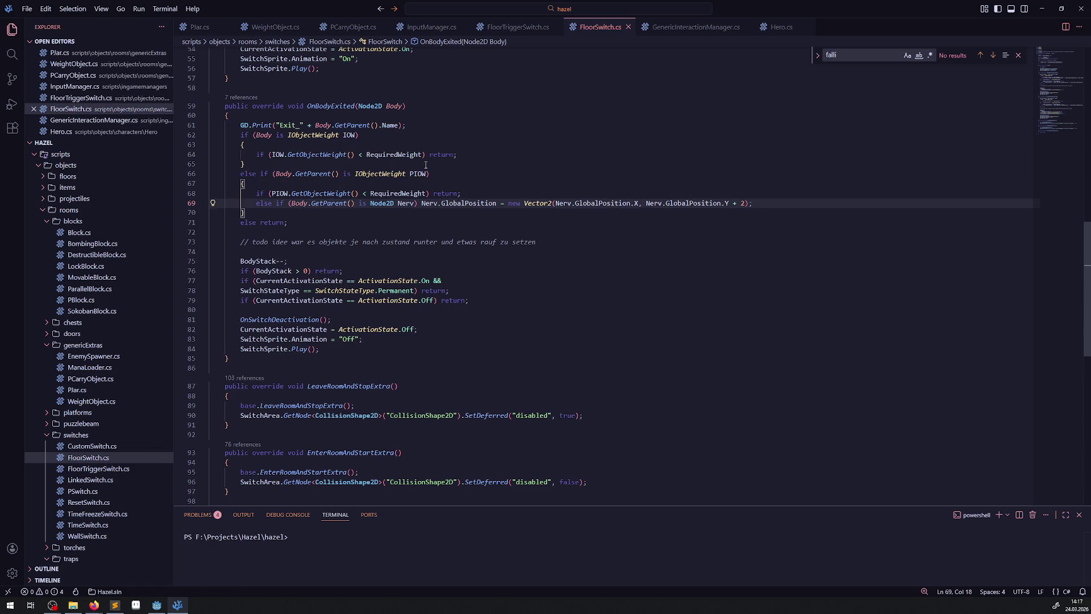
# - Add an else with the Y + 2 shift after line 64, removing its GetParent() call
pyautogui.click(480, 151)
pyautogui.press('Return')
pyautogui.write('else')
pyautogui.hotkey('ctrl', 'v')
pyautogui.hotkey('ctrl', 's')
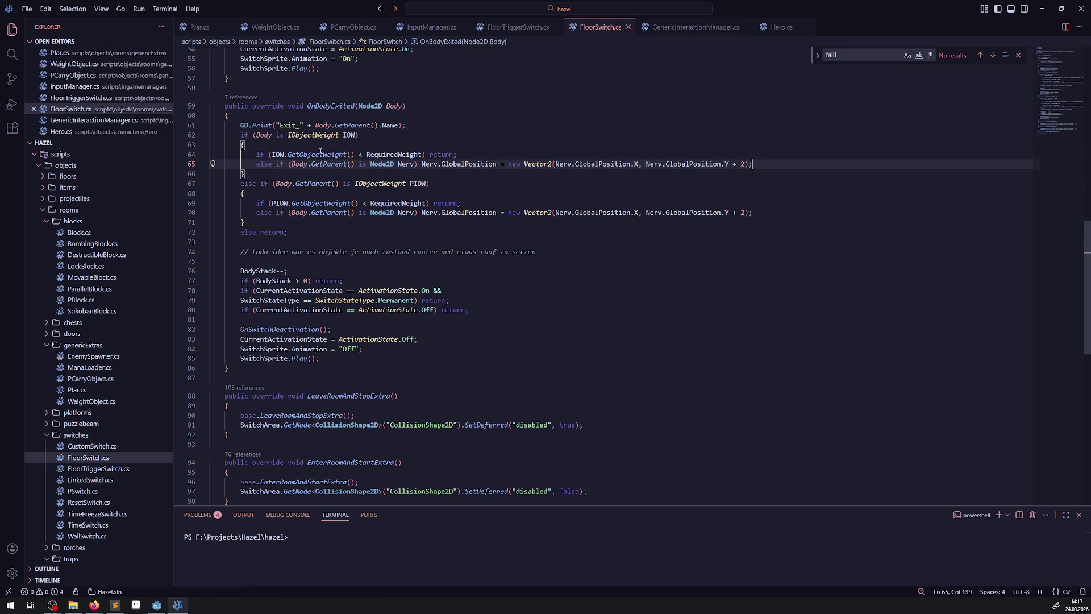
pyautogui.moveTo(308, 164); pyautogui.dragTo(348, 164)
pyautogui.press('BackSpace')
pyautogui.click(522, 189)
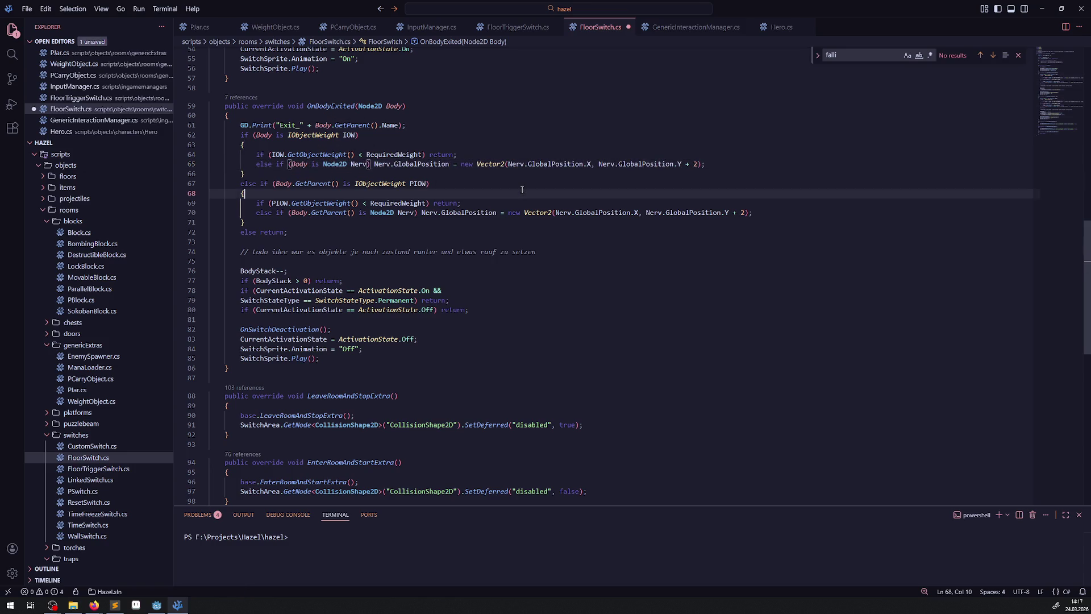
pyautogui.click(158, 605)
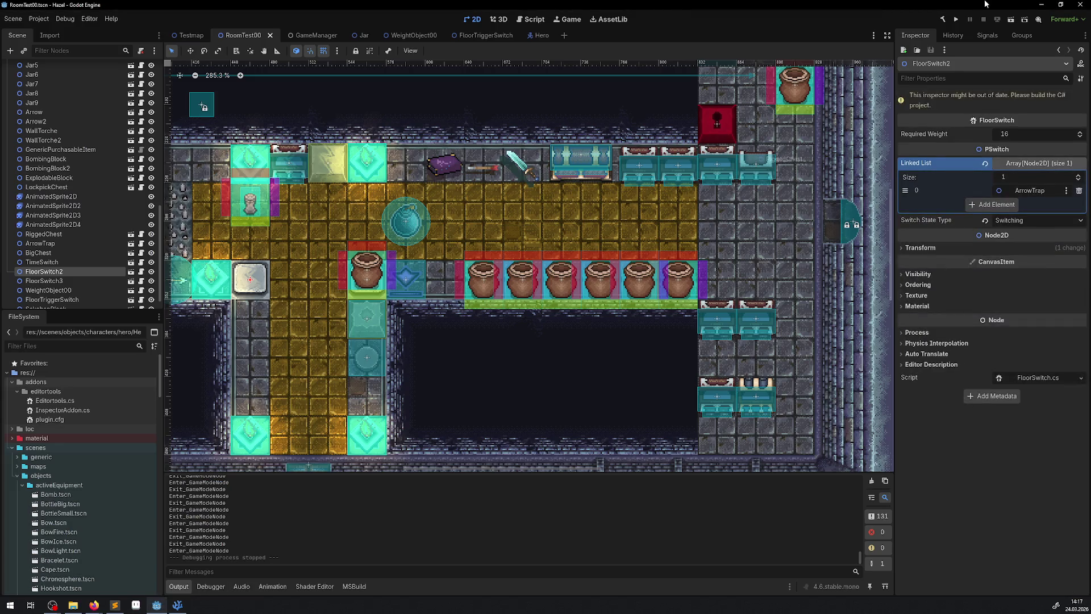
# - Build and run the game, step the hero on and off the floor switch, then carry the pot
pyautogui.click(943, 21)
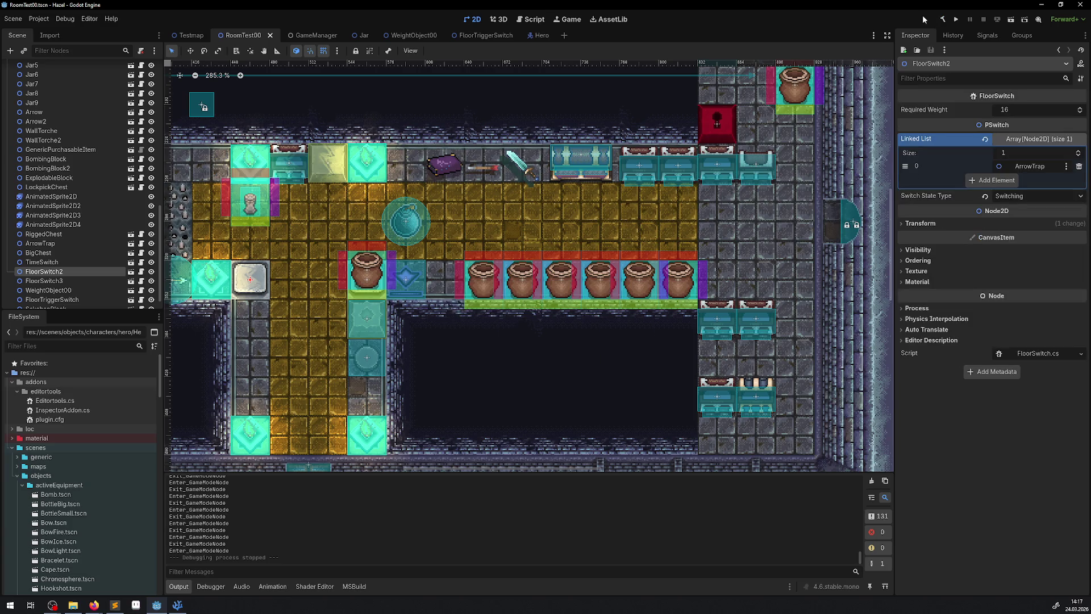
pyautogui.click(957, 23)
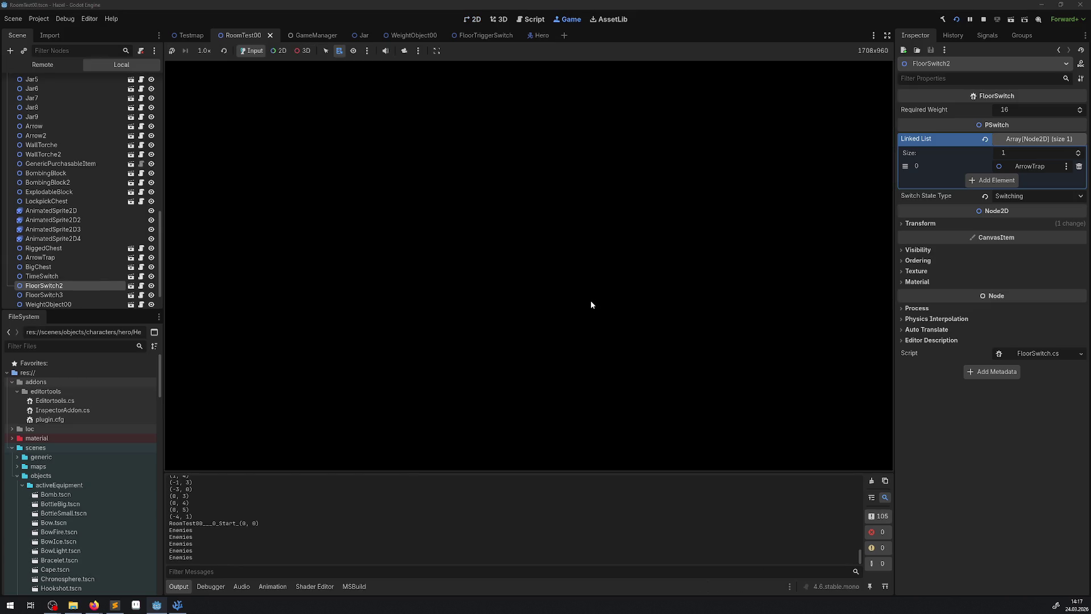
pyautogui.press('Left')
pyautogui.press('Up')
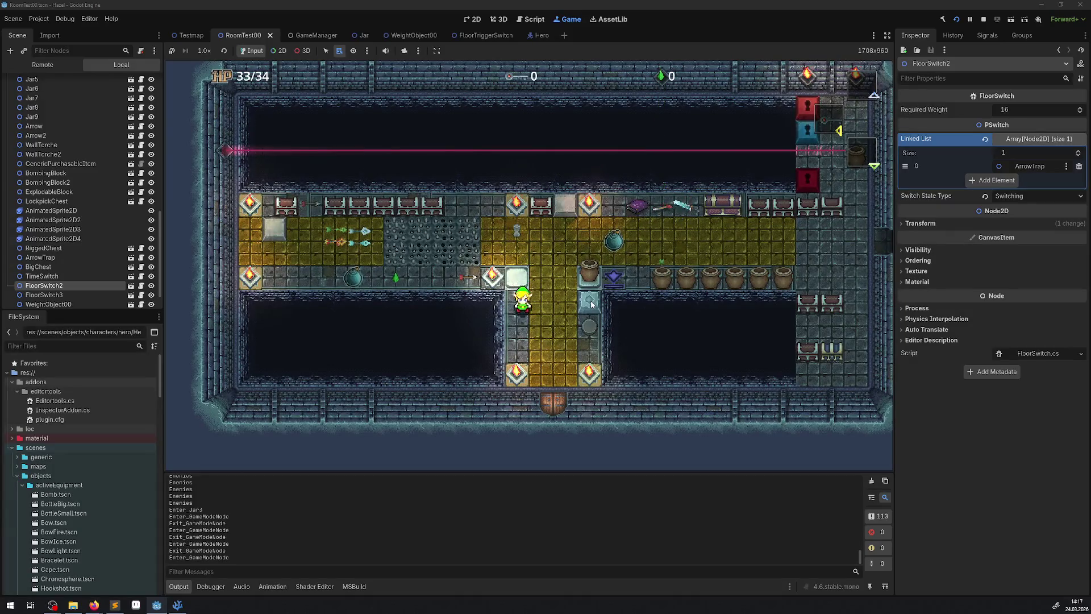
pyautogui.press('Down')
pyautogui.press('Up')
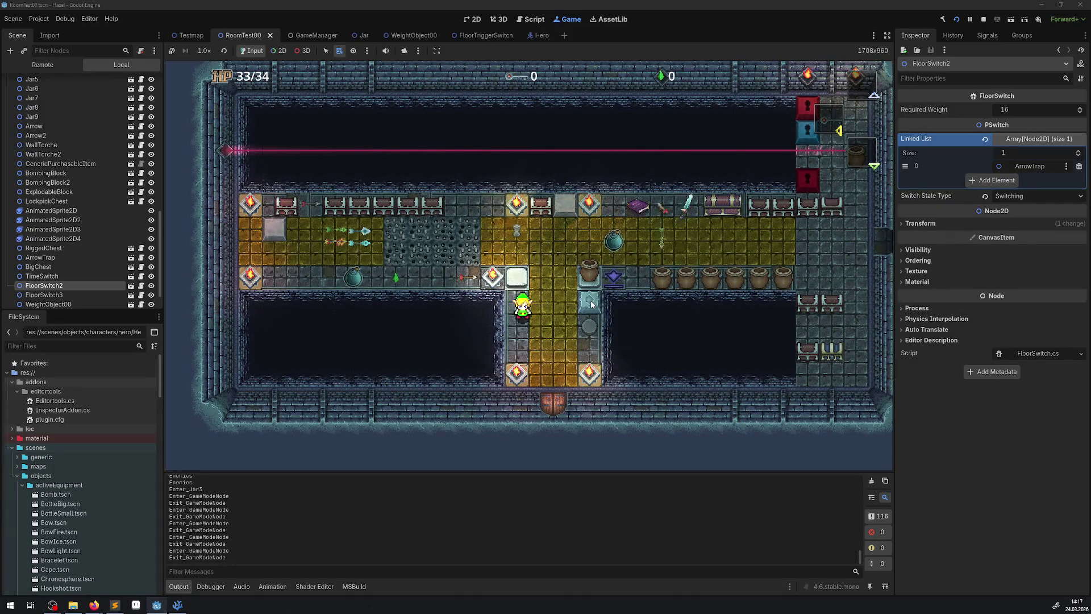
pyautogui.press('Up')
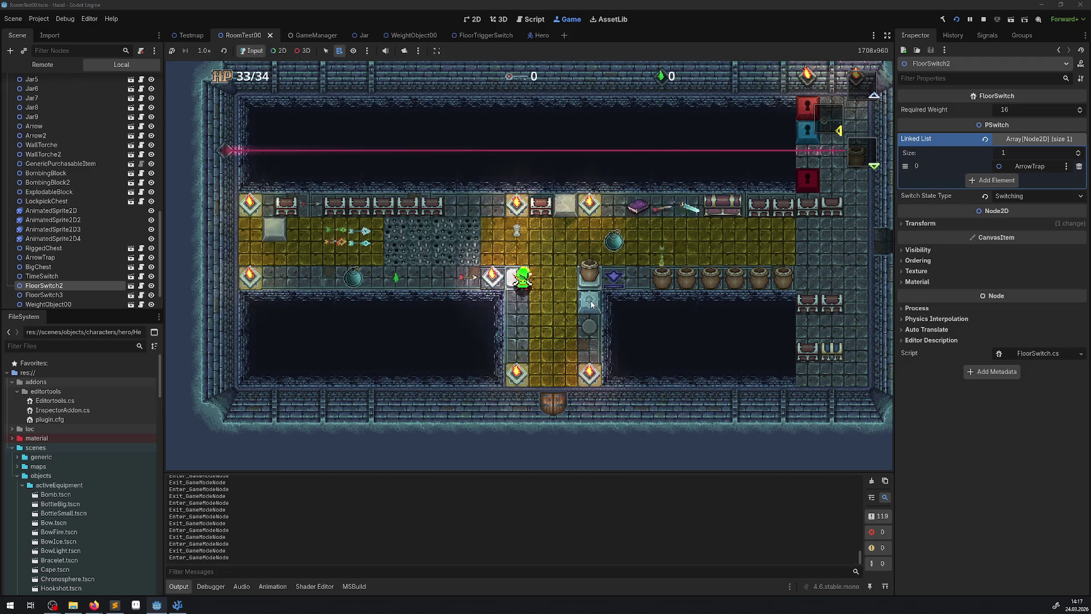
pyautogui.press('Right')
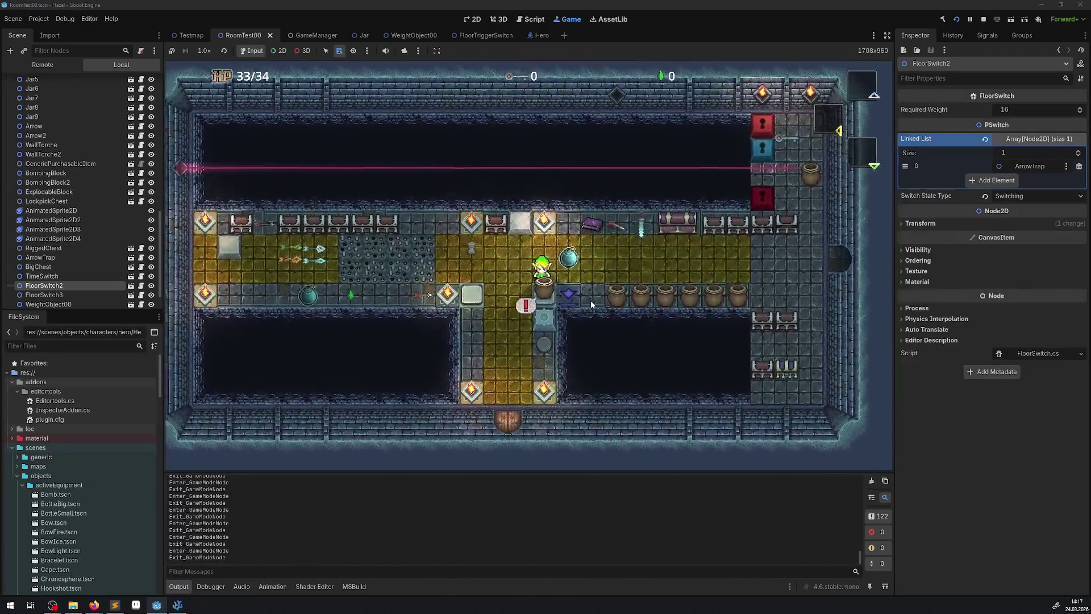
pyautogui.press('Up')
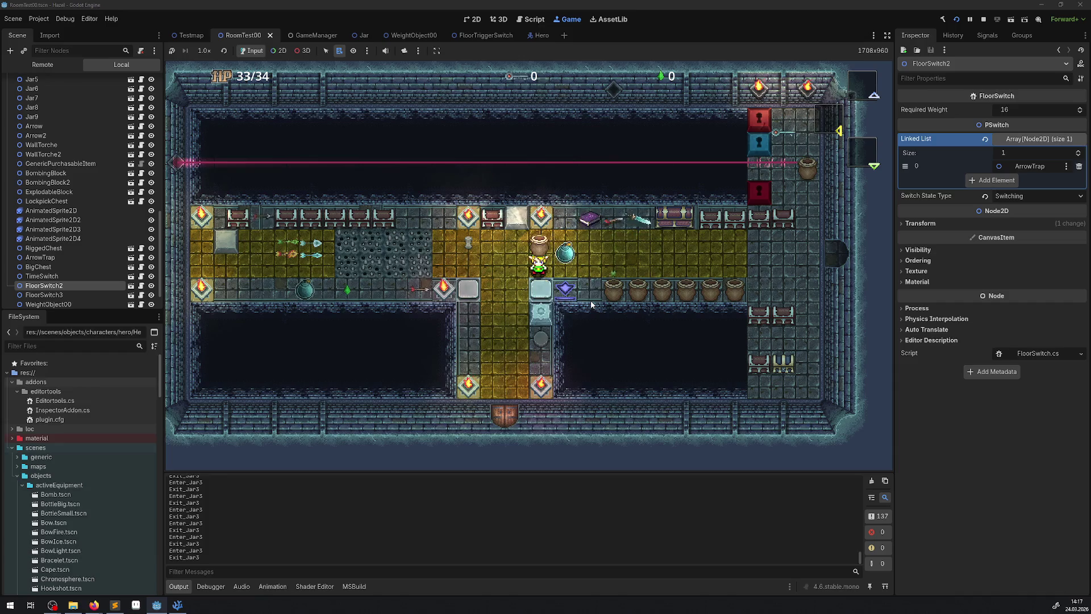
pyautogui.press('Up')
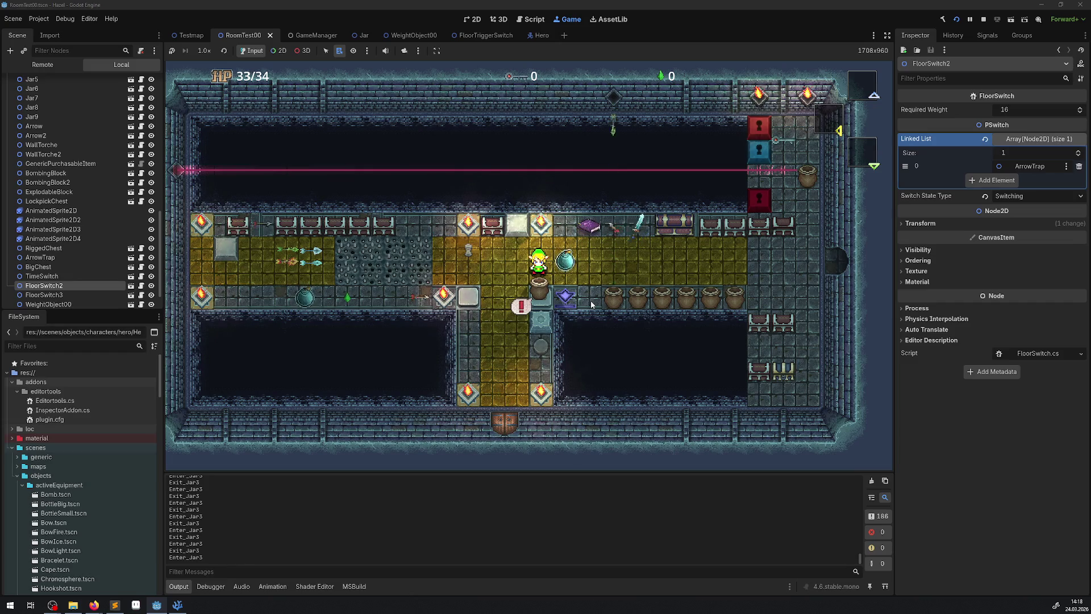
pyautogui.press('Right')
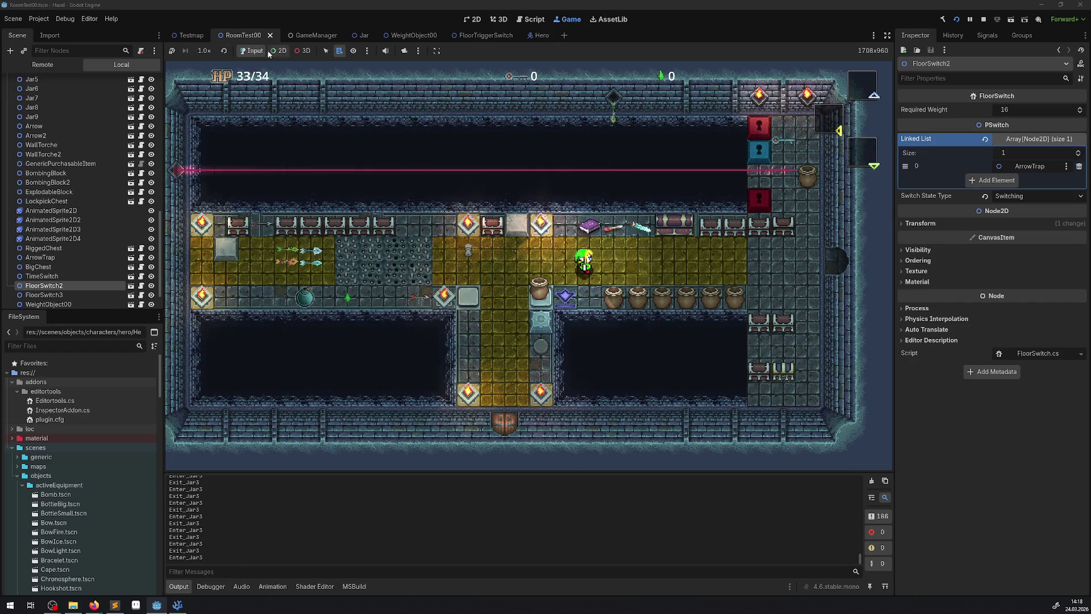
# - Pick the live Jar3 node in the running game to show its properties in the Inspector
pyautogui.click(282, 50)
pyautogui.rightClick(542, 293)
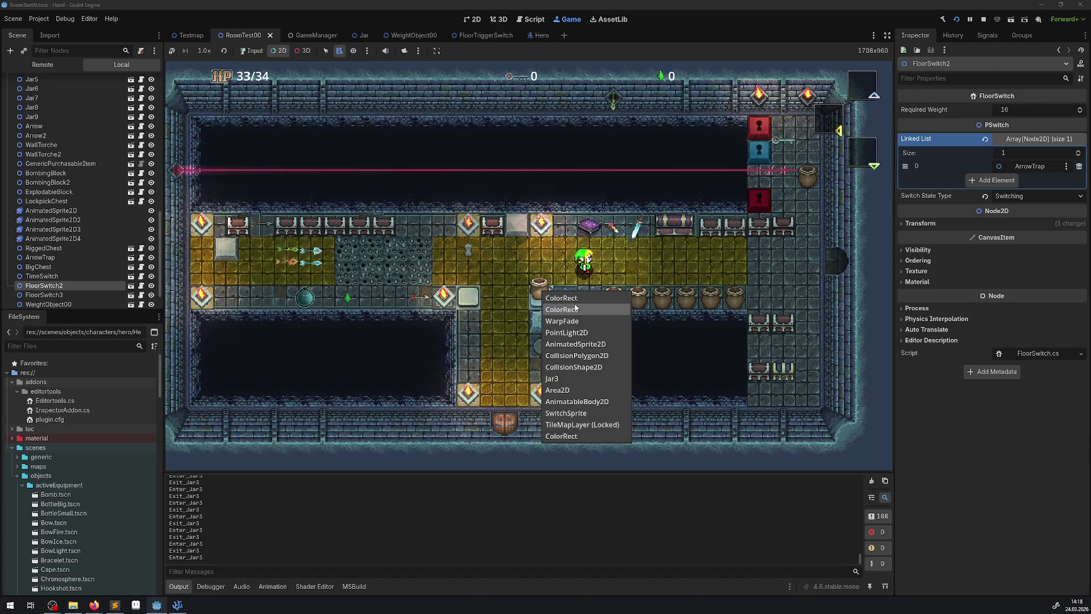
pyautogui.click(558, 375)
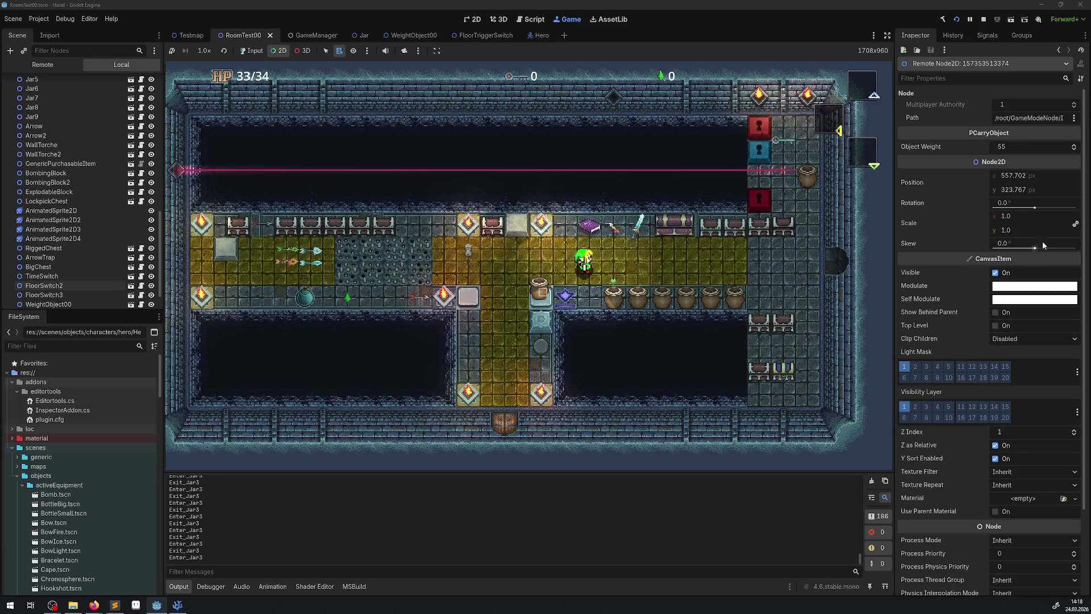
pyautogui.click(204, 117)
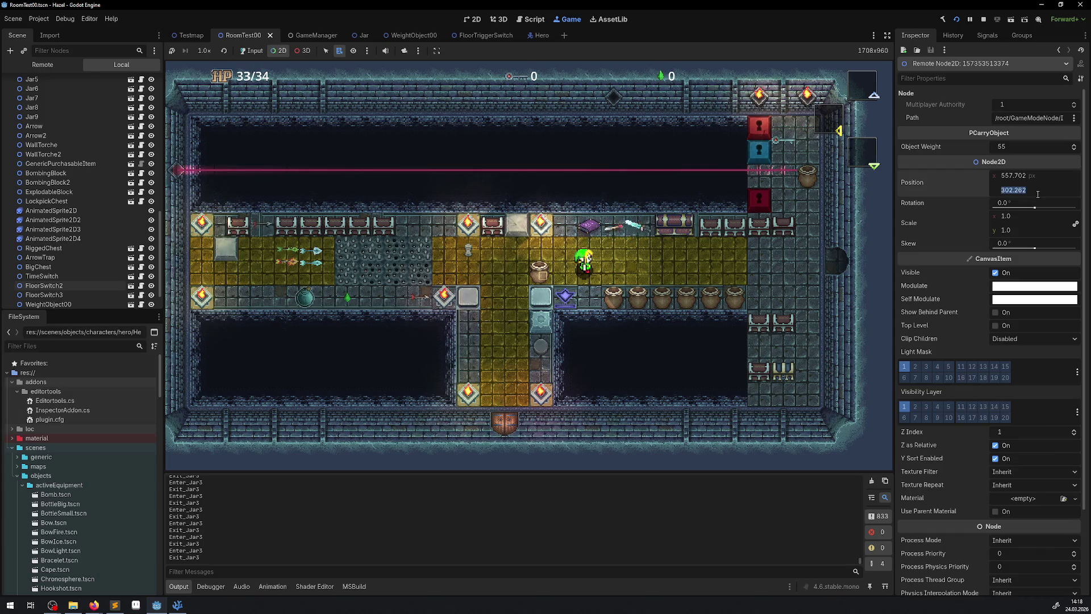
# - Step the live jar's Position y through 302, 303, 304 and 305
pyautogui.press('Return')
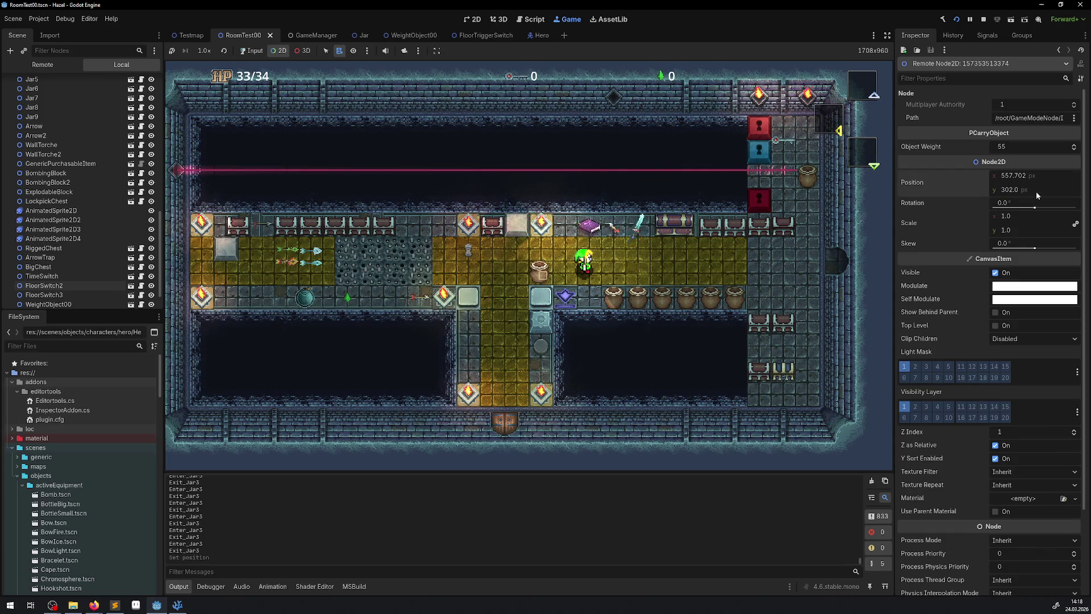
pyautogui.click(1035, 192)
pyautogui.write('303')
pyautogui.press('Return')
pyautogui.click(1036, 192)
pyautogui.write('4')
pyautogui.press('Return')
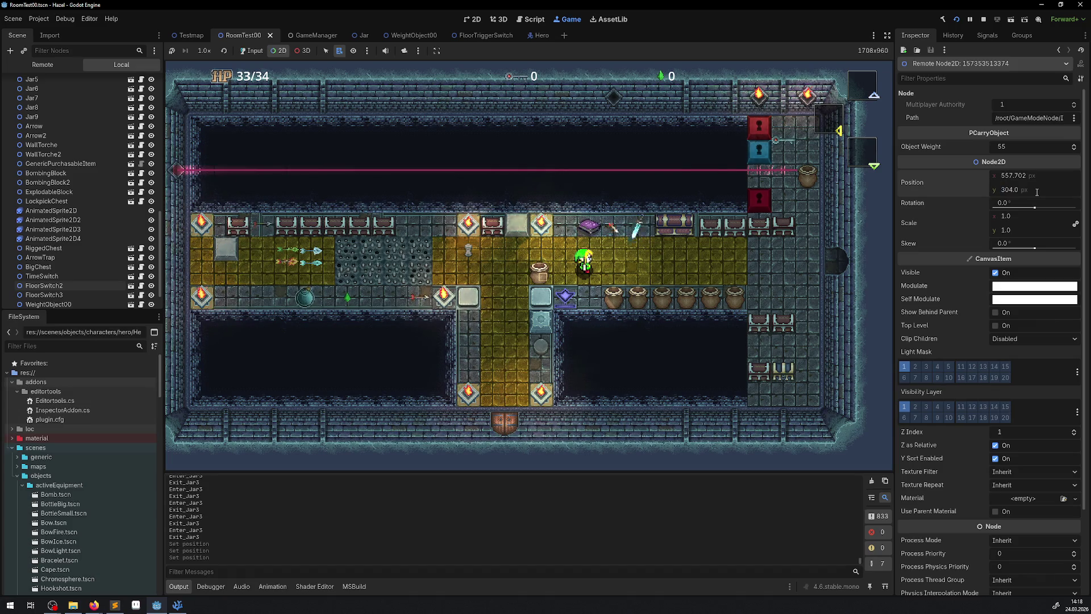
pyautogui.write('5')
pyautogui.press('Return')
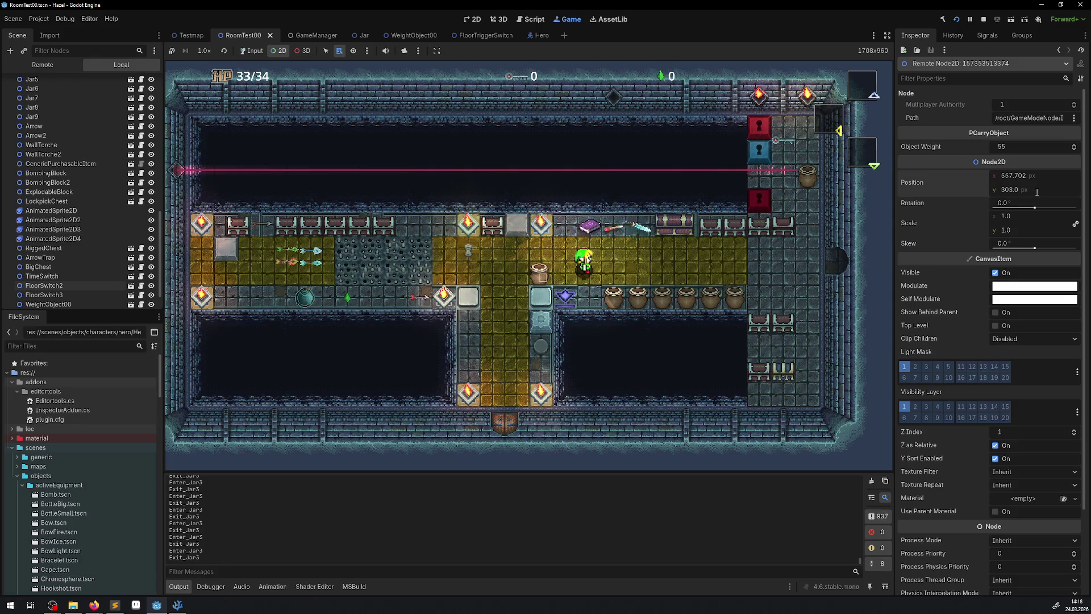
# - Reset the jar's Y to 304, commit a final Y of 308, and stop the game
pyautogui.click(763, 247)
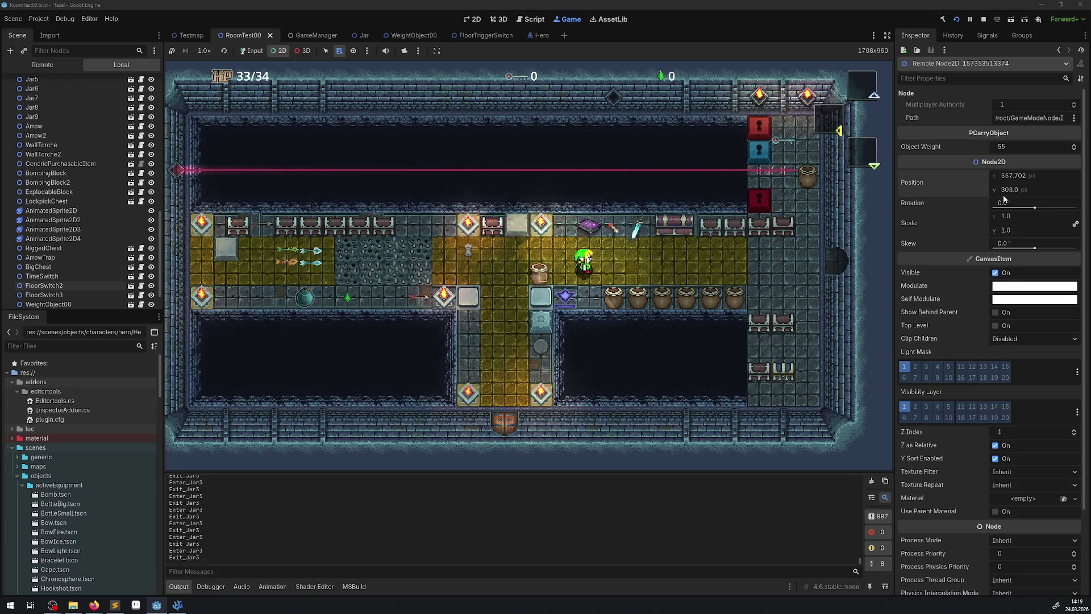
pyautogui.click(1015, 190)
pyautogui.write('304')
pyautogui.press('Return')
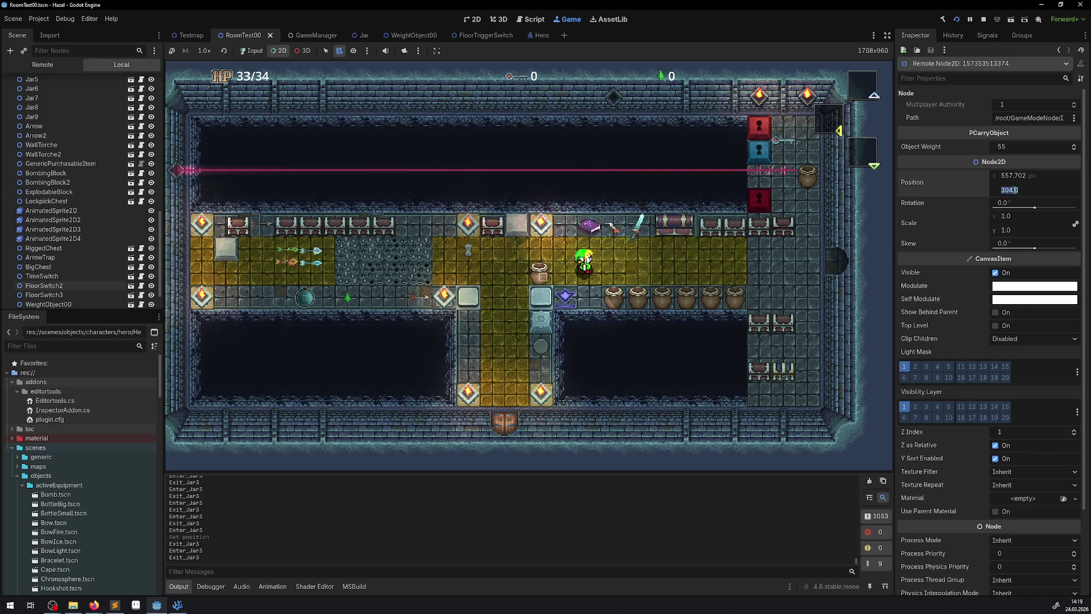
pyautogui.write('0')
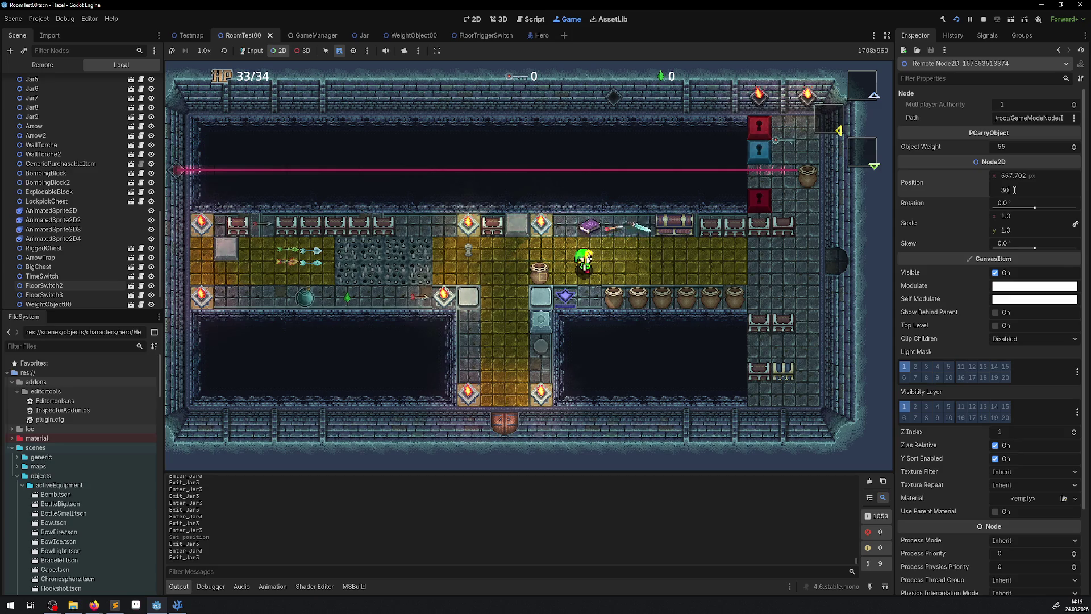
pyautogui.press('Return')
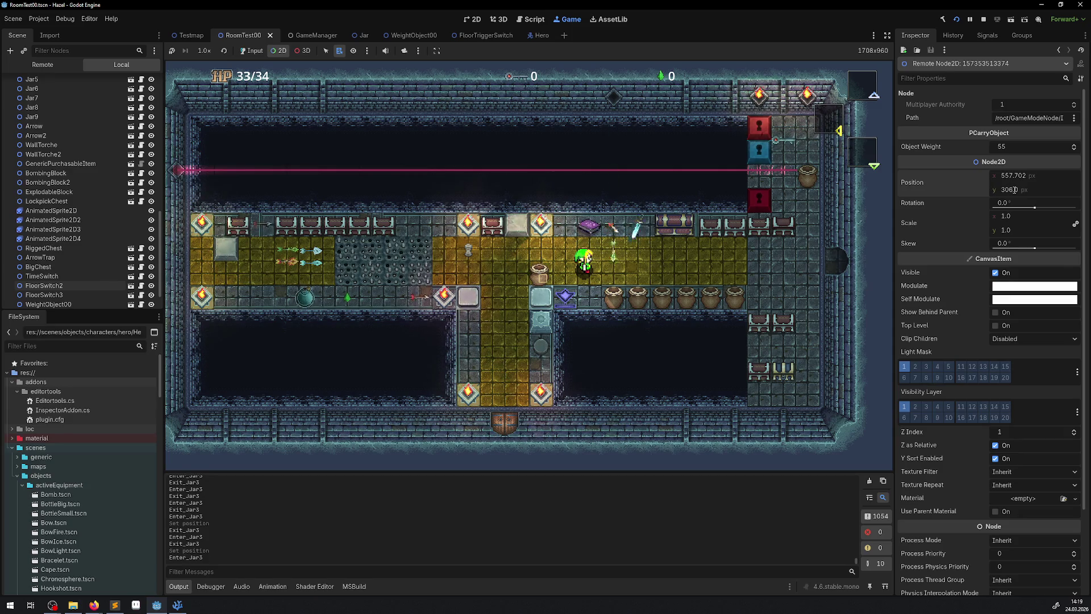
pyautogui.click(983, 19)
# - In FloorSwitch.cs, change the exit offsets on lines 70 and 65 from 2 to 4
pyautogui.click(177, 605)
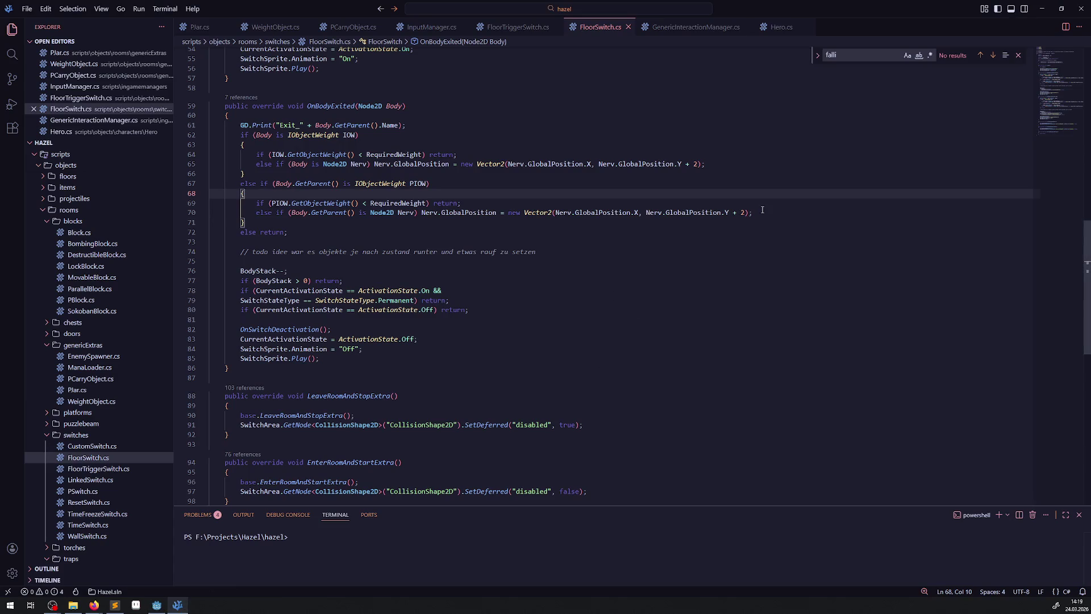
pyautogui.doubleClick(741, 214)
pyautogui.write('4')
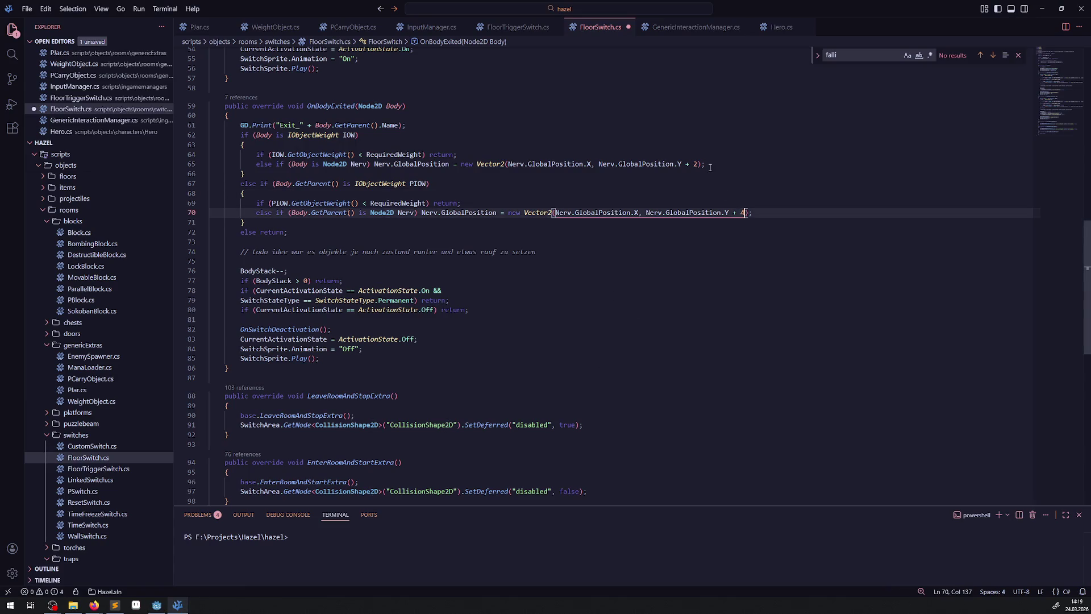
pyautogui.doubleClick(696, 165)
pyautogui.write('4')
# - Change the enter offsets on lines 42 and 37 to 4 and save FloorSwitch.cs
pyautogui.scroll(8, 553, 281)
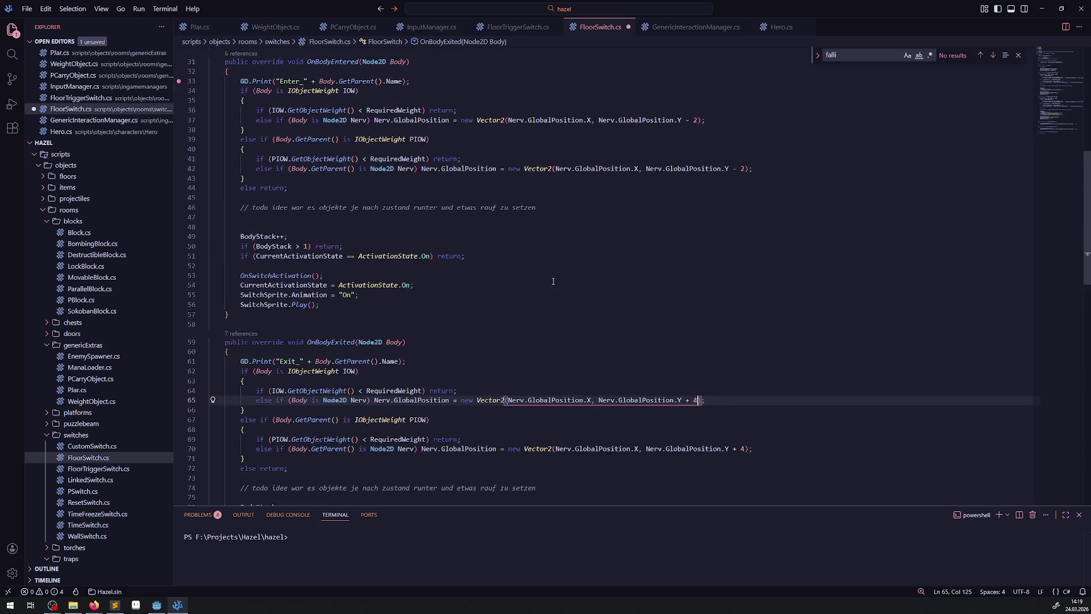
pyautogui.doubleClick(741, 168)
pyautogui.write('4')
pyautogui.doubleClick(695, 120)
pyautogui.write('4')
pyautogui.click(723, 148)
pyautogui.hotkey('ctrl', 's')
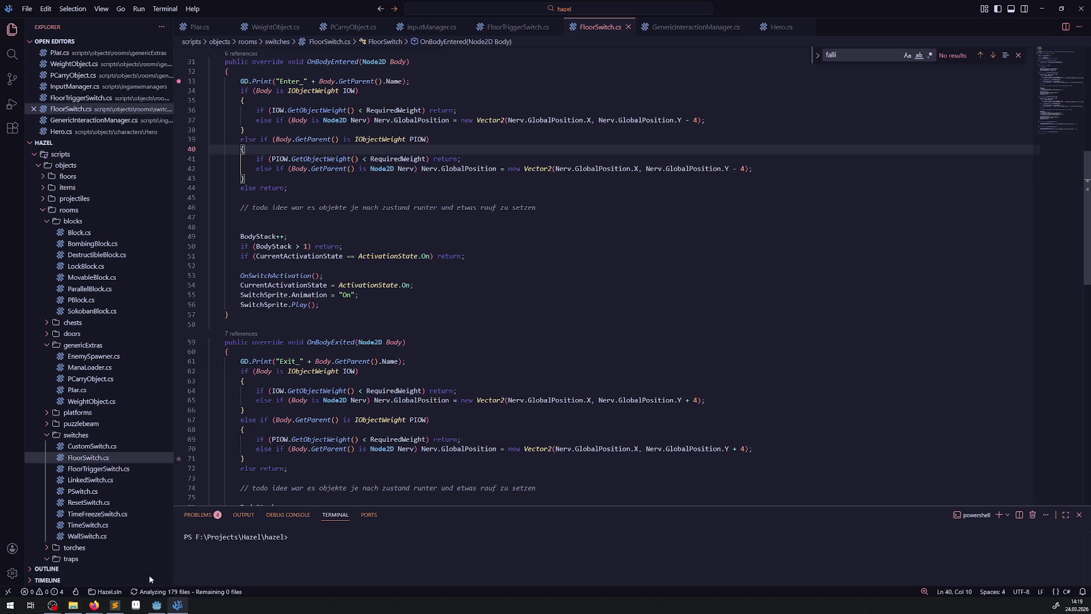
pyautogui.click(155, 606)
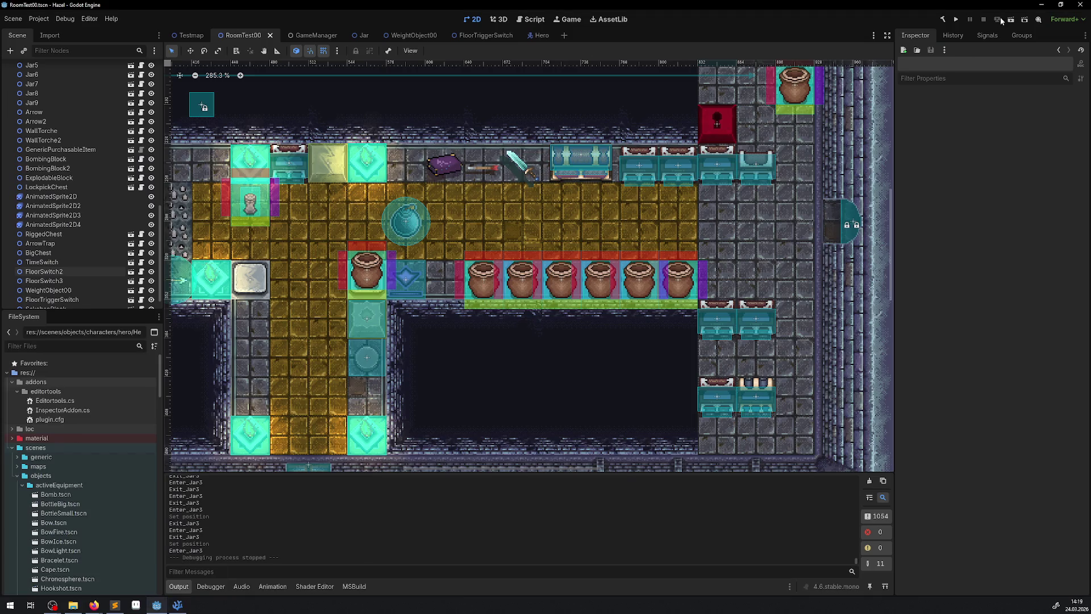
# - Build the C# project and launch RoomTest00 with the 4-pixel offset code
pyautogui.click(944, 20)
pyautogui.click(957, 21)
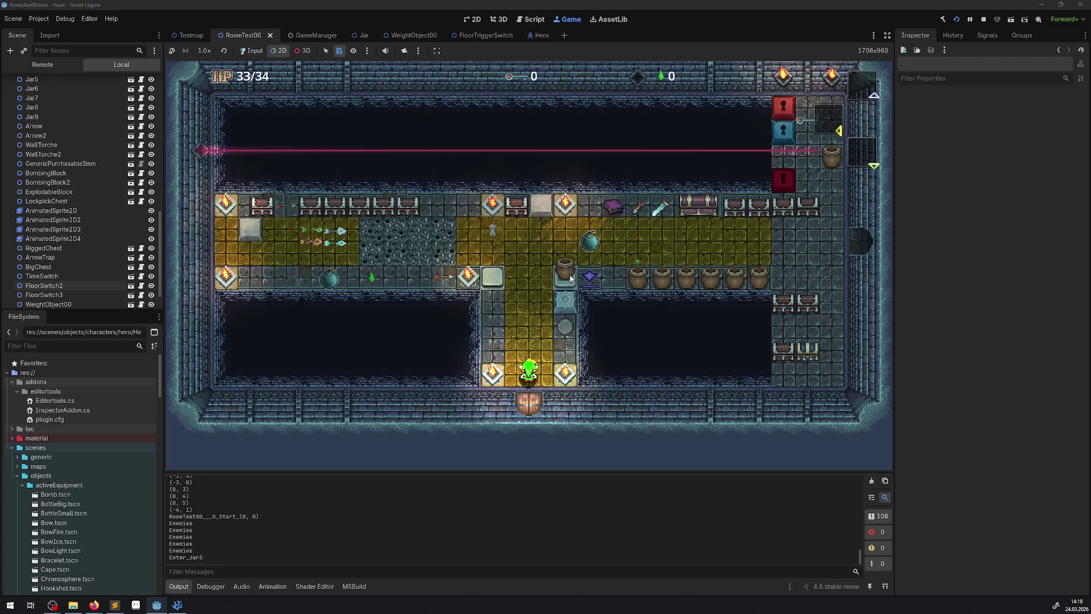
pyautogui.click(178, 606)
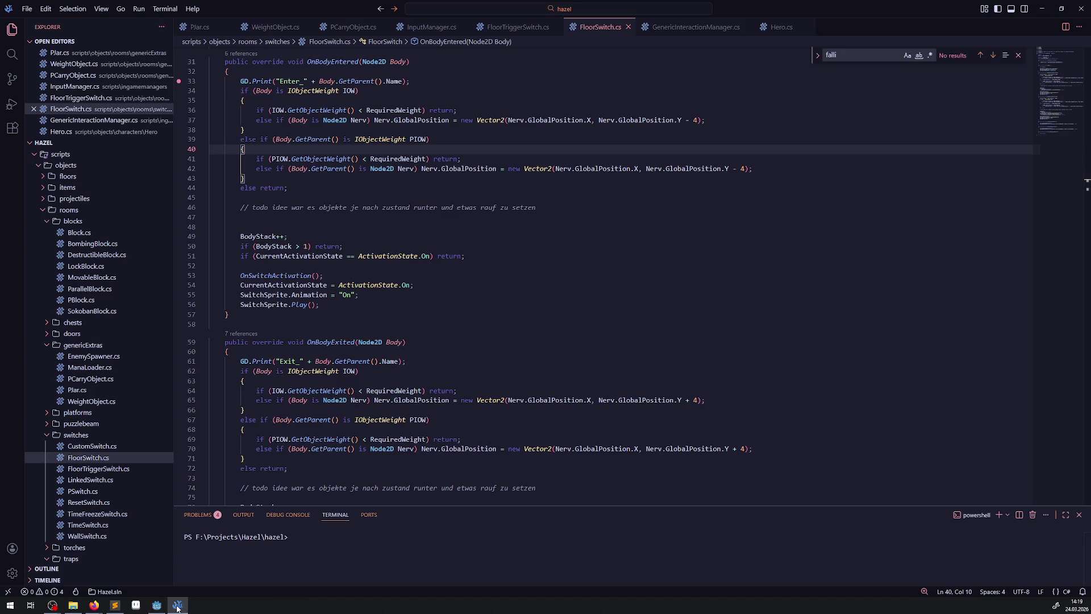
# - Stop the running game in Godot with F8
pyautogui.click(156, 606)
pyautogui.press('F8')
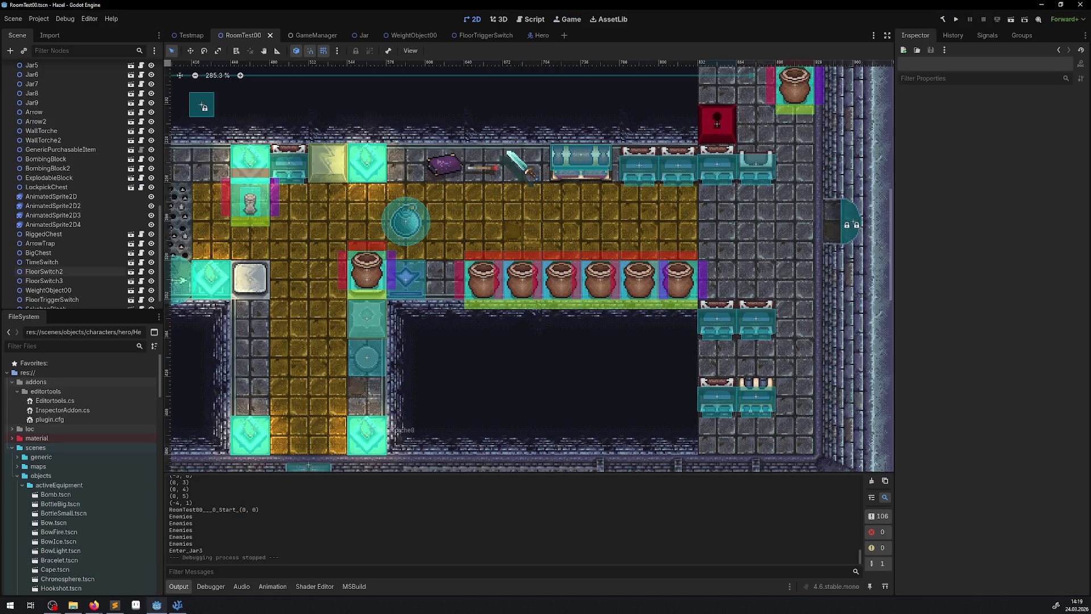
pyautogui.click(178, 606)
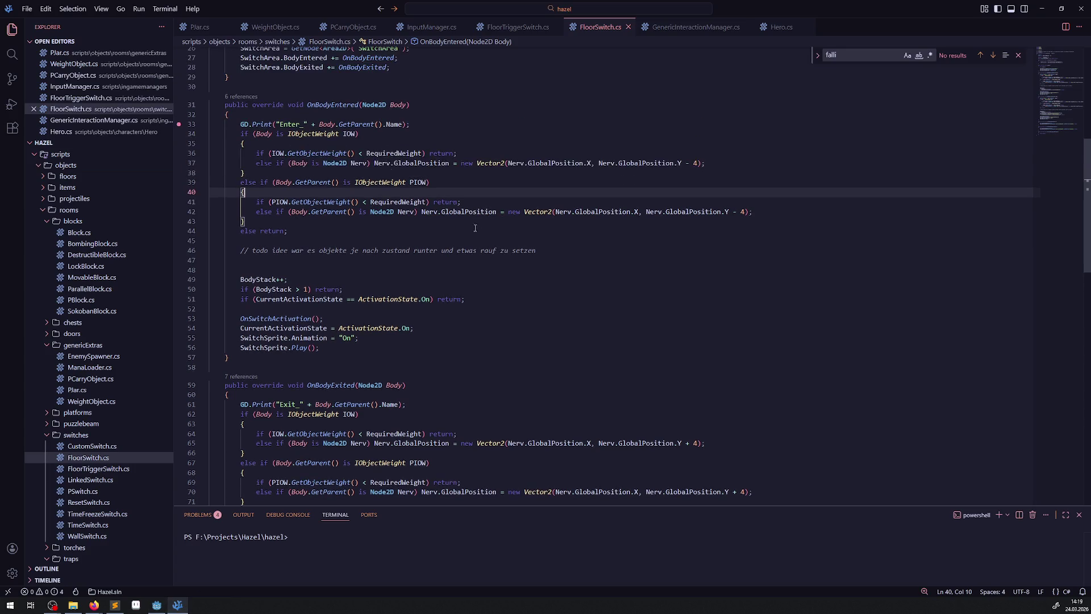
# - Make the enter offsets on lines 37 and 42 read '+ 4'
pyautogui.click(698, 163)
pyautogui.press('BackSpace')
pyautogui.press('BackSpace')
pyautogui.press('BackSpace')
pyautogui.write('+ 4')
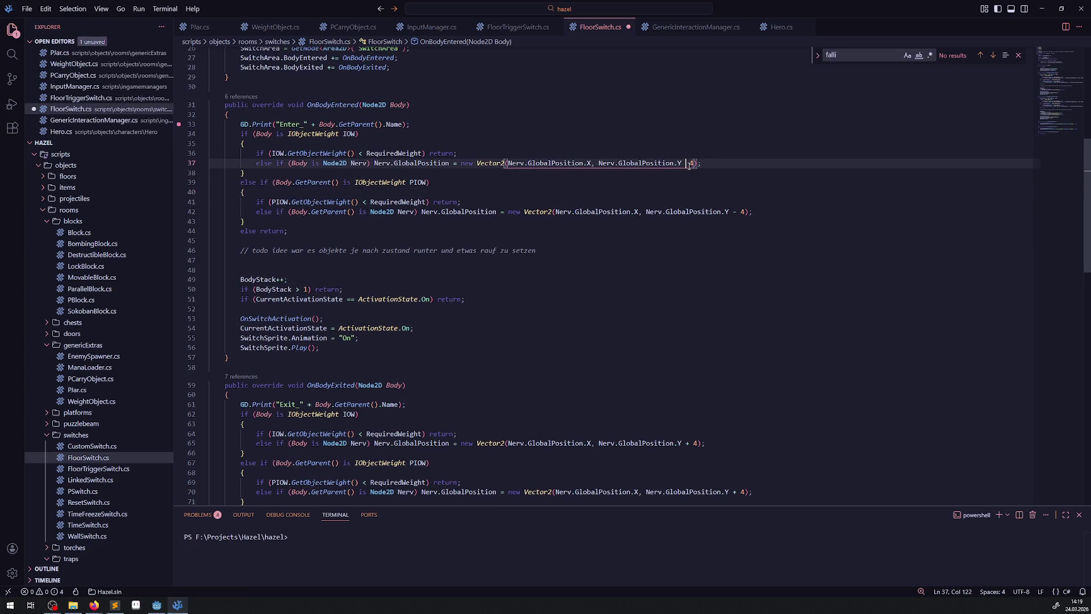
pyautogui.click(745, 212)
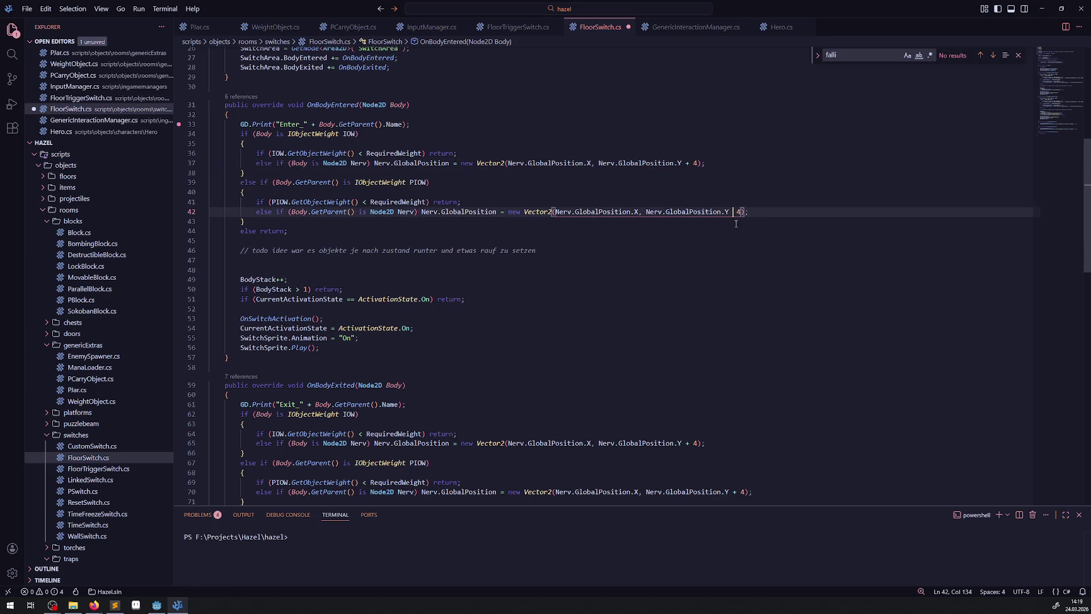
pyautogui.write('ü')
pyautogui.press('BackSpace')
pyautogui.press('BackSpace')
pyautogui.press('BackSpace')
pyautogui.write('+ 4')
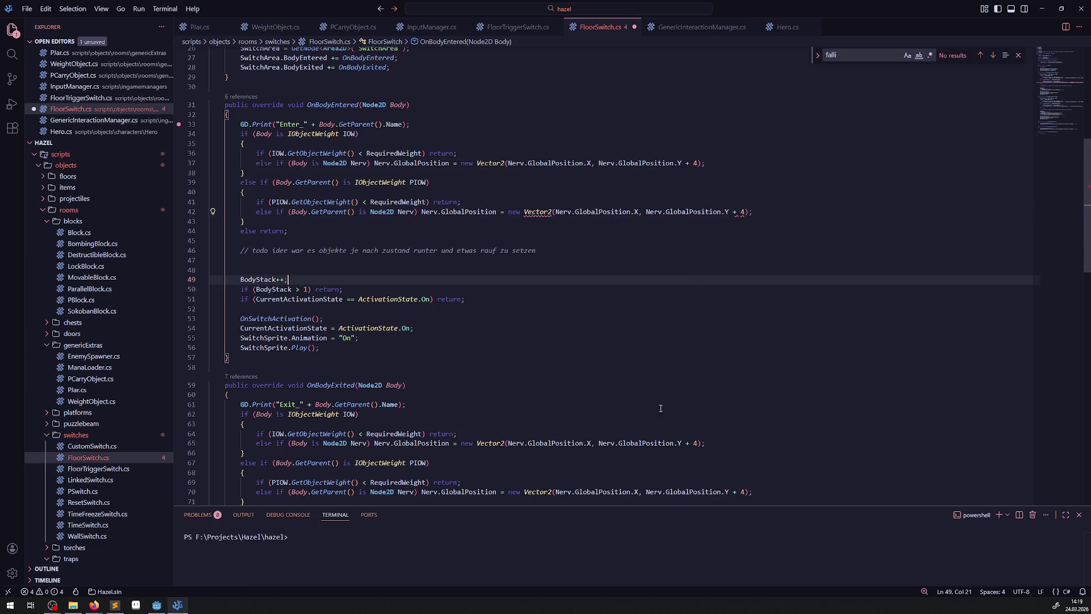
# - Change the exit offsets on lines 65 and 70 to '- 4' and save FloorSwitch.cs
pyautogui.click(689, 442)
pyautogui.press('BackSpace')
pyautogui.write('-')
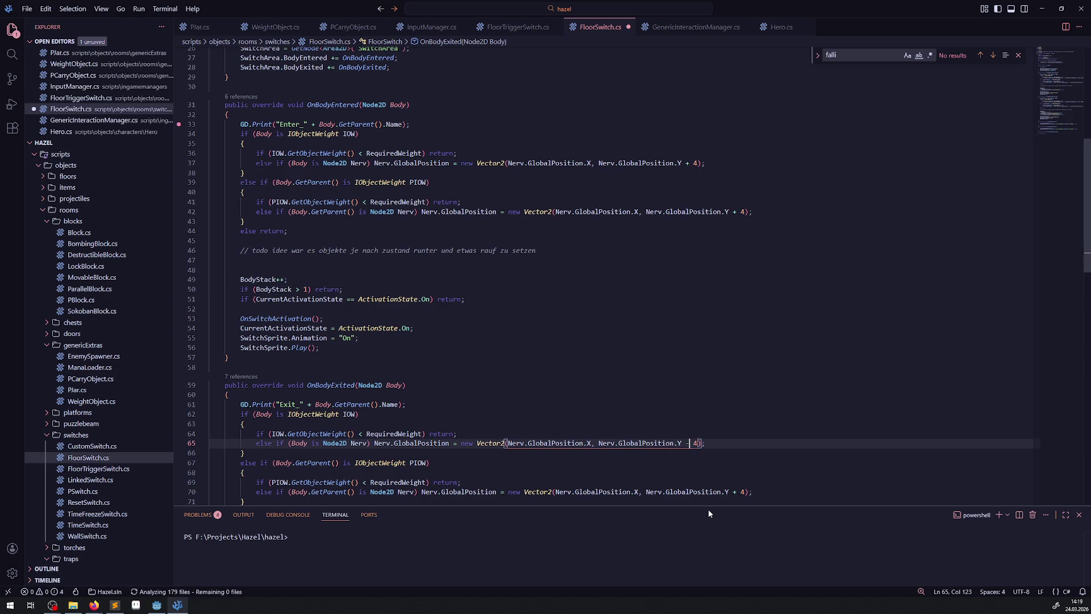
pyautogui.click(736, 492)
pyautogui.press('BackSpace')
pyautogui.write('-')
pyautogui.click(406, 384)
pyautogui.hotkey('ctrl', 's')
pyautogui.click(157, 604)
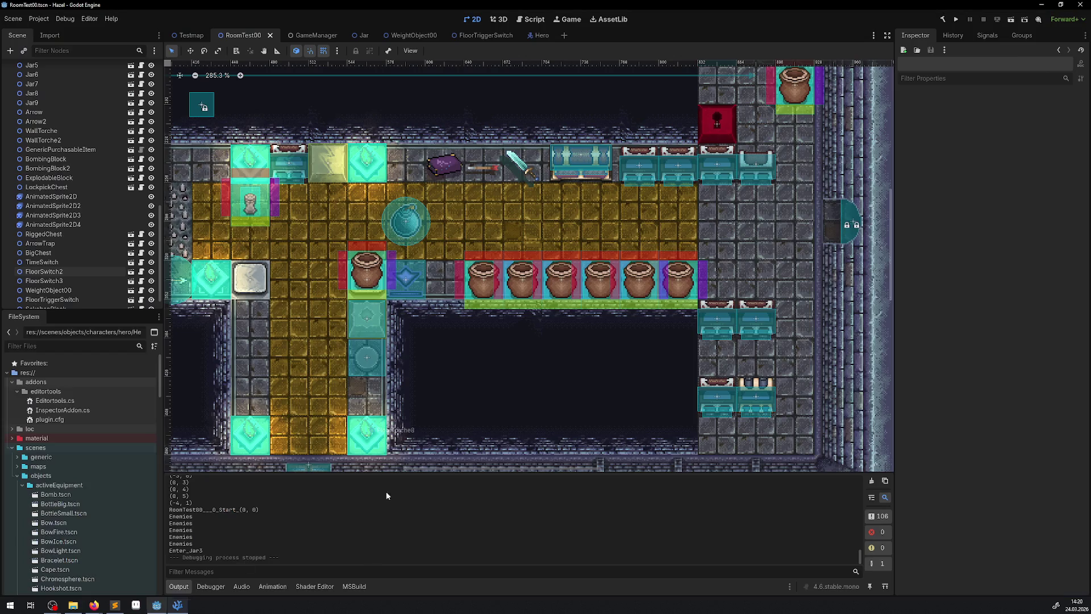
# - Rebuild and rerun the room, select the live Jar3, and drag its Position y higher
pyautogui.click(942, 23)
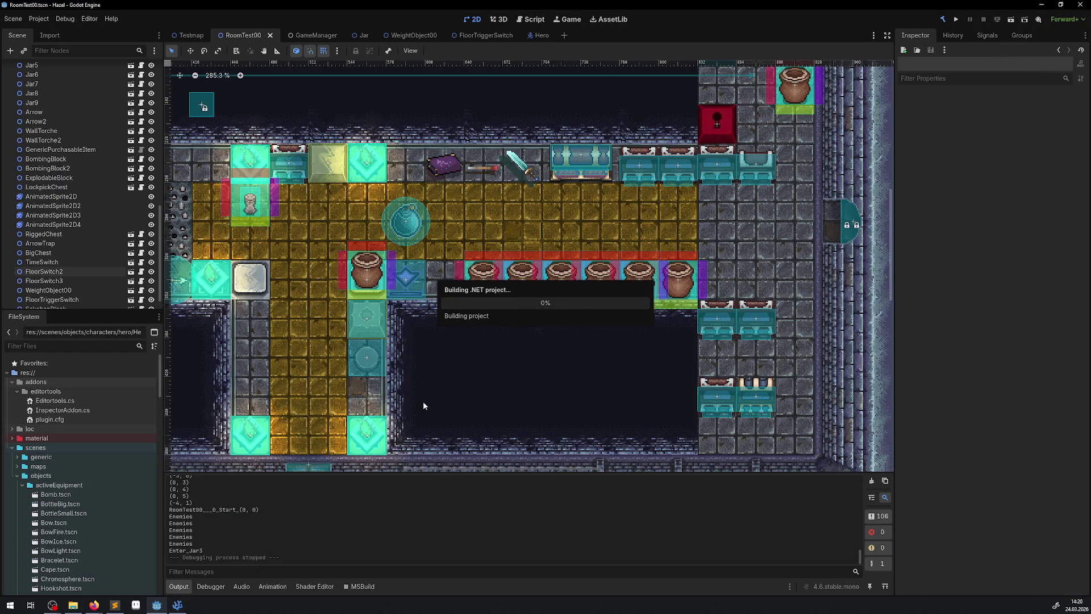
pyautogui.click(957, 21)
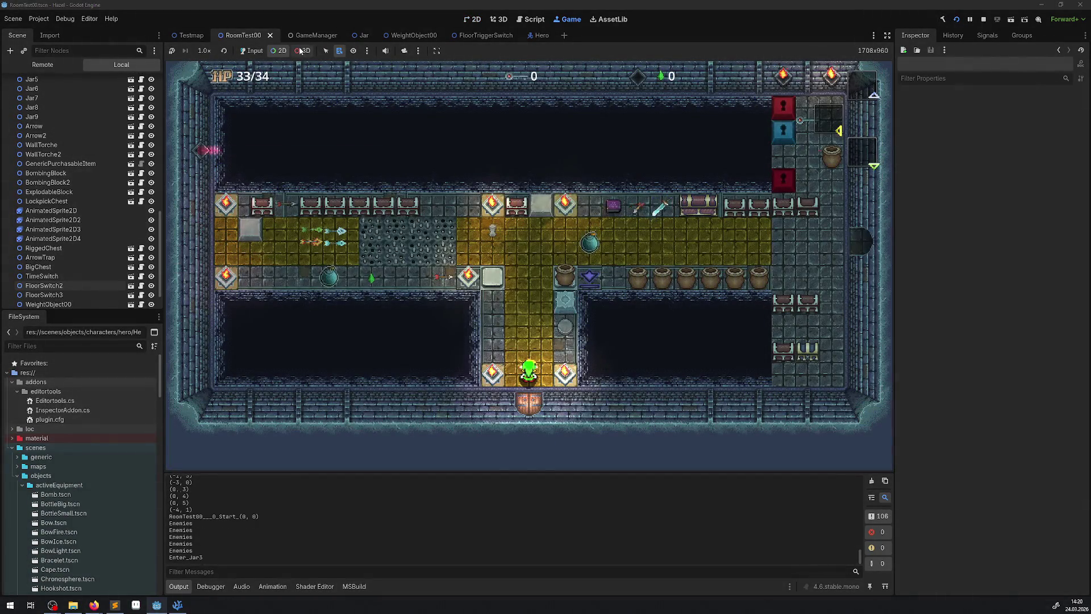
pyautogui.rightClick(559, 274)
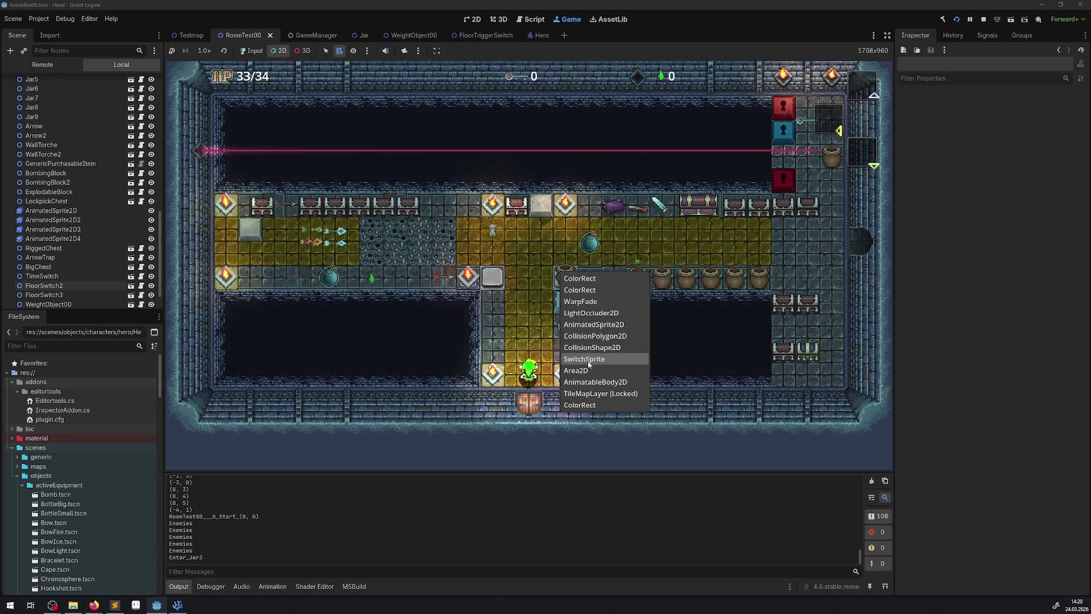
pyautogui.click(574, 372)
pyautogui.click(43, 64)
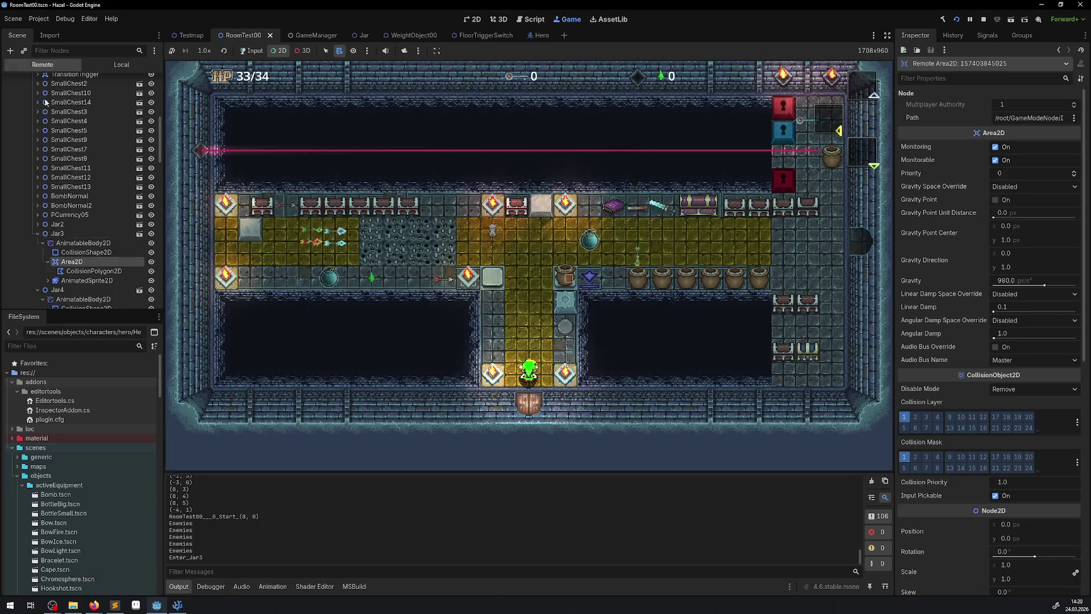
pyautogui.click(57, 233)
pyautogui.moveTo(1033, 190); pyautogui.dragTo(1028, 190)
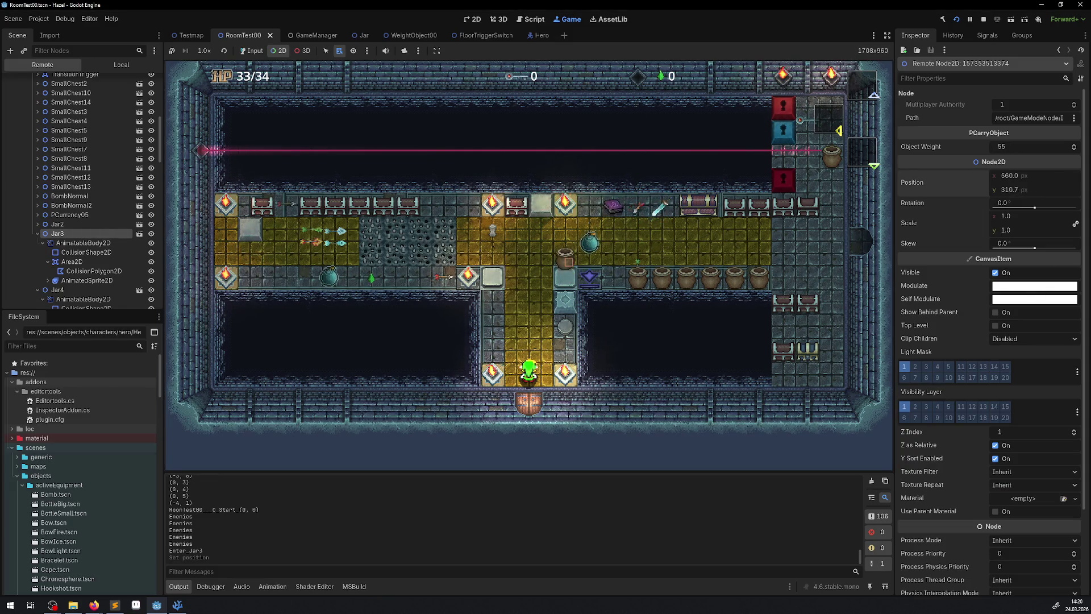
pyautogui.moveTo(1027, 190); pyautogui.dragTo(1027, 191)
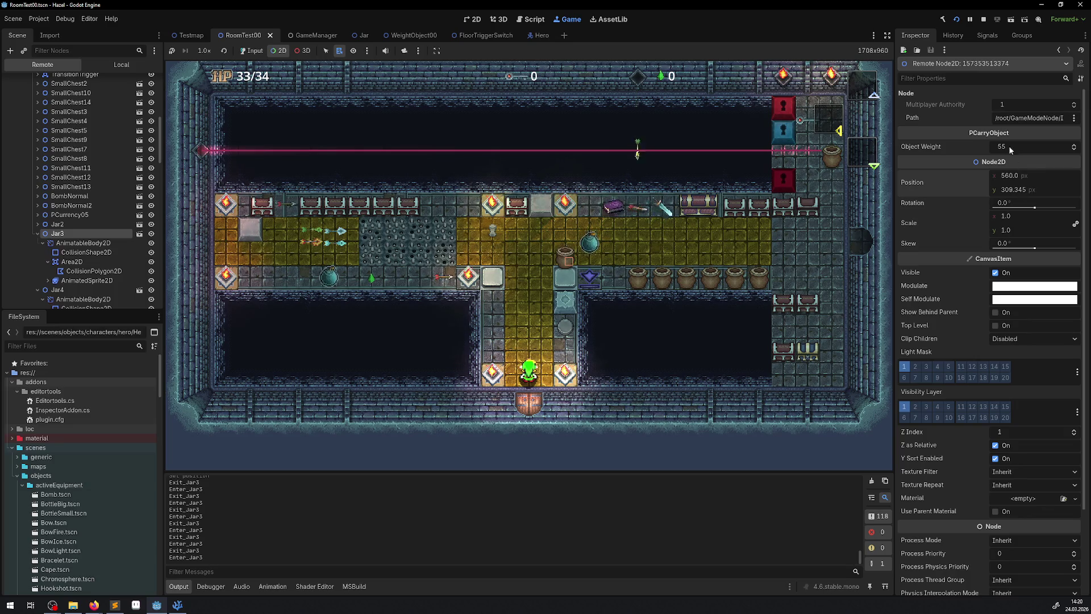
# - Enable game input and walk the hero up and along the corridor
pyautogui.click(247, 273)
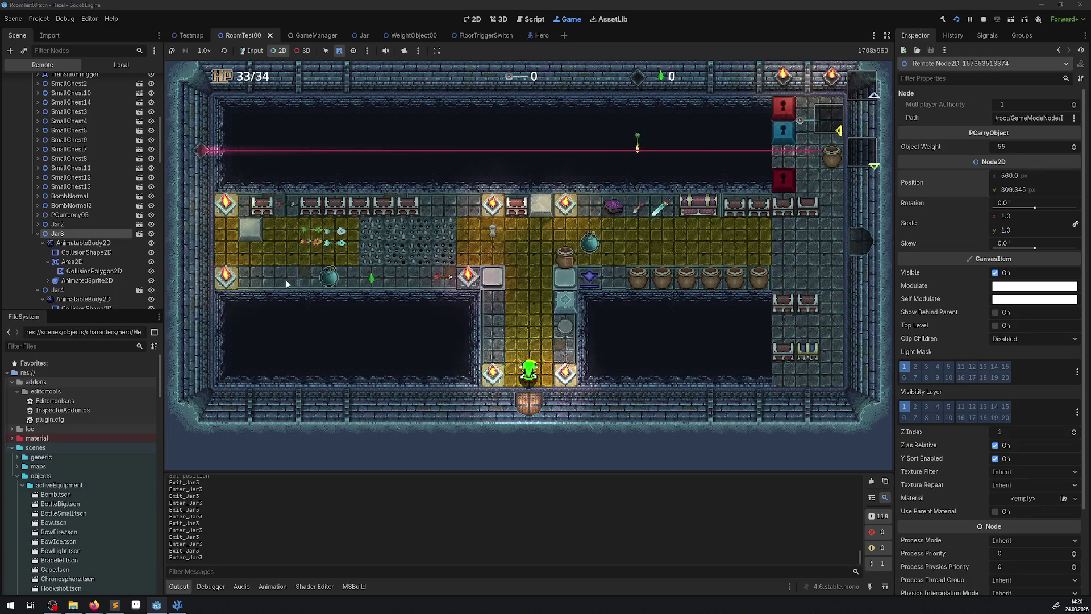
pyautogui.click(248, 51)
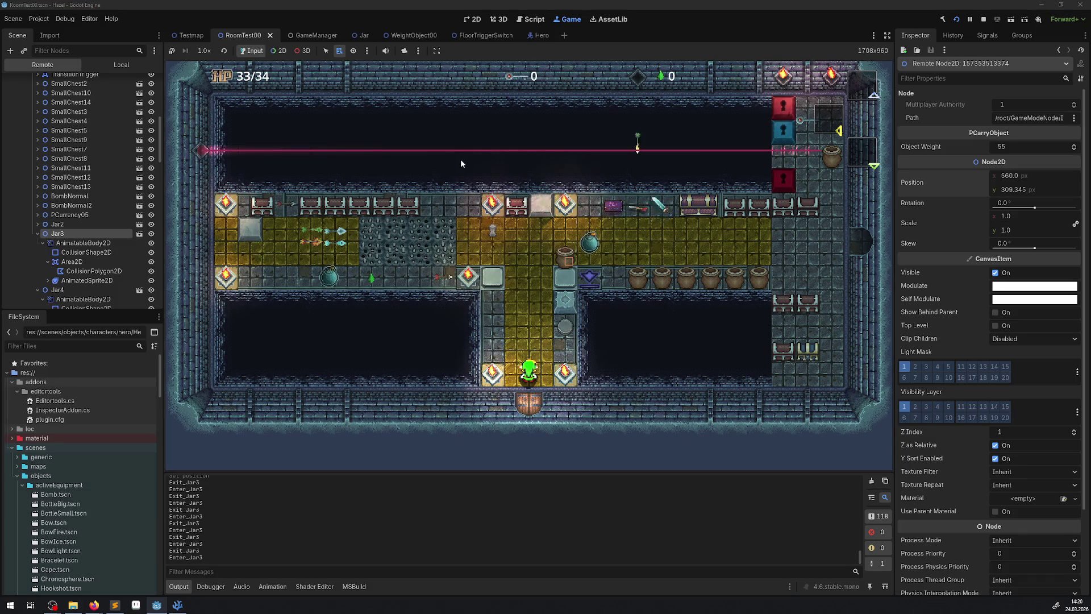
pyautogui.press('Up')
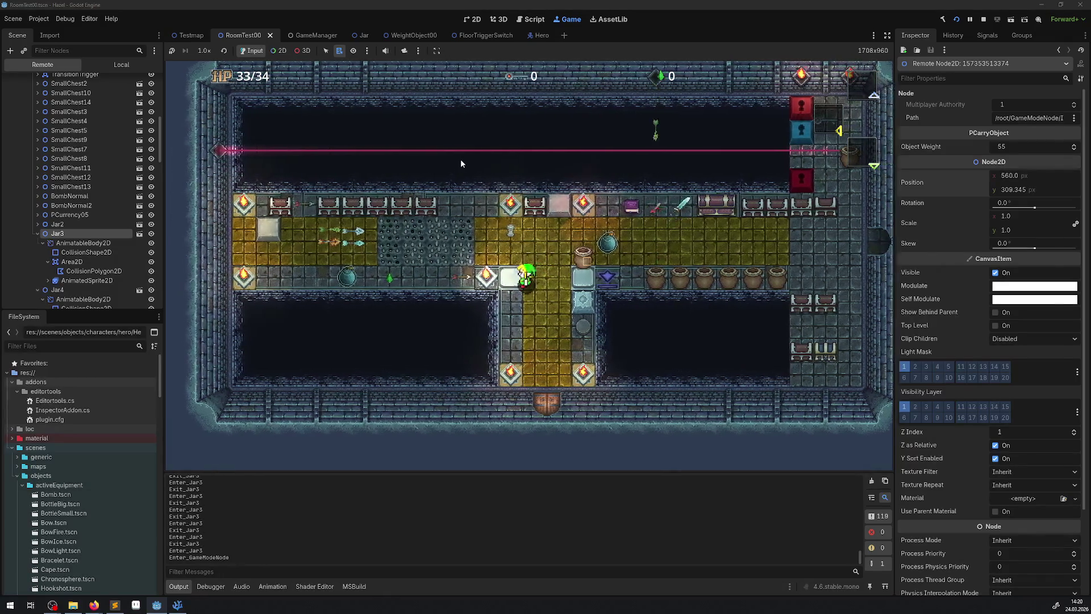
pyautogui.press('Left')
pyautogui.press('Right')
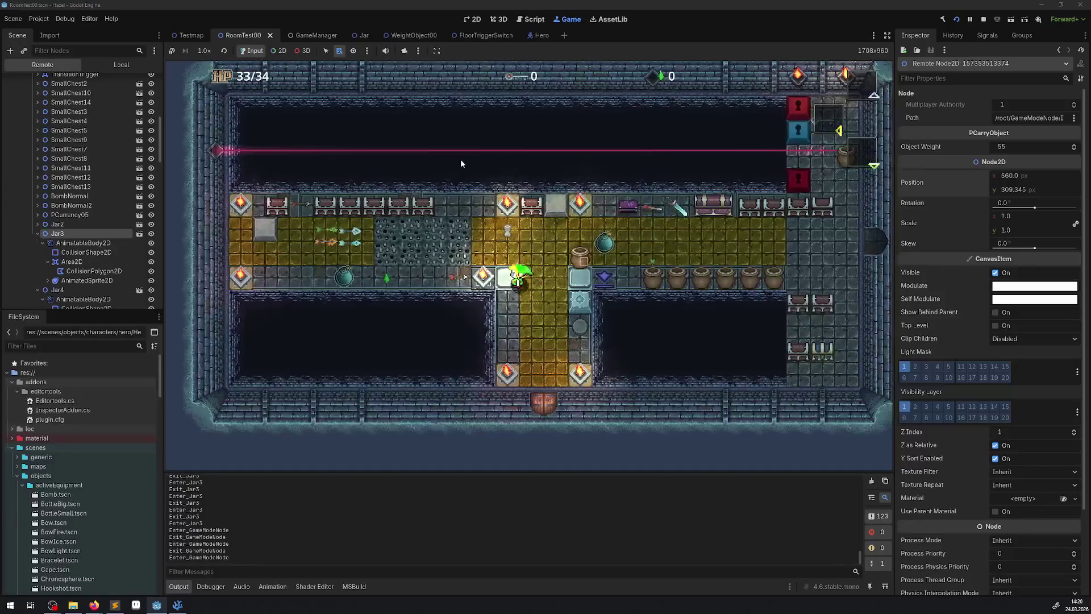
pyautogui.press('Right')
pyautogui.press('Left')
# - Walk the hero on and off the floor switch and back onto the white block
pyautogui.press('Up')
pyautogui.press('Down')
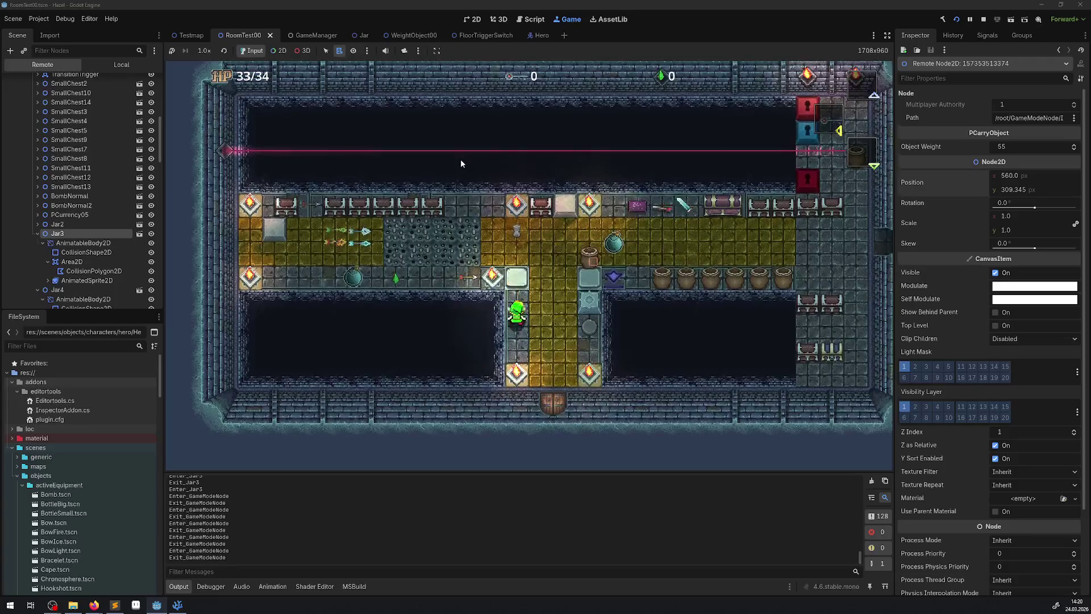
pyautogui.press('Up')
pyautogui.press('Down')
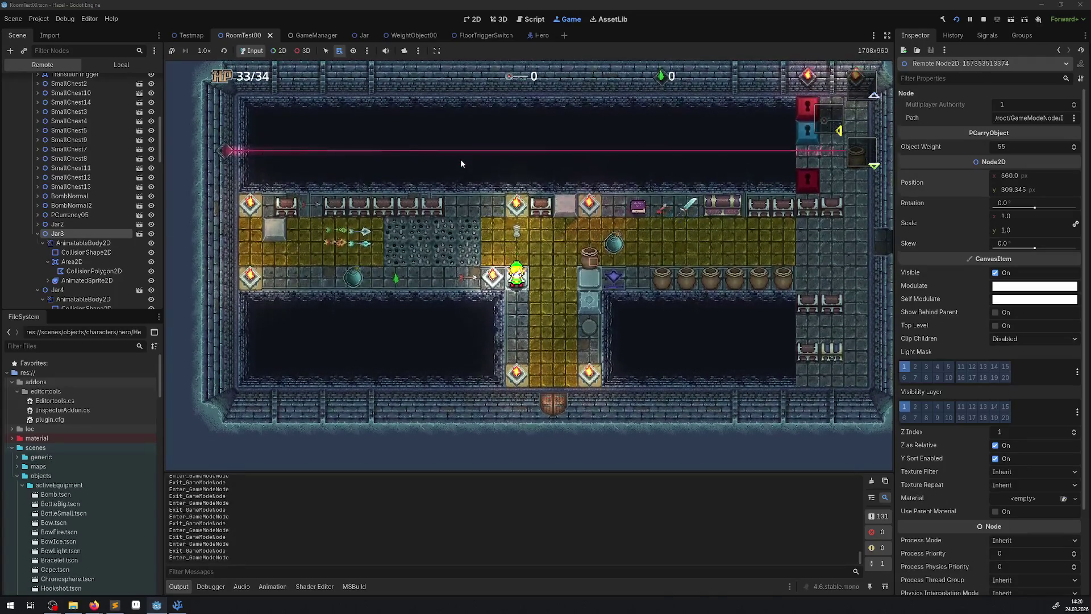
pyautogui.press('Right')
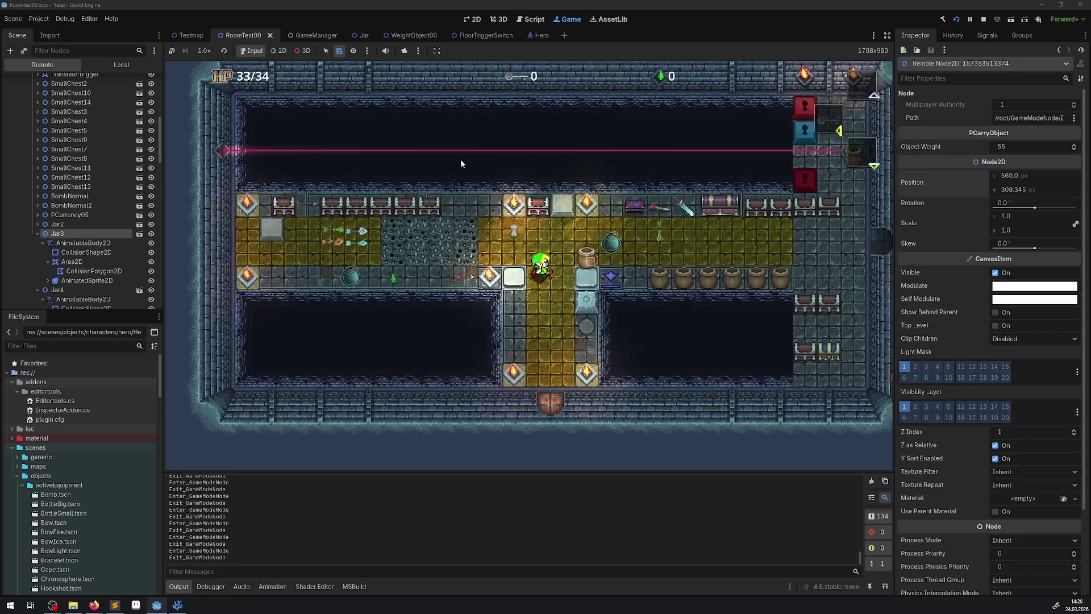
pyautogui.press('Left')
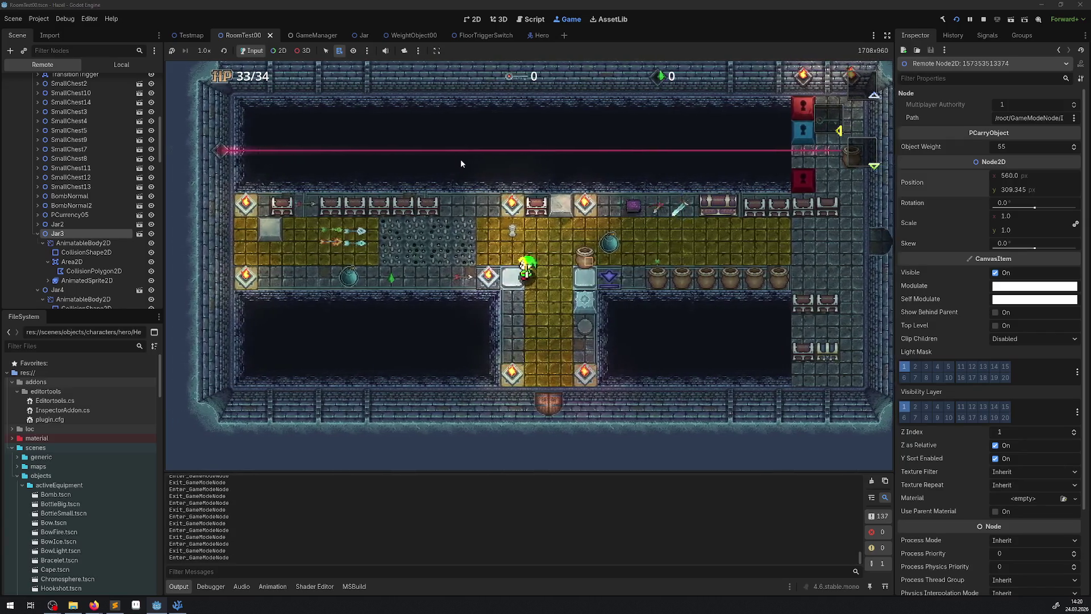
pyautogui.press('Right')
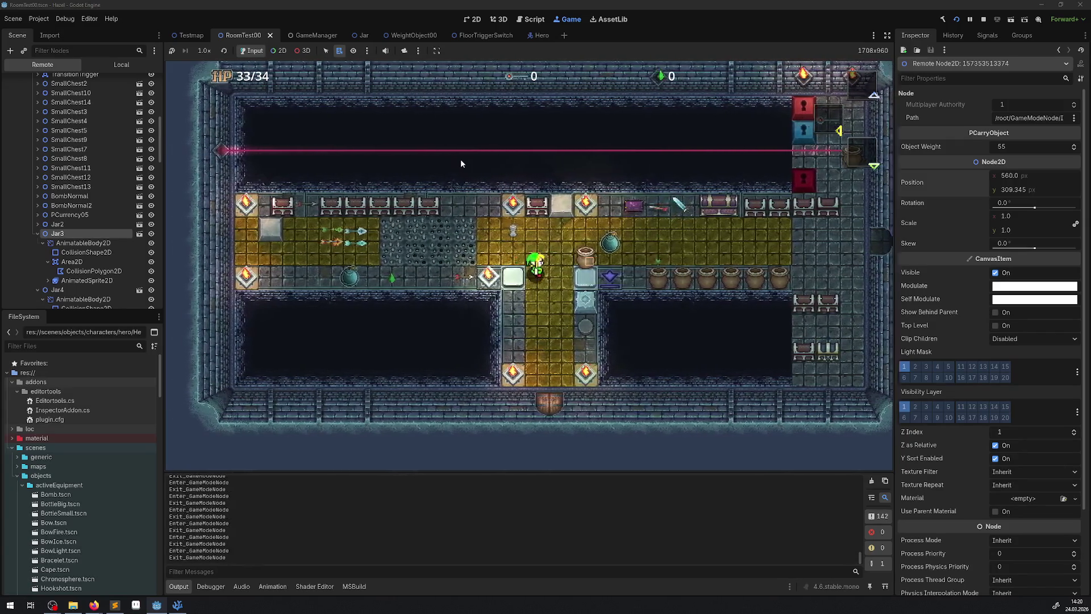
pyautogui.press('Left')
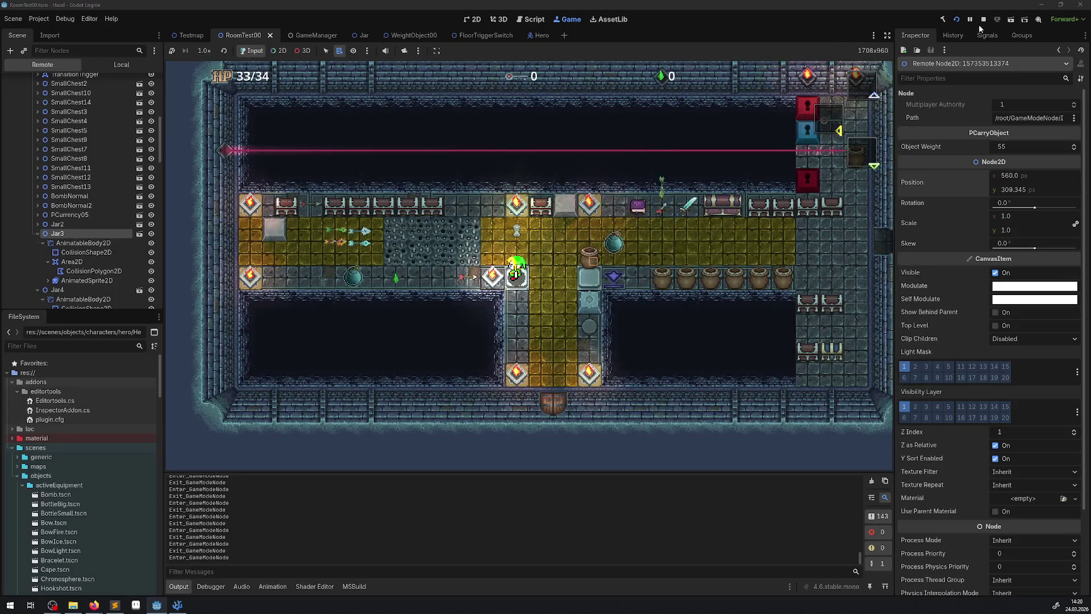
# - Stop the game and reduce the exit offsets on lines 65 and 70 from 4 to 2
pyautogui.click(984, 19)
pyautogui.click(177, 605)
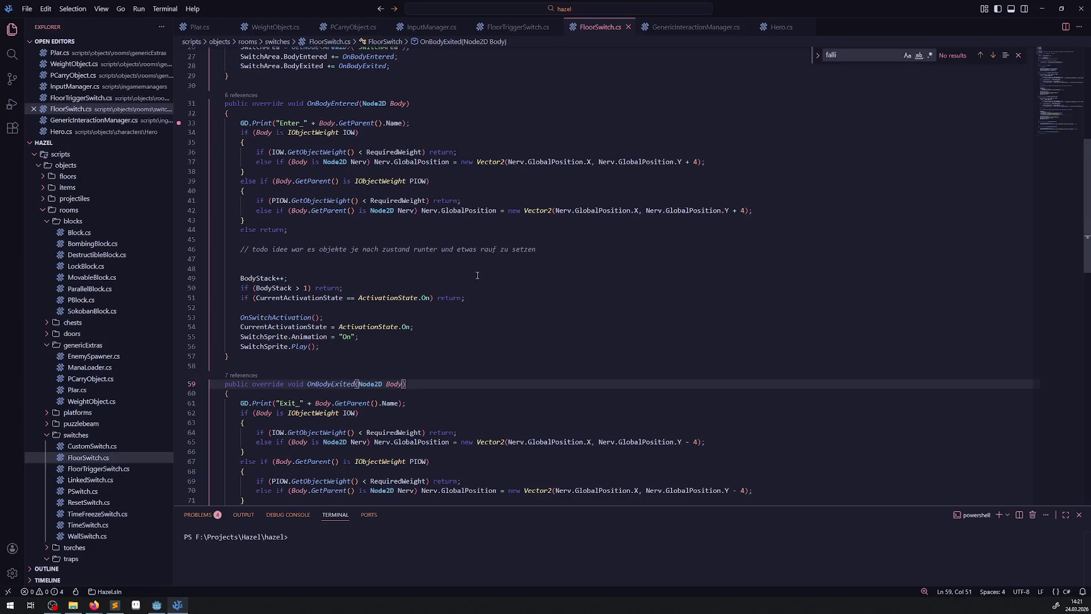
pyautogui.click(700, 443)
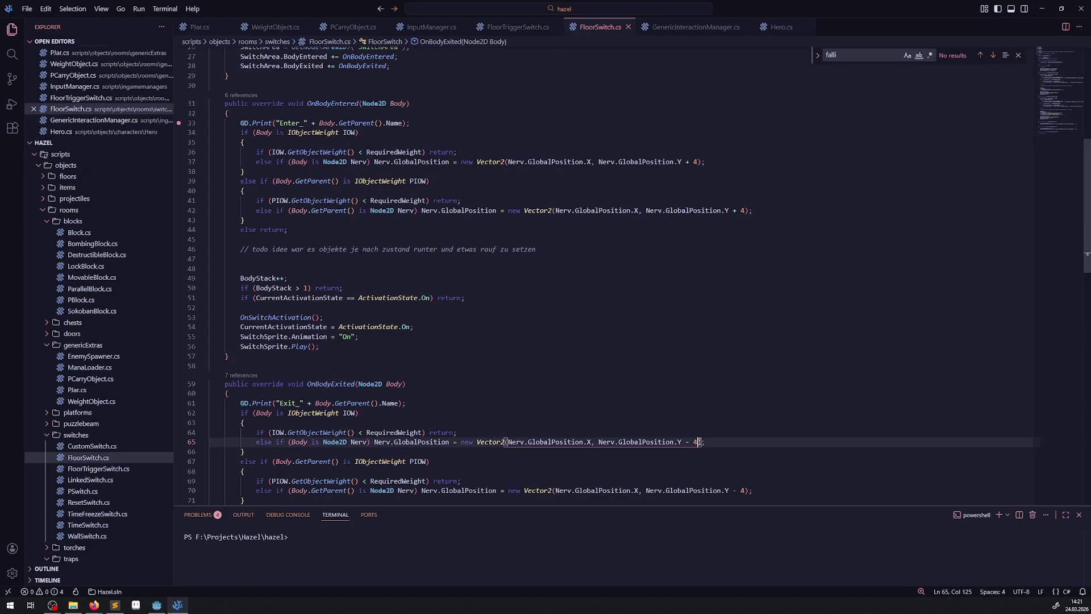
pyautogui.press('BackSpace')
pyautogui.write('2')
pyautogui.click(744, 492)
pyautogui.press('BackSpace')
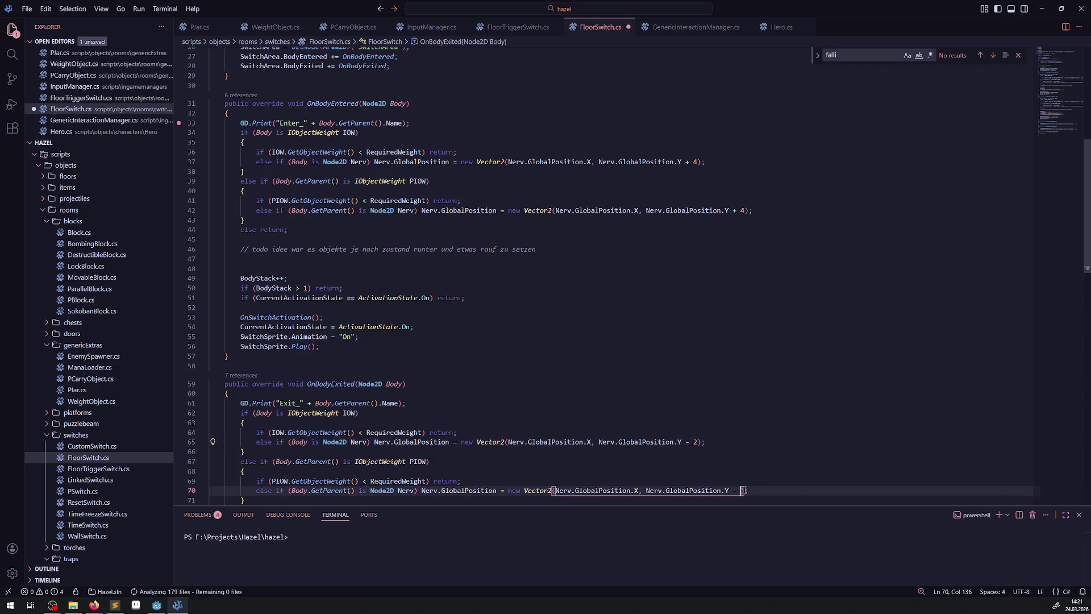
# - Reduce the enter offsets on lines 42 and 37 from 4 to 2
pyautogui.click(748, 211)
pyautogui.press('BackSpace')
pyautogui.write('2')
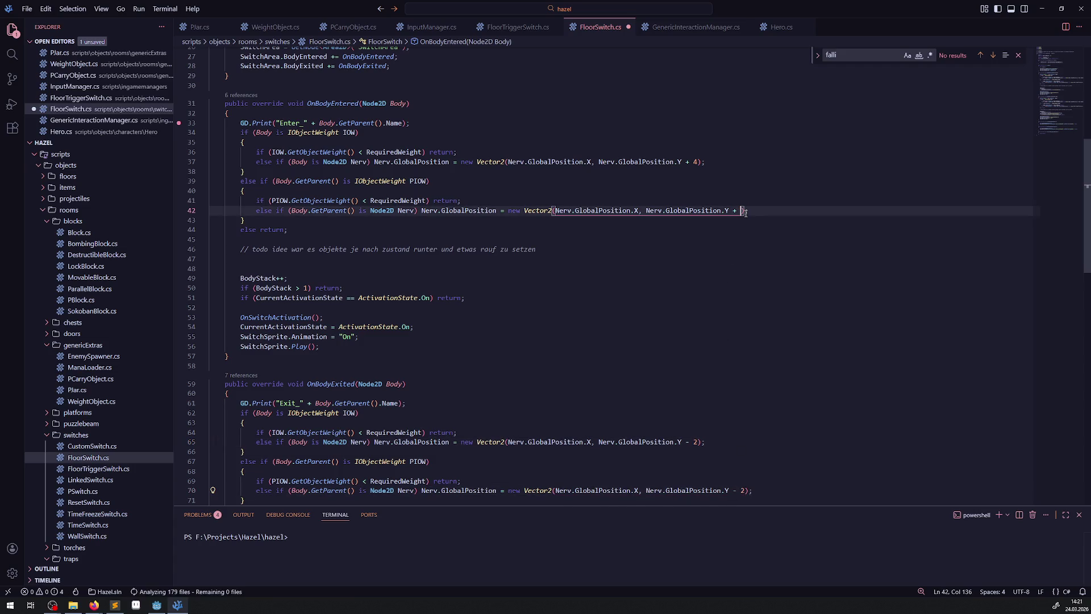
pyautogui.click(698, 162)
pyautogui.press('BackSpace')
pyautogui.write('2')
pyautogui.click(719, 244)
pyautogui.hotkey('alt', 'Tab')
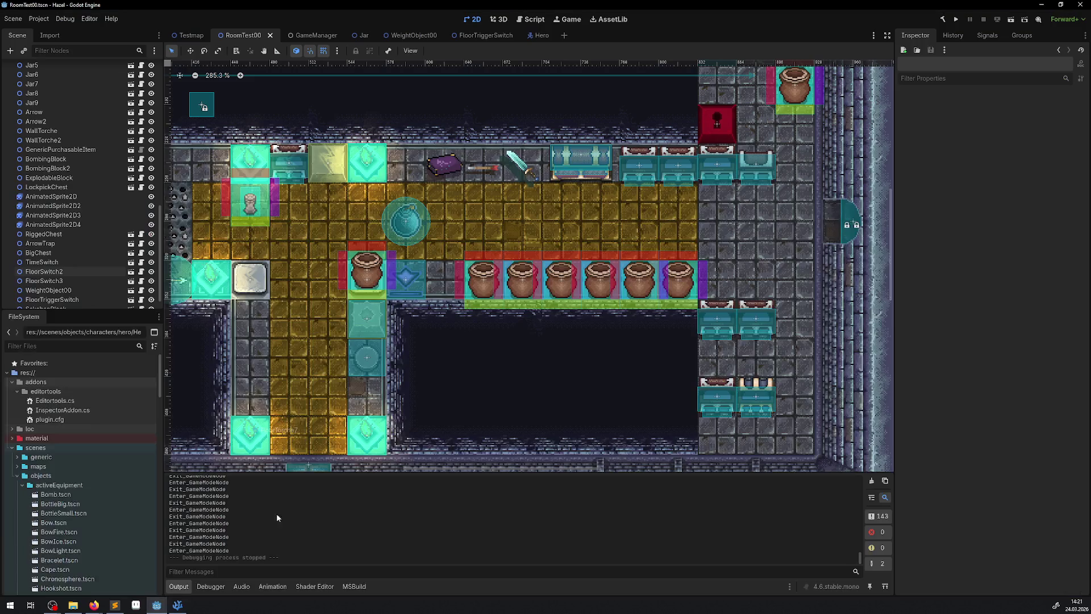
# - Build and run the game, then walk the hero around the upper floor and corridor
pyautogui.click(955, 21)
pyautogui.click(960, 20)
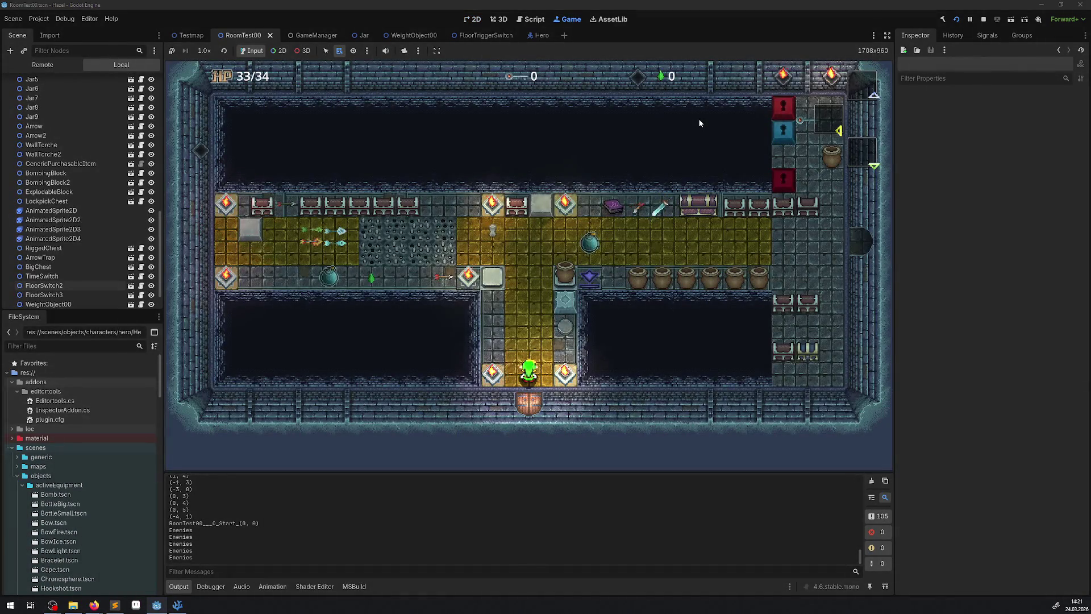
pyautogui.press('Up')
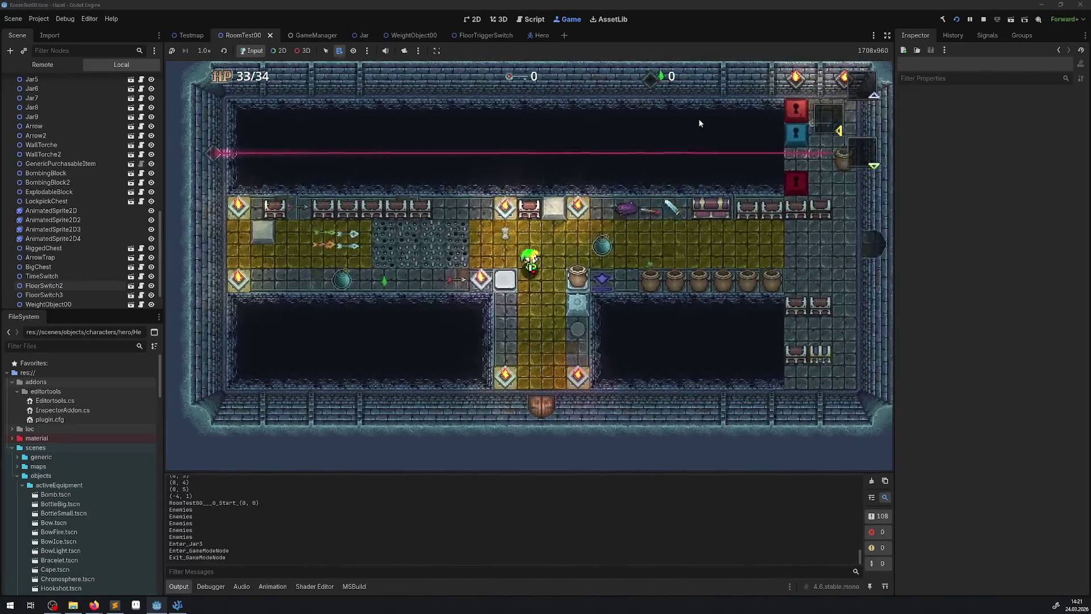
pyautogui.press('Down')
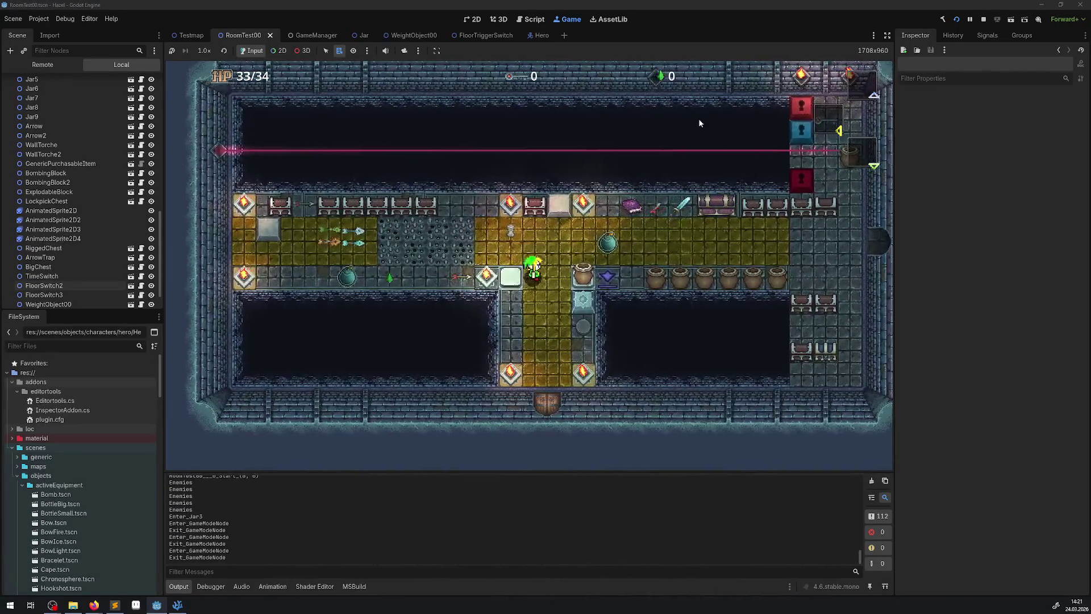
pyautogui.press('Right')
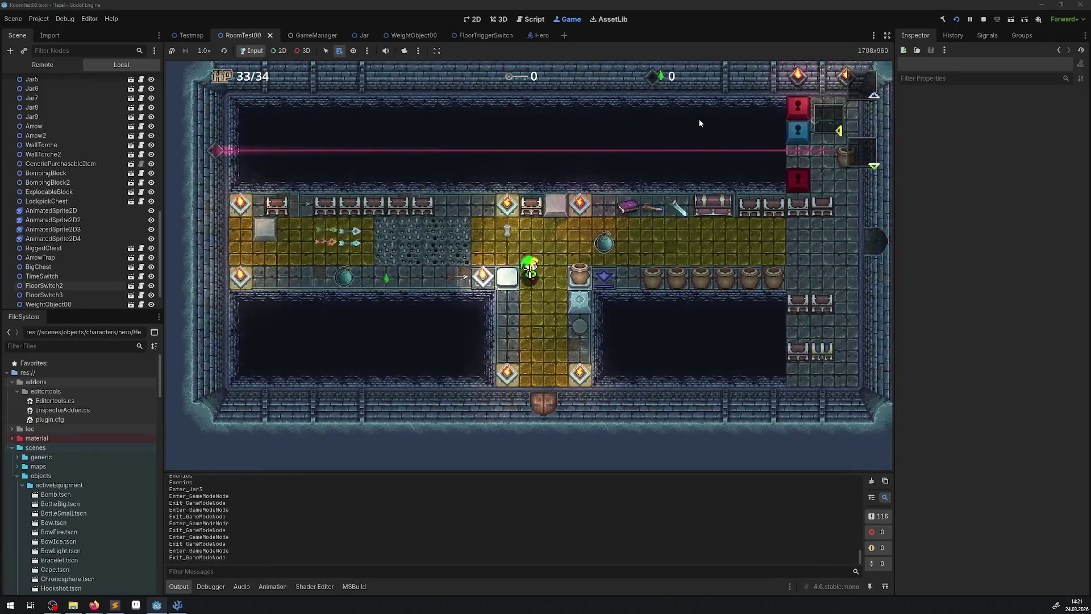
pyautogui.press('Left')
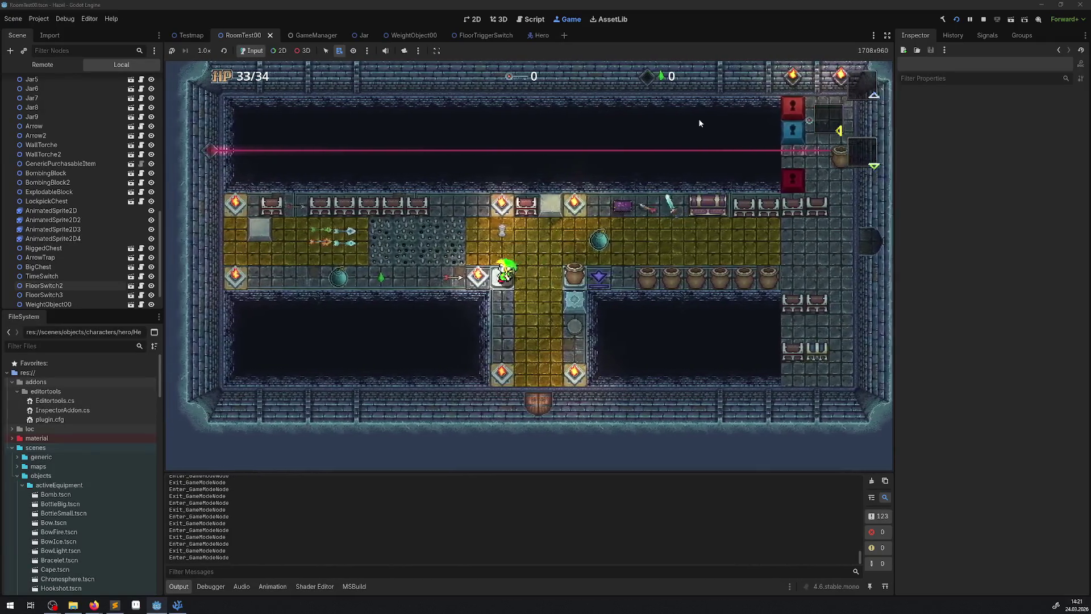
pyautogui.press('Right')
pyautogui.press('Left')
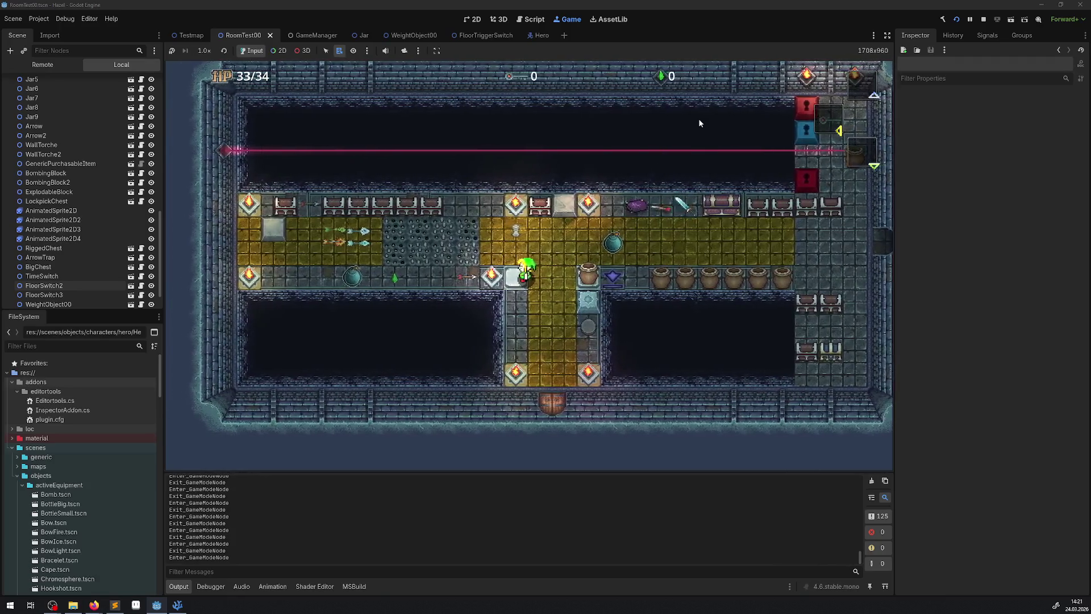
pyautogui.press('Left')
pyautogui.press('Left')
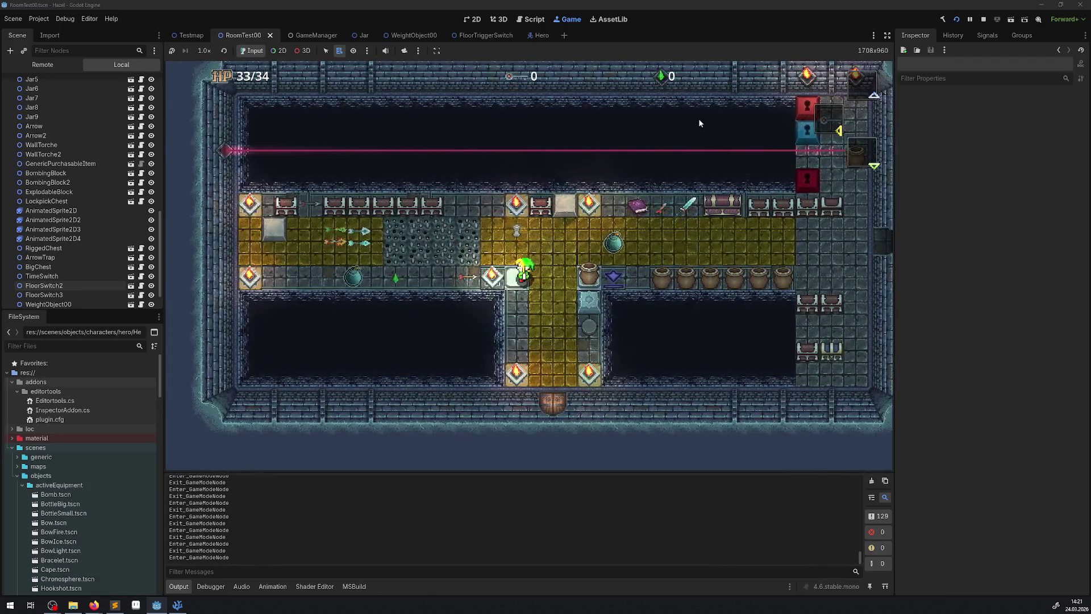
pyautogui.press('Right')
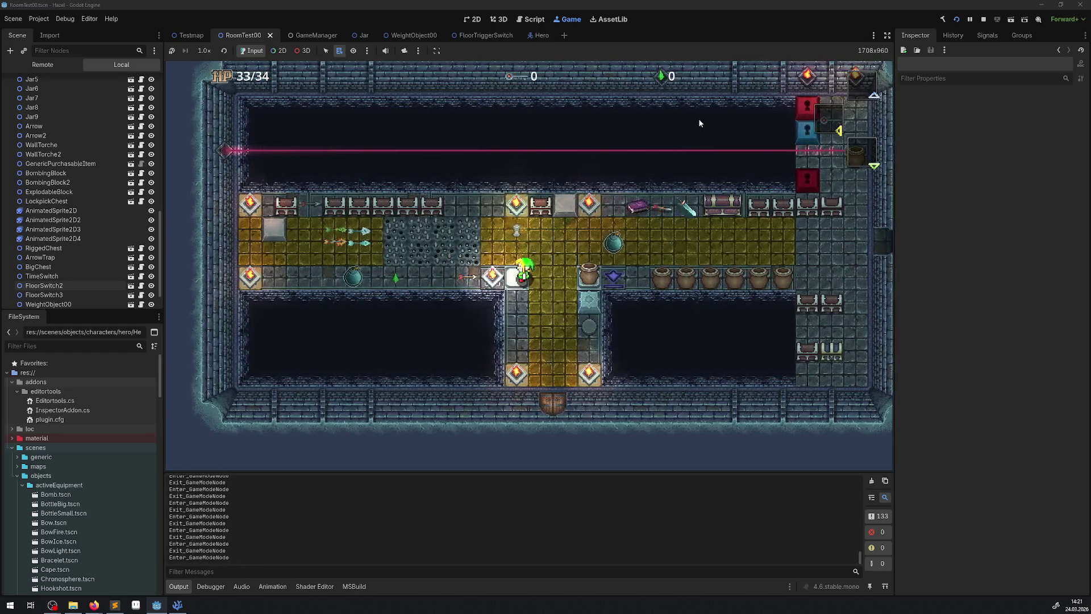
# - Bring the hero to the floor switch, set the carried jar down on it, then stop the game
pyautogui.press('Left')
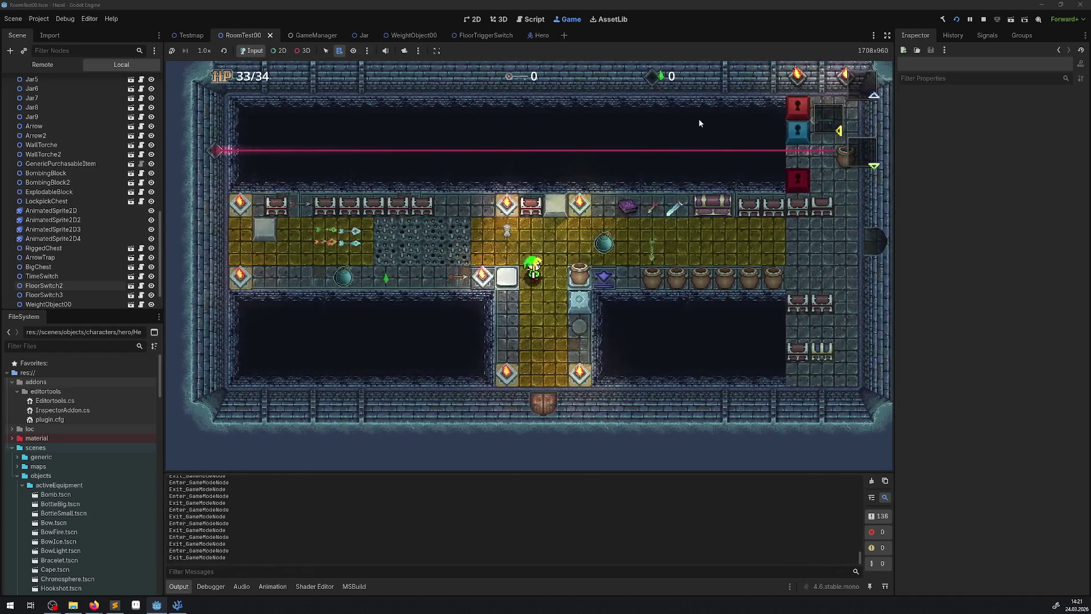
pyautogui.press('Right')
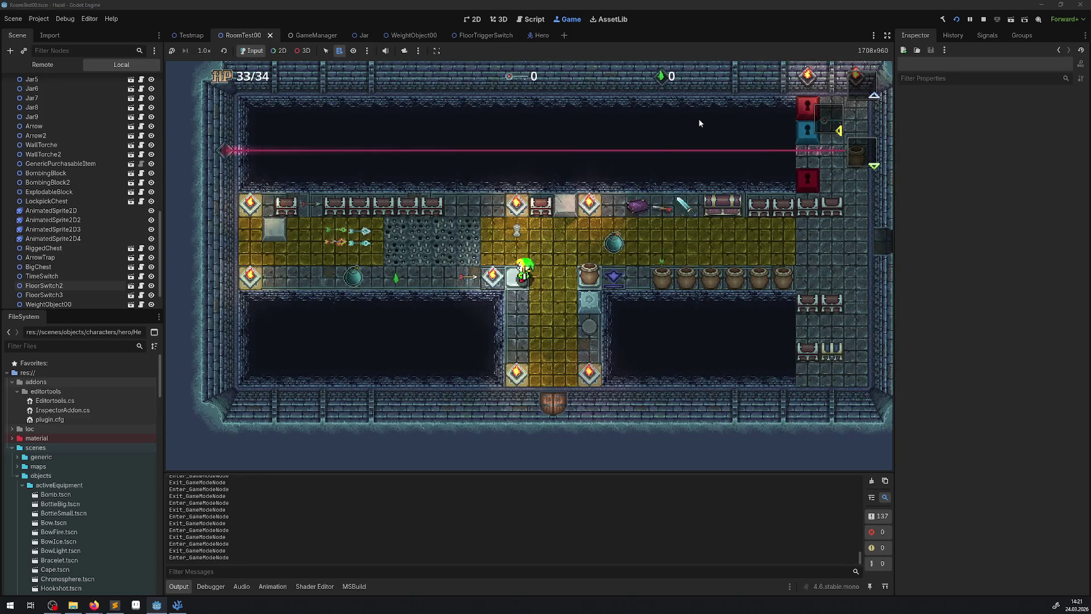
pyautogui.press('Down')
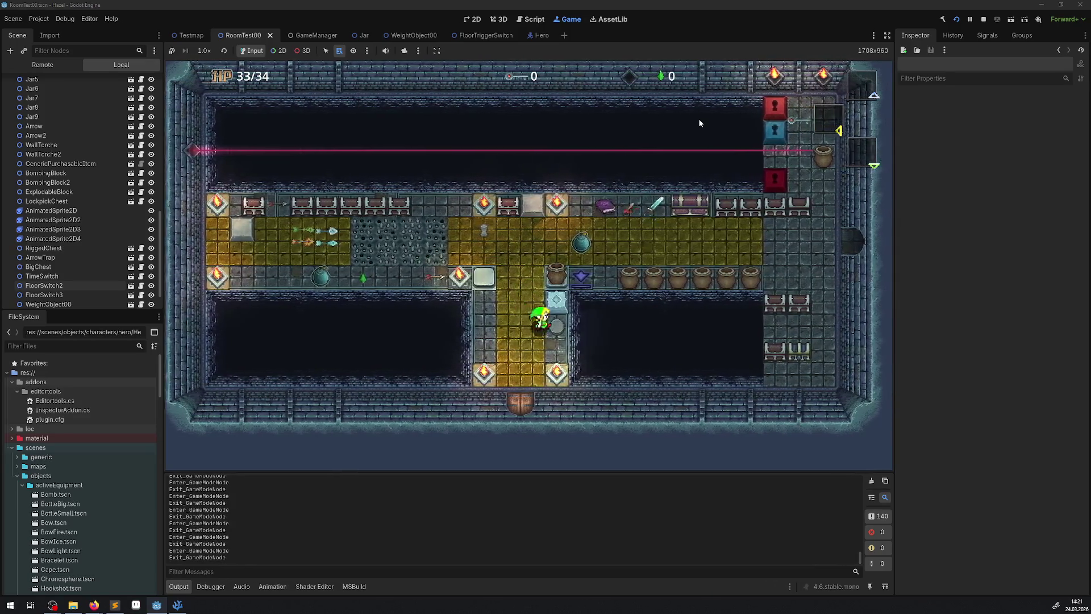
pyautogui.press('Up')
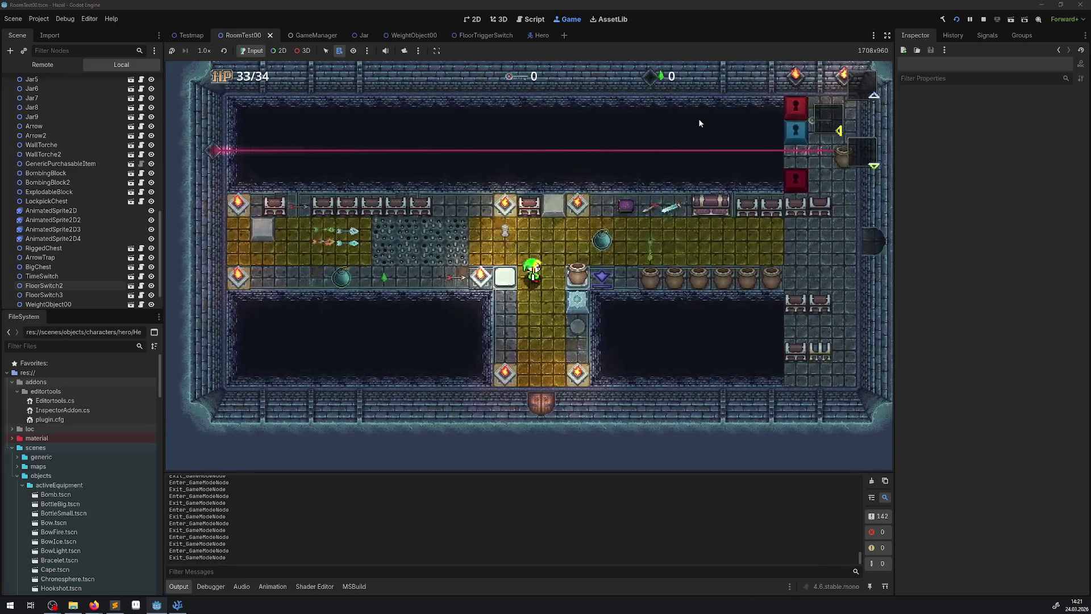
pyautogui.press('Left')
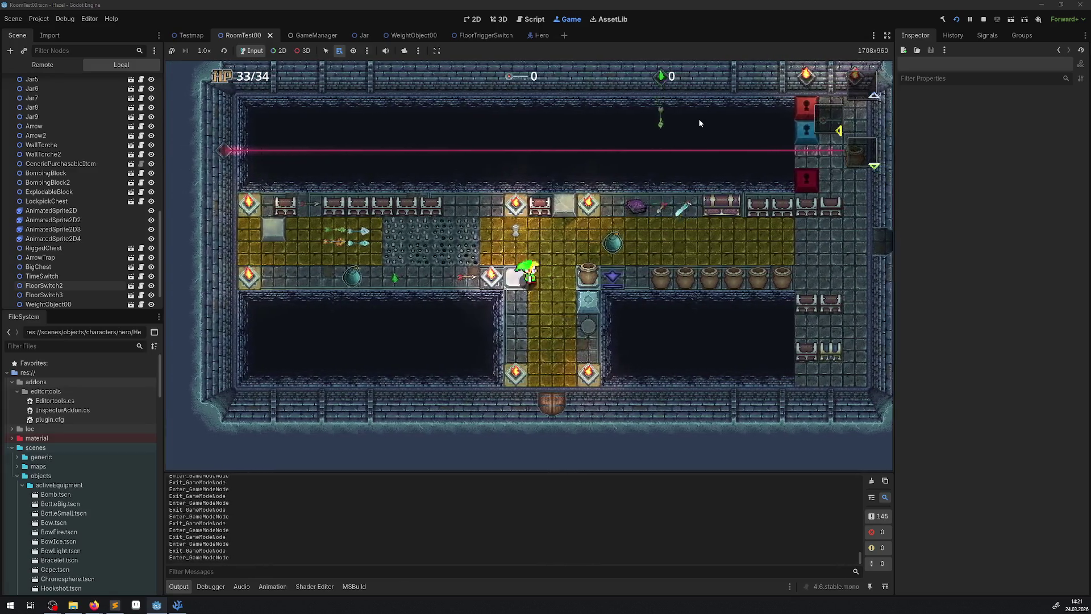
pyautogui.press('Up')
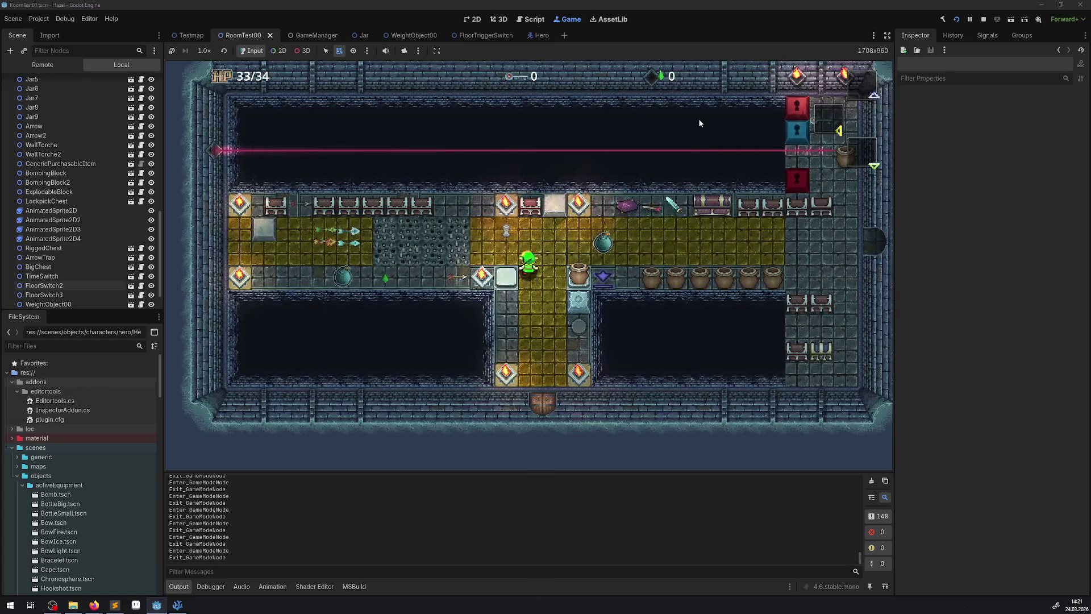
pyautogui.press('Down')
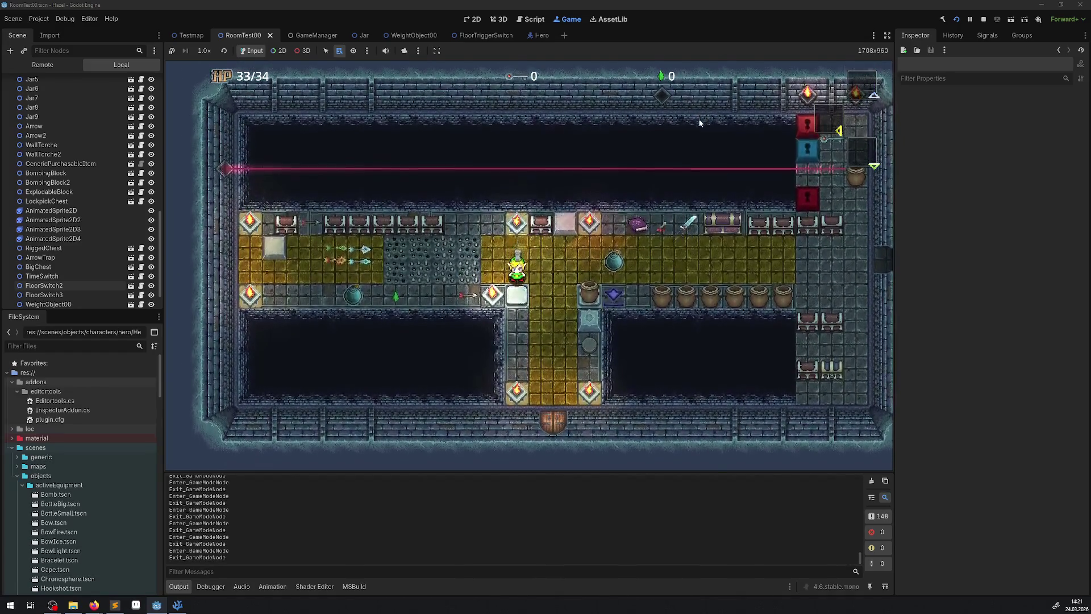
pyautogui.press('Up')
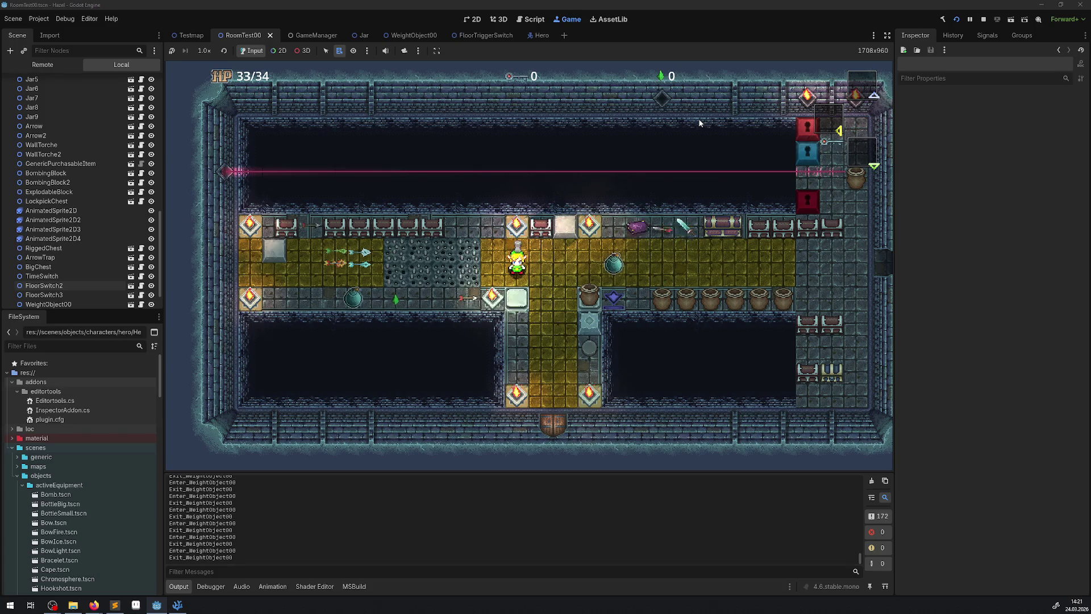
pyautogui.press('space')
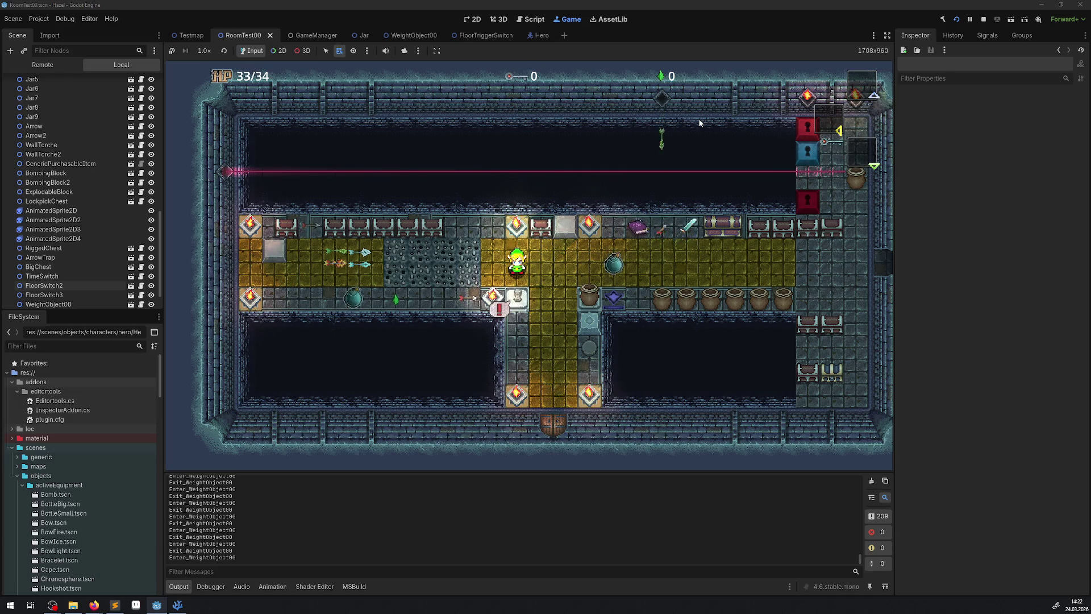
pyautogui.click(985, 19)
pyautogui.click(185, 606)
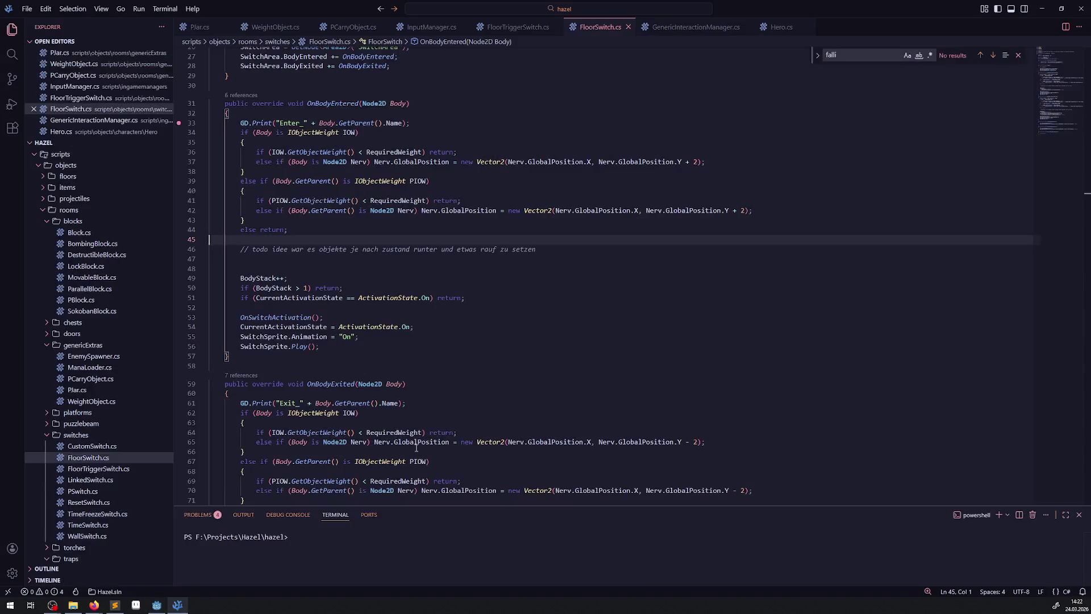
# - Add a comment line in OnBodyEntered asking whether figures and MoveAndSlide could cause problems
pyautogui.click(573, 253)
pyautogui.press('Return')
pyautogui.write('//')
pyautogui.write('uell')
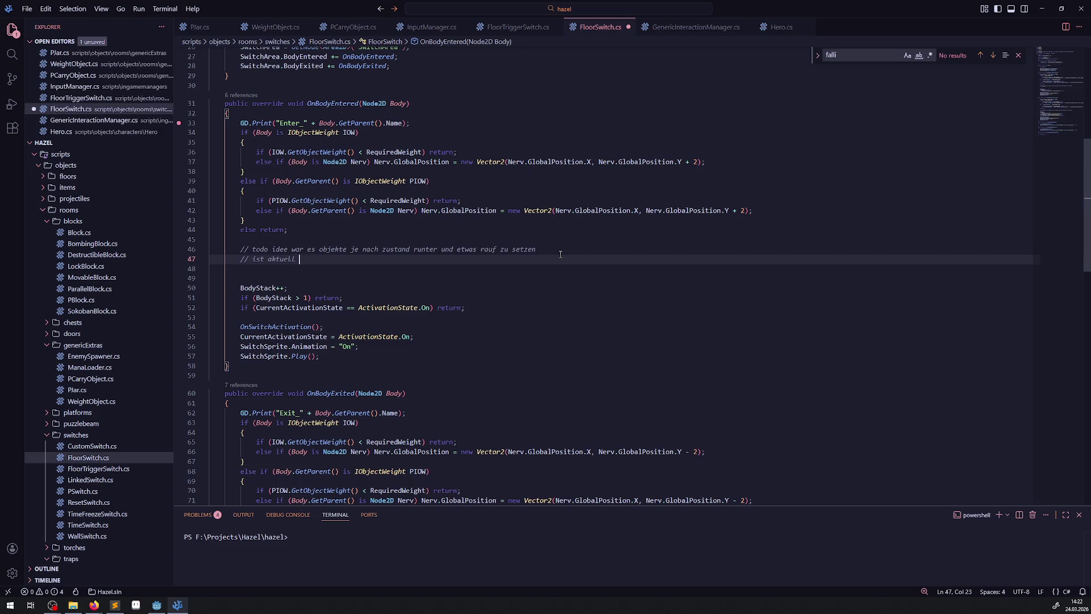
pyautogui.write('frage ist ob ')
pyautogui.write('es ')
pyautogui.write('probleme mit figuren und den moveandstide geben könnte? ')
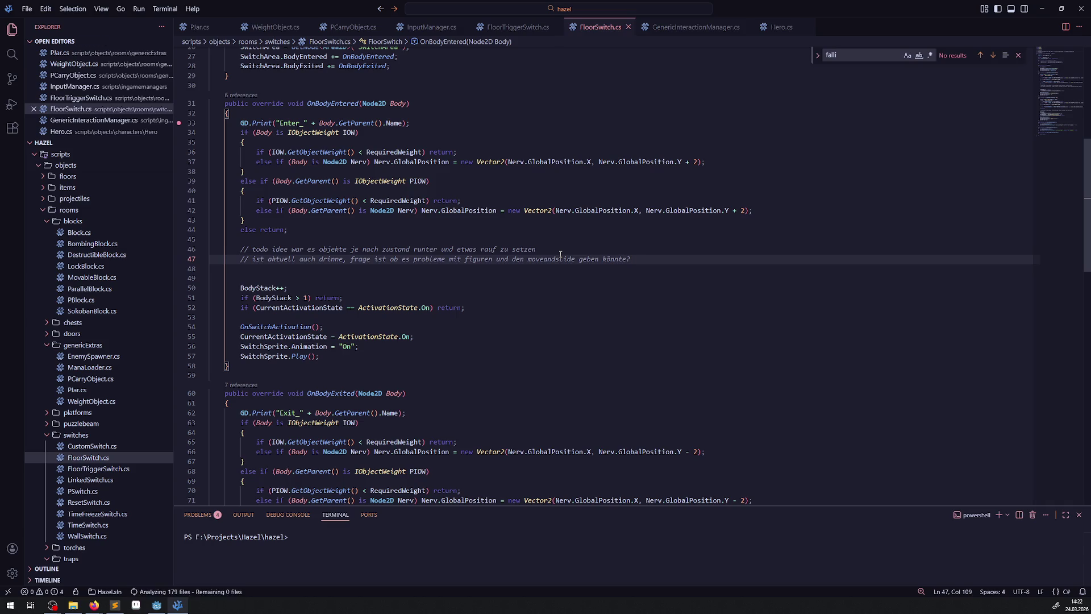
pyautogui.write(' sonst sieht es ganz ne')
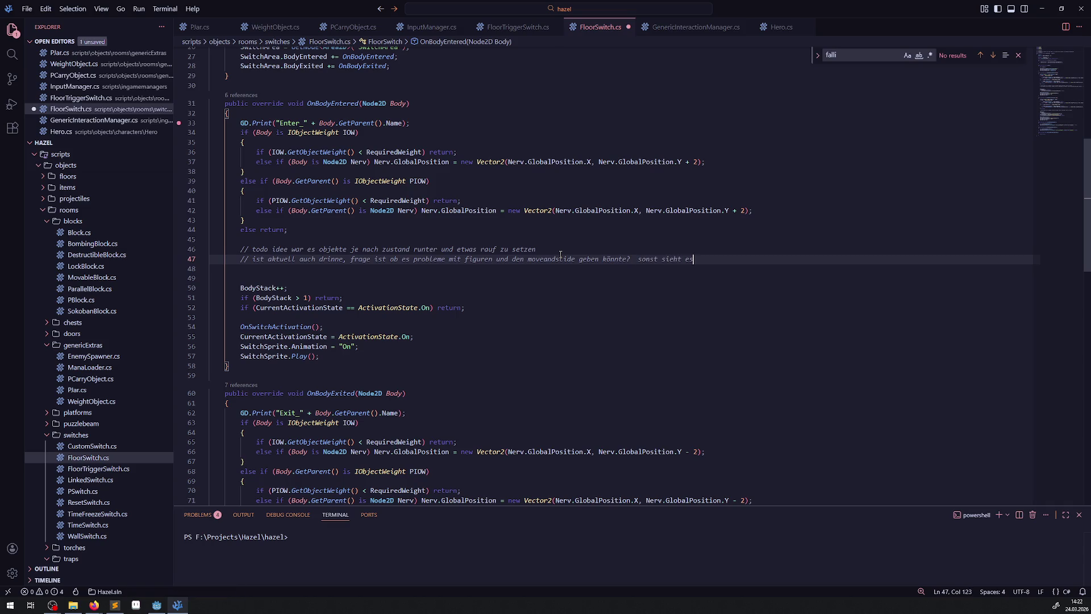
pyautogui.write('tt aus bisher')
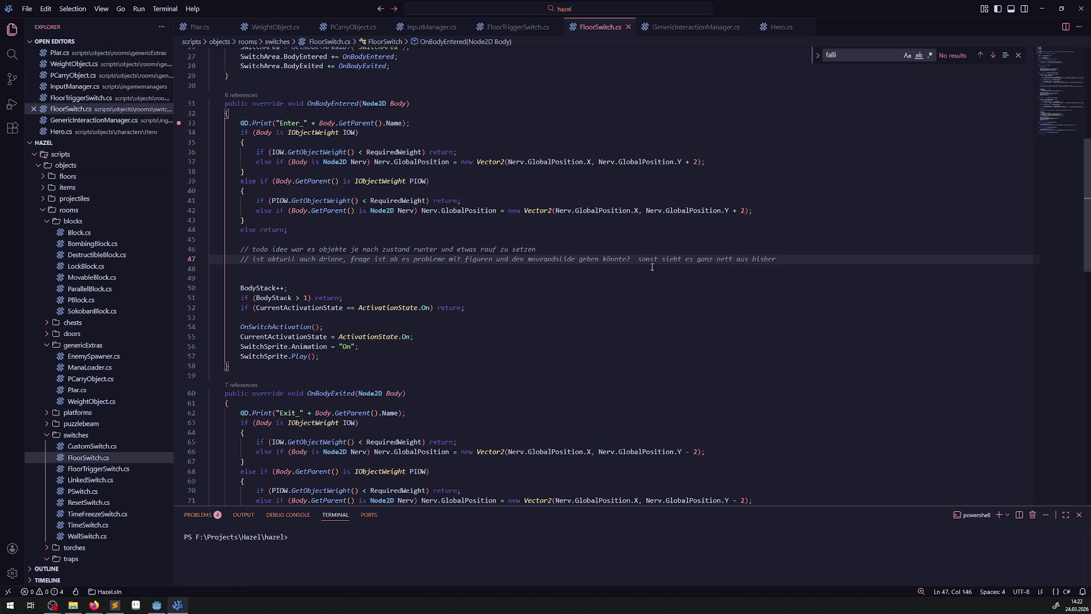
pyautogui.click(634, 260)
pyautogui.press('BackSpace')
# - Add a TODO noting another object on the switch could cause faulty animations, then save FloorSwitch.cs
pyautogui.press('Return')
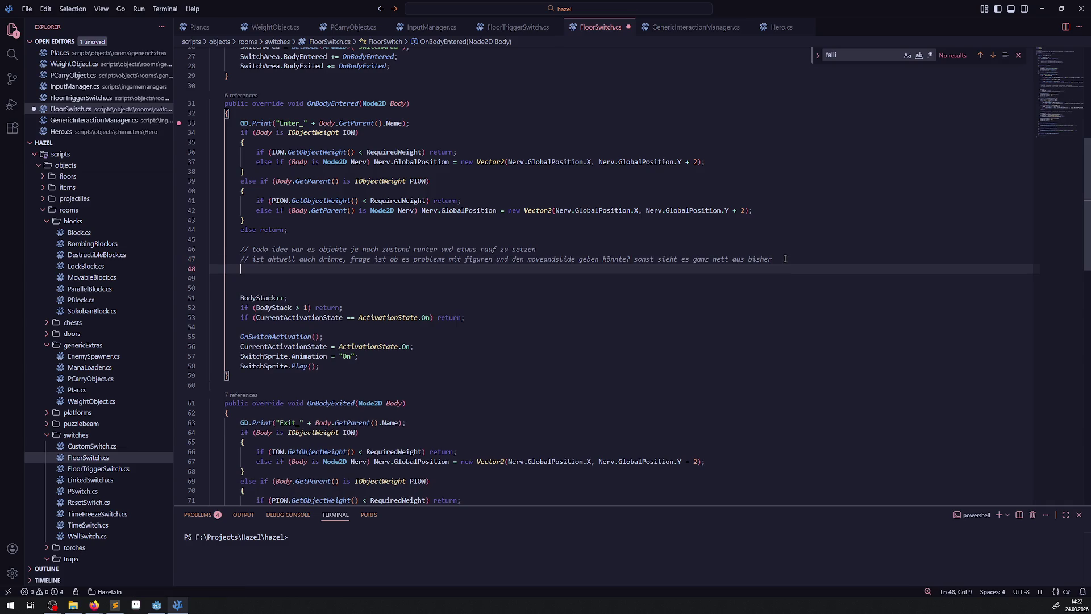
pyautogui.write('// todo theoretisch ist es f')
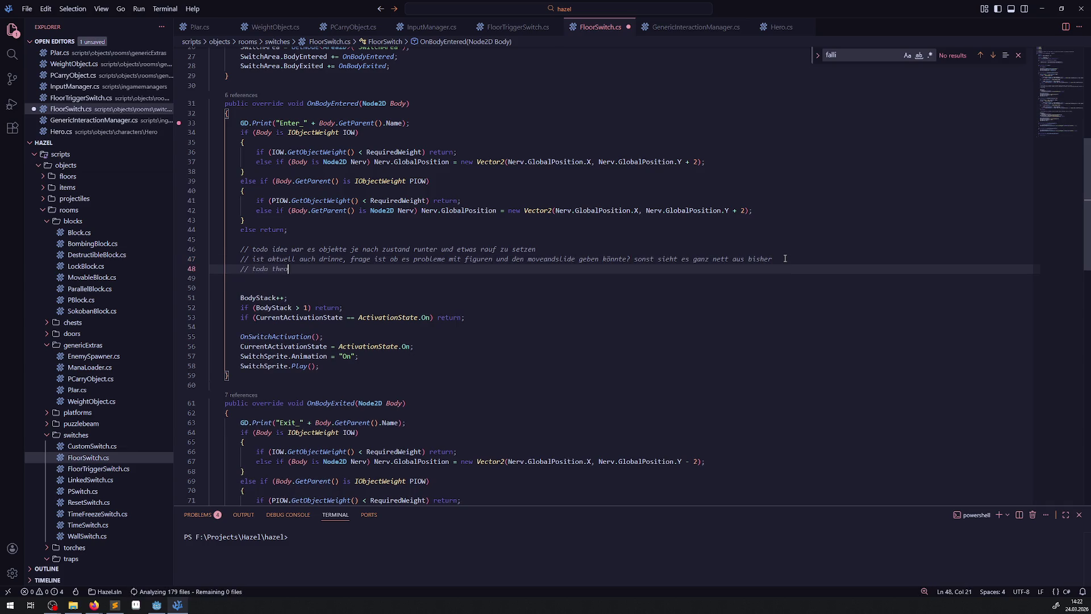
pyautogui.write('alsch, wenn')
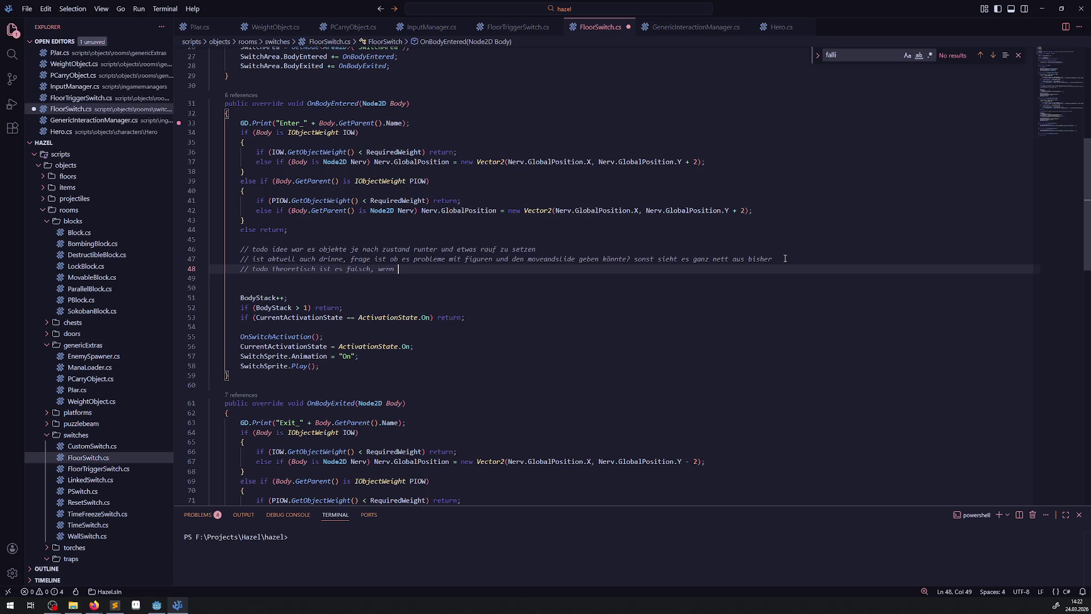
pyautogui.write('noch ein objekt drau')
pyautogui.write('f steht was das ')
pyautogui.write('runterdrück')
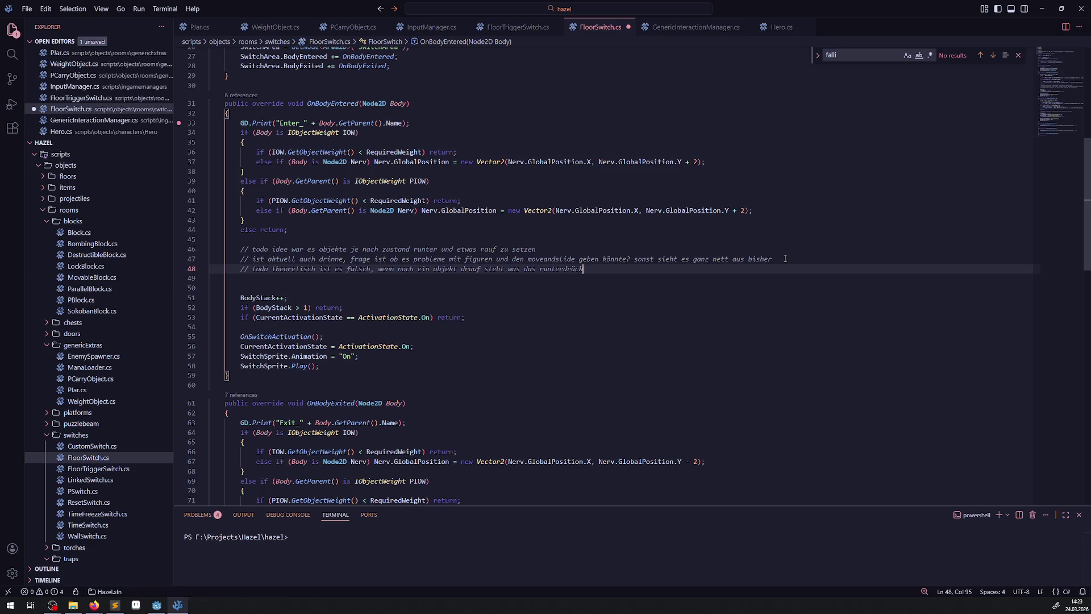
pyautogui.press('BackSpace')
pyautogui.write('; sc')
pyautogui.press('BackSpace')
pyautogui.press('BackSpace')
pyautogui.press('BackSpace')
pyautogui.write('dH')
pyautogui.write('hl')
pyautogui.press('BackSpace')
pyautogui.press('BackSpace')
pyautogui.write('ehlerhafte ')
pyautogui.write('animationen dazu')
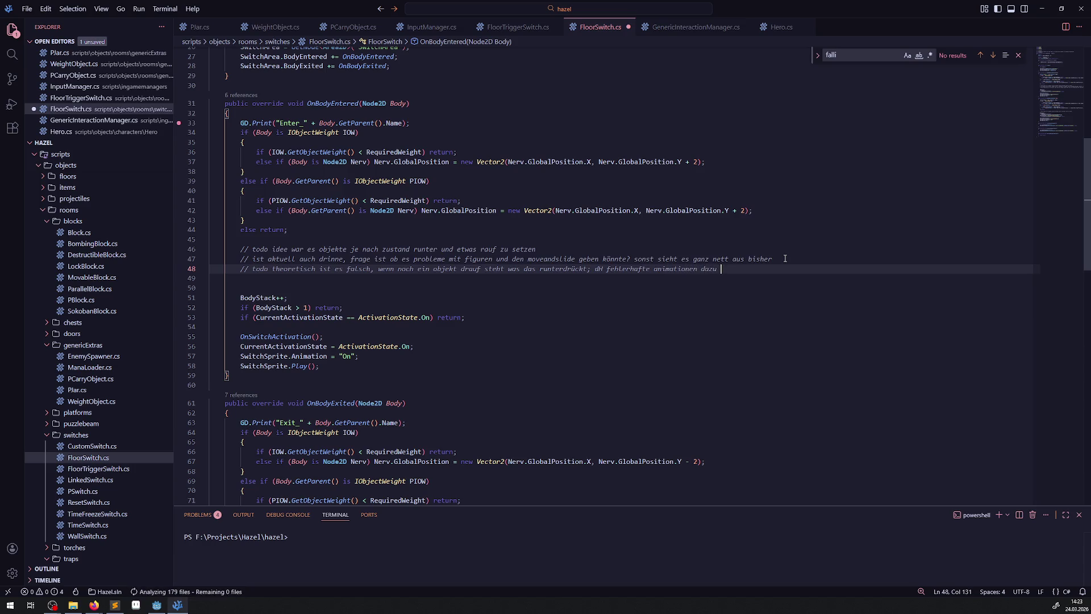
pyautogui.write('l')
pyautogui.write('schnel')
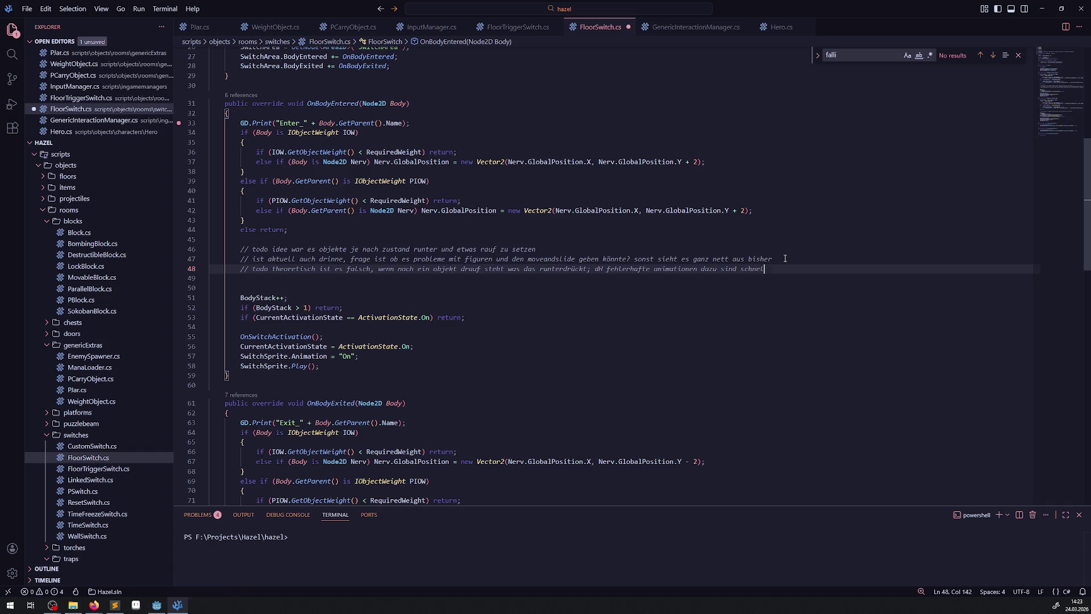
pyautogui.write('ich')
pyautogui.hotkey('ctrl', 's')
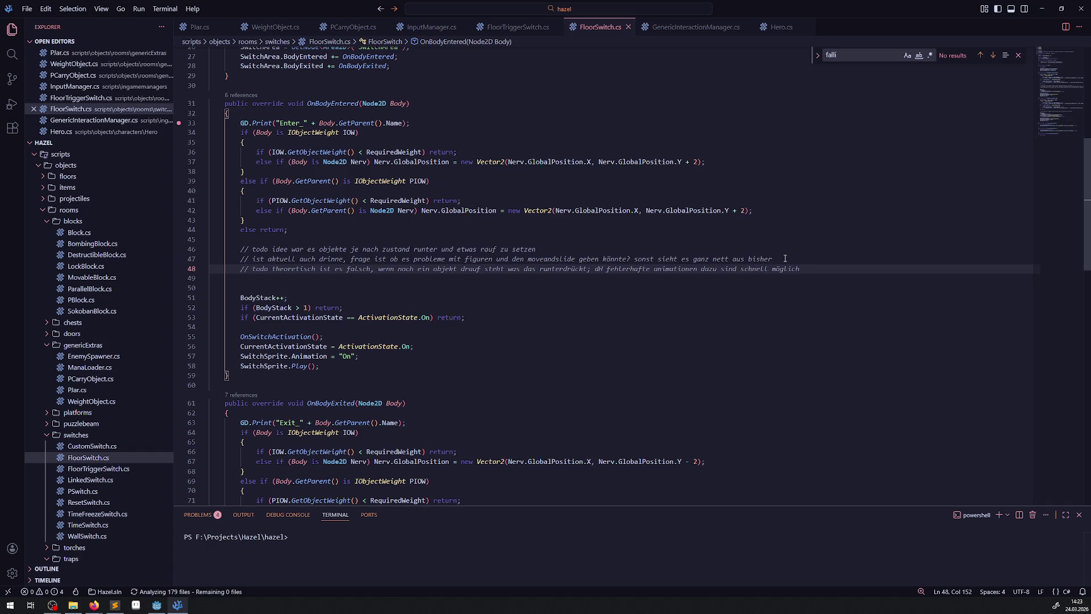
pyautogui.click(157, 605)
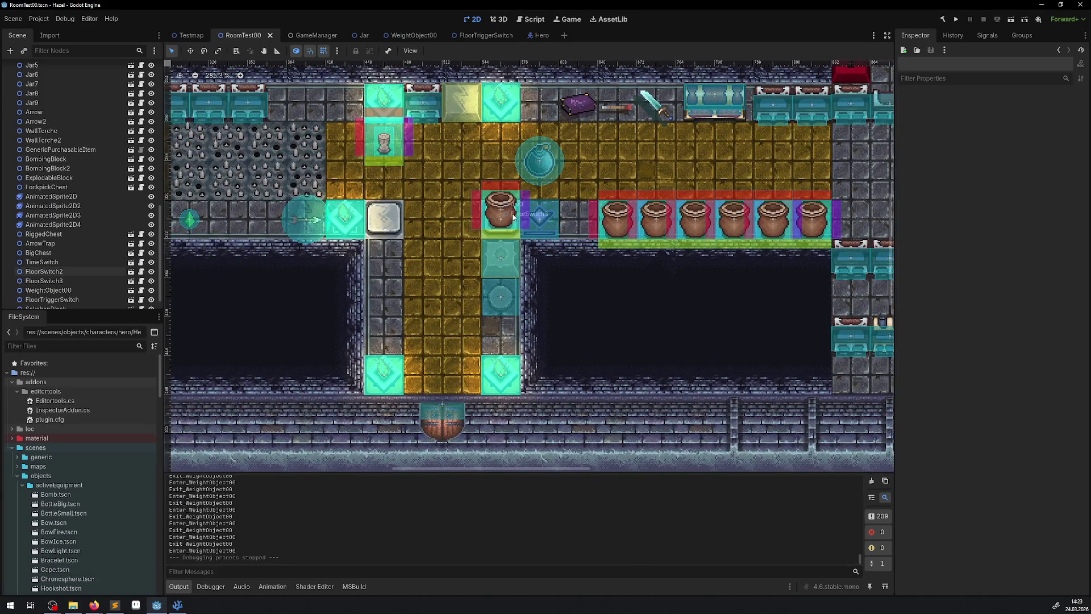
# - Move FloorSwitch3 48 px right and Jar3 into the jar row, then run the project
pyautogui.moveTo(511, 211)
pyautogui.mouseDown()
pyautogui.moveTo(572, 211)
pyautogui.moveTo(457, 212)
pyautogui.moveTo(465, 255)
pyautogui.moveTo(455, 293)
pyautogui.moveTo(517, 308)
pyautogui.moveTo(573, 201)
pyautogui.moveTo(549, 97)
pyautogui.moveTo(535, 107)
pyautogui.mouseUp()
pyautogui.click(529, 209)
pyautogui.moveTo(530, 209); pyautogui.dragTo(583, 219)
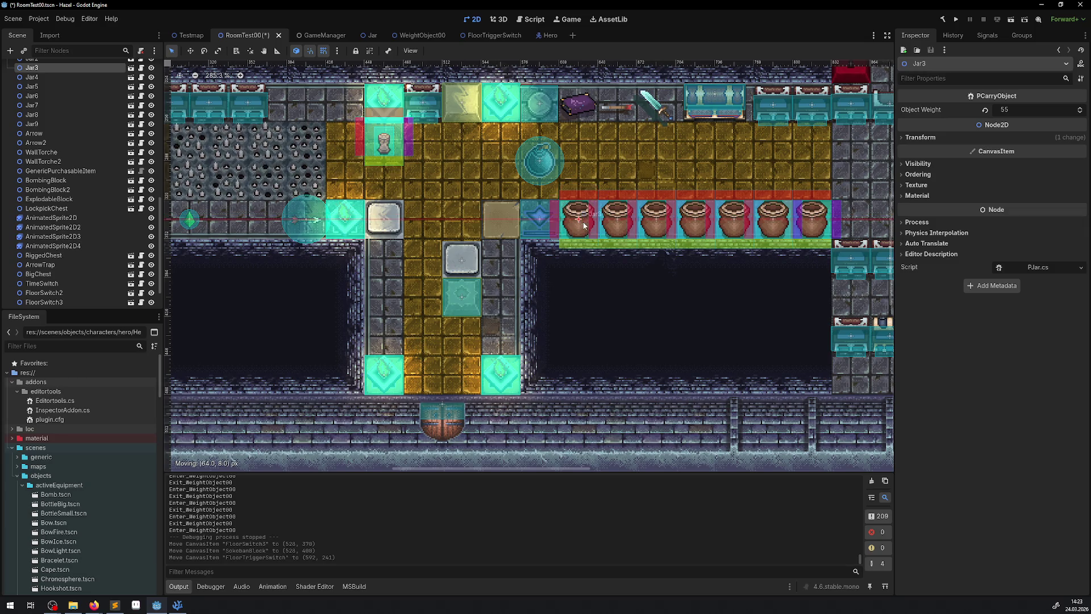
pyautogui.click(955, 20)
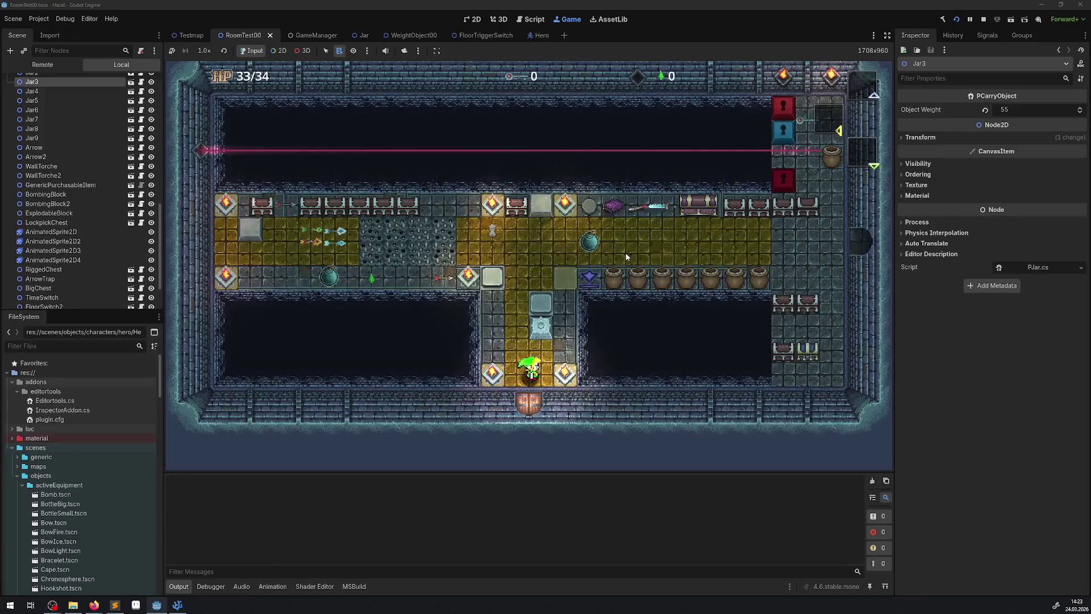
# - Walk the hero up and down the corridor, push the ice block down a tile, then stop the game
pyautogui.press('Up')
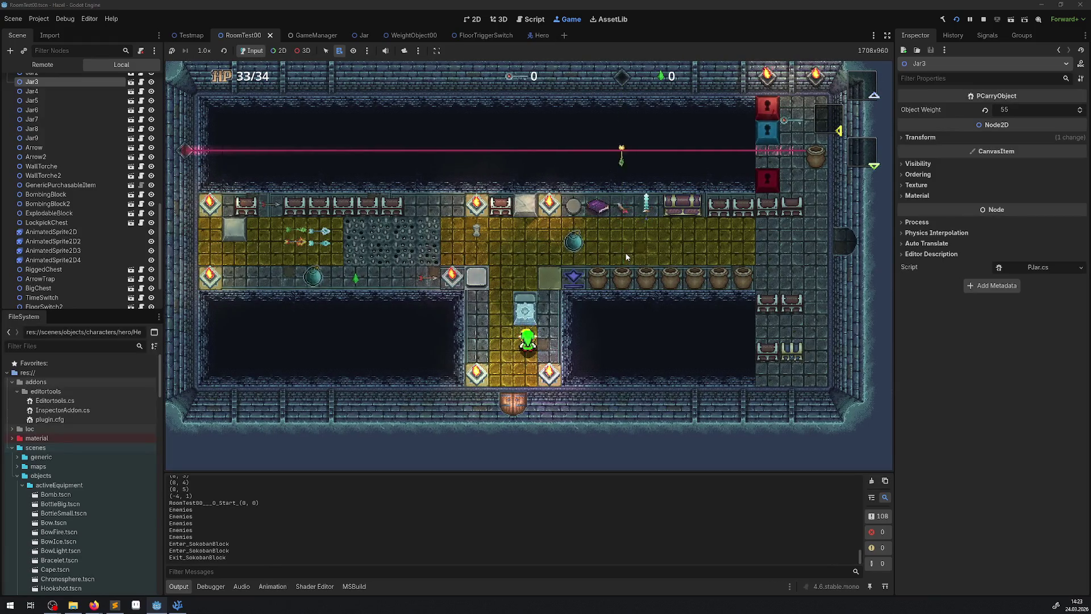
pyautogui.press('Up')
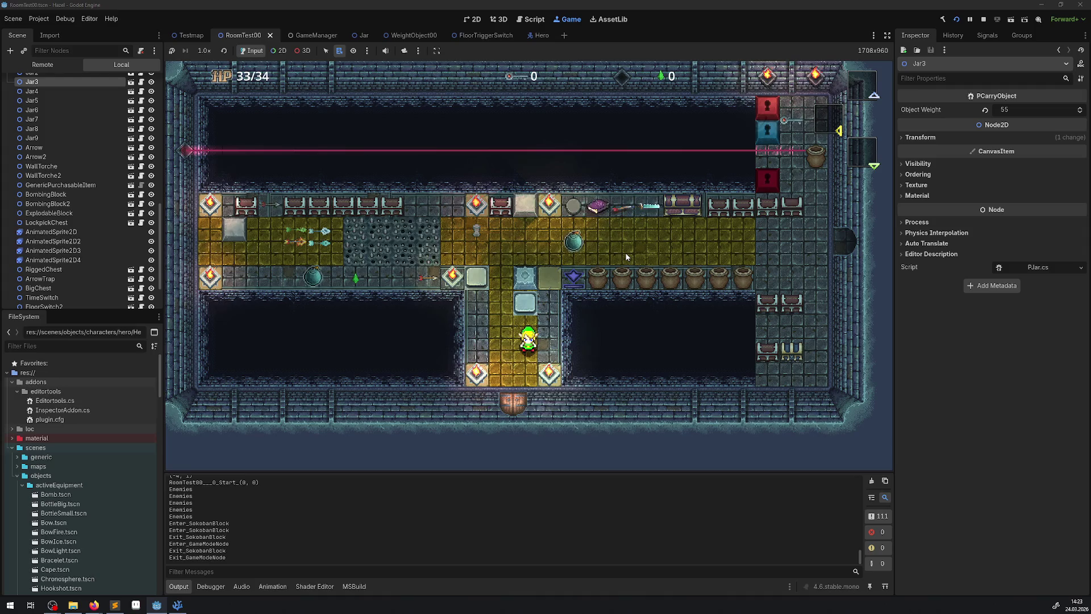
pyautogui.press('Up')
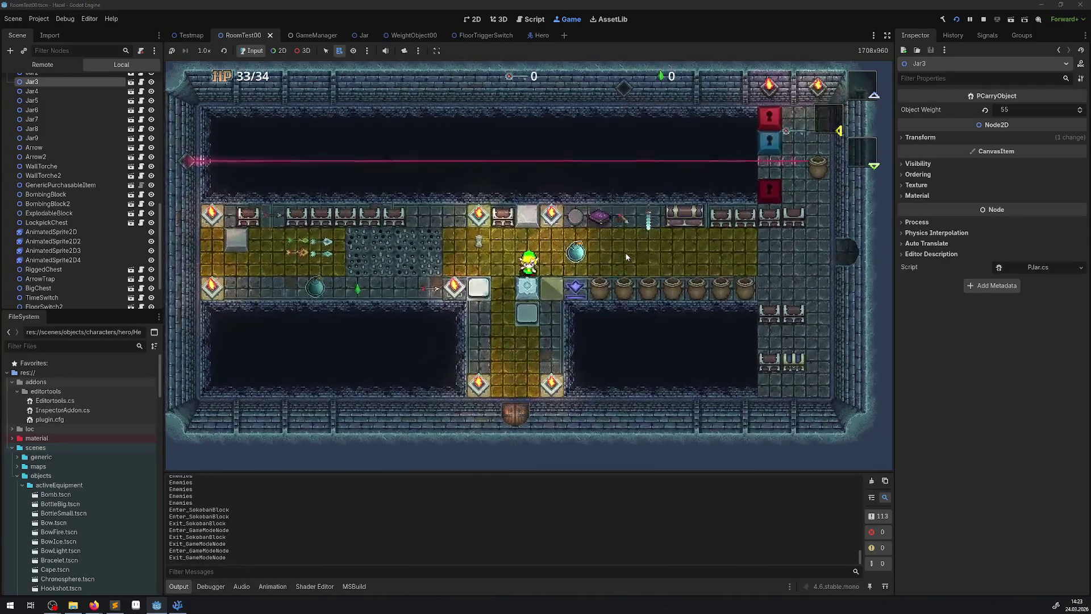
pyautogui.press('Down')
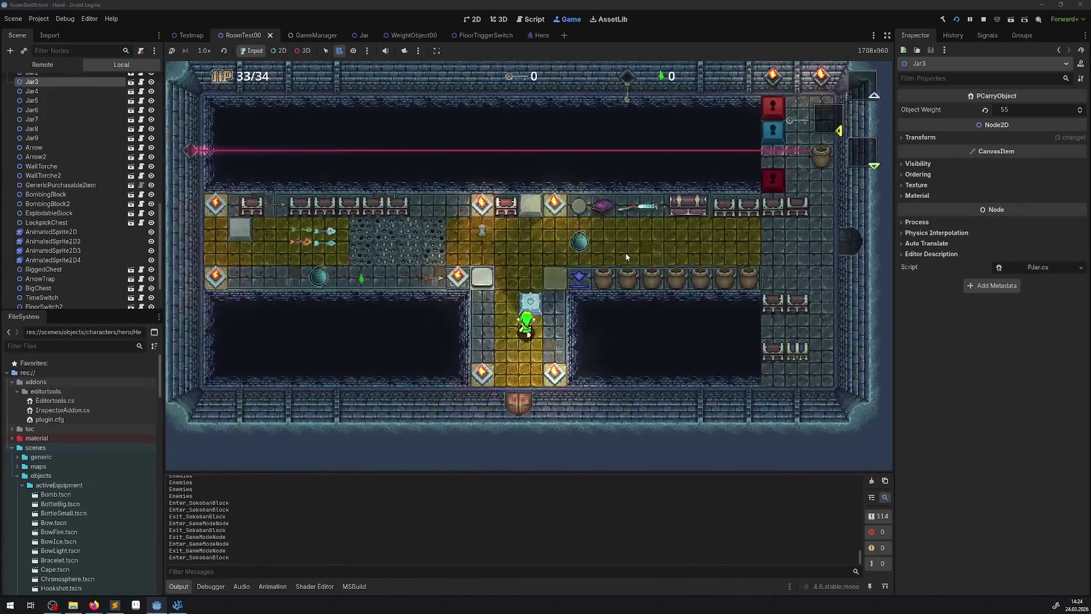
pyautogui.press('Up')
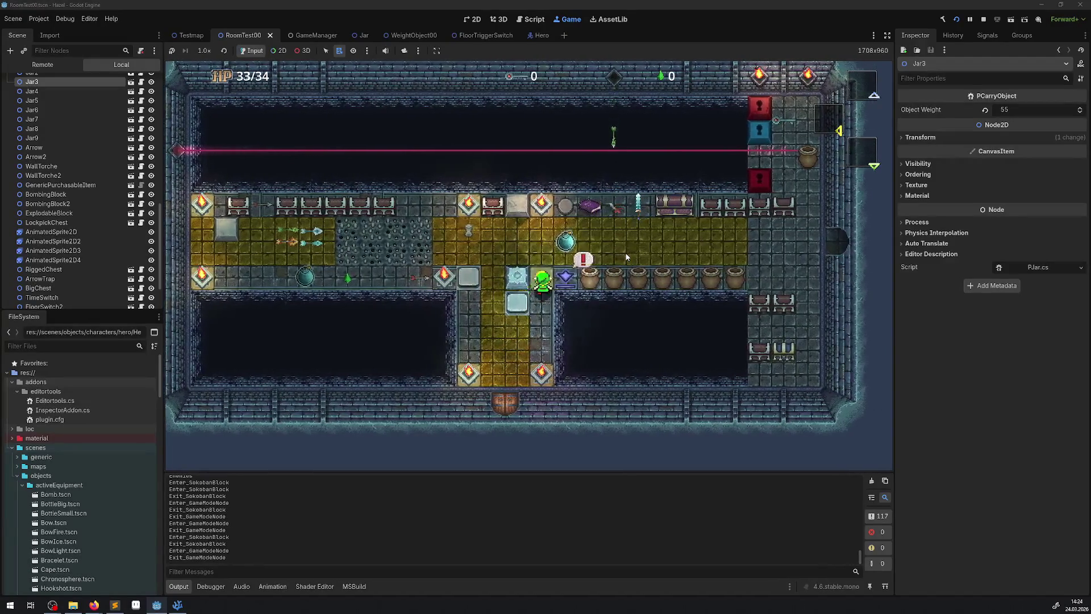
pyautogui.press('Right')
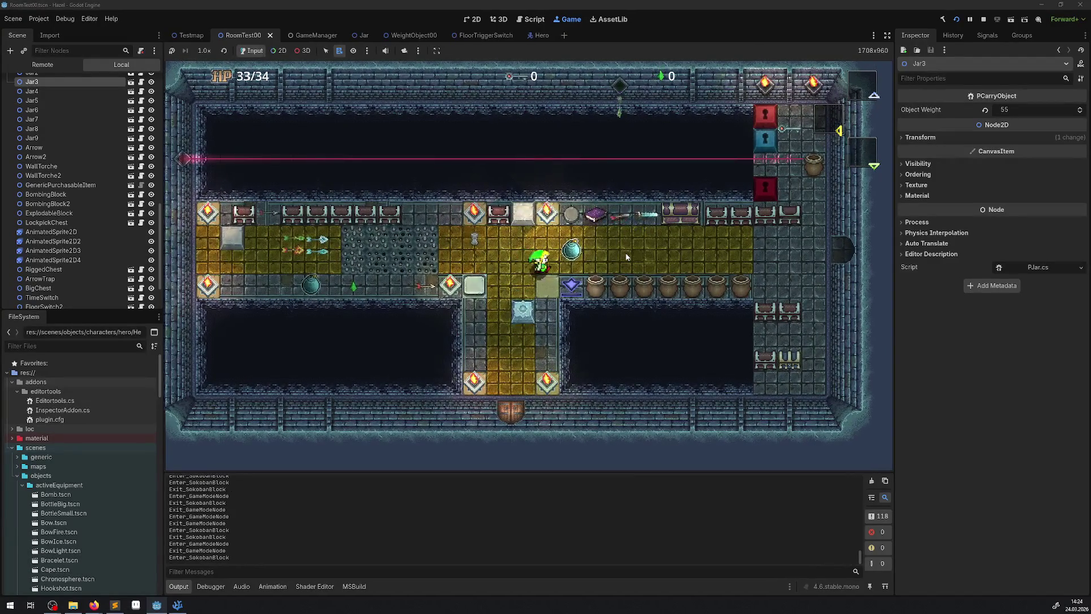
pyautogui.press('Down')
pyautogui.press('Left')
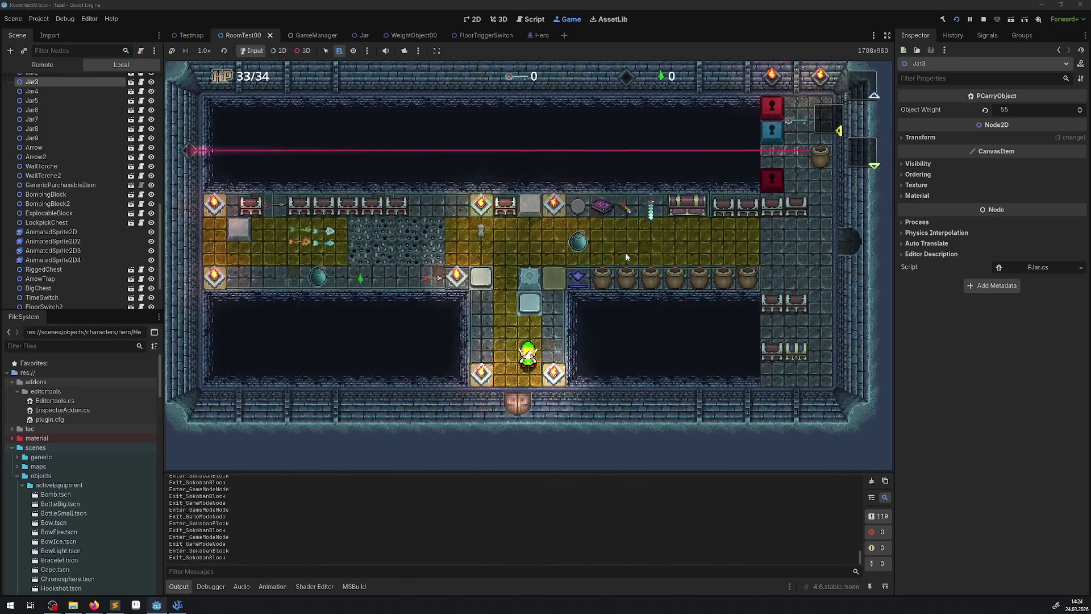
pyautogui.press('Up')
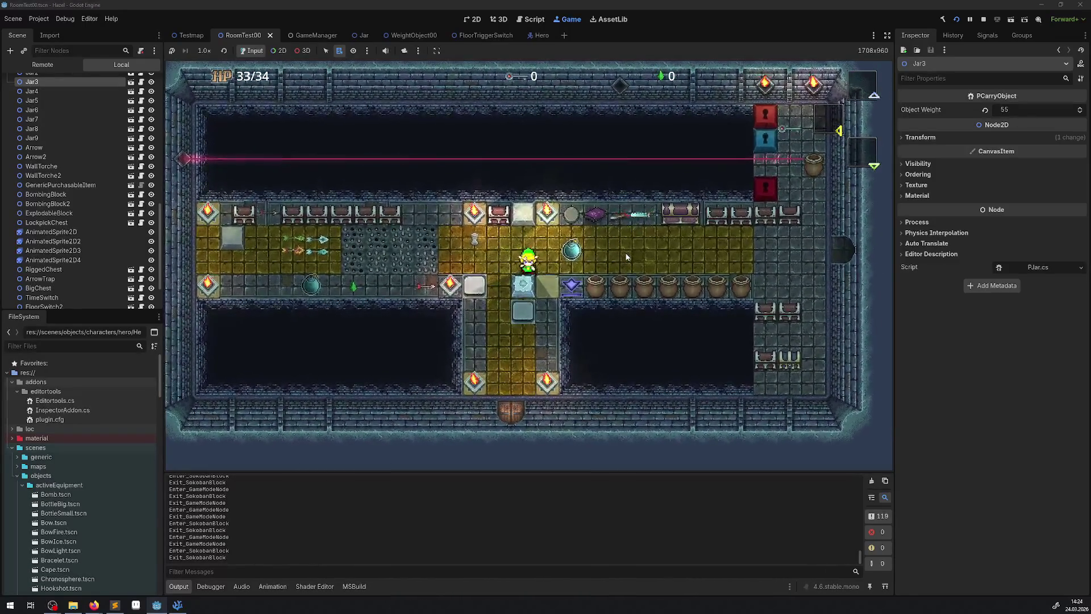
pyautogui.press('Down')
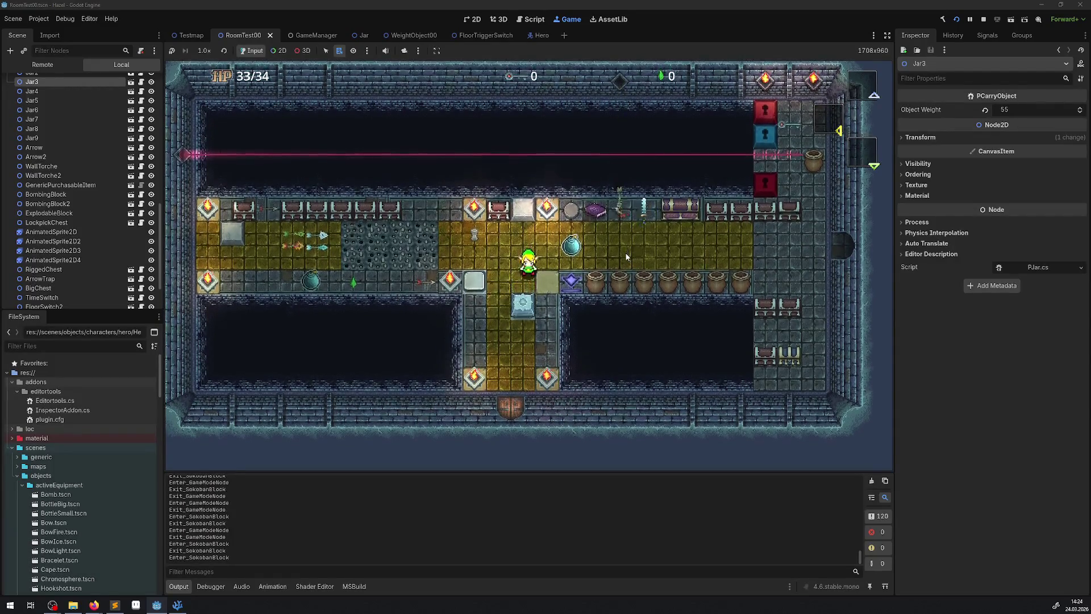
pyautogui.press('Down')
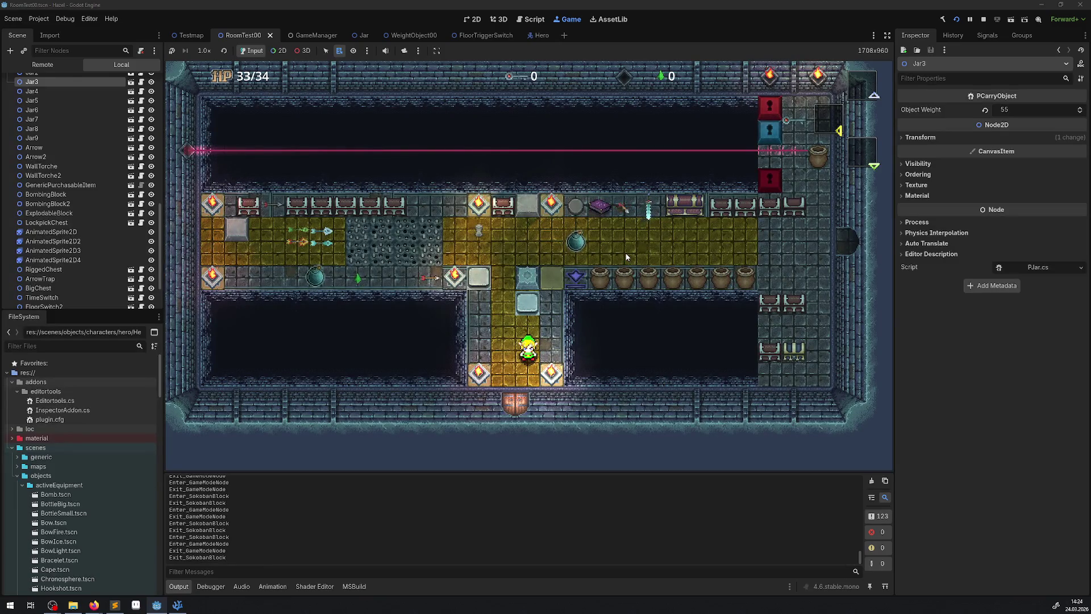
pyautogui.press('Up')
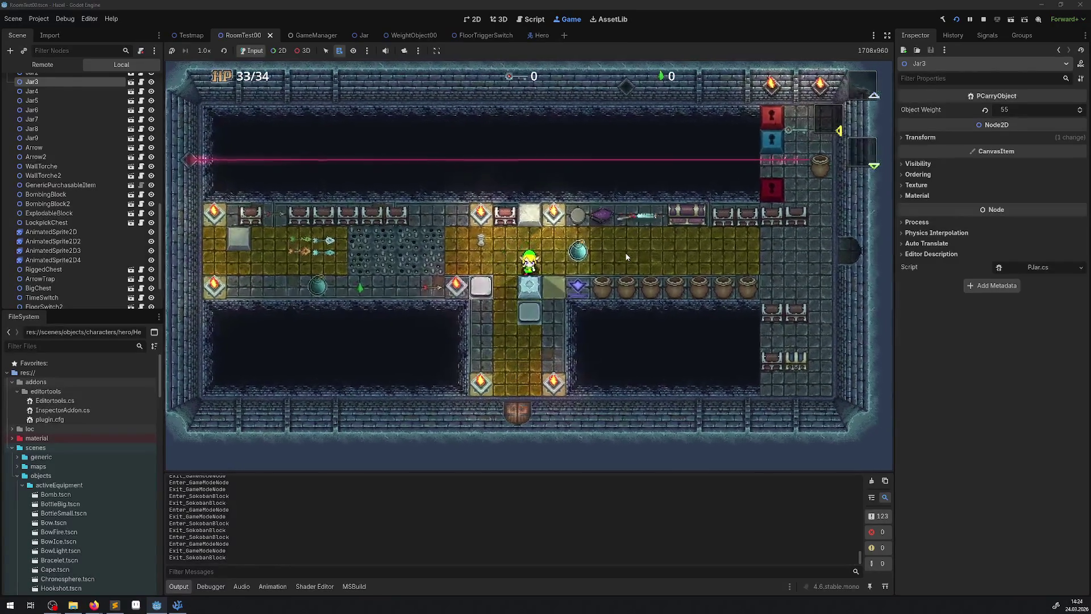
pyautogui.press('F8')
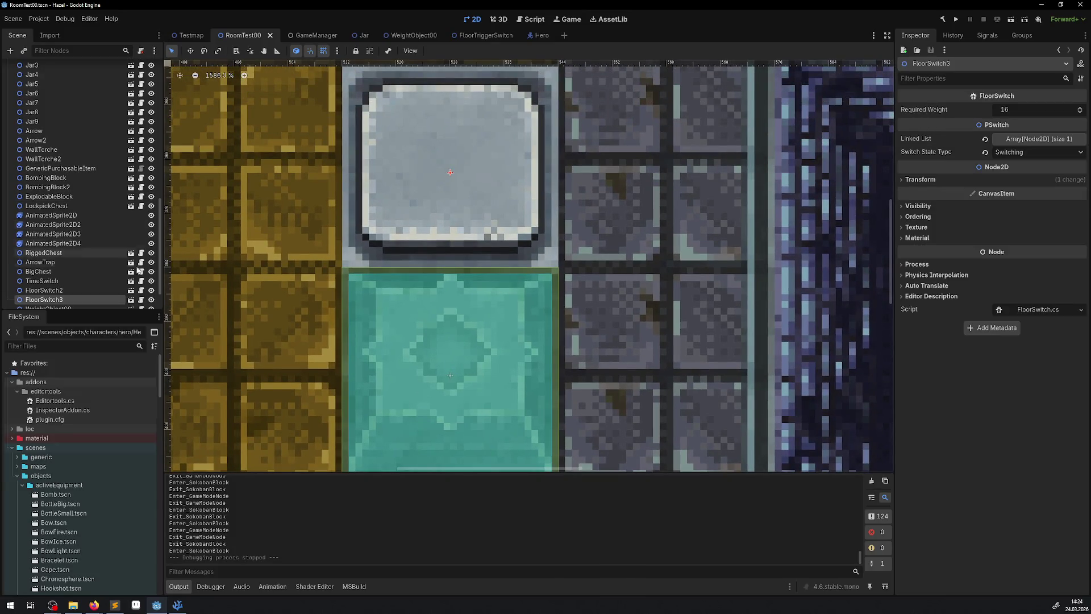
# - Inspect the SwitchArea's CollisionShape2D 15×15 RectangleShape2D in the FloorSwitch scene and save it
pyautogui.click(131, 303)
pyautogui.click(138, 89)
pyautogui.click(154, 88)
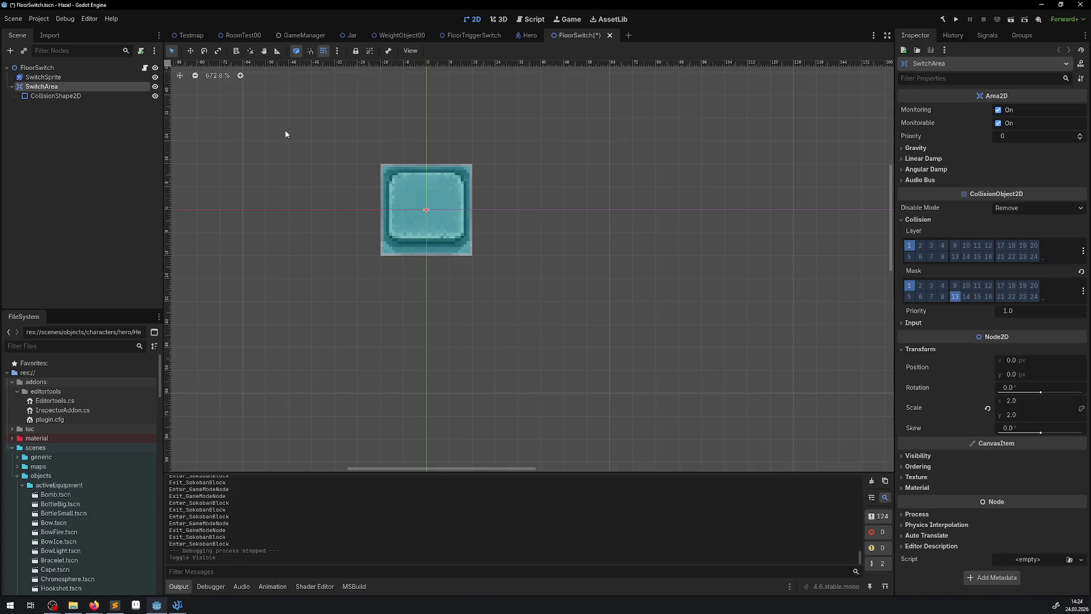
pyautogui.scroll(2, 407, 230)
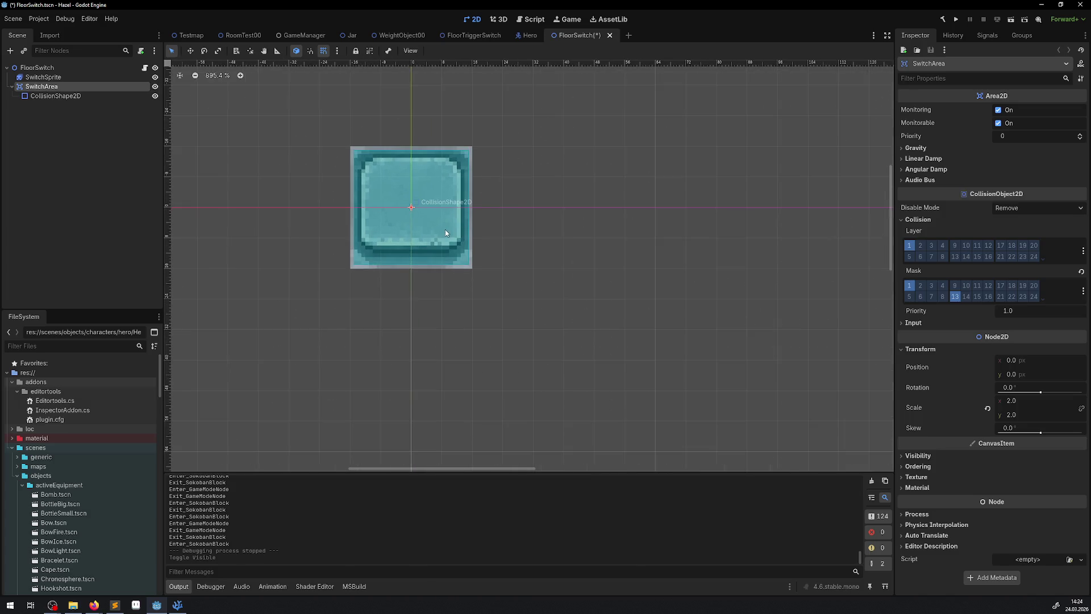
pyautogui.click(45, 97)
pyautogui.scroll(2, 366, 189)
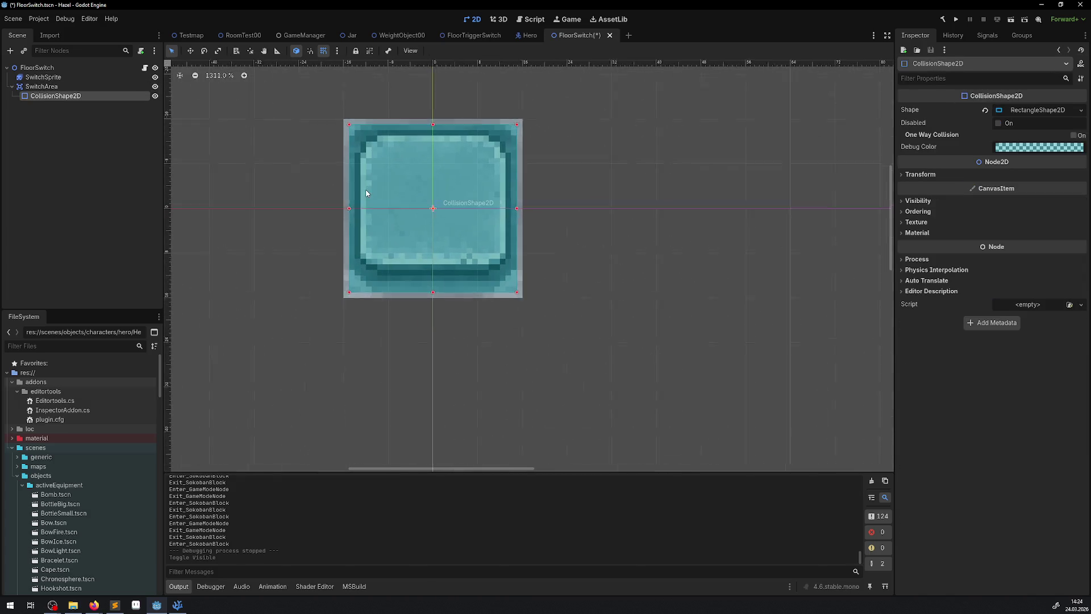
pyautogui.click(1038, 110)
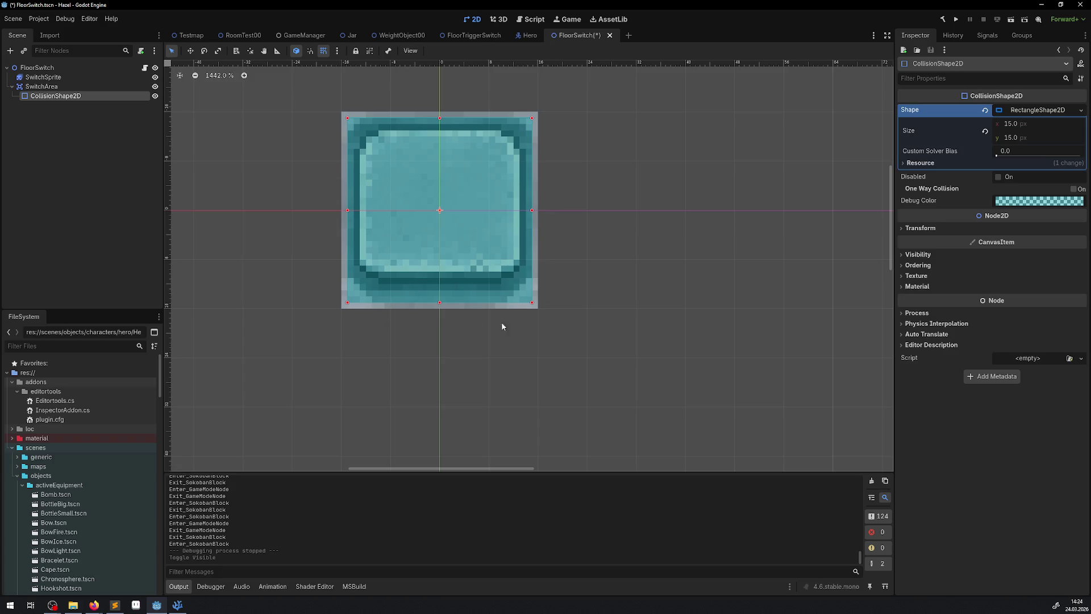
pyautogui.hotkey('ctrl', 's')
# - Enable Debug > Visible Collision Shapes and relaunch the game
pyautogui.click(955, 21)
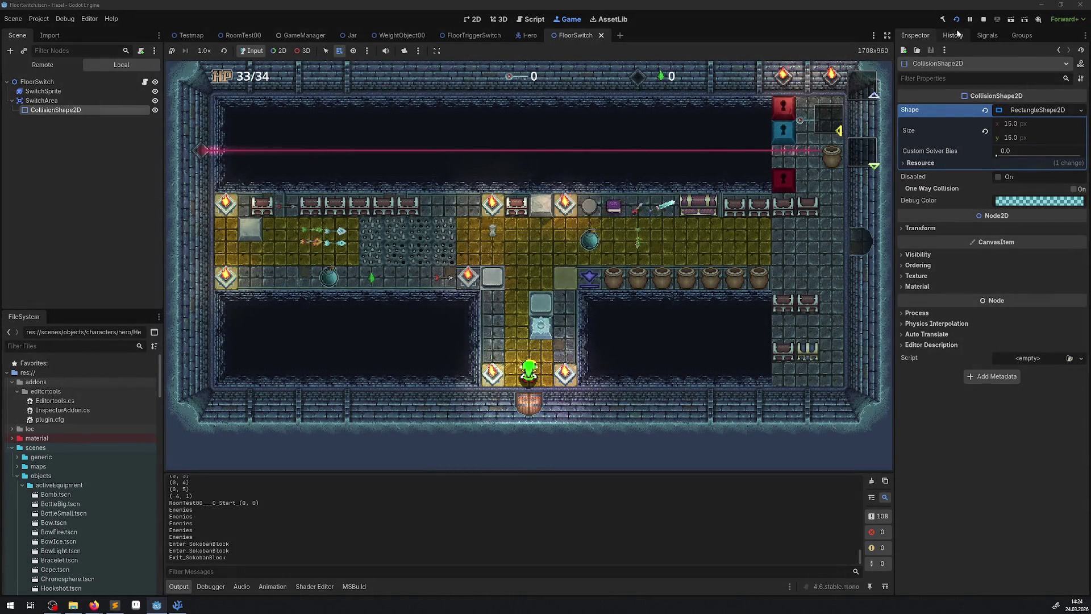
pyautogui.click(983, 23)
pyautogui.click(60, 20)
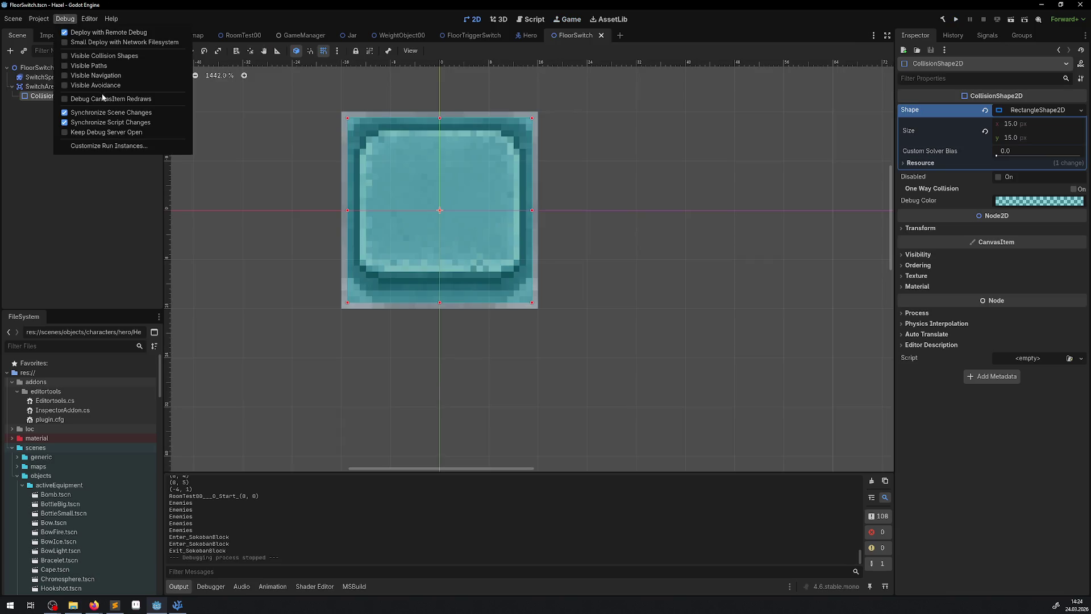
pyautogui.click(117, 58)
pyautogui.click(958, 21)
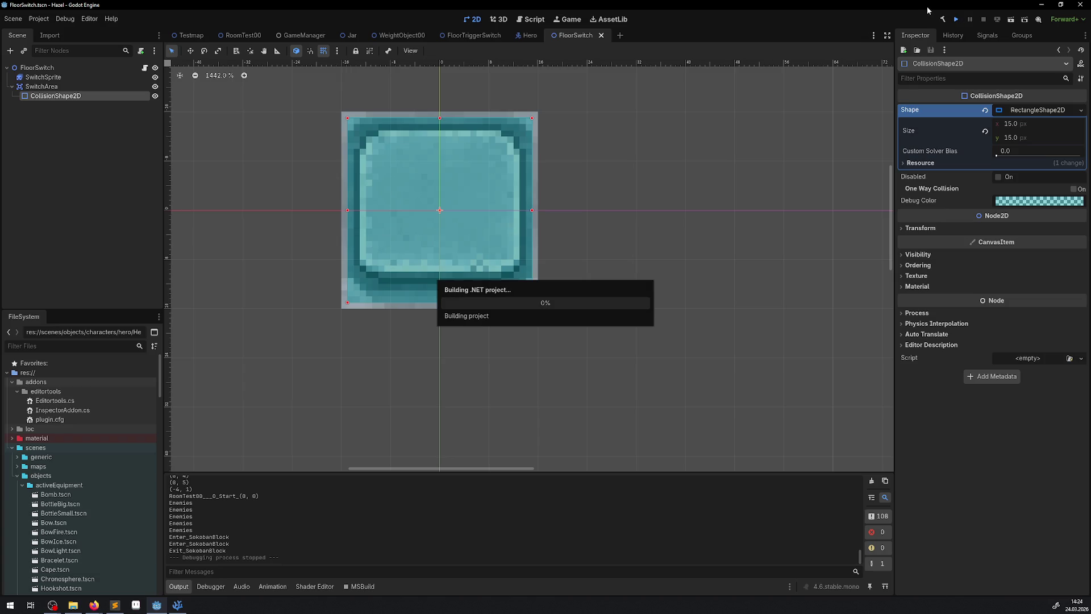
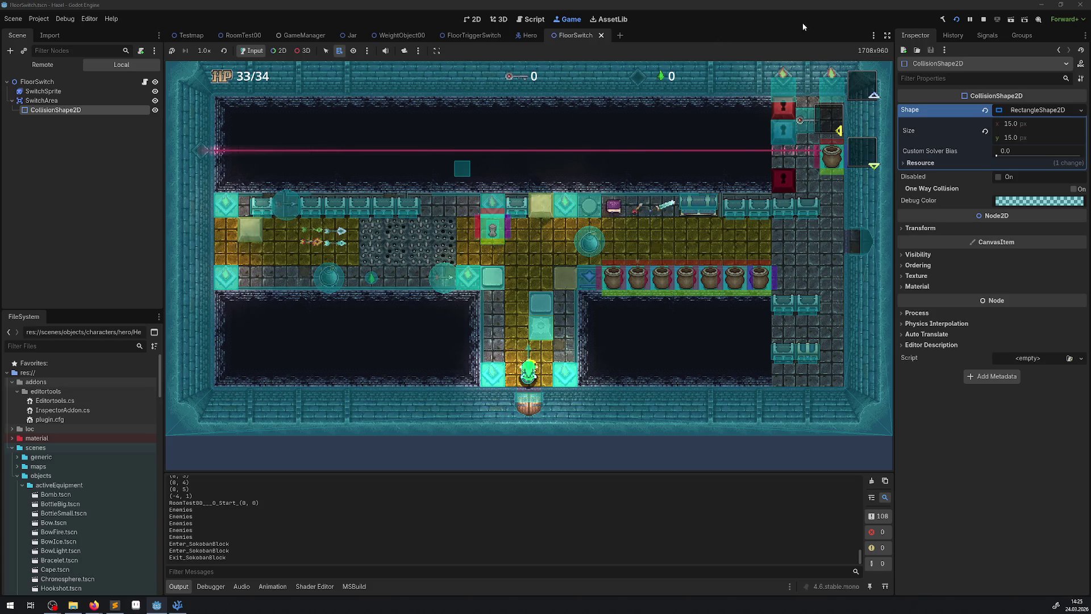
# - Stop the test run and open the SokobanBlock instance's scene from the RoomTest00 tab
pyautogui.click(984, 23)
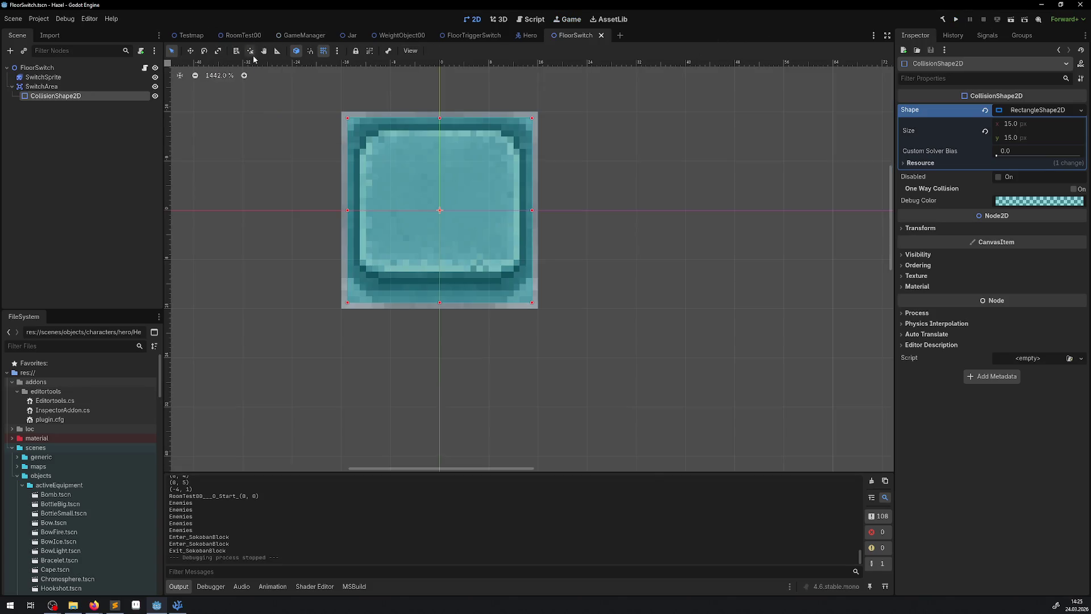
pyautogui.click(228, 38)
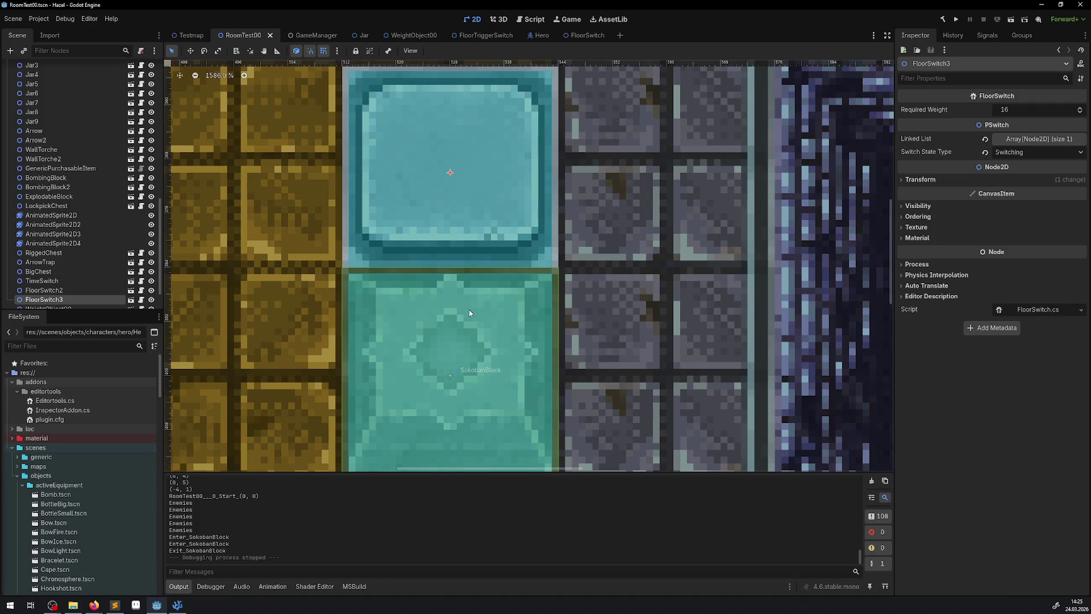
pyautogui.click(441, 328)
pyautogui.click(132, 295)
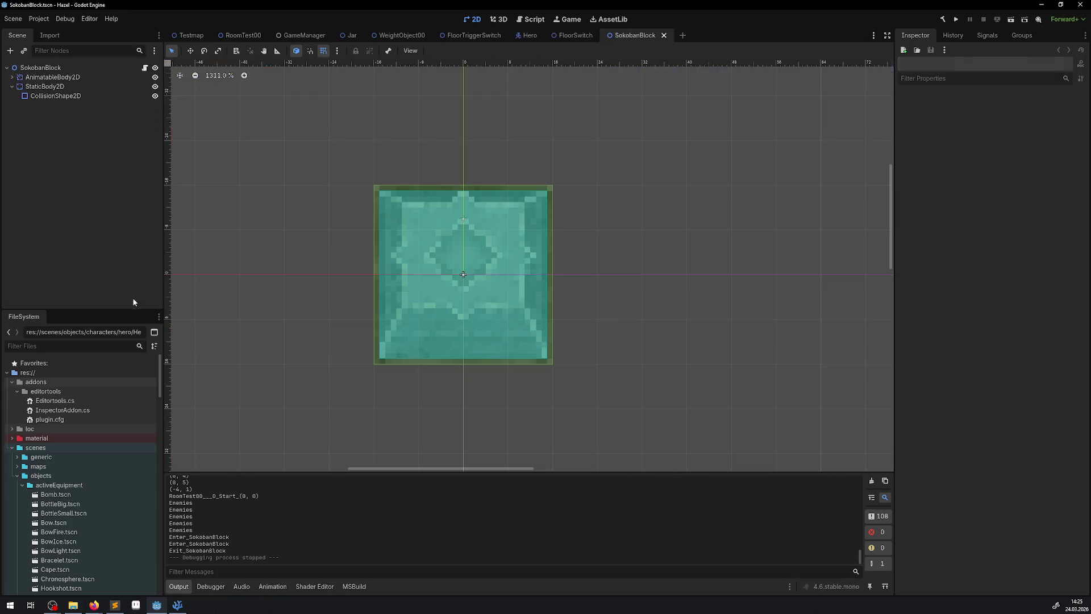
# - Inspect the block's collision rectangle and the AnimatableBody2D's position, scale and collision shape size
pyautogui.click(56, 96)
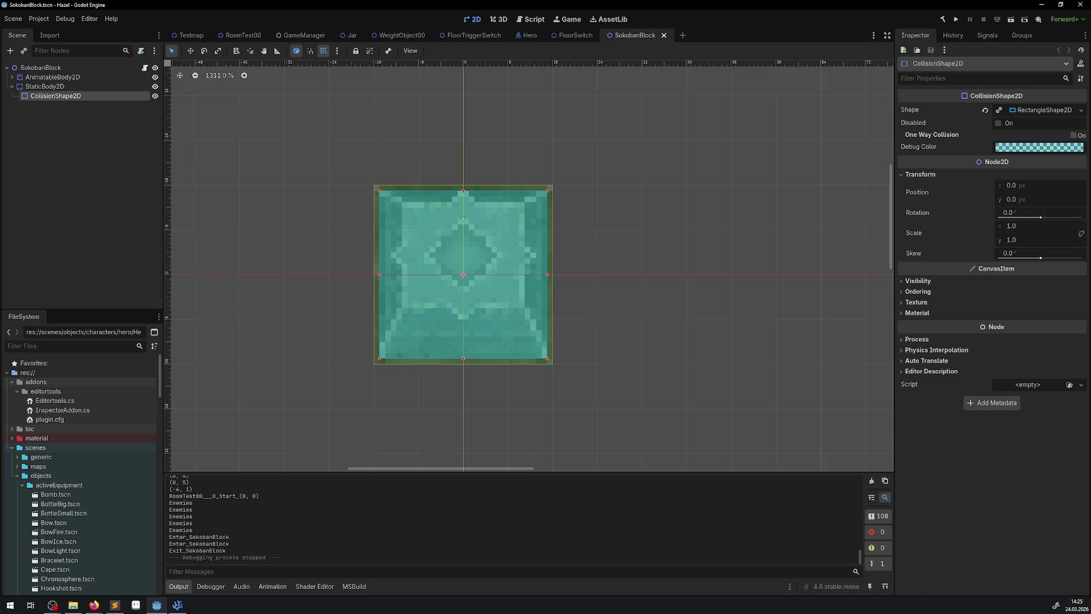
pyautogui.click(1051, 111)
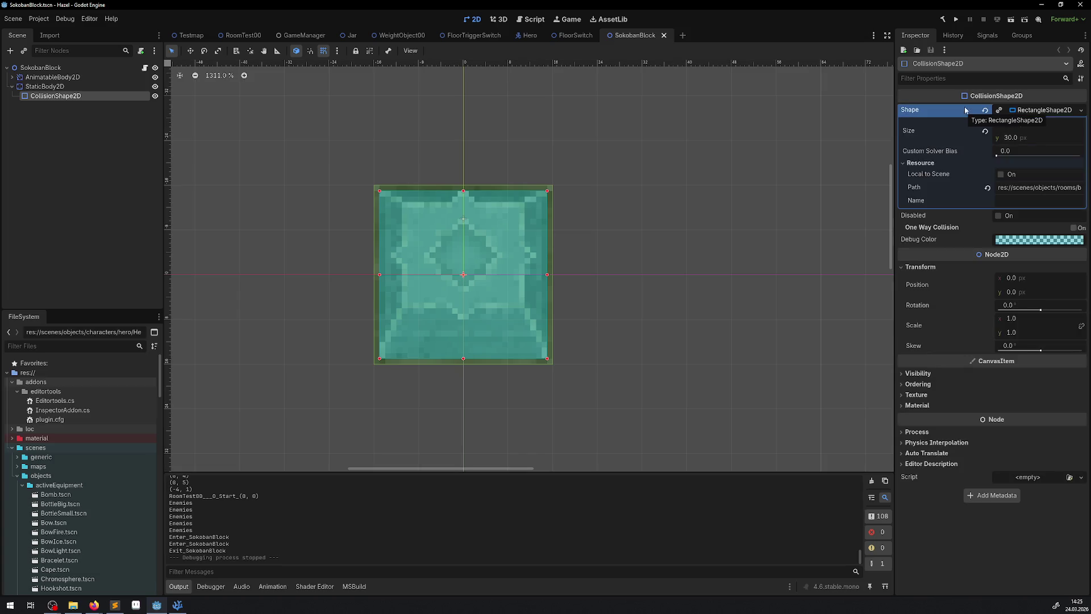
pyautogui.click(12, 78)
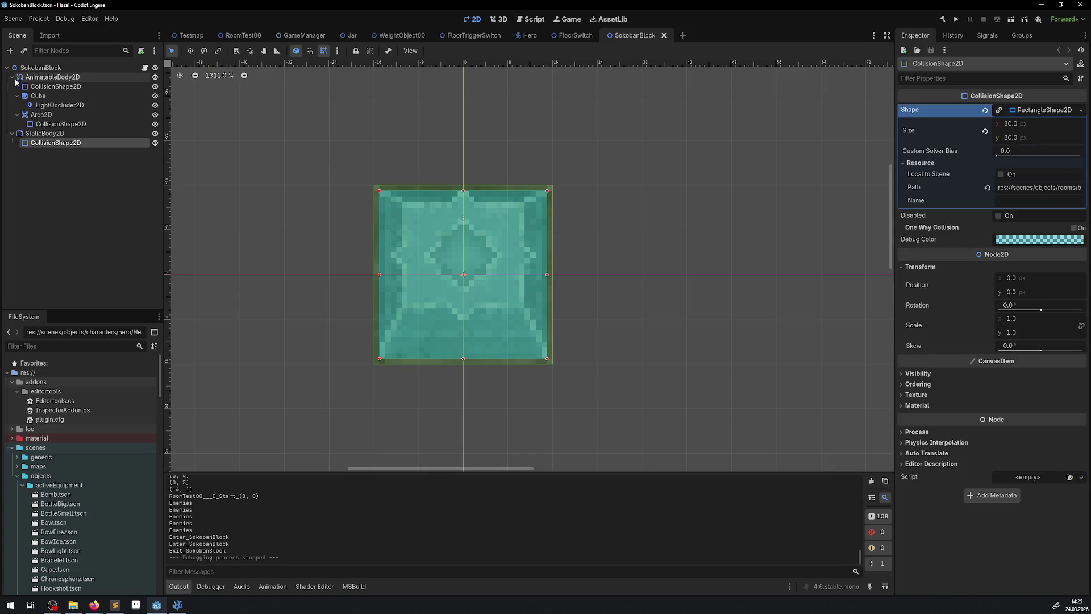
pyautogui.click(46, 87)
pyautogui.click(1042, 111)
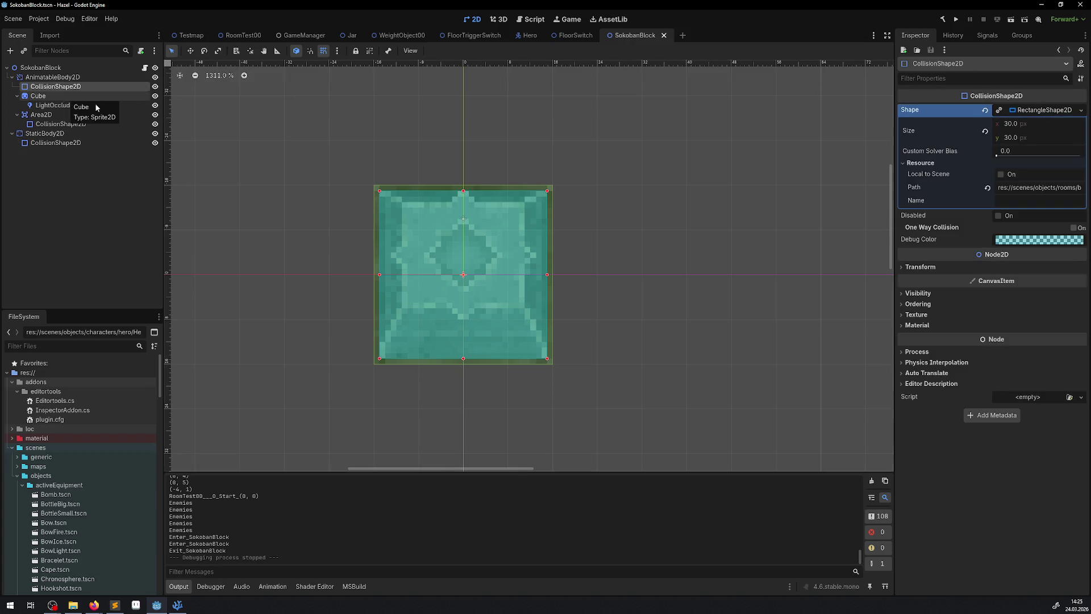
pyautogui.click(52, 77)
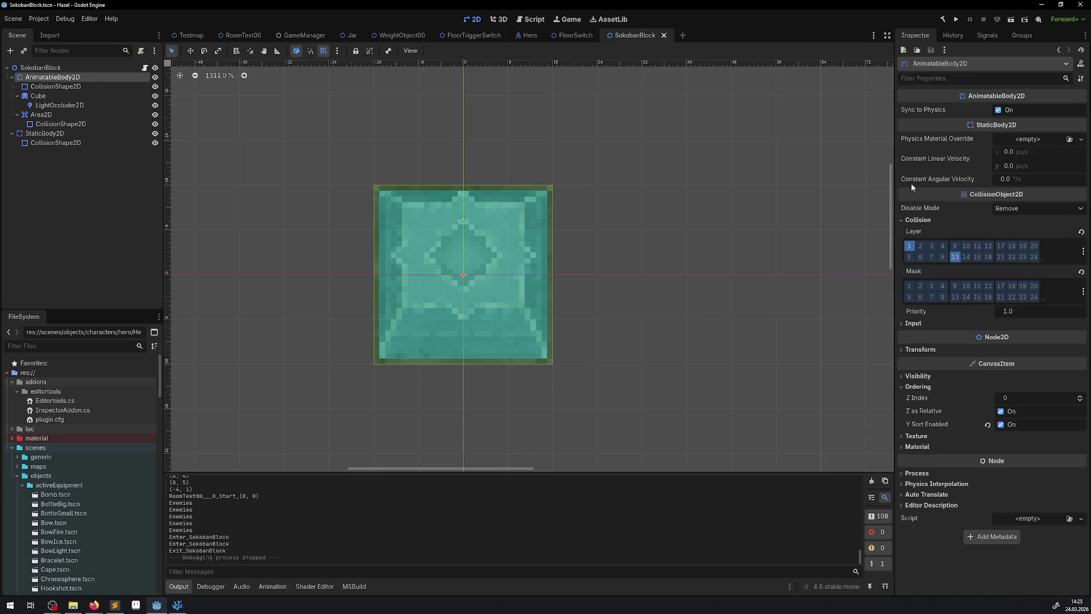
pyautogui.click(902, 350)
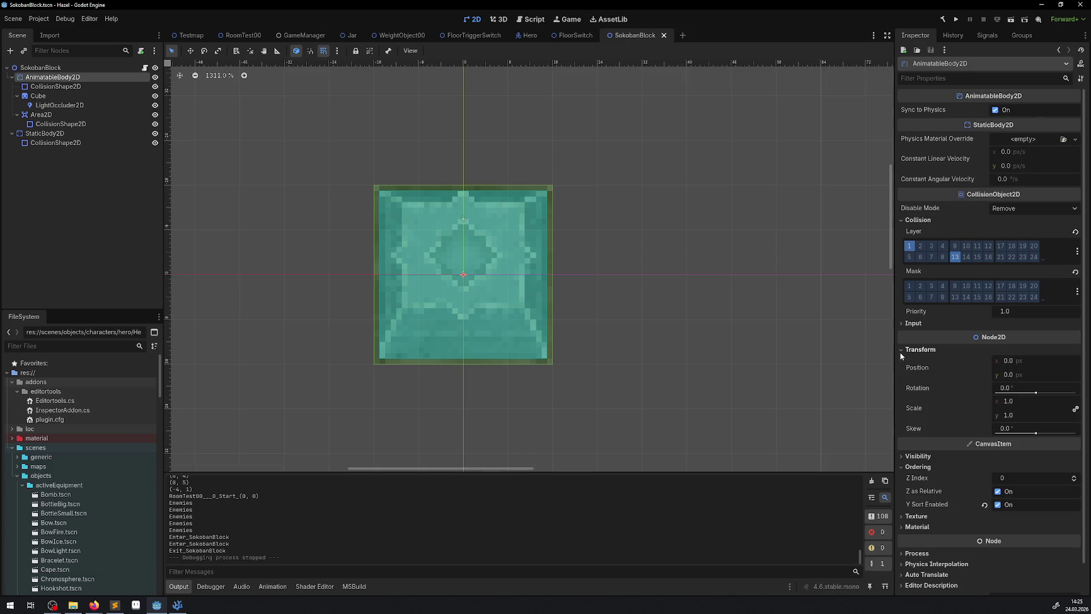
pyautogui.click(52, 86)
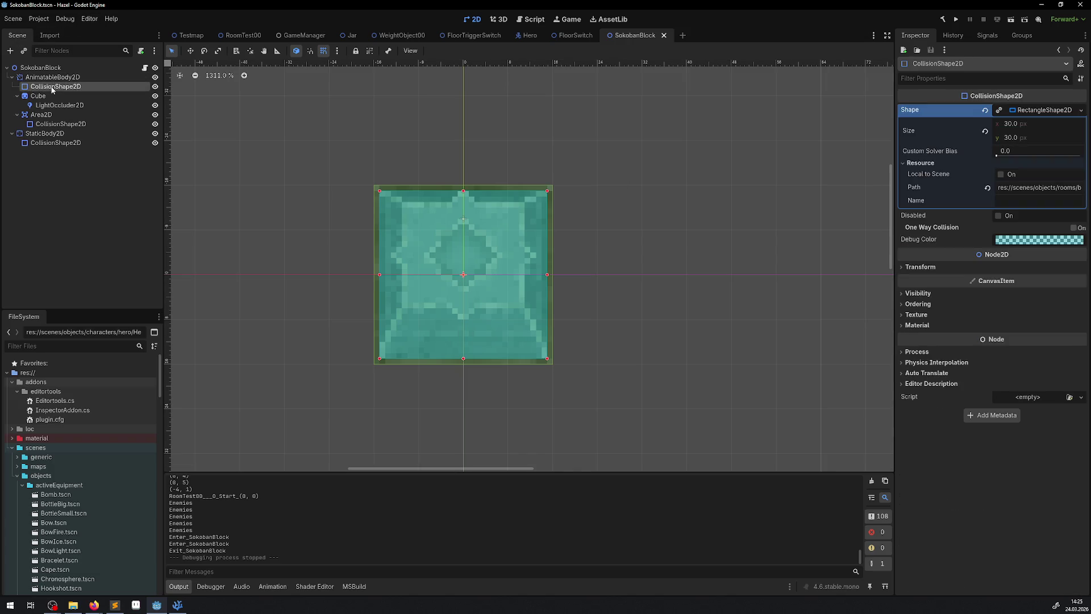
pyautogui.click(921, 268)
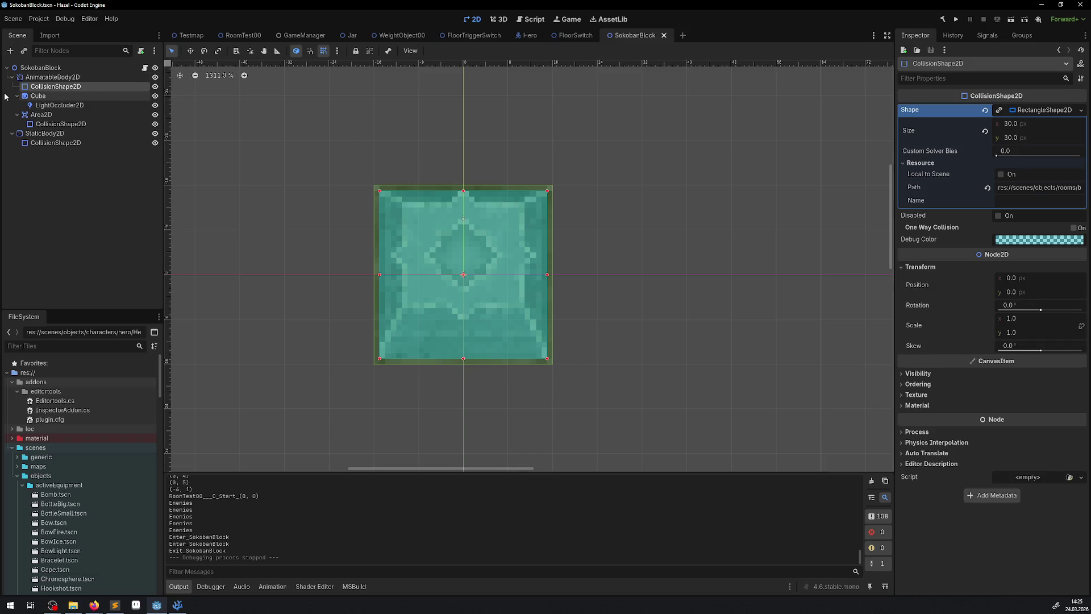
# - Check the Cube sprite, Area2D and StaticBody2D transforms and their collision shapes
pyautogui.click(39, 95)
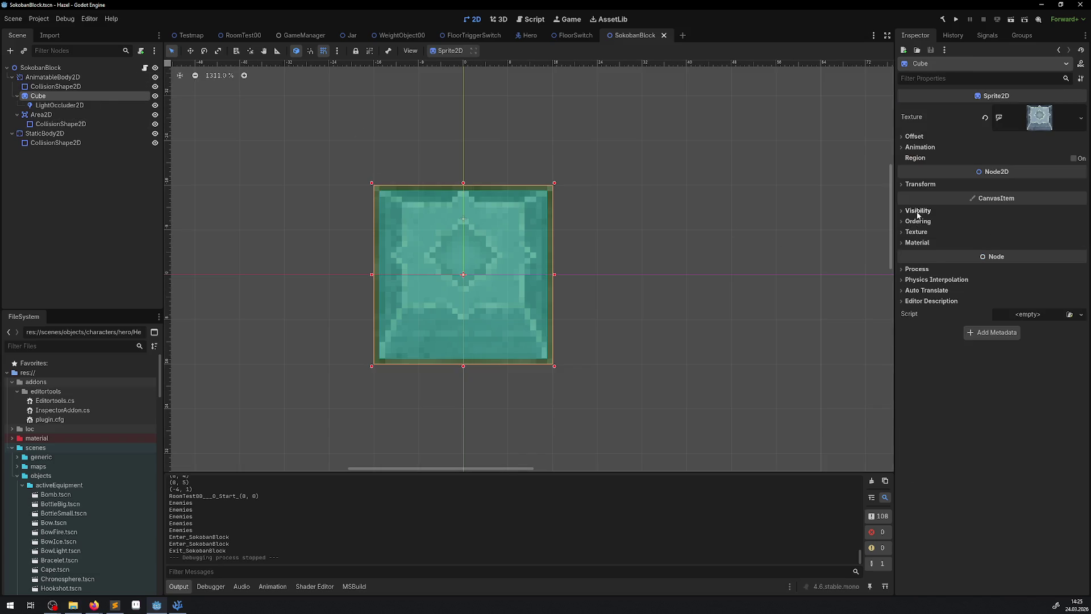
pyautogui.click(917, 271)
pyautogui.click(916, 270)
pyautogui.click(919, 186)
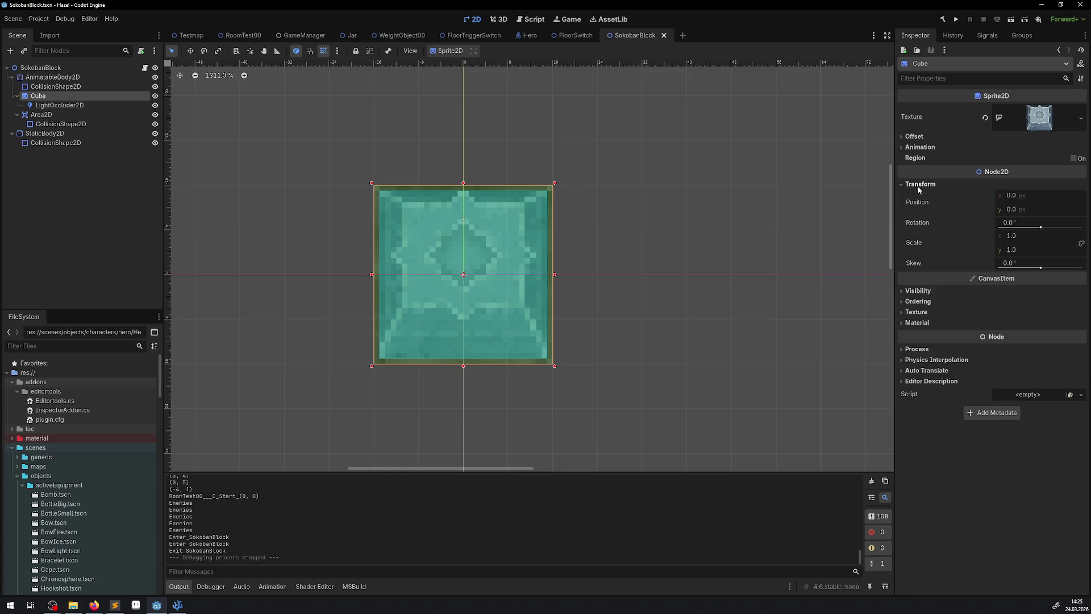
pyautogui.click(45, 116)
pyautogui.click(921, 350)
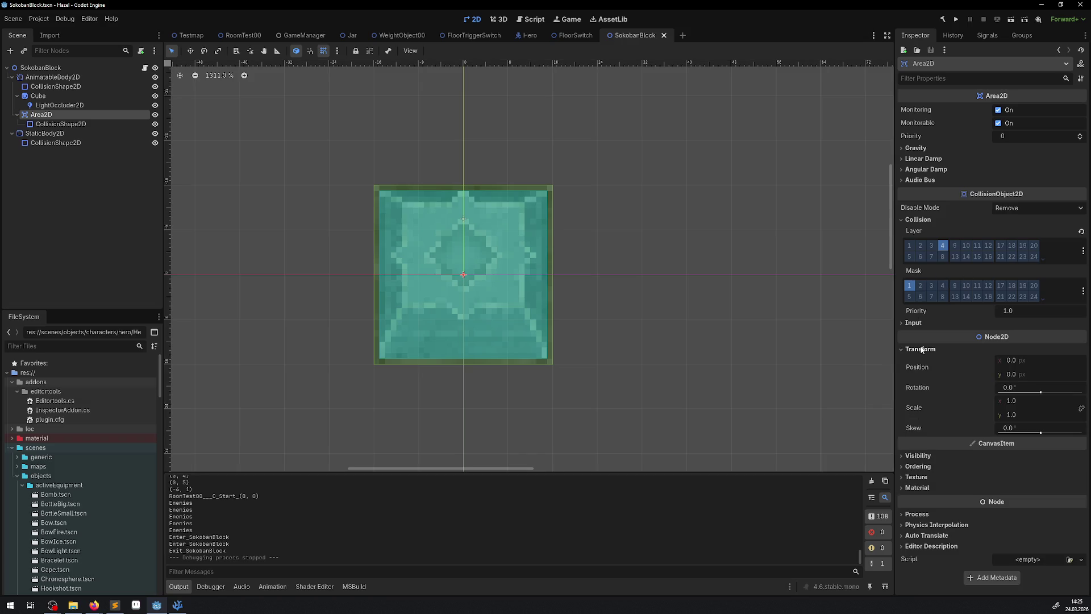
pyautogui.click(38, 134)
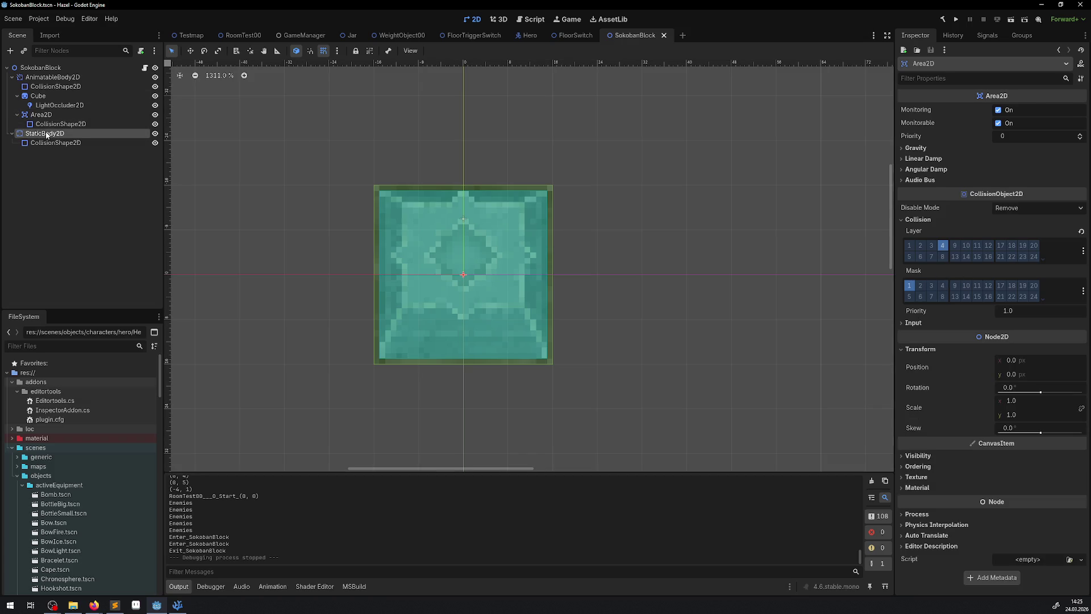
pyautogui.click(53, 125)
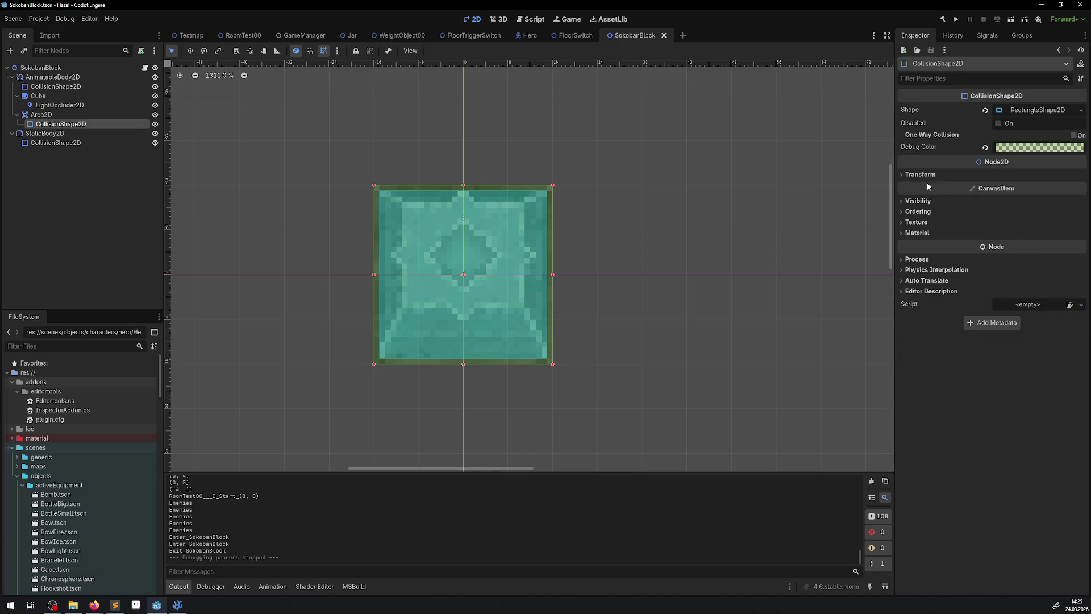
pyautogui.click(920, 175)
pyautogui.click(56, 133)
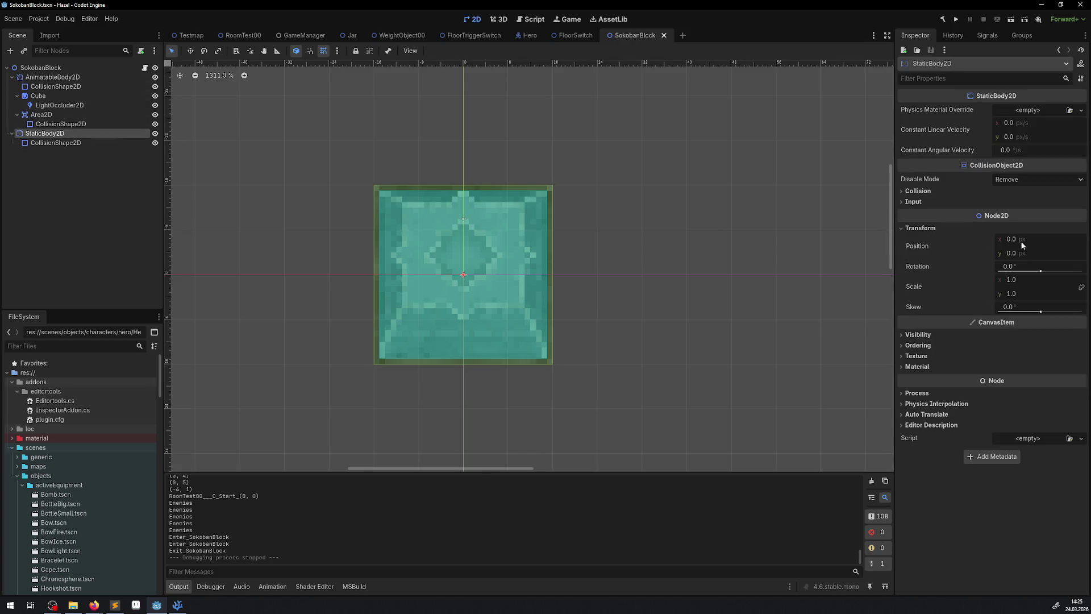
pyautogui.click(74, 142)
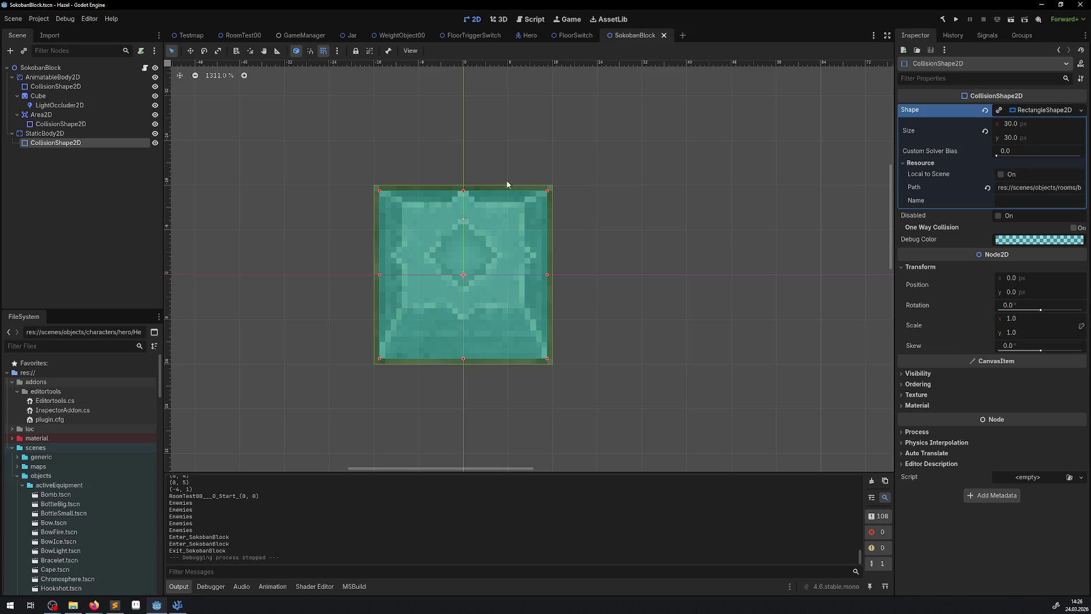
# - Measure 16 px from the block's centre to its top edge, then return to RoomTest00
pyautogui.click(276, 52)
pyautogui.moveTo(463, 275); pyautogui.dragTo(463, 191)
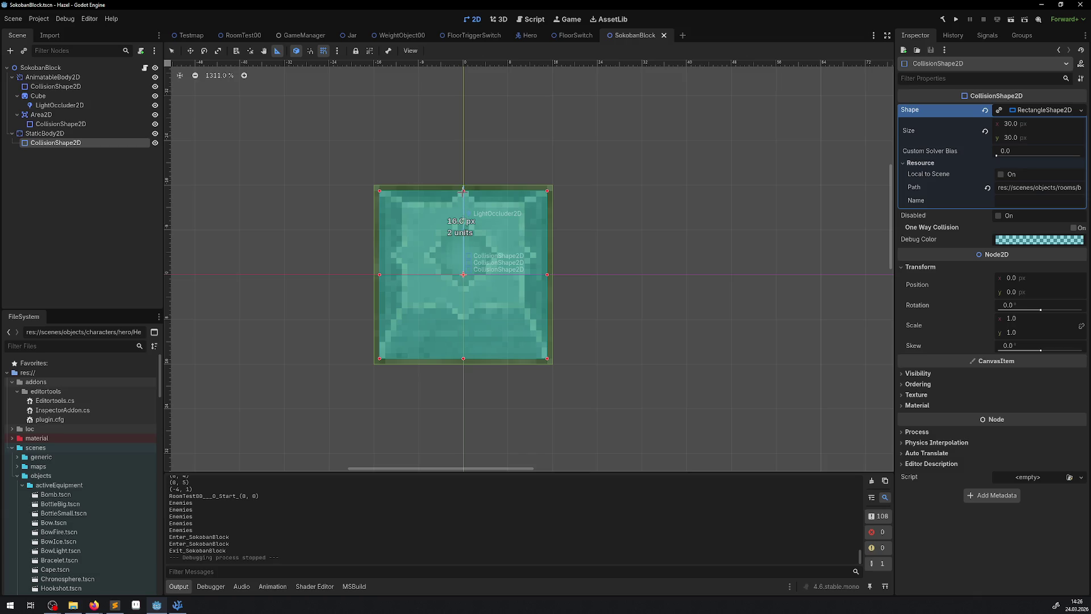
pyautogui.click(237, 36)
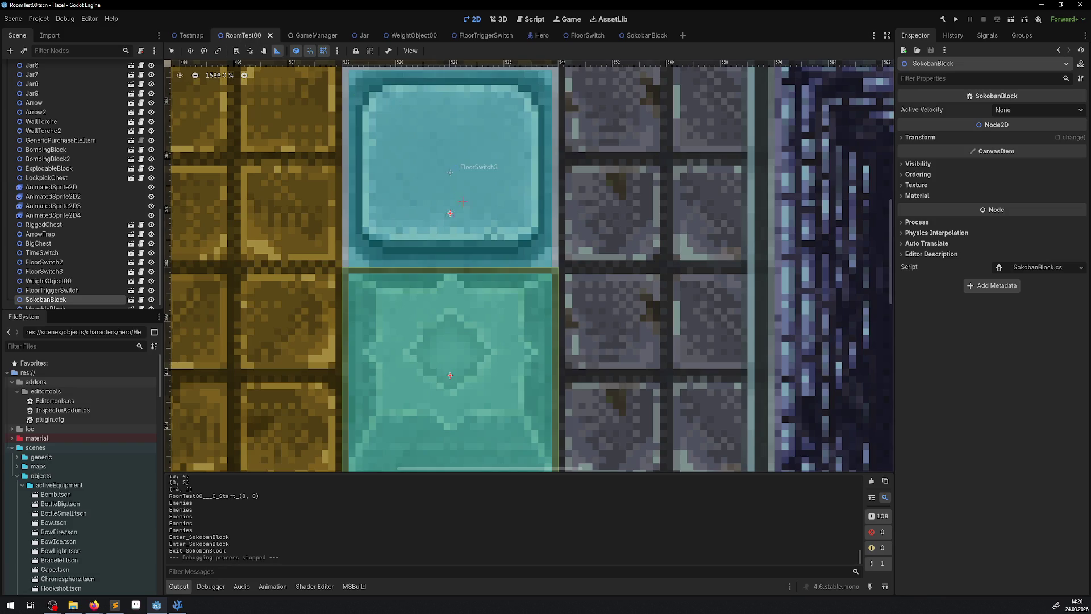
# - Measure the placed block in RoomTest00 and glance at the FloorSwitch scene
pyautogui.scroll(2, 449, 376)
pyautogui.moveTo(446, 370)
pyautogui.mouseDown()
pyautogui.moveTo(442, 254)
pyautogui.moveTo(442, 374)
pyautogui.mouseUp()
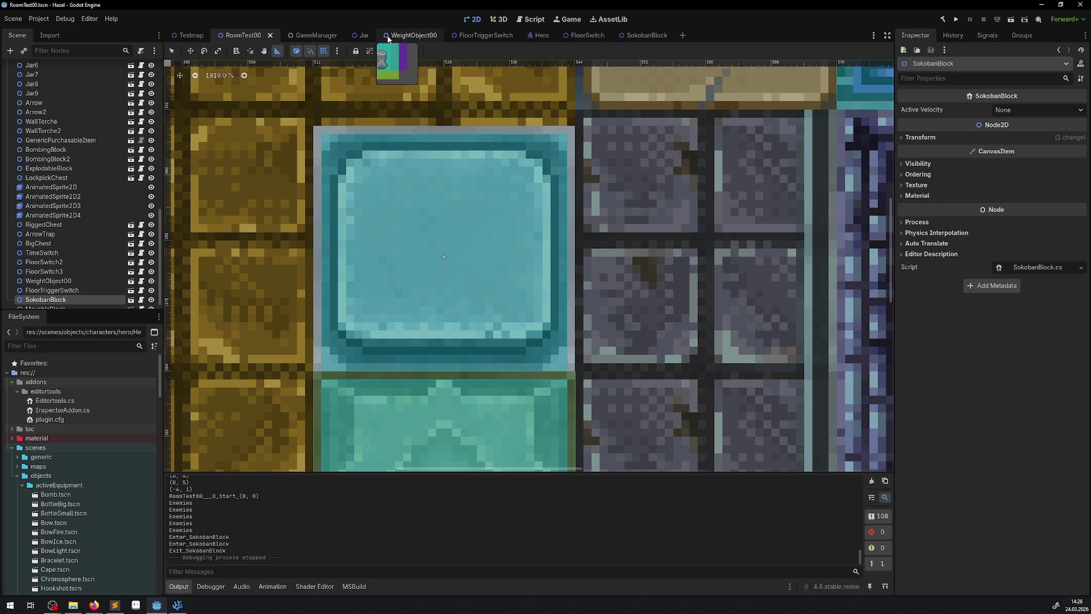
pyautogui.click(585, 35)
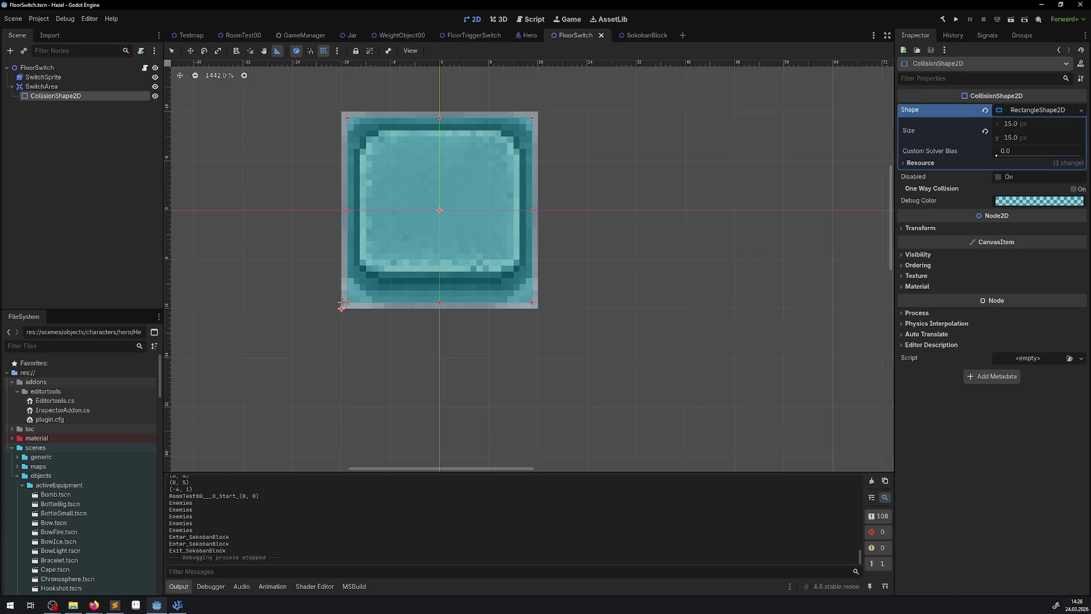
pyautogui.click(242, 35)
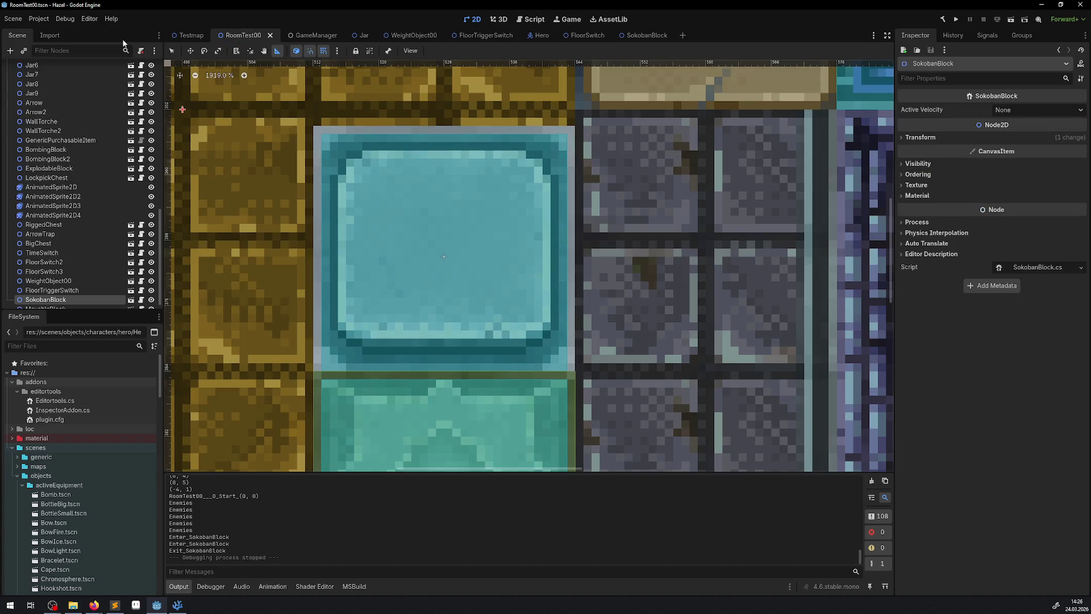
# - Nudge FloorSwitch3 up to (520, 368) and save the room scene
pyautogui.press('q')
pyautogui.click(443, 205)
pyautogui.moveTo(443, 225)
pyautogui.mouseDown()
pyautogui.moveTo(431, 194)
pyautogui.moveTo(438, 182)
pyautogui.moveTo(438, 194)
pyautogui.mouseUp()
pyautogui.scroll(-3, 462, 205)
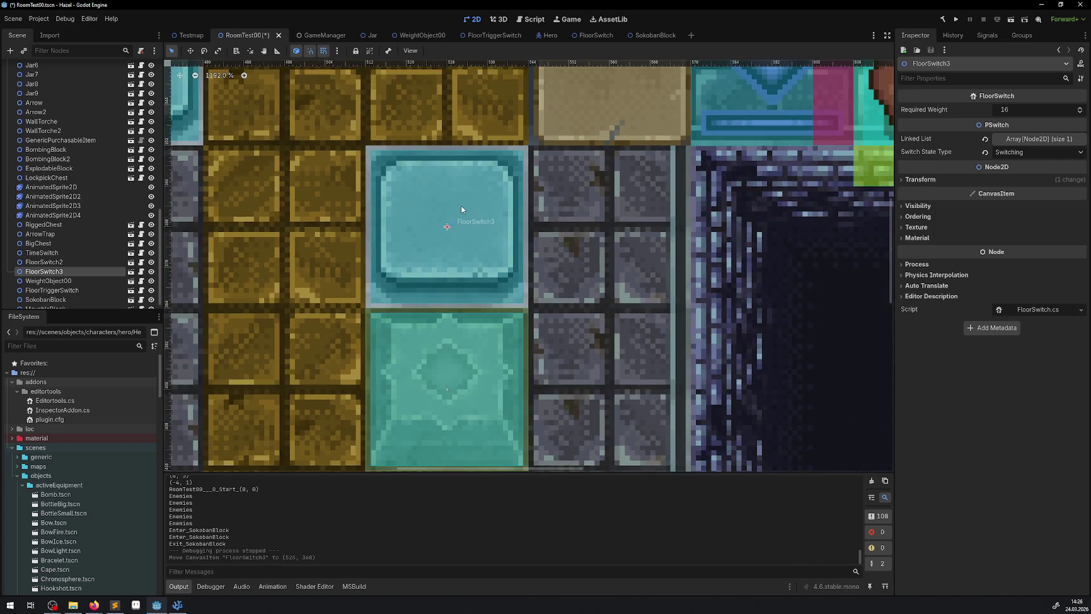
pyautogui.hotkey('ctrl', 's')
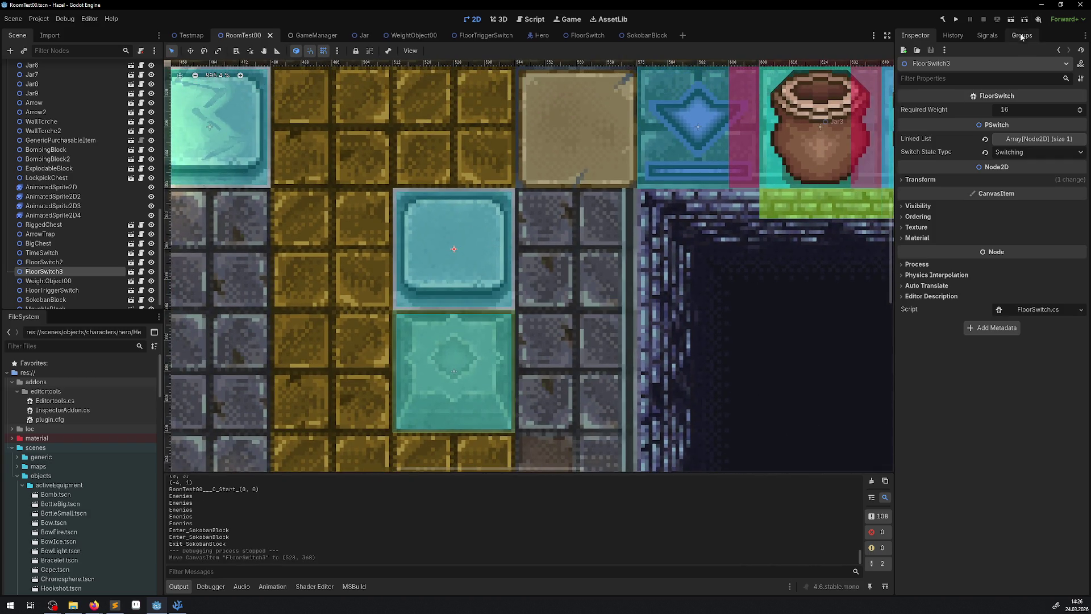
# - Run the project, walk the hero up and back down, then stop the game
pyautogui.click(957, 21)
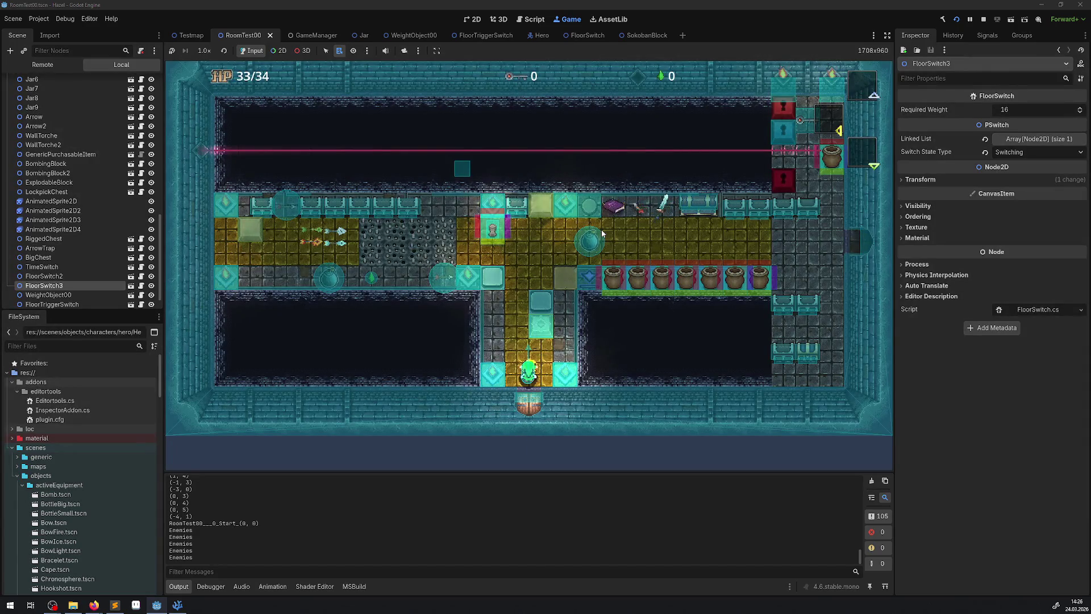
pyautogui.press('Up')
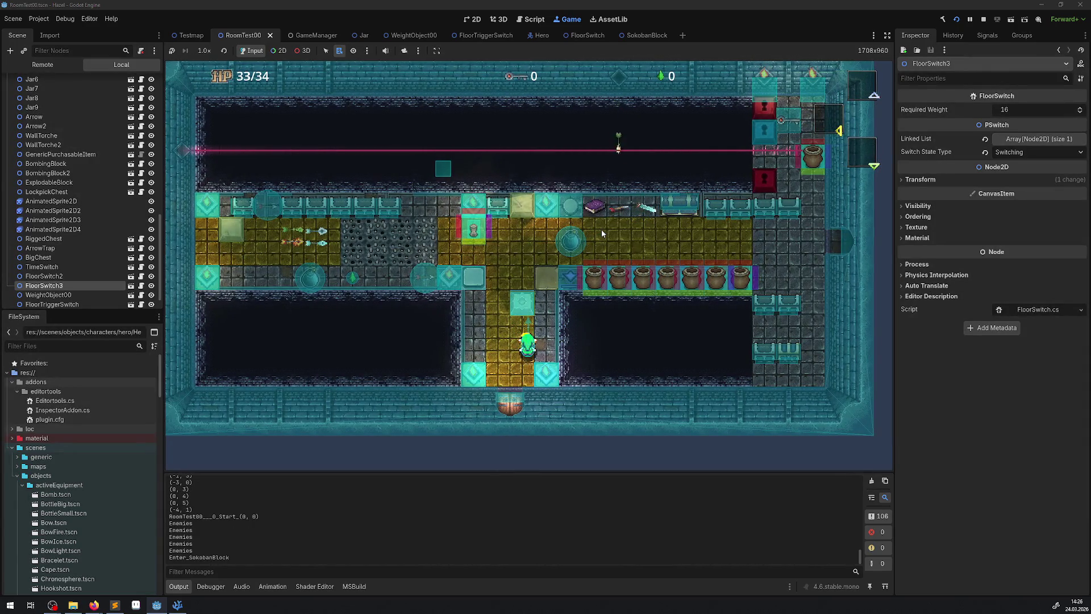
pyautogui.press('Down')
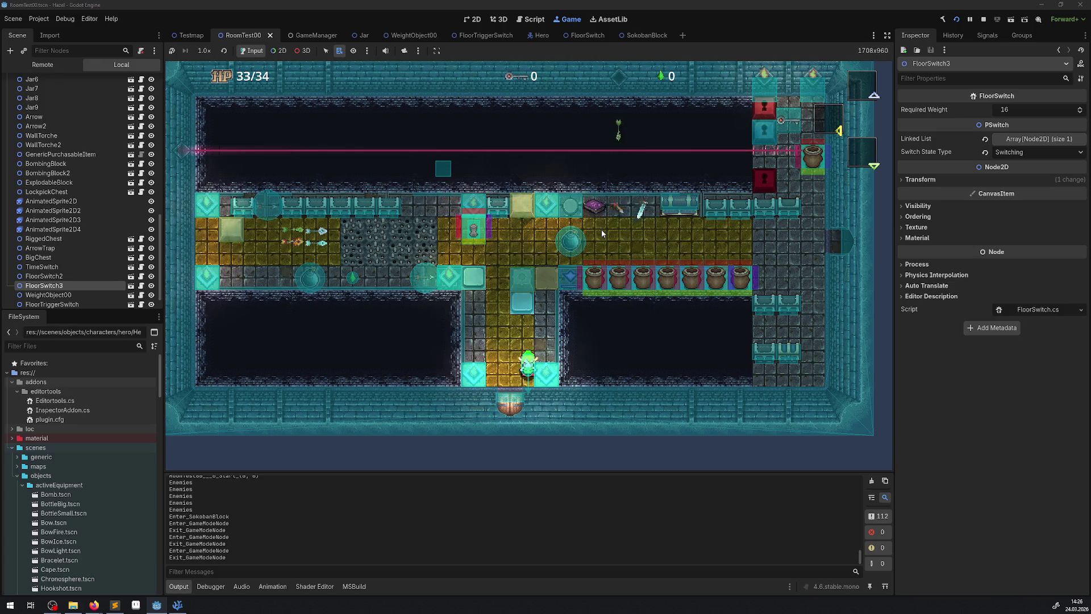
pyautogui.press('F8')
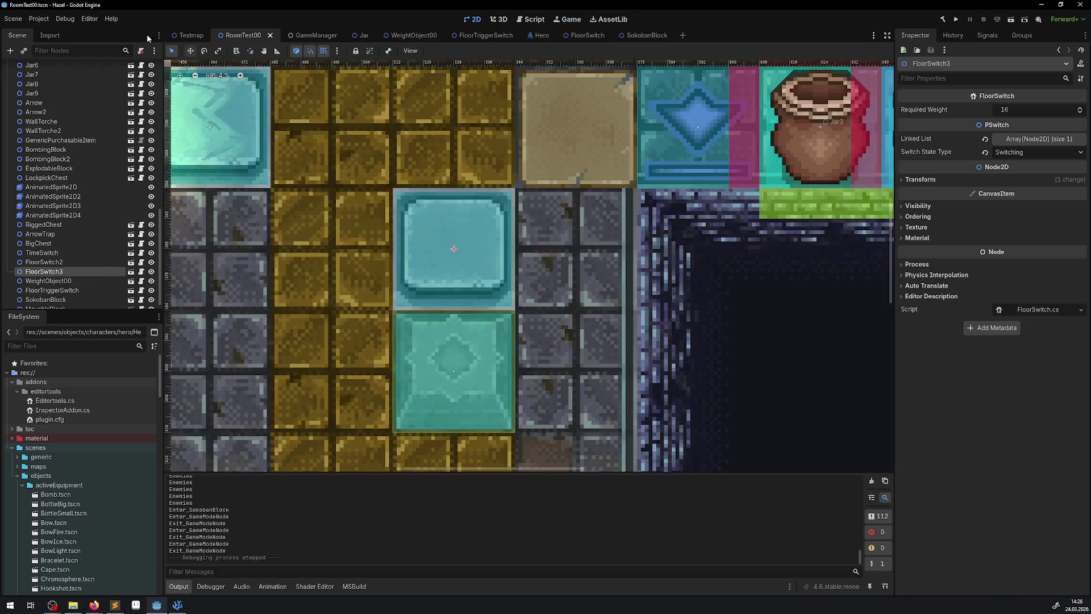
pyautogui.click(65, 19)
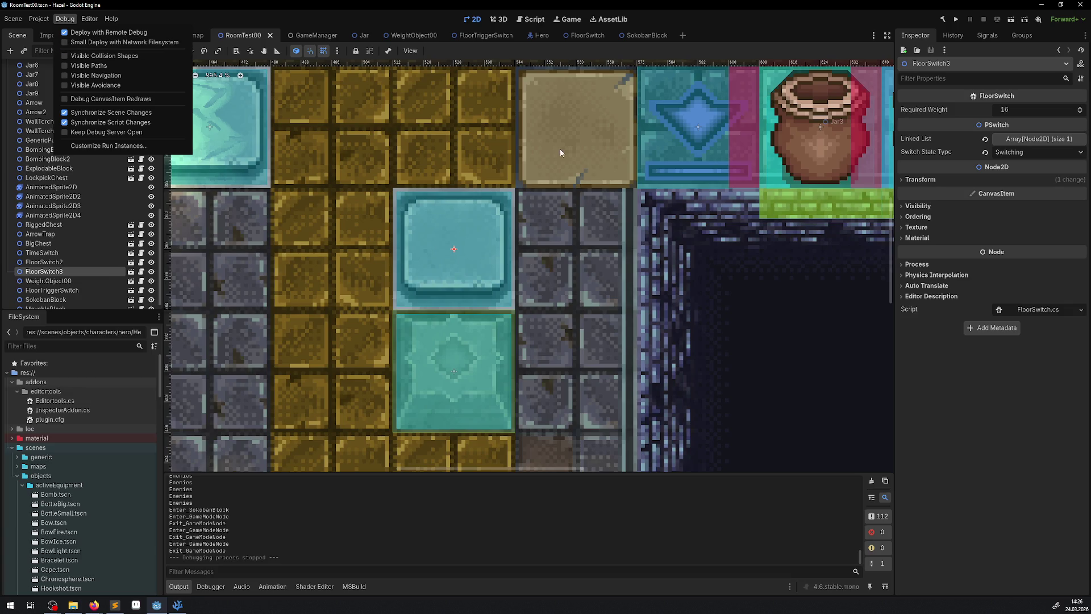
# - Rebuild and run the game, walking the hero into the yellow room and up the corridor
pyautogui.click(956, 19)
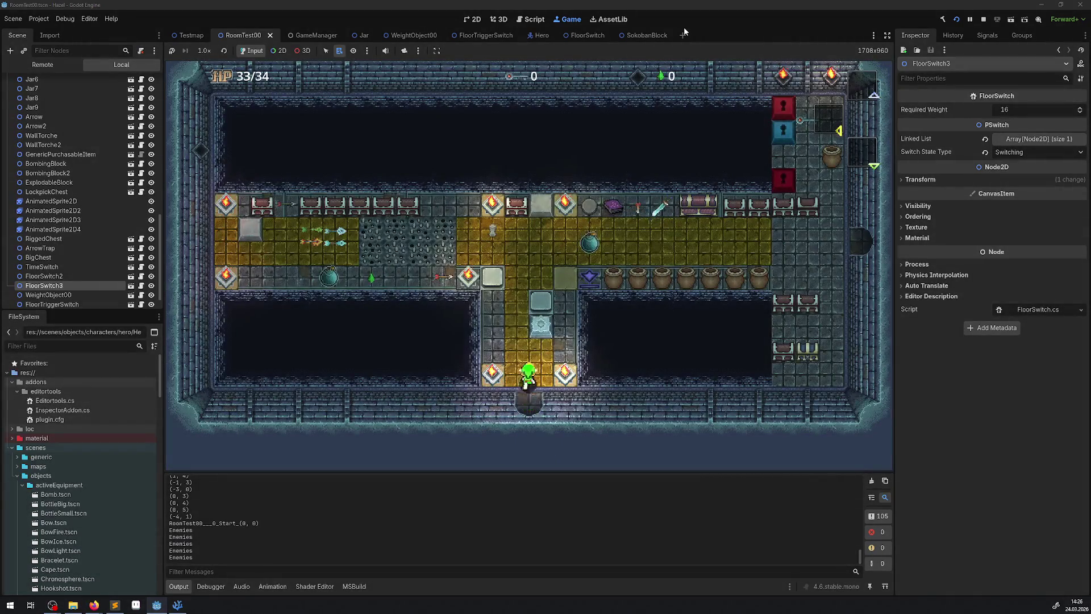
pyautogui.press('Up')
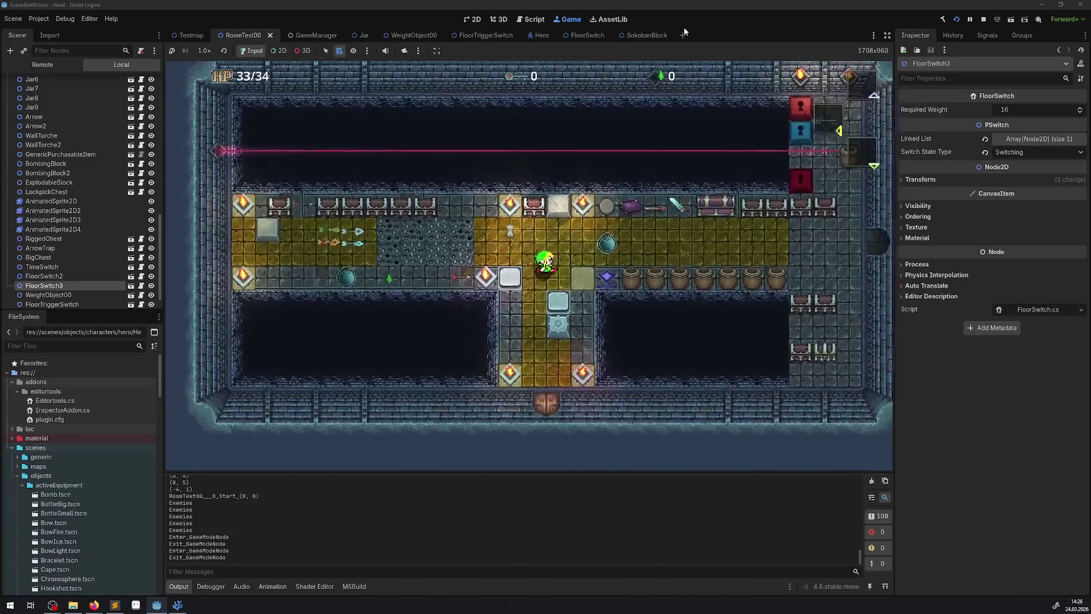
pyautogui.press('Left')
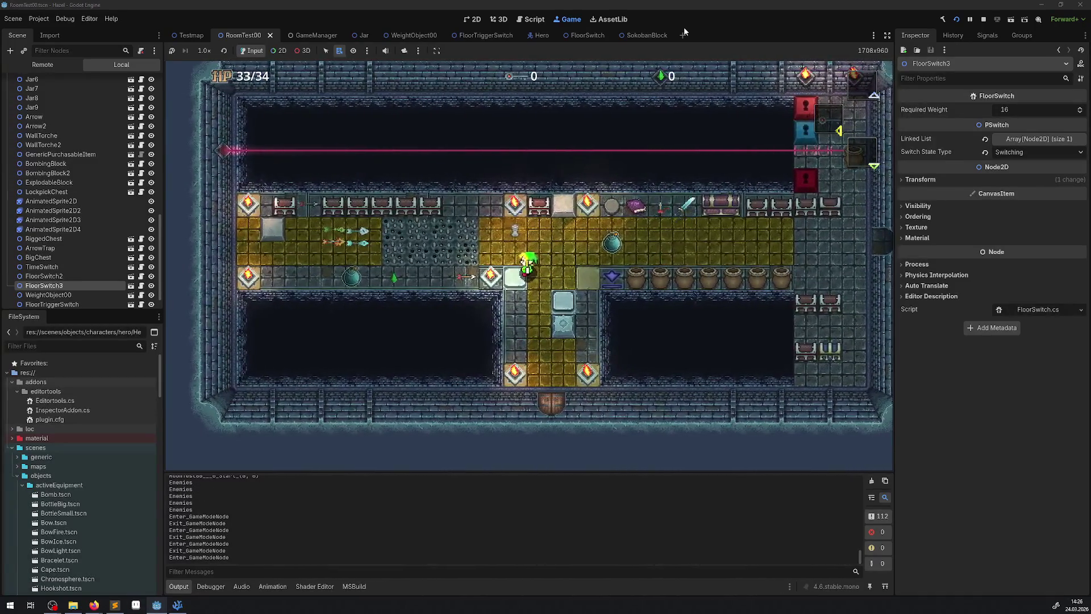
pyautogui.press('Down')
pyautogui.press('Up')
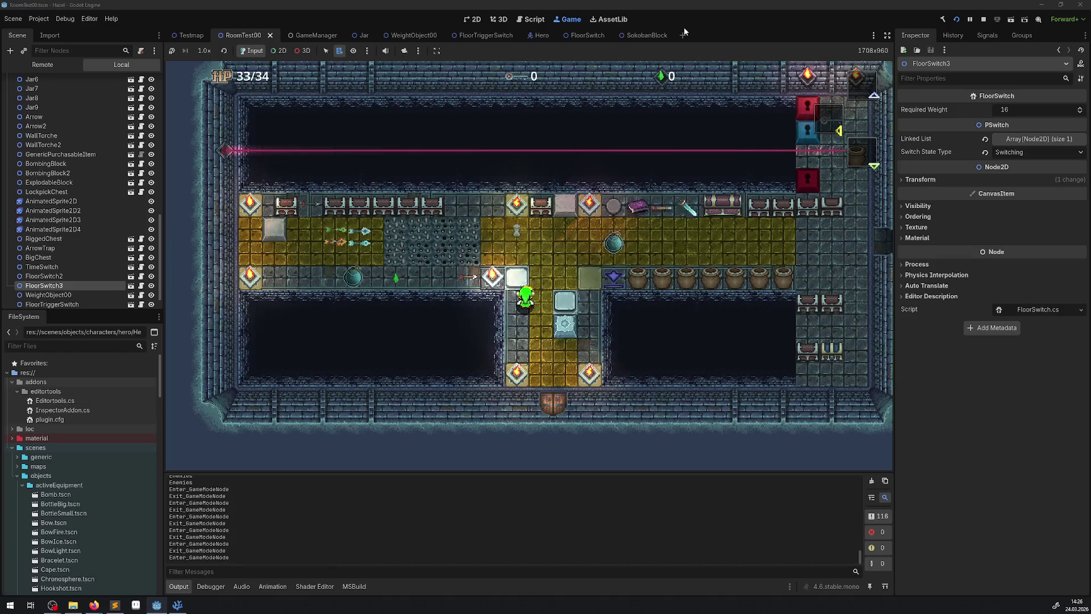
pyautogui.press('Up')
pyautogui.press('Down')
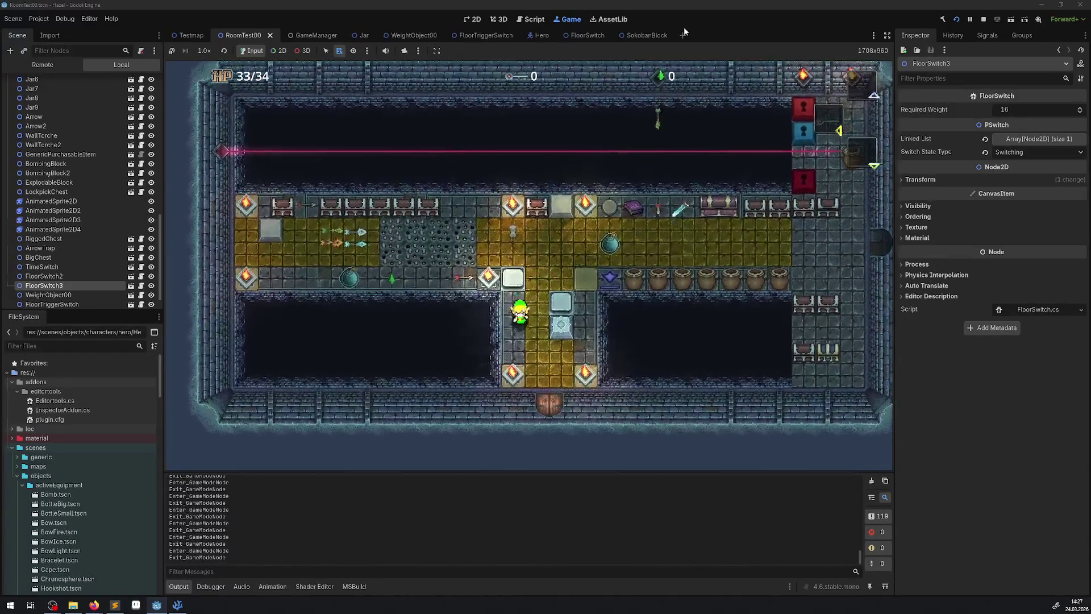
pyautogui.press('Up')
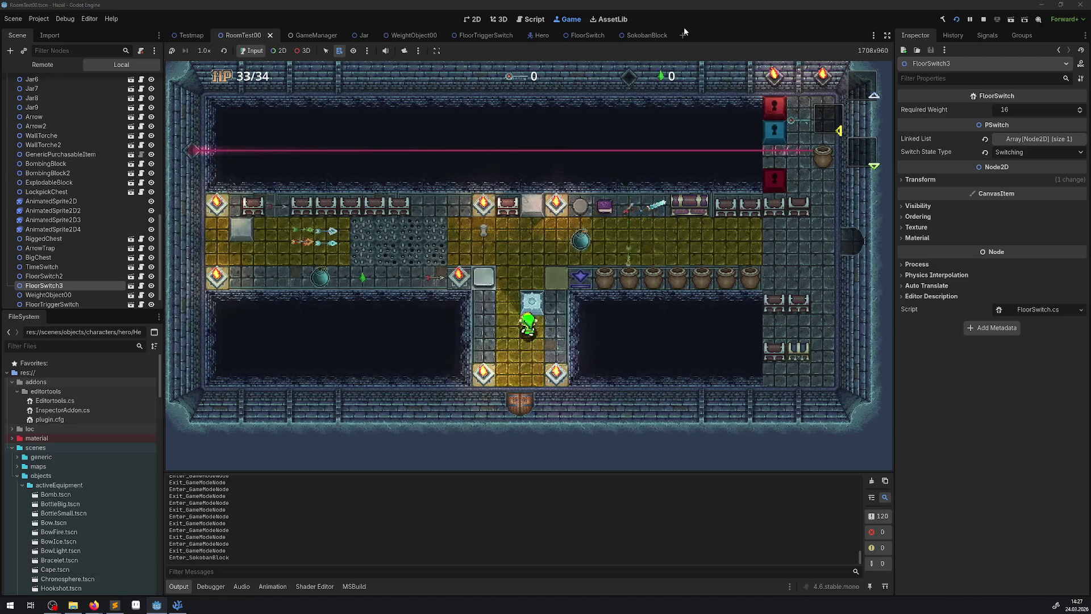
# - Move the hero around the yellow row and push the blue block down one tile
pyautogui.press('Left')
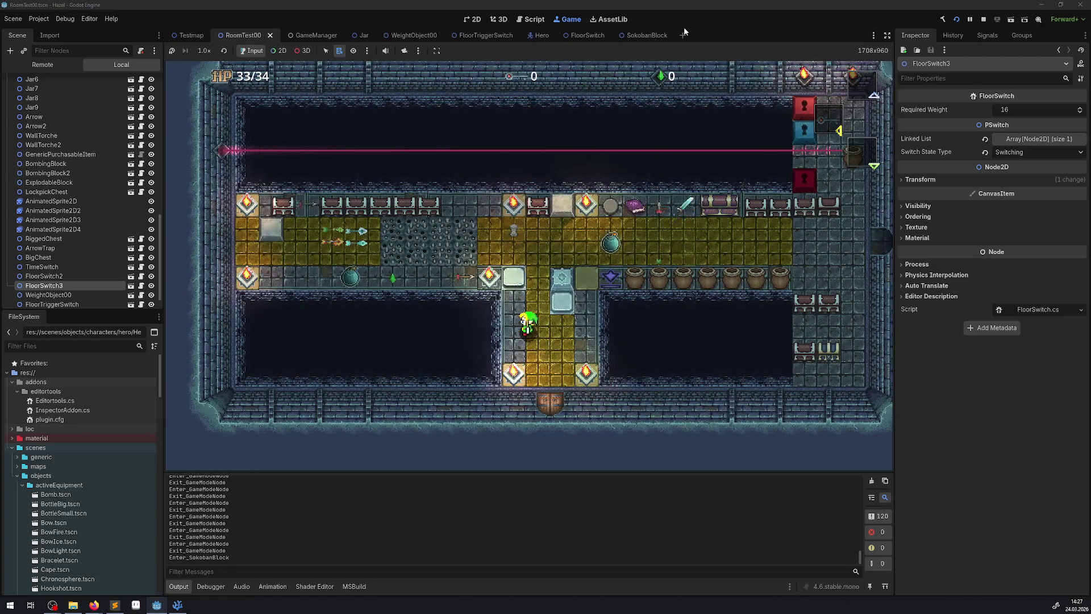
pyautogui.press('Up')
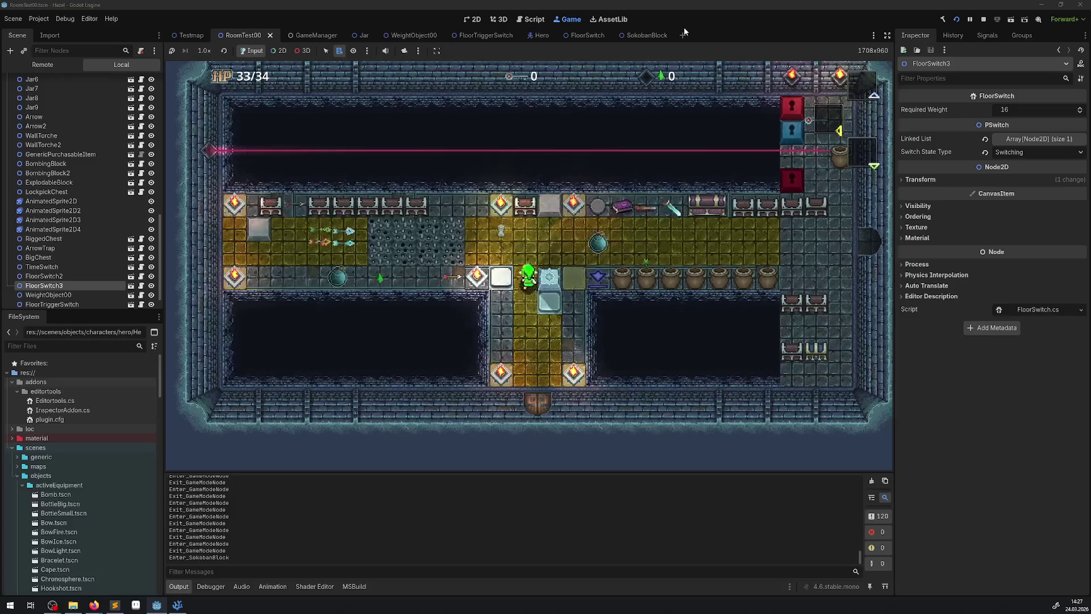
pyautogui.press('Up')
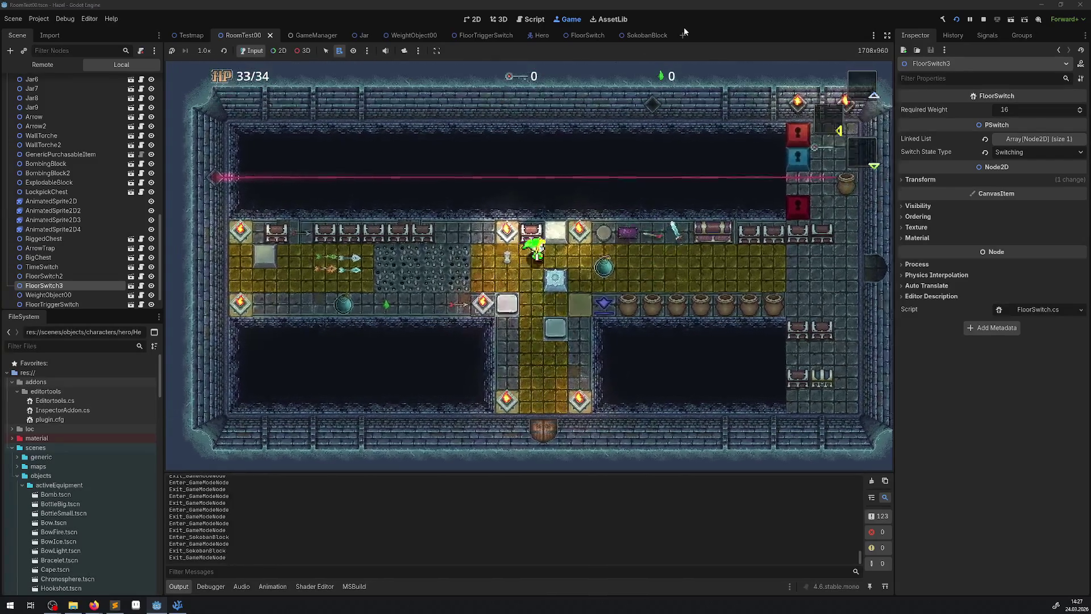
pyautogui.press('Right')
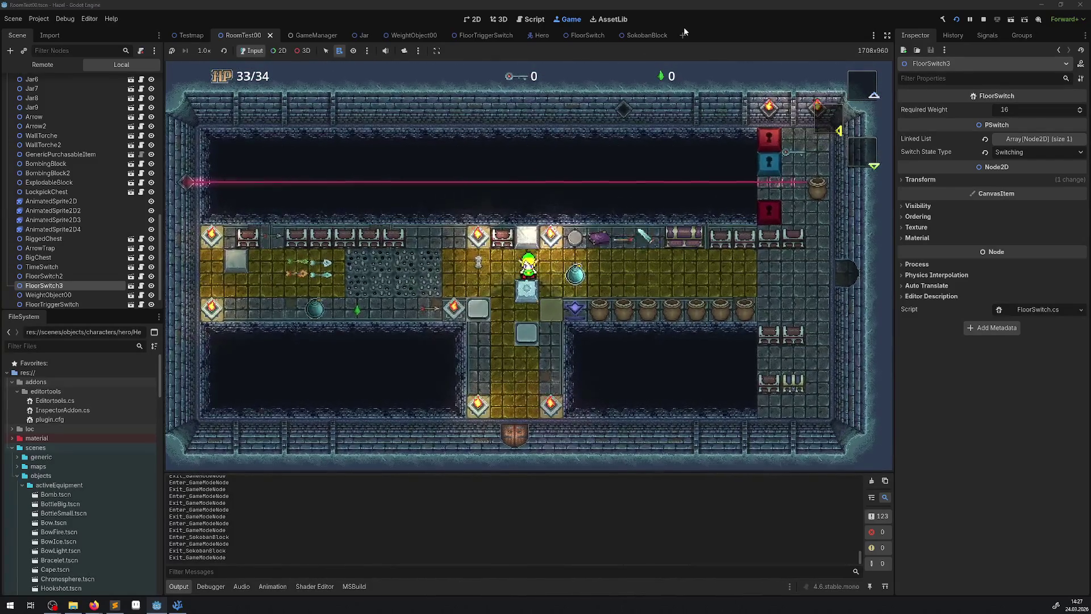
pyautogui.press('Down')
pyautogui.press('Left')
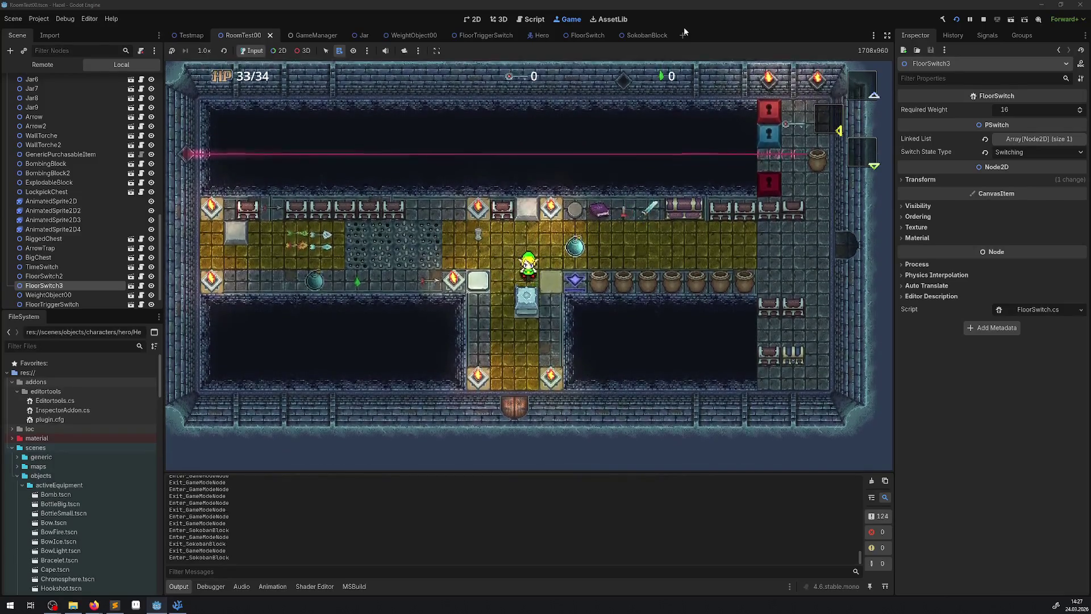
pyautogui.press('Right')
pyautogui.press('Down')
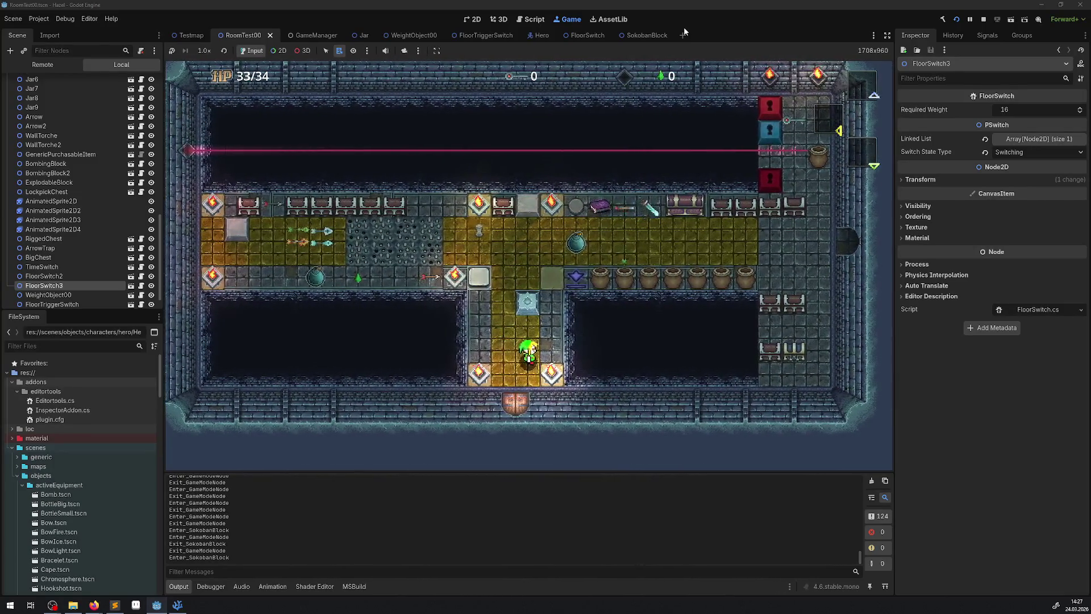
pyautogui.press('Up')
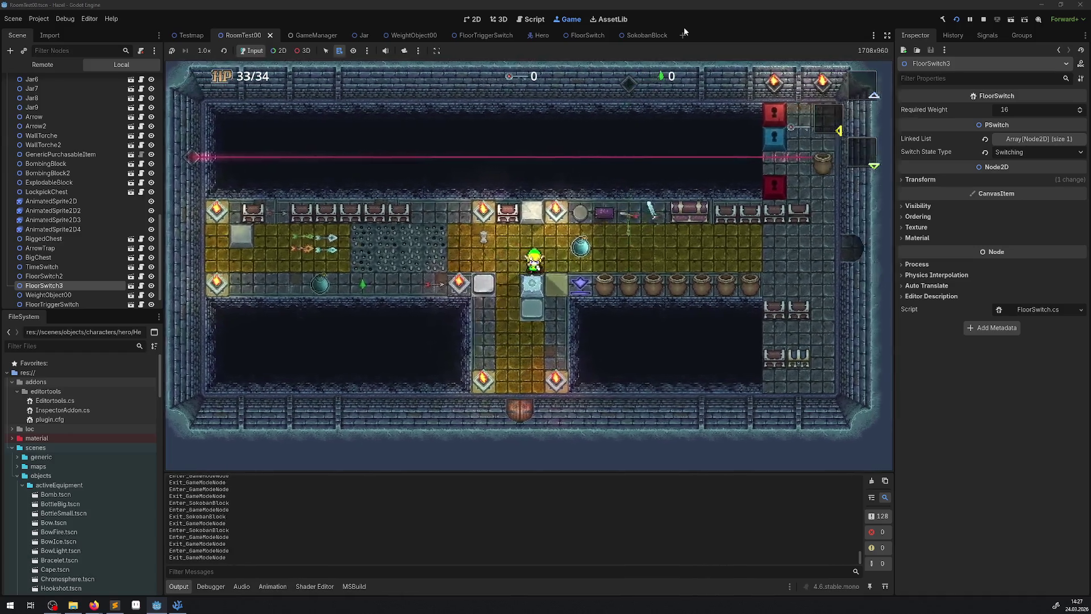
pyautogui.press('Down')
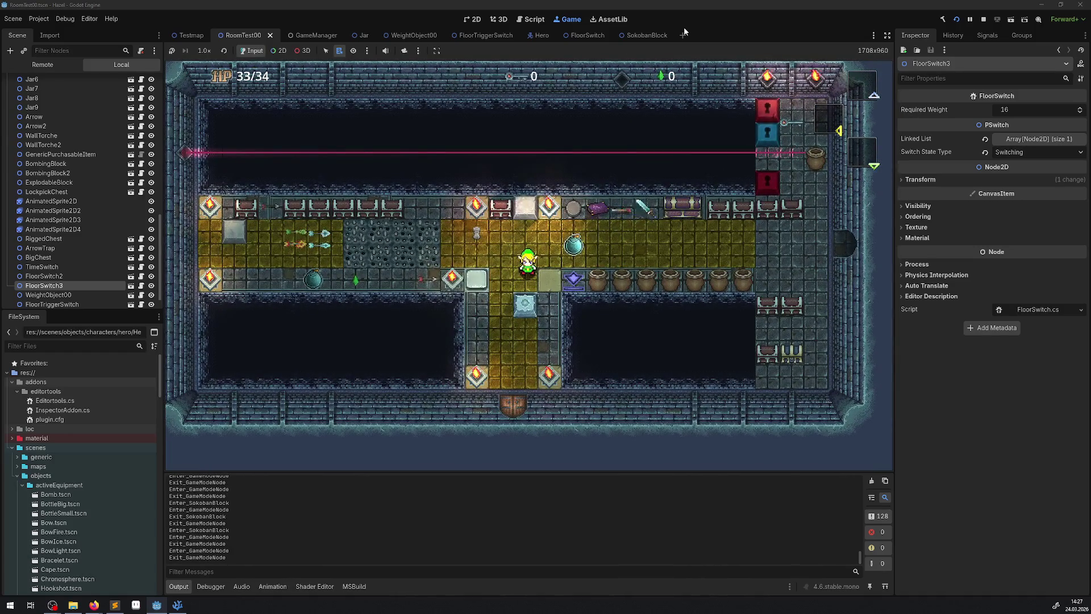
# - Stop the game and shift FloorSwitch3 one tile to the right
pyautogui.click(982, 20)
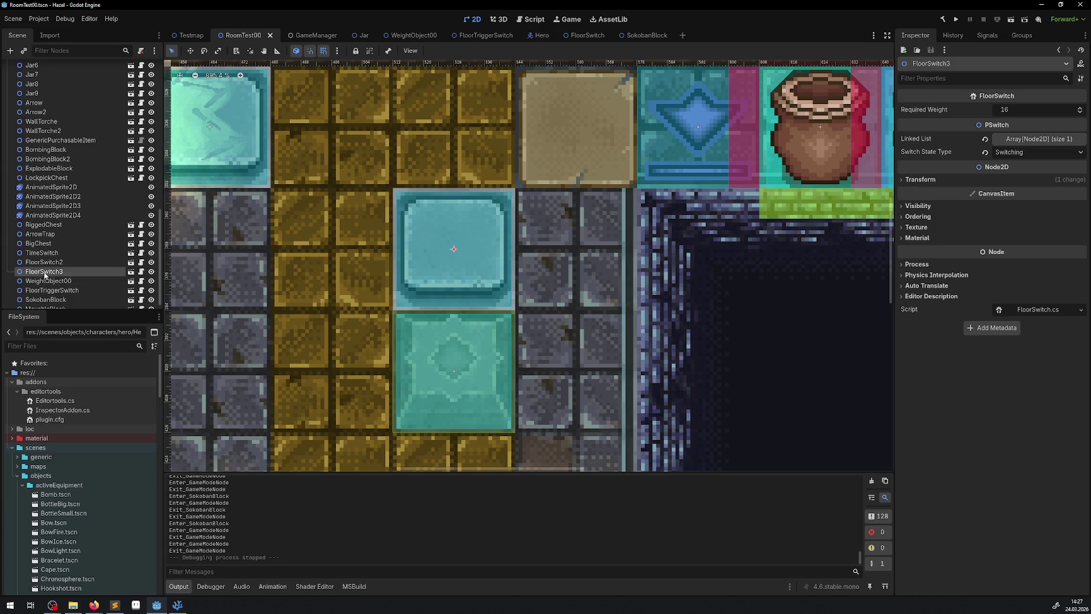
pyautogui.click(936, 179)
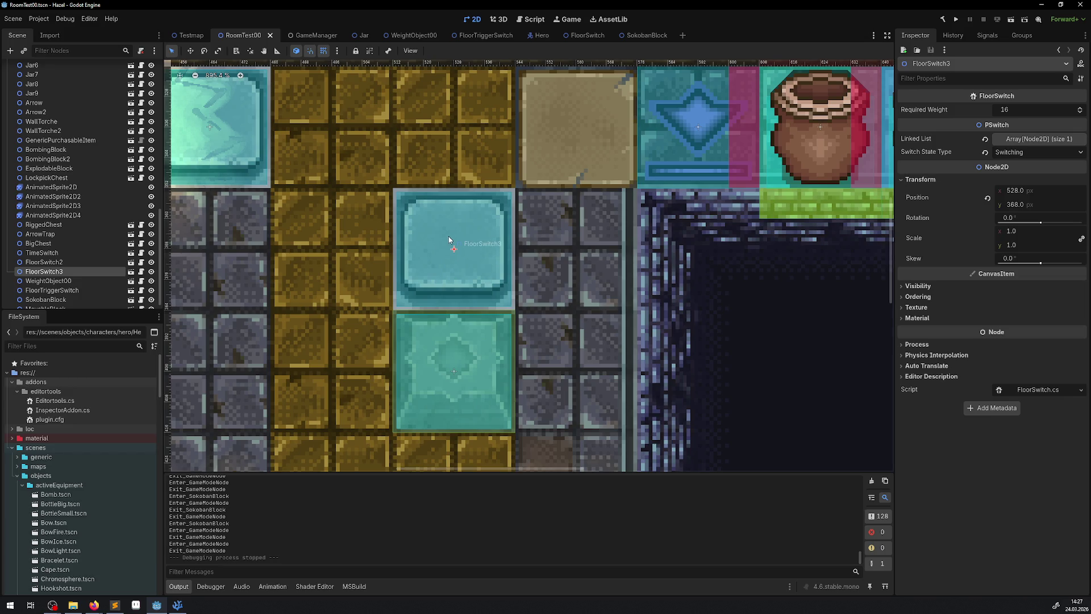
pyautogui.scroll(4, 448, 236)
pyautogui.moveTo(451, 240)
pyautogui.mouseDown()
pyautogui.moveTo(616, 243)
pyautogui.moveTo(454, 238)
pyautogui.mouseUp()
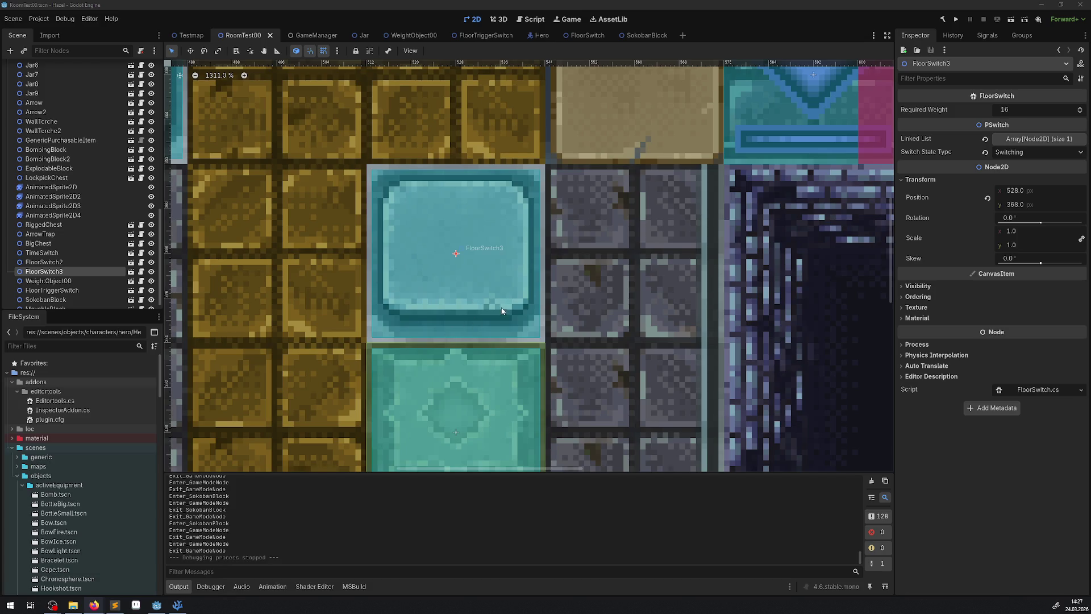
# - Move the SokobanBlock to (520, 400) and launch a new test run
pyautogui.scroll(-1, 501, 311)
pyautogui.click(469, 381)
pyautogui.scroll(-1, 501, 232)
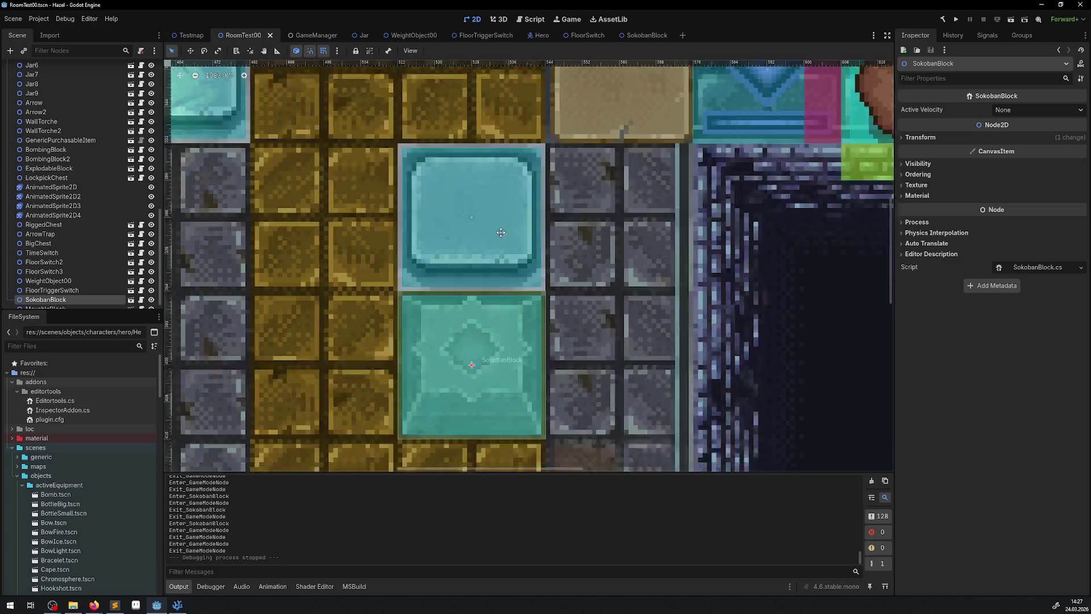
pyautogui.scroll(-2, 500, 233)
pyautogui.moveTo(431, 257)
pyautogui.mouseDown()
pyautogui.moveTo(506, 257)
pyautogui.moveTo(417, 256)
pyautogui.moveTo(439, 316)
pyautogui.moveTo(426, 390)
pyautogui.moveTo(436, 231)
pyautogui.moveTo(426, 98)
pyautogui.moveTo(415, 91)
pyautogui.moveTo(425, 471)
pyautogui.moveTo(441, 96)
pyautogui.moveTo(412, 478)
pyautogui.moveTo(411, 402)
pyautogui.mouseUp()
pyautogui.scroll(3, 439, 316)
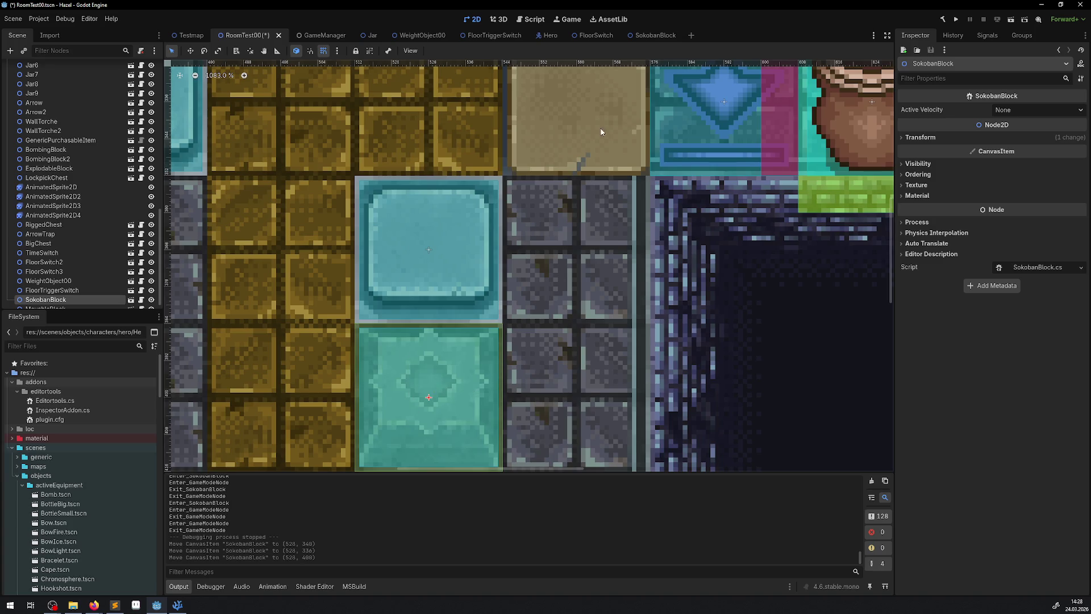
pyautogui.click(957, 19)
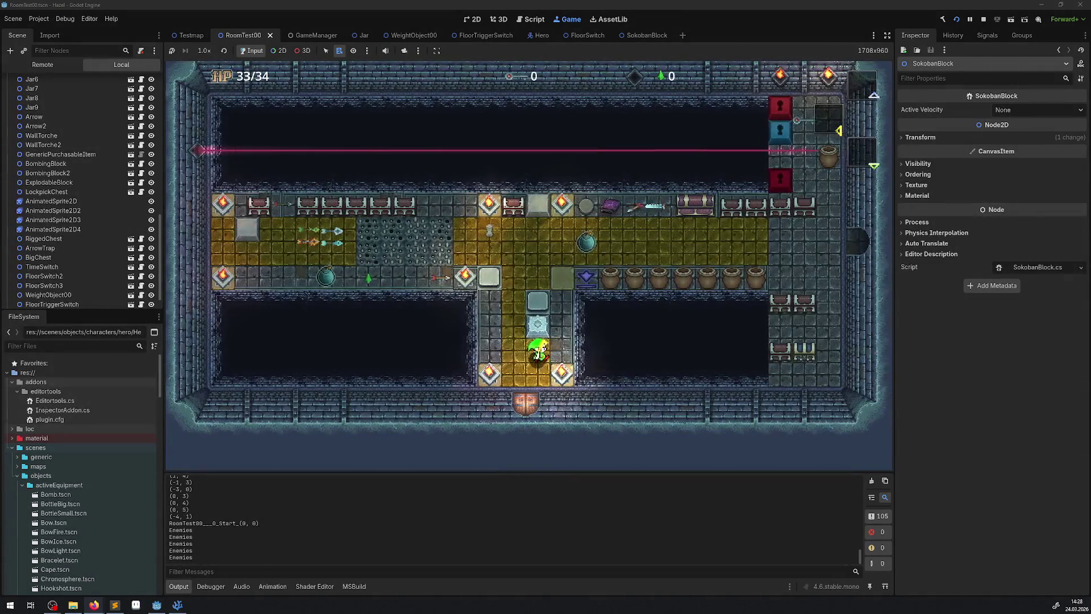
# - Push the Sokoban block up a tile, stop the game, and bring up FloorSwitch.cs in VS Code
pyautogui.press('Up')
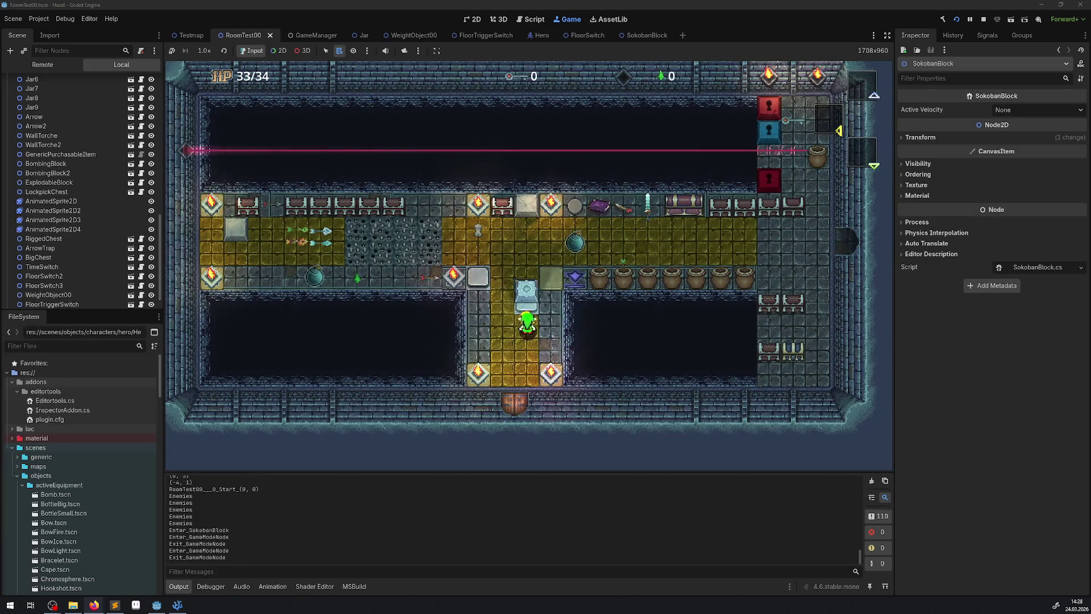
pyautogui.press('Left')
pyautogui.press('Right')
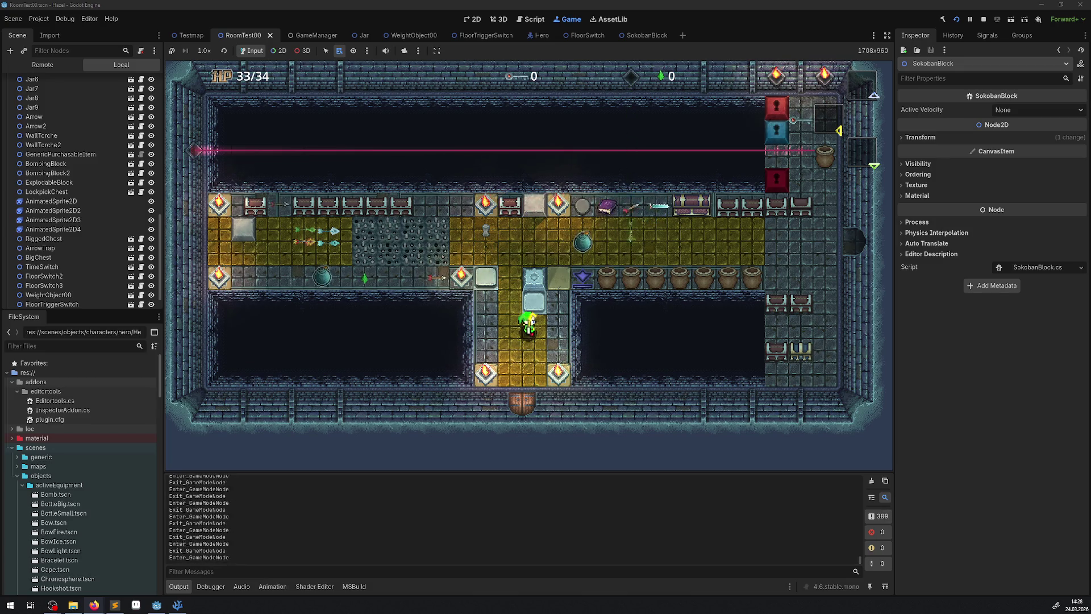
pyautogui.press('Up')
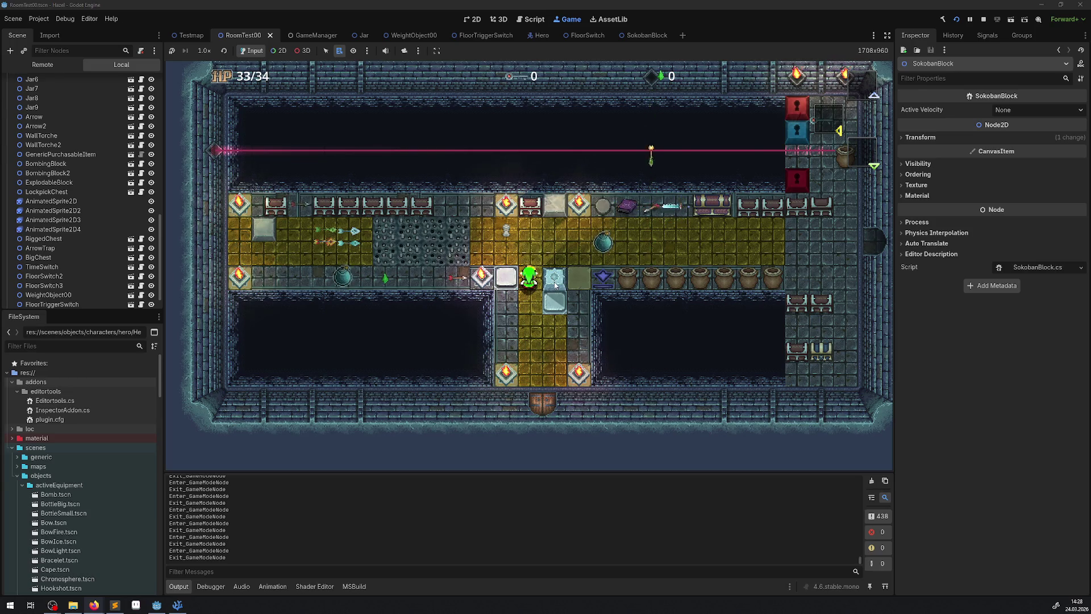
pyautogui.click(983, 19)
pyautogui.click(177, 605)
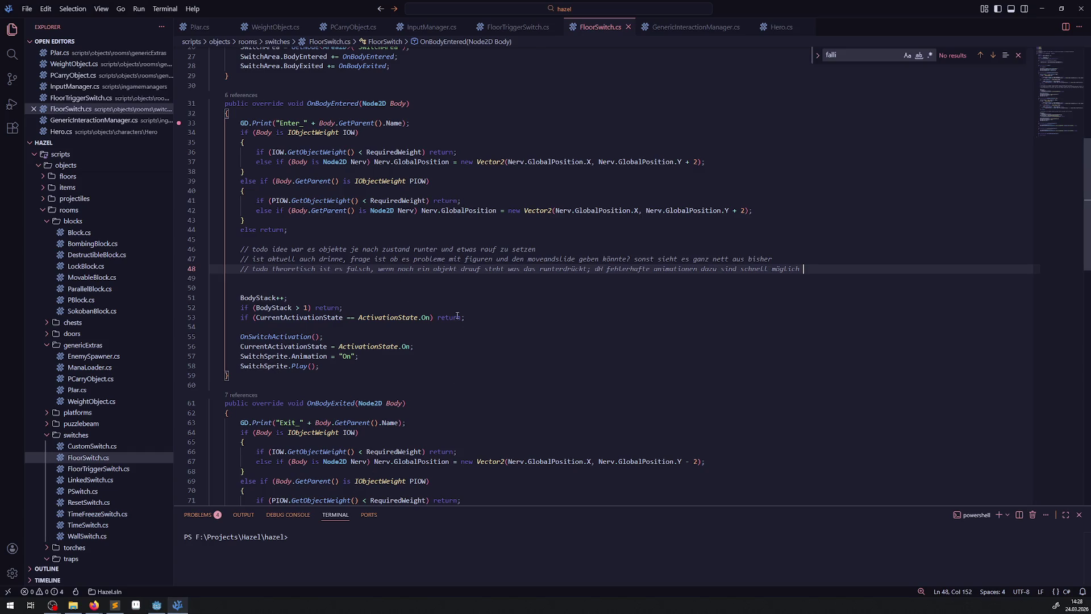
# - Delete the upward position nudges for carried and weight objects and the todo comments before BodyStack++
pyautogui.click(765, 211)
pyautogui.hotkey('shift', 'Up')
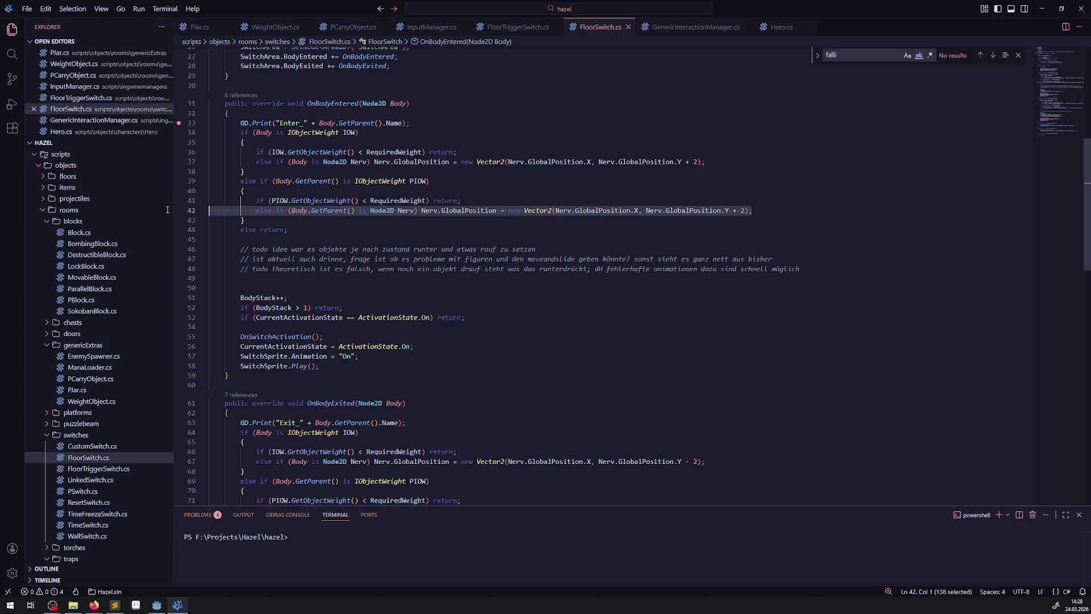
pyautogui.press('BackSpace')
pyautogui.click(741, 165)
pyautogui.hotkey('shift', 'Up')
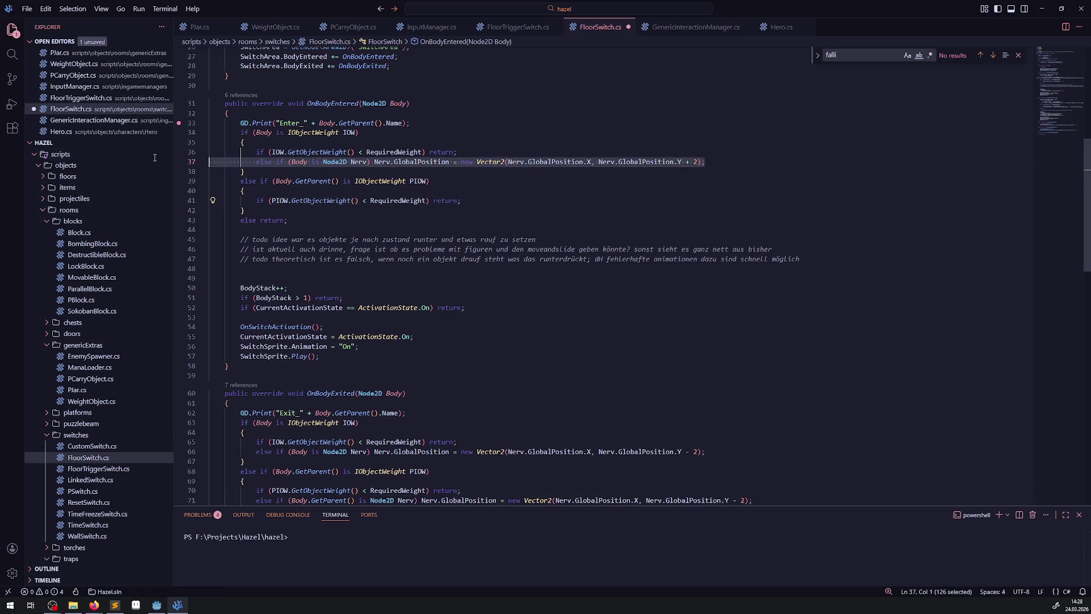
pyautogui.press('BackSpace')
pyautogui.moveTo(238, 267); pyautogui.dragTo(161, 216)
pyautogui.press('BackSpace')
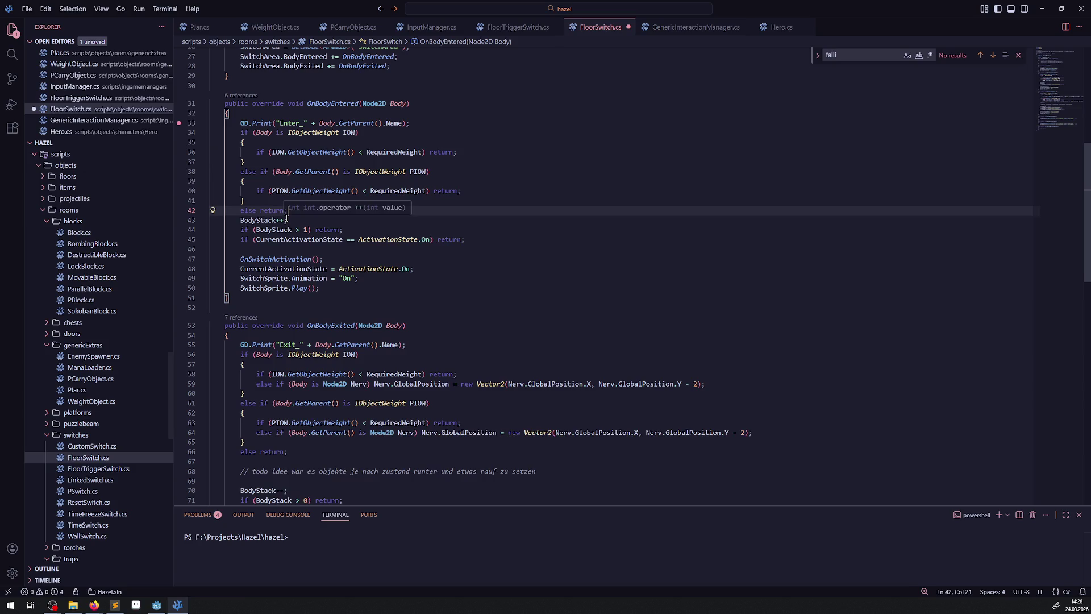
pyautogui.scroll(5, 324, 322)
pyautogui.scroll(-7, 323, 322)
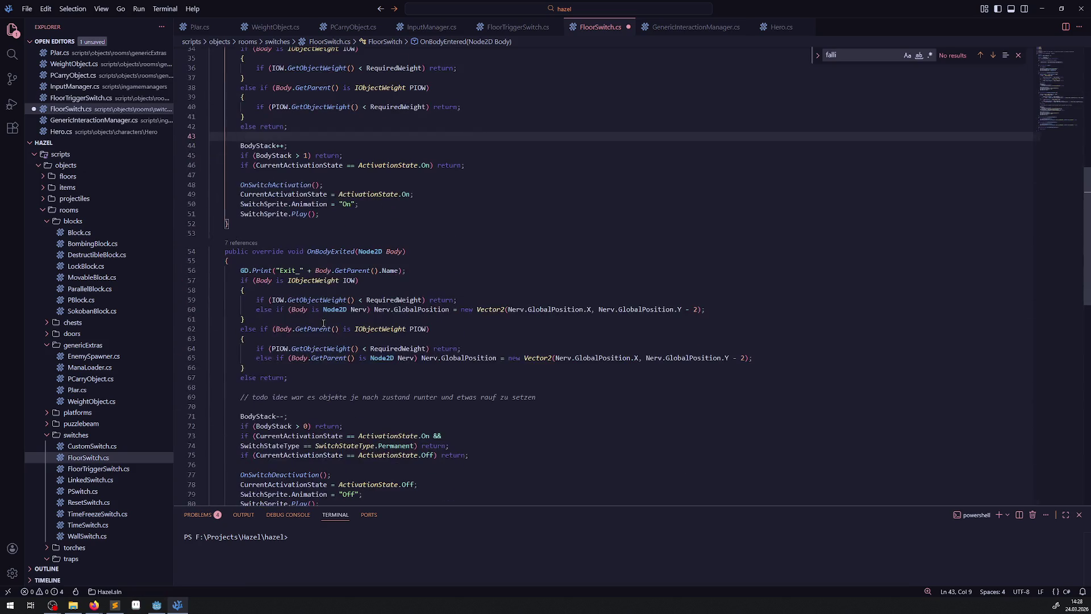
# - Remove the exit handler's downward nudge, blank line 64 and todo comment, then save FloorSwitch.cs
pyautogui.click(693, 312)
pyautogui.hotkey('shift', 'Up')
pyautogui.press('BackSpace')
pyautogui.click(762, 350)
pyautogui.hotkey('shift', 'Home')
pyautogui.press('BackSpace')
pyautogui.press('BackSpace')
pyautogui.press('BackSpace')
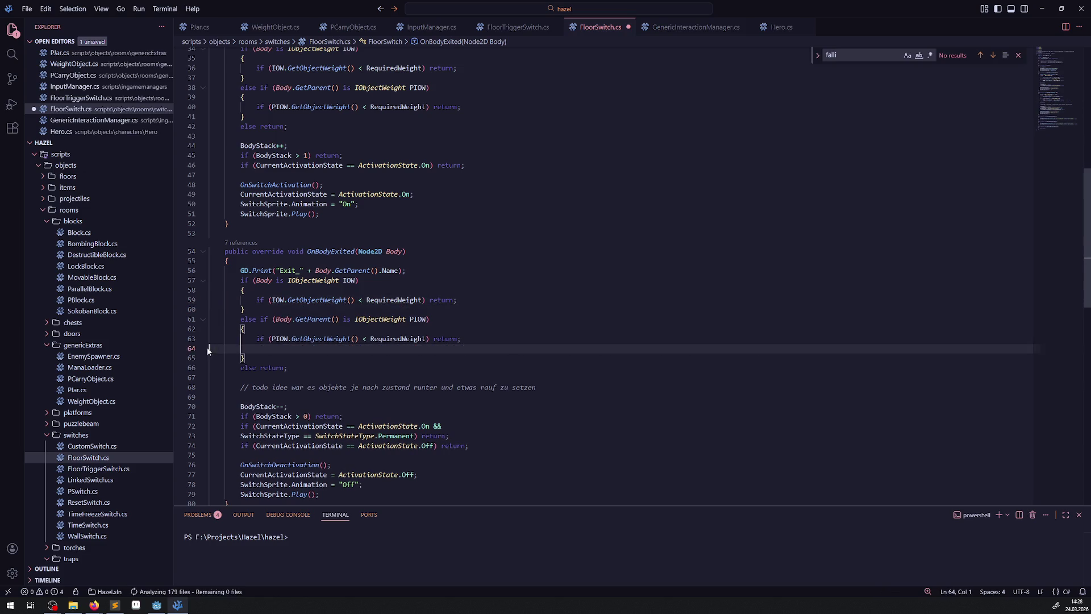
pyautogui.scroll(-2, 396, 313)
pyautogui.tripleClick(397, 313)
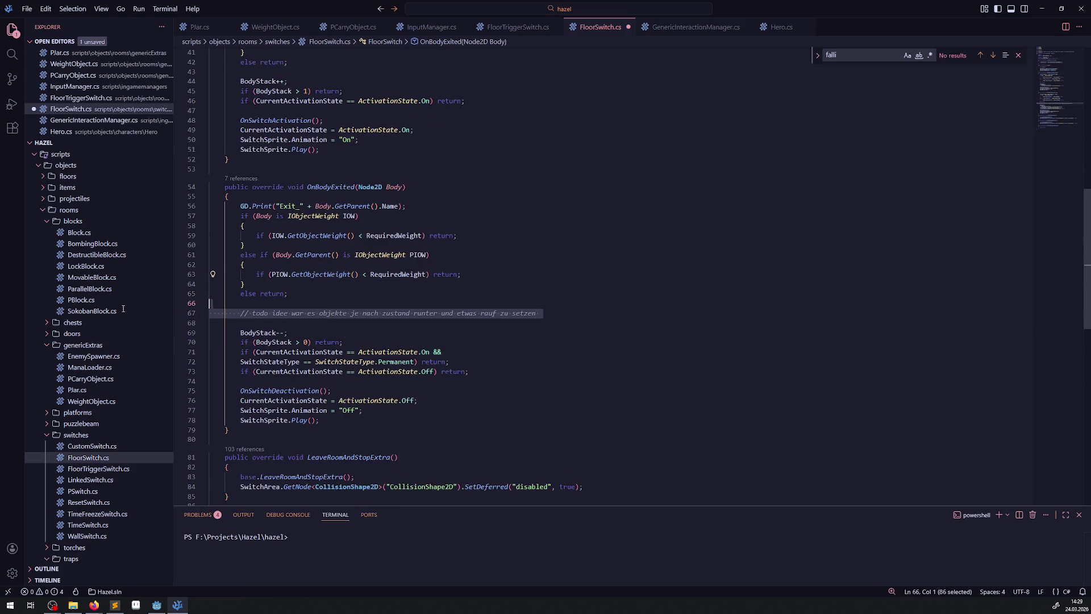
pyautogui.press('BackSpace')
pyautogui.press('BackSpace')
pyautogui.press('BackSpace')
pyautogui.hotkey('ctrl', 's')
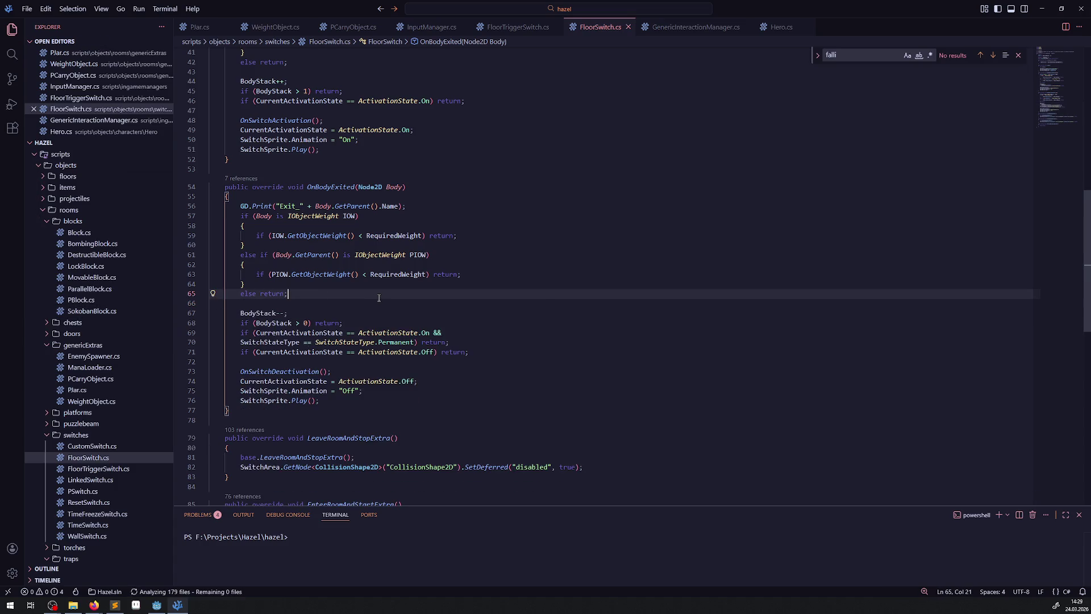
pyautogui.click(153, 607)
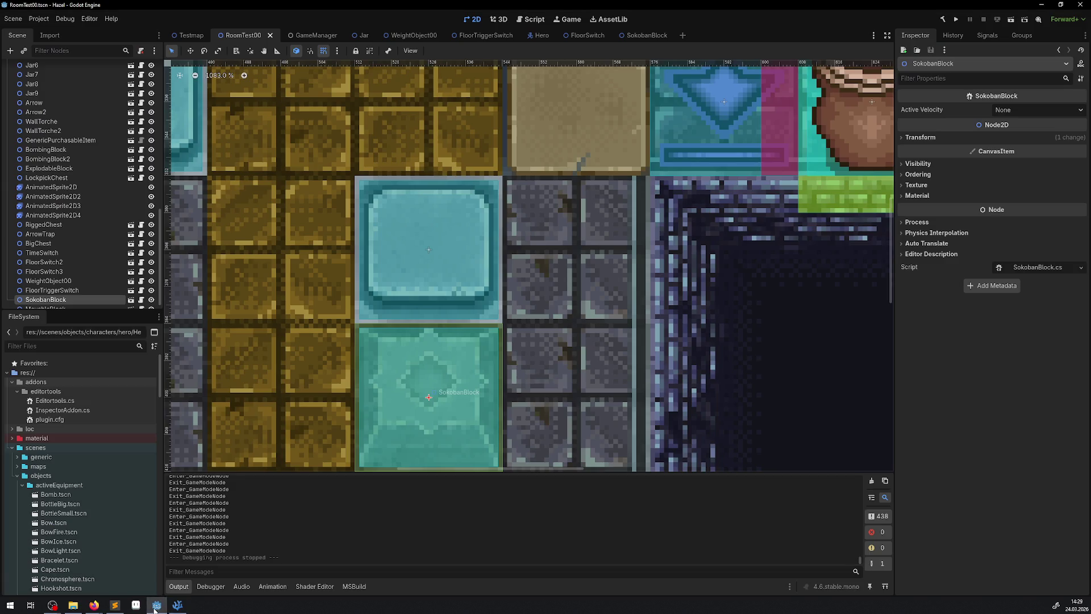
# - Rebuild the .NET project and launch RoomTest00 in the embedded game view
pyautogui.click(944, 19)
pyautogui.click(956, 21)
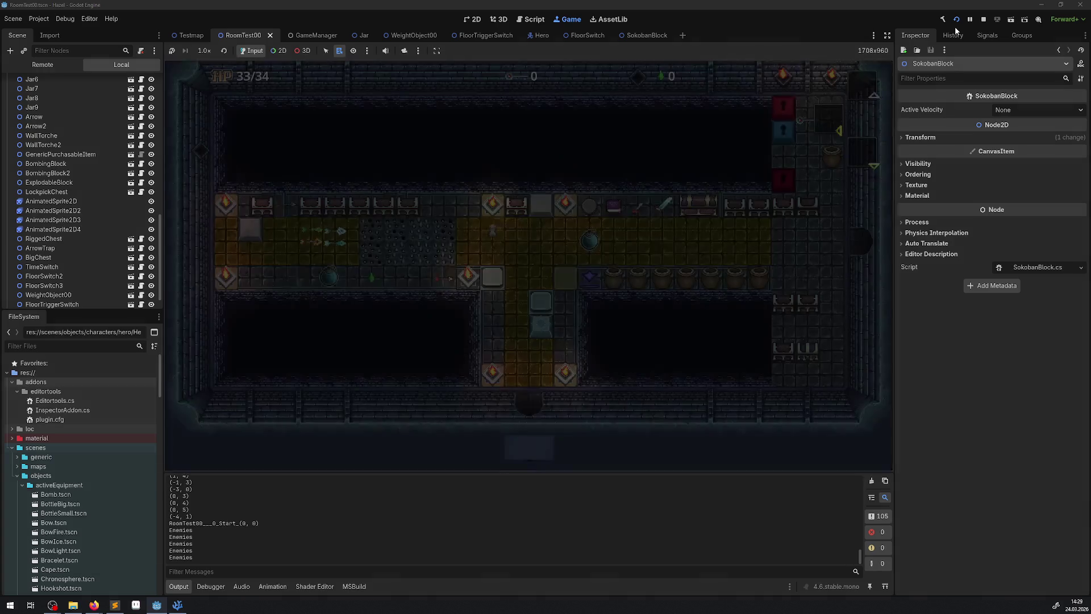
# - Push the Sokoban block, throw a jar to the right, then stop and return to VS Code
pyautogui.press('Up')
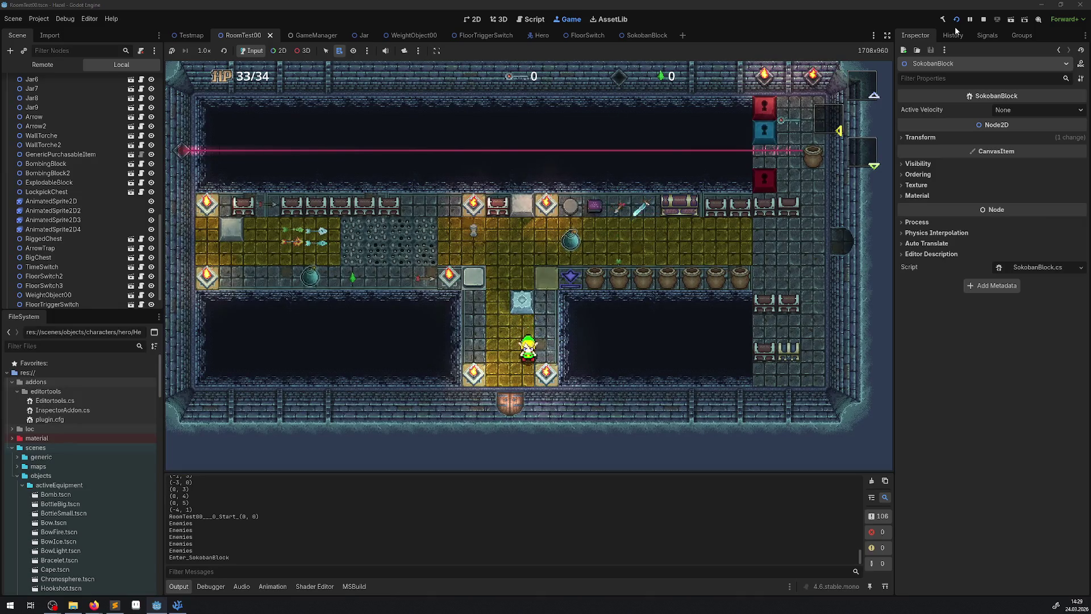
pyautogui.press('Down')
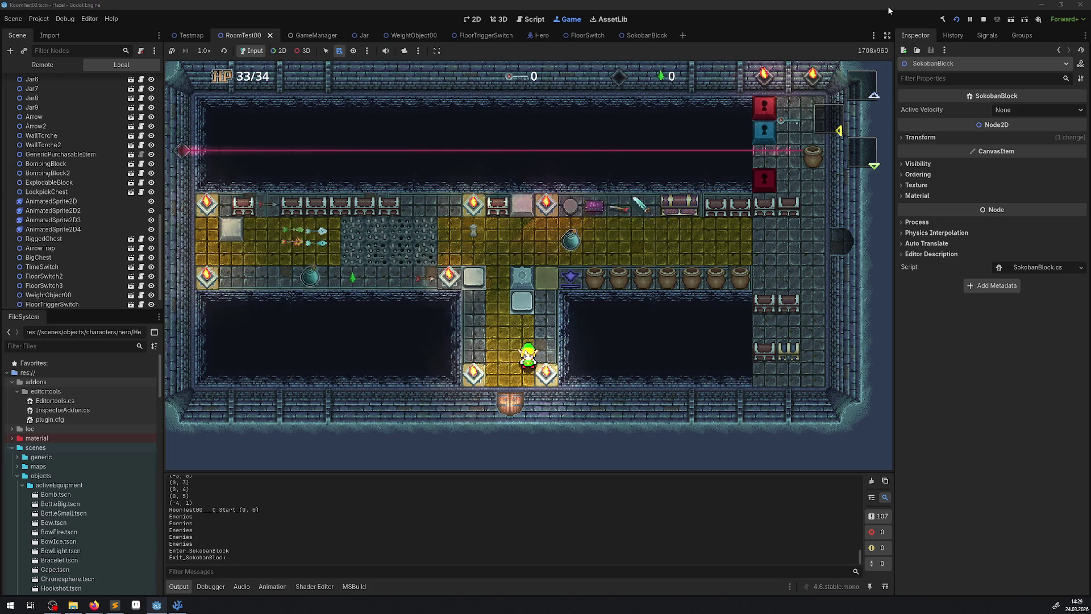
pyautogui.press('Up')
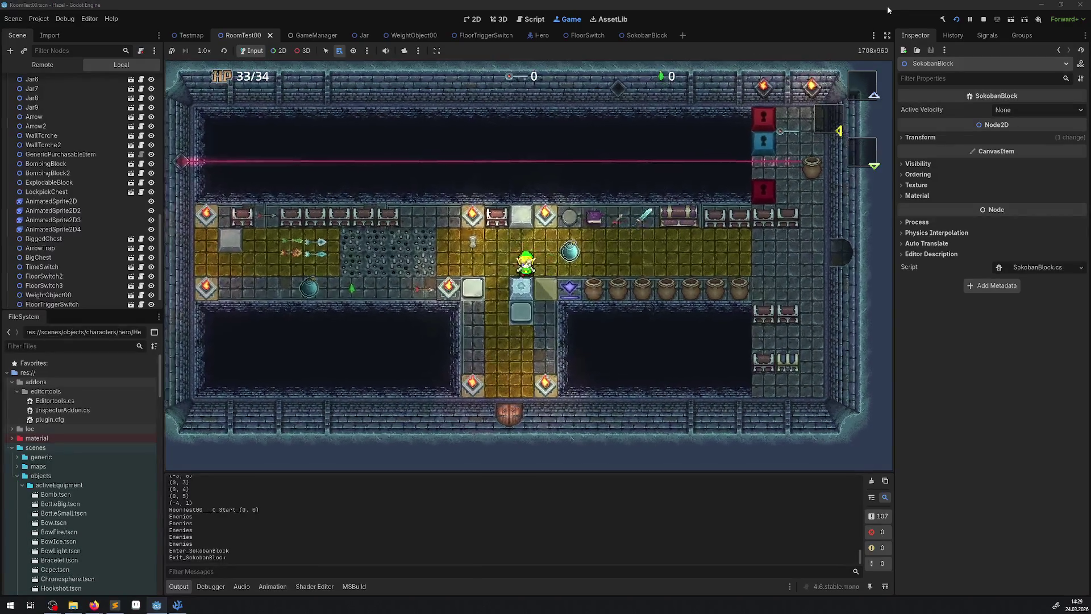
pyautogui.press('Down')
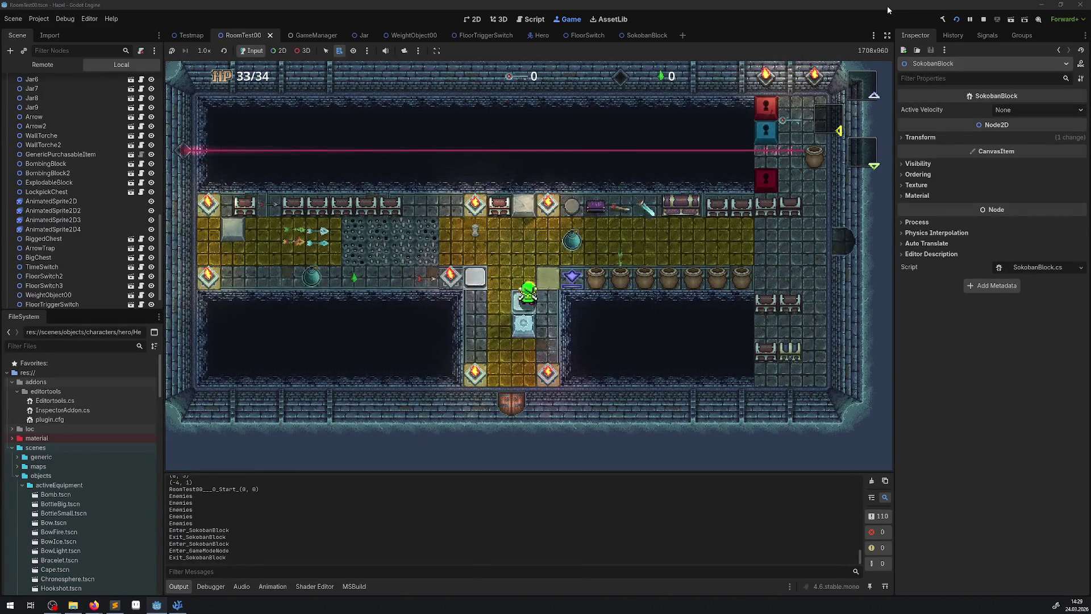
pyautogui.press('Up')
pyautogui.press('Right')
pyautogui.press('Right')
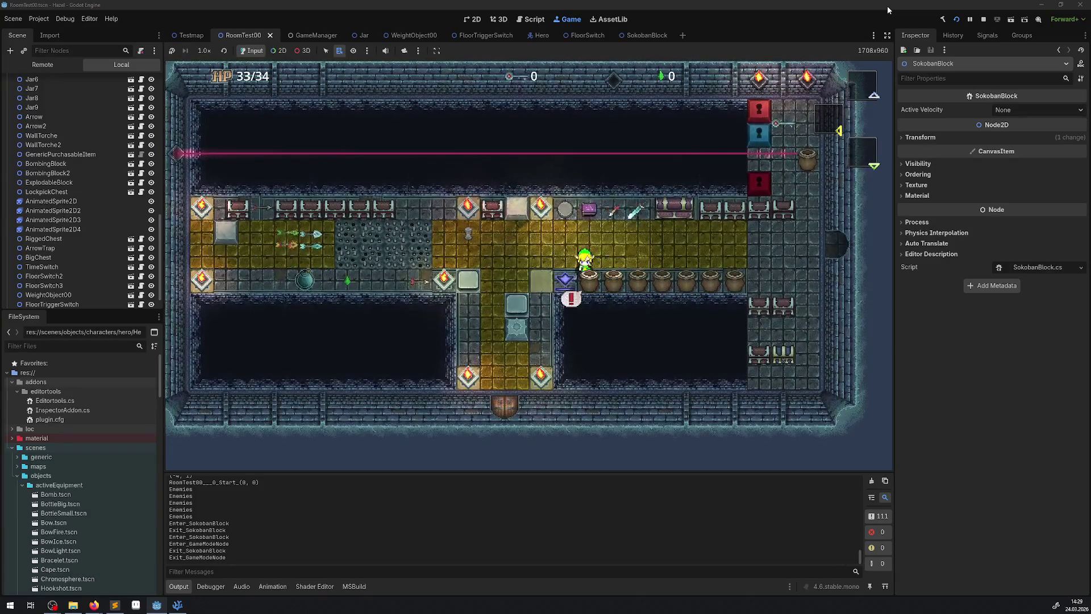
pyautogui.press('Right')
pyautogui.press('space')
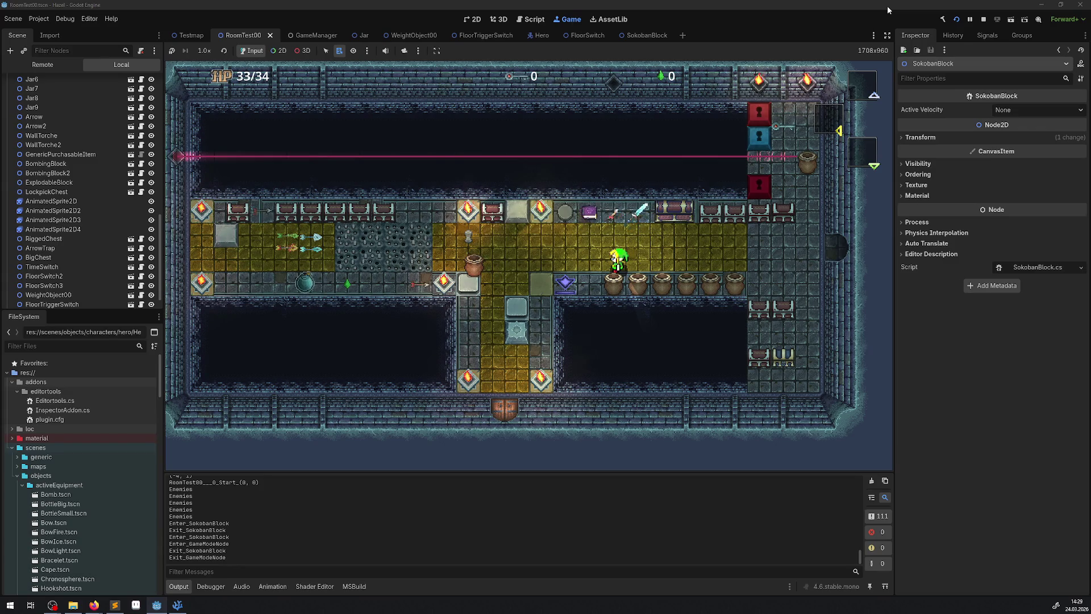
pyautogui.click(983, 19)
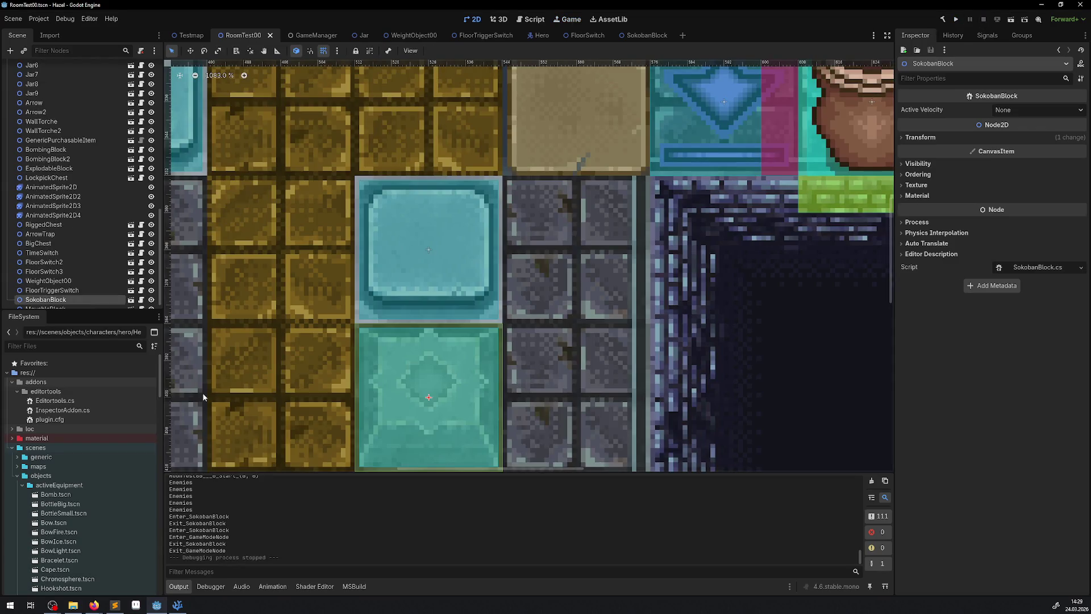
pyautogui.click(177, 605)
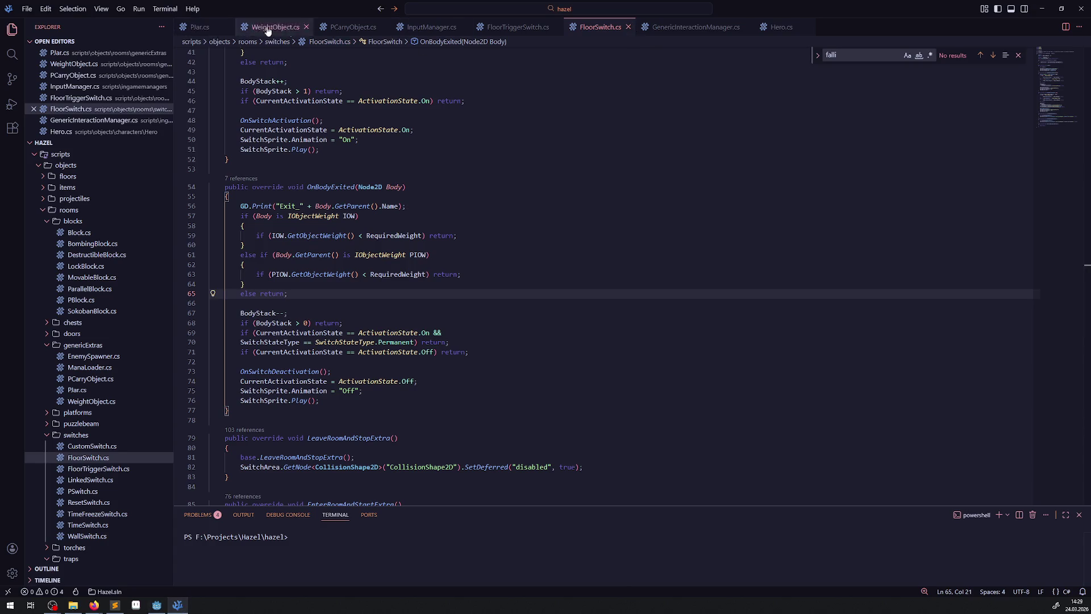
# - Open PJar.cs and select the commented-out collision and falling code in _PhysicsProcess from line 61
pyautogui.click(344, 28)
pyautogui.click(201, 29)
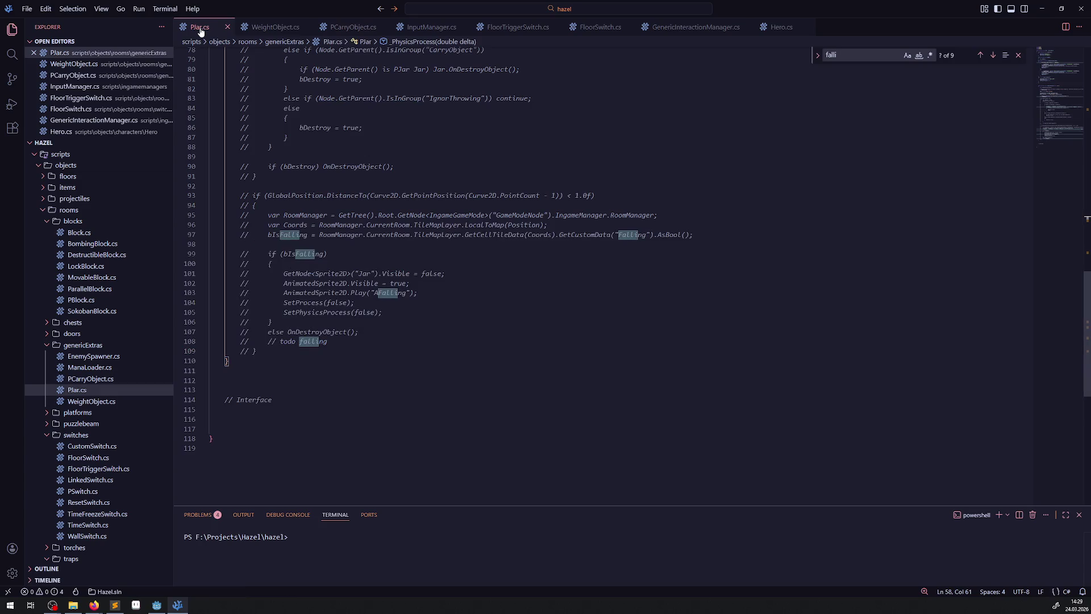
pyautogui.scroll(20, 539, 306)
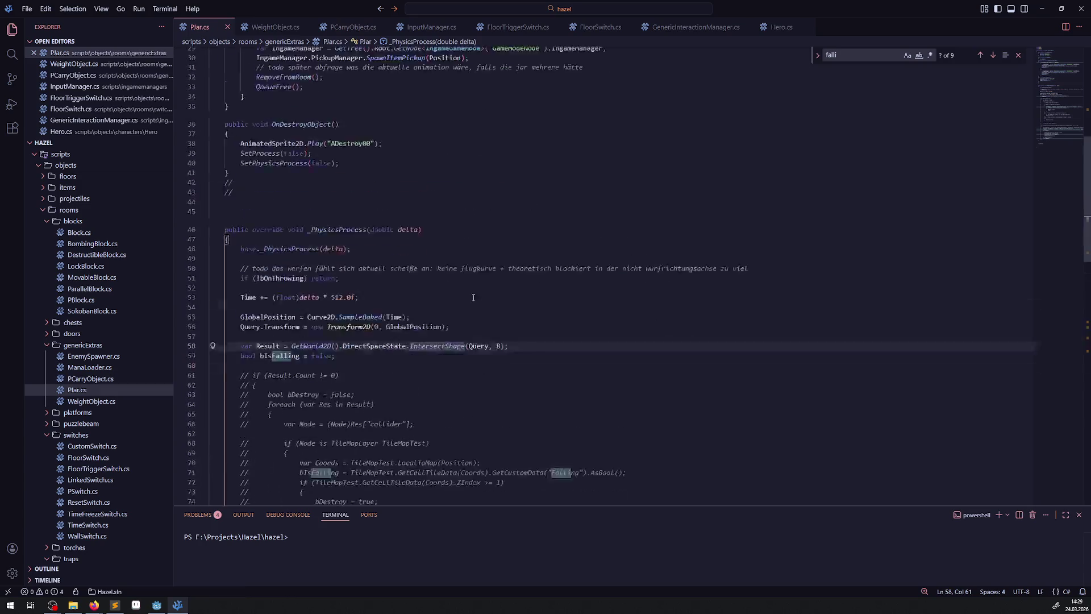
pyautogui.scroll(-10, 395, 265)
pyautogui.scroll(-4, 395, 265)
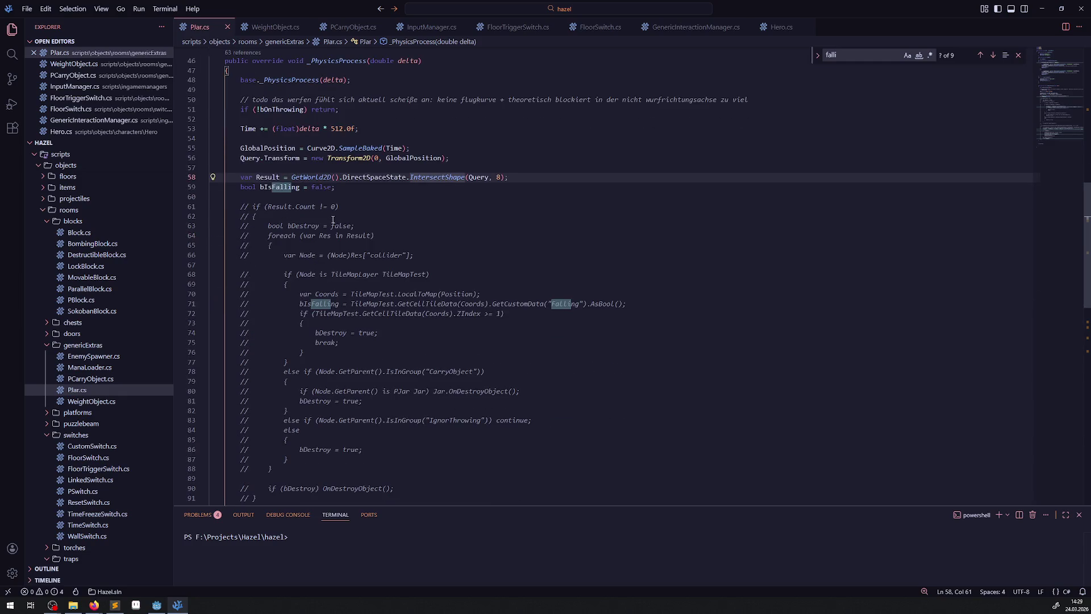
pyautogui.scroll(-2, 346, 220)
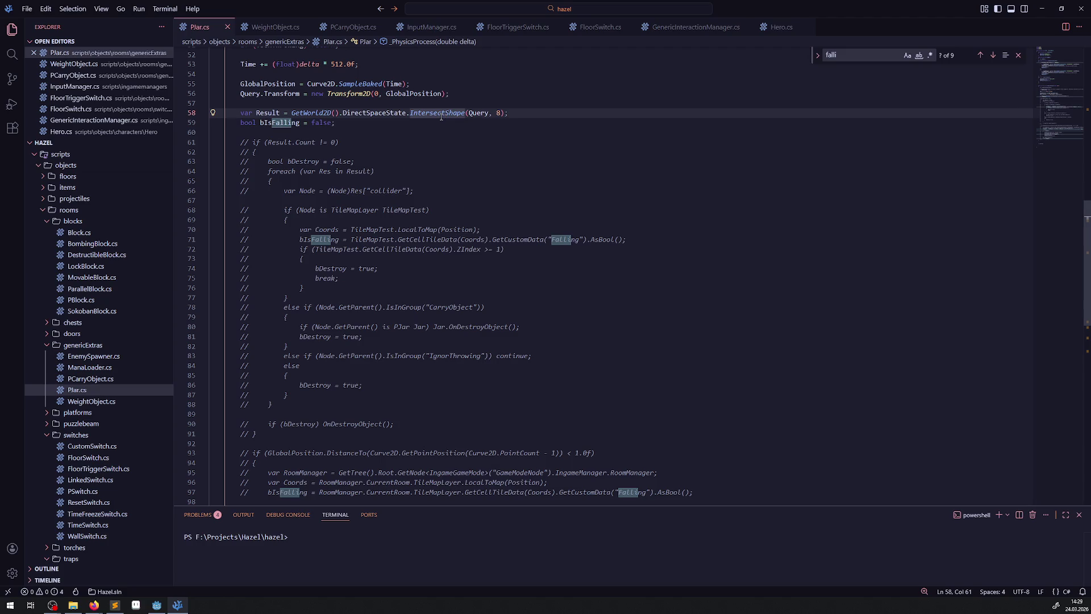
pyautogui.moveTo(369, 87)
pyautogui.moveTo(233, 141)
pyautogui.mouseDown()
pyautogui.moveTo(397, 411)
pyautogui.moveTo(409, 500)
pyautogui.moveTo(410, 401)
pyautogui.moveTo(367, 458)
pyautogui.mouseUp()
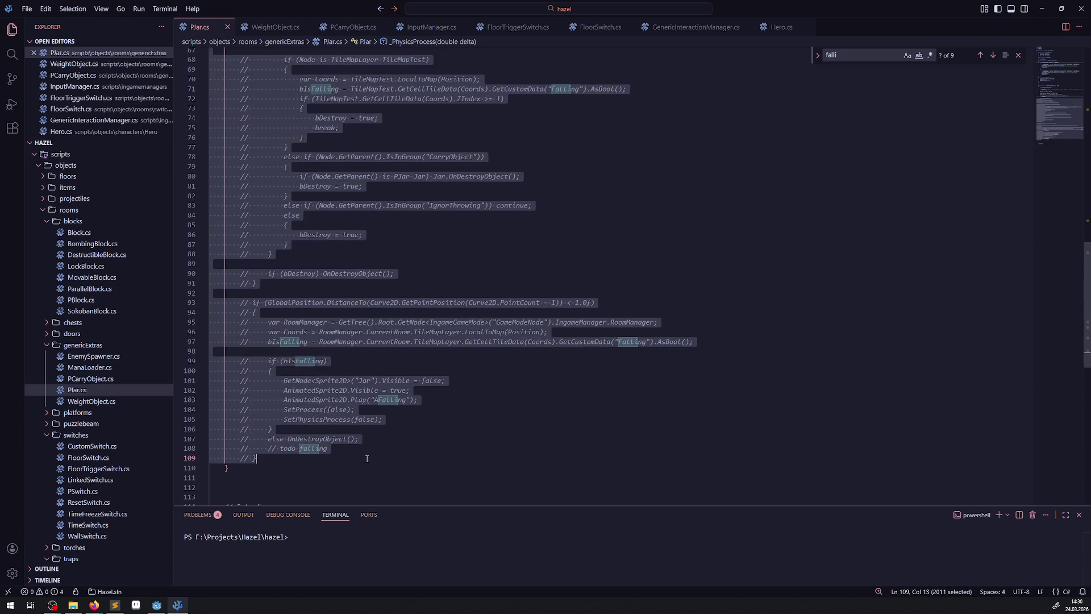
# - Uncomment the collision code block in _PhysicsProcess and review the method's opening lines
pyautogui.hotkey('ctrl', '/')
pyautogui.scroll(7, 372, 451)
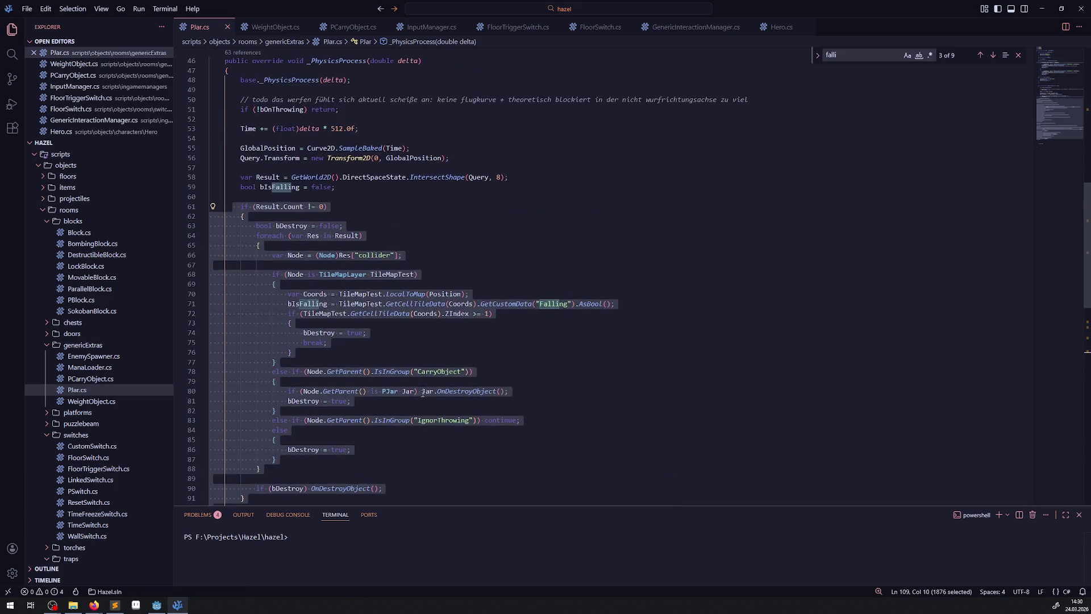
pyautogui.moveTo(363, 110); pyautogui.dragTo(343, 81)
pyautogui.doubleClick(345, 61)
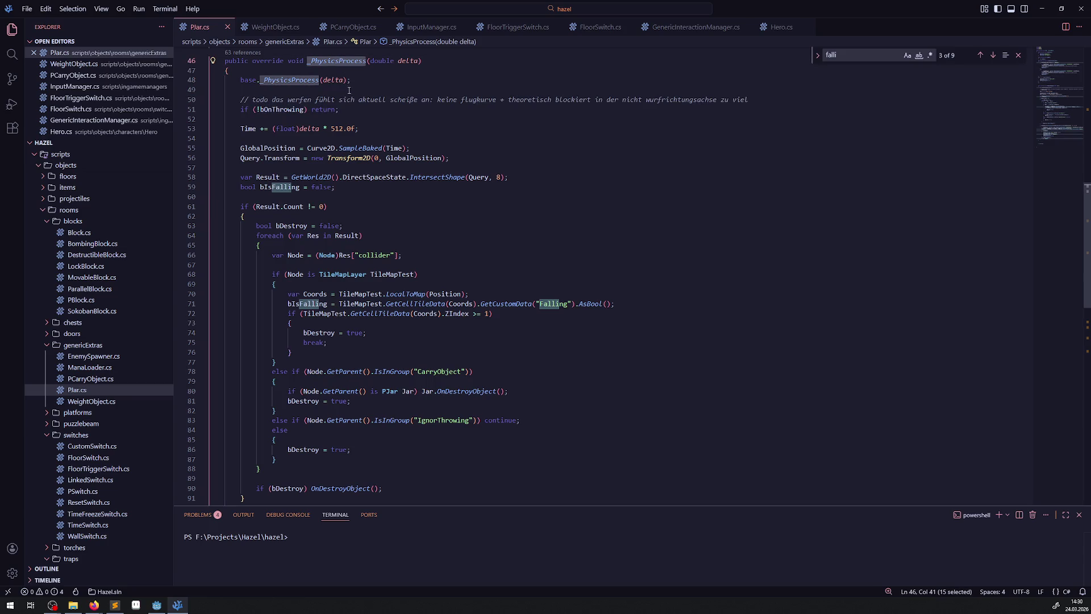
pyautogui.click(383, 112)
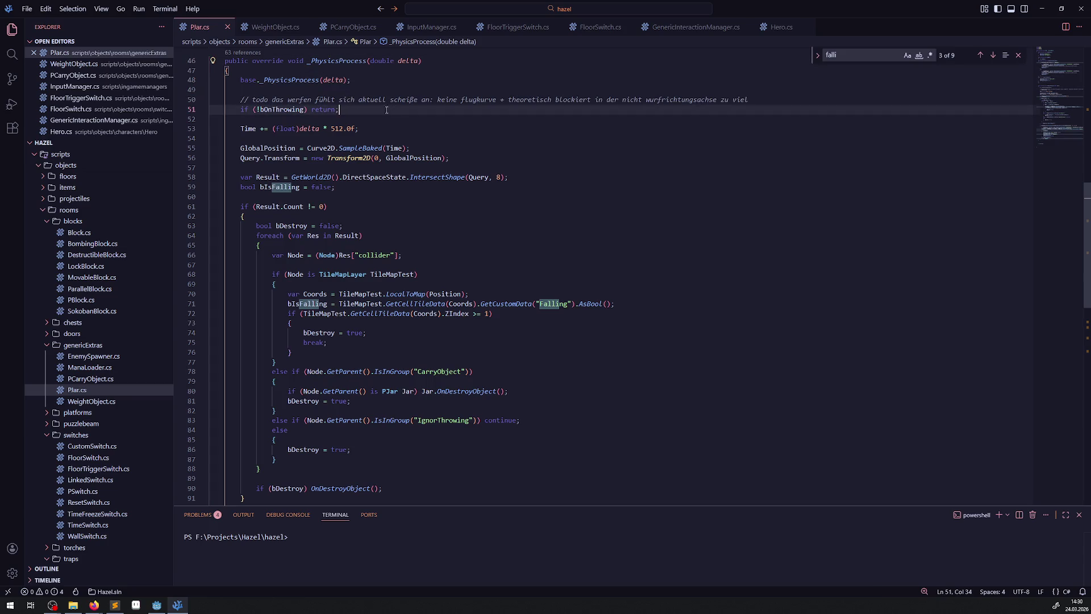
pyautogui.click(298, 80)
pyautogui.scroll(10, 375, 100)
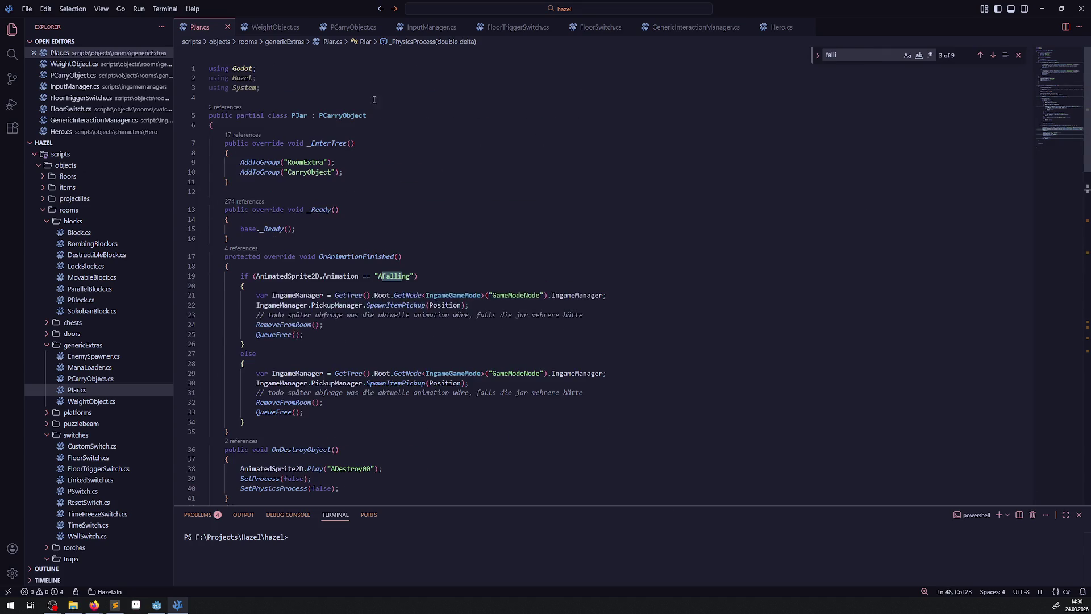
pyautogui.scroll(-10, 372, 179)
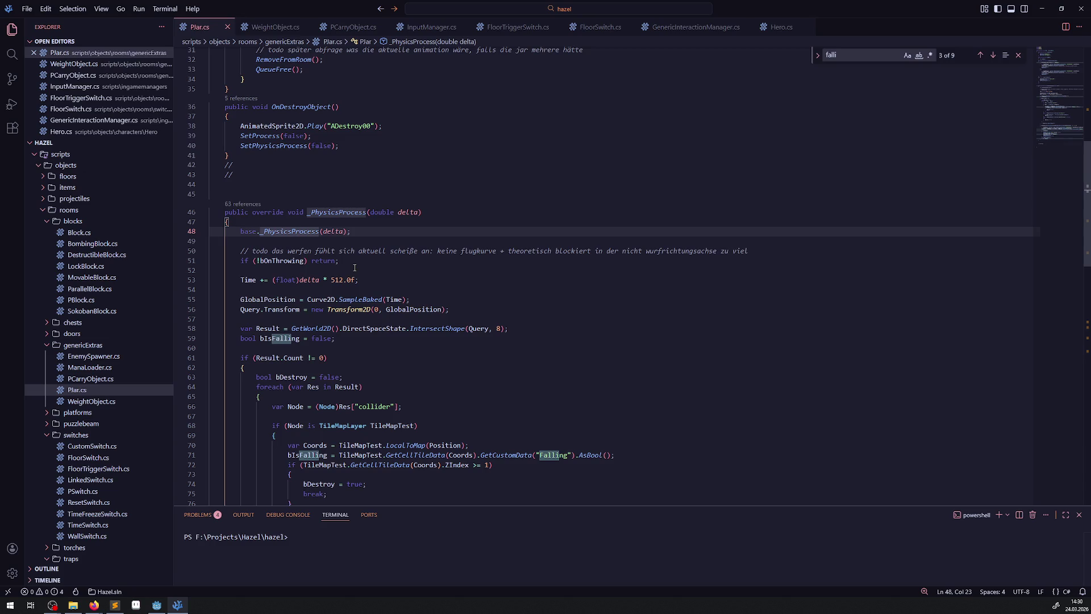
# - Review the Time increment, the GlobalPosition = Curve2D.SampleBaked(Time) line and the Query.Transform line
pyautogui.doubleClick(280, 261)
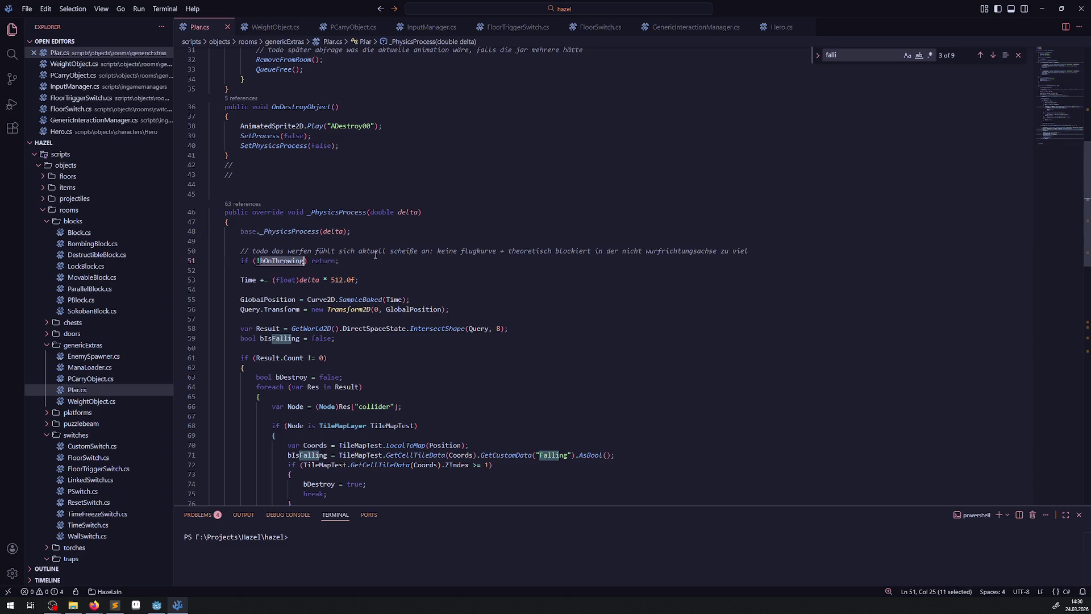
pyautogui.moveTo(373, 281); pyautogui.dragTo(232, 280)
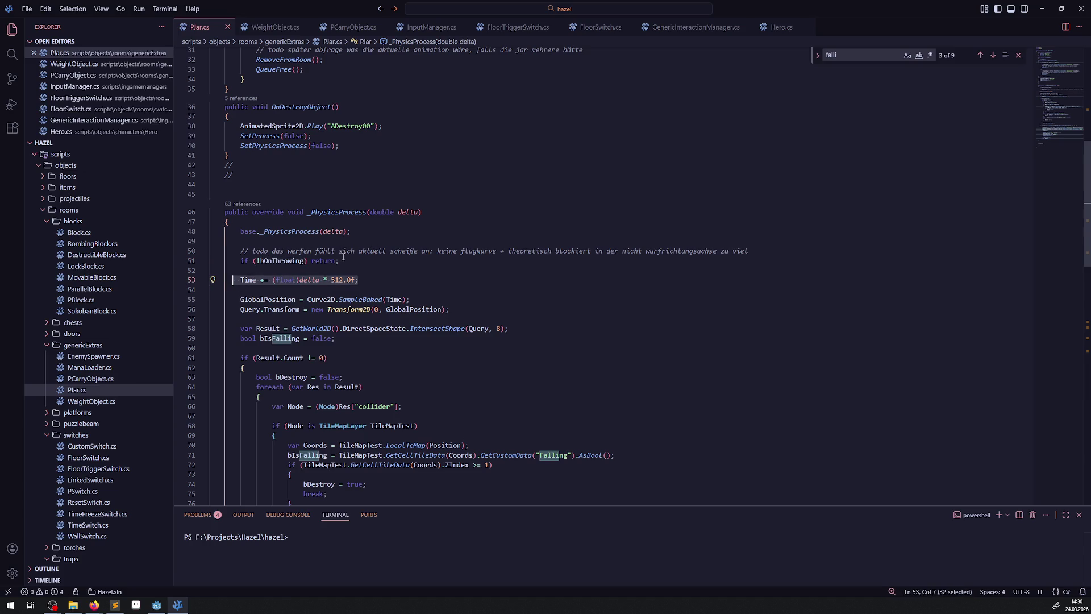
pyautogui.scroll(-2, 342, 257)
pyautogui.click(256, 257)
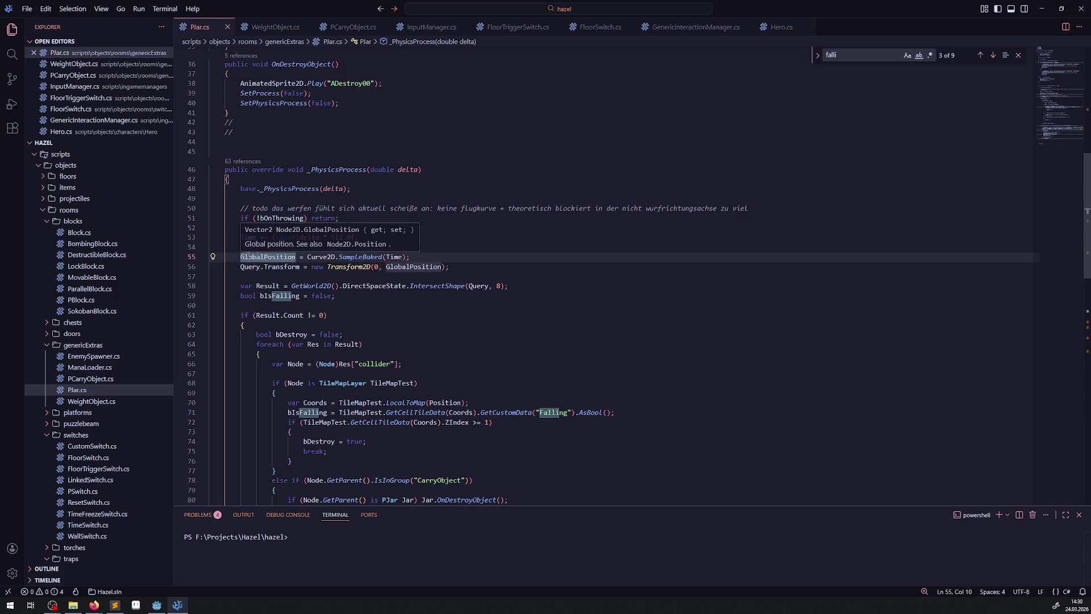
pyautogui.moveTo(410, 256); pyautogui.dragTo(222, 257)
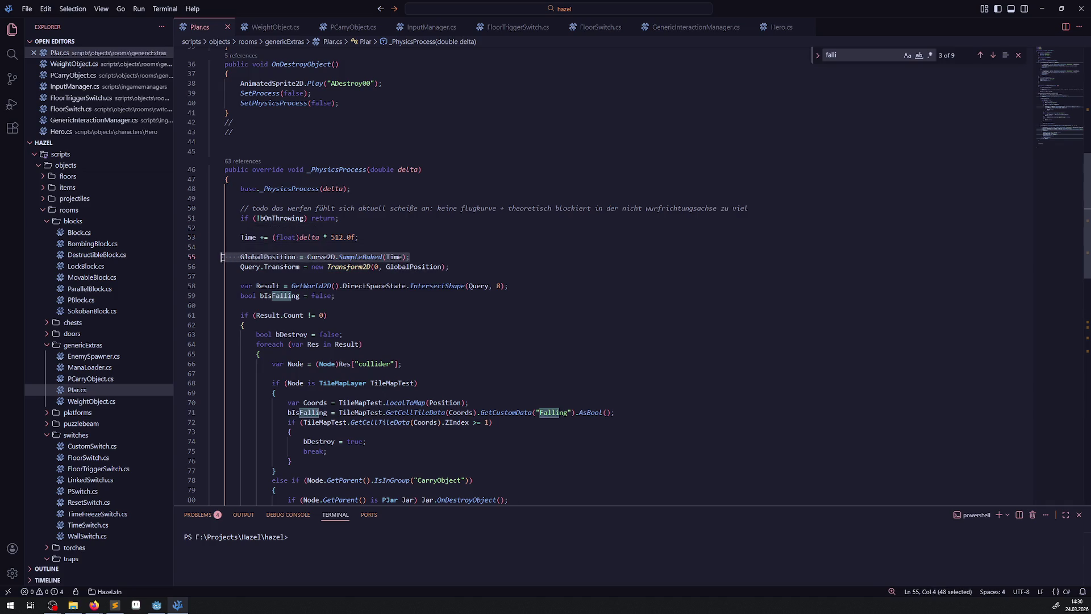
pyautogui.click(416, 216)
pyautogui.doubleClick(278, 266)
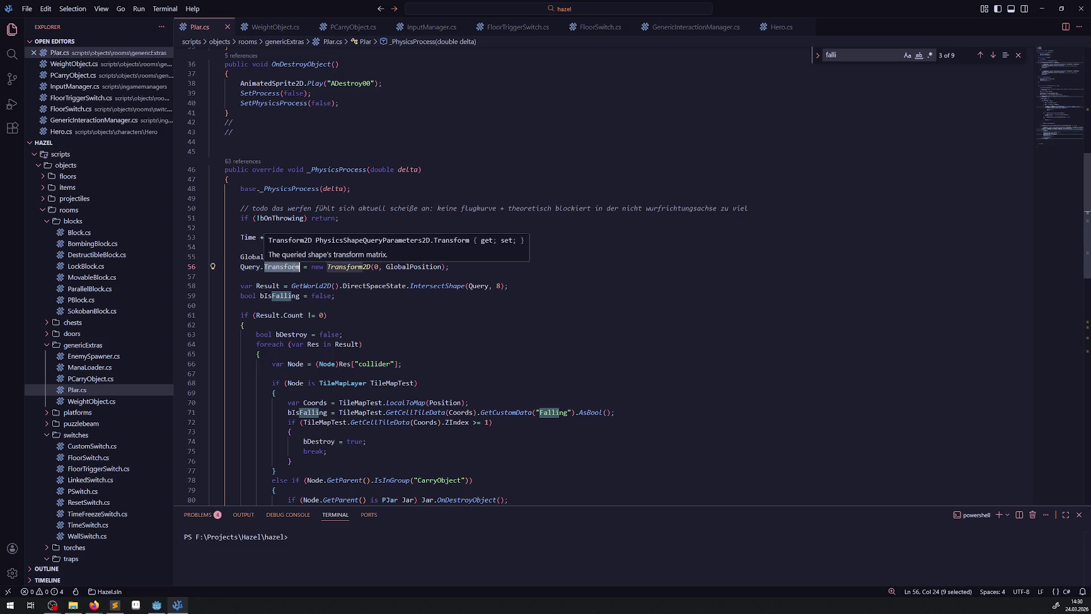
pyautogui.click(384, 269)
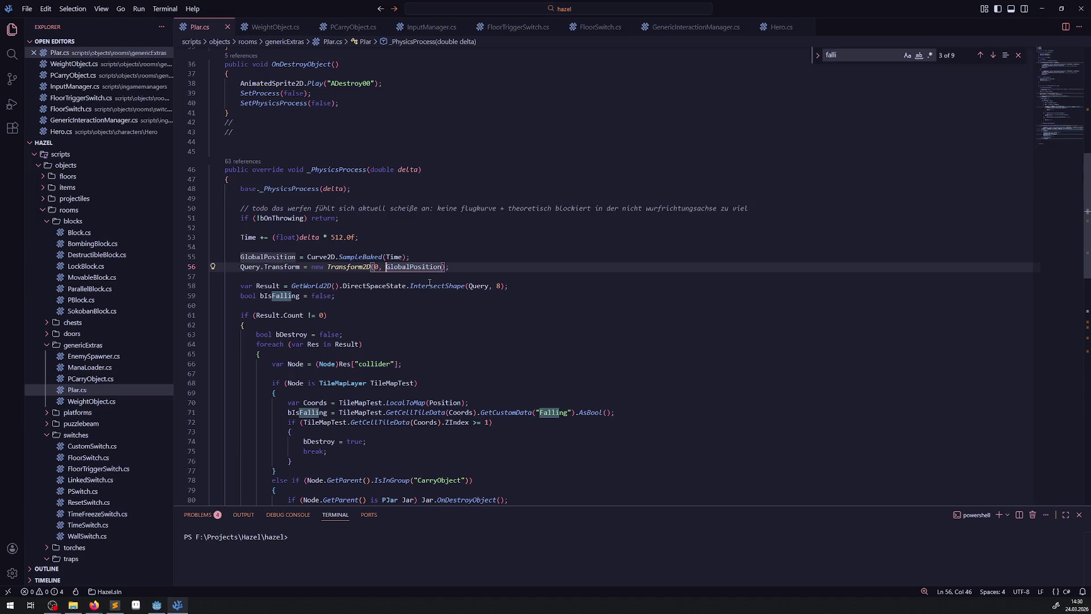
# - Check the if (Result.Count != 0) block, folding and unfolding the collision-handling code
pyautogui.click(370, 297)
pyautogui.scroll(-2, 319, 267)
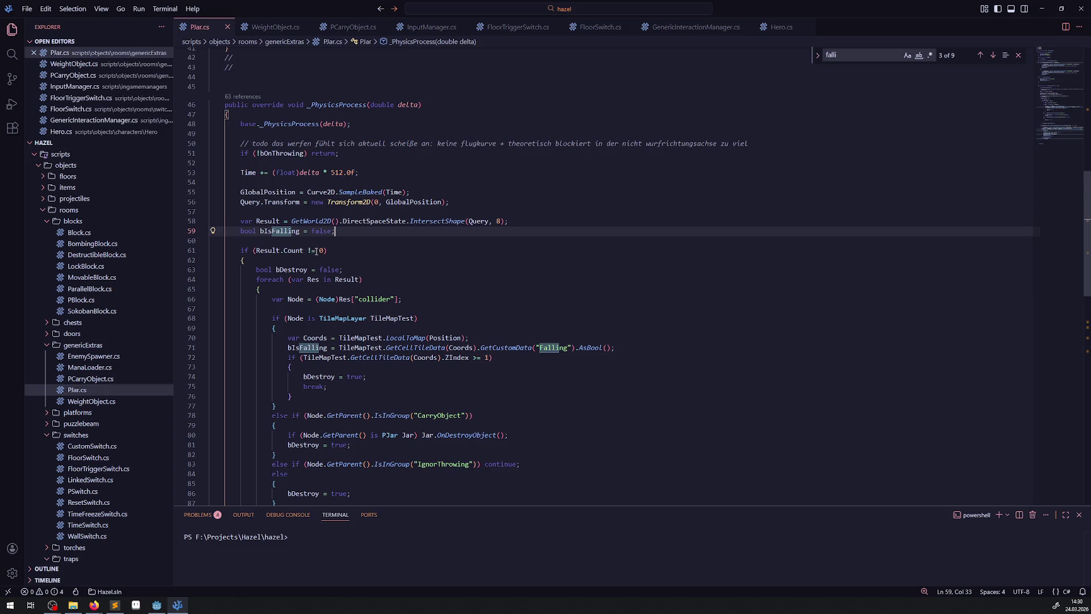
pyautogui.doubleClick(292, 250)
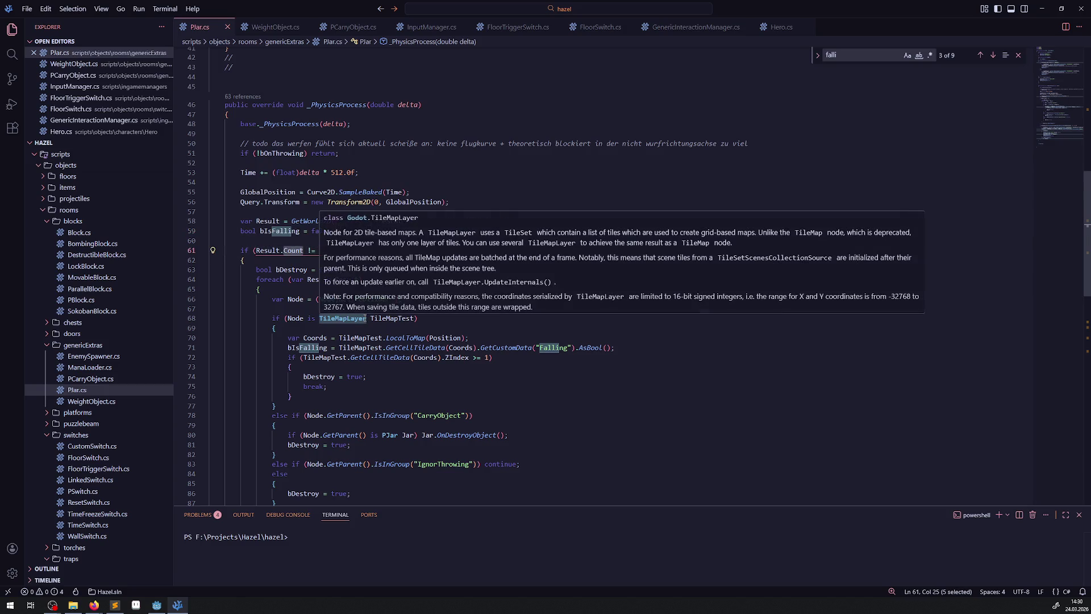
pyautogui.moveTo(328, 251); pyautogui.dragTo(192, 250)
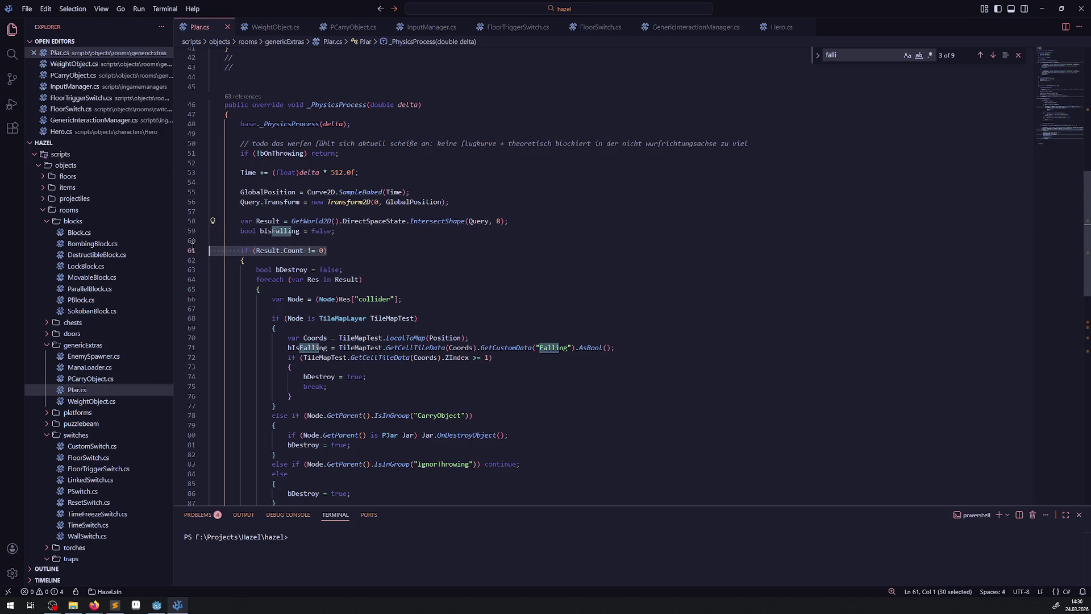
pyautogui.scroll(-4, 238, 273)
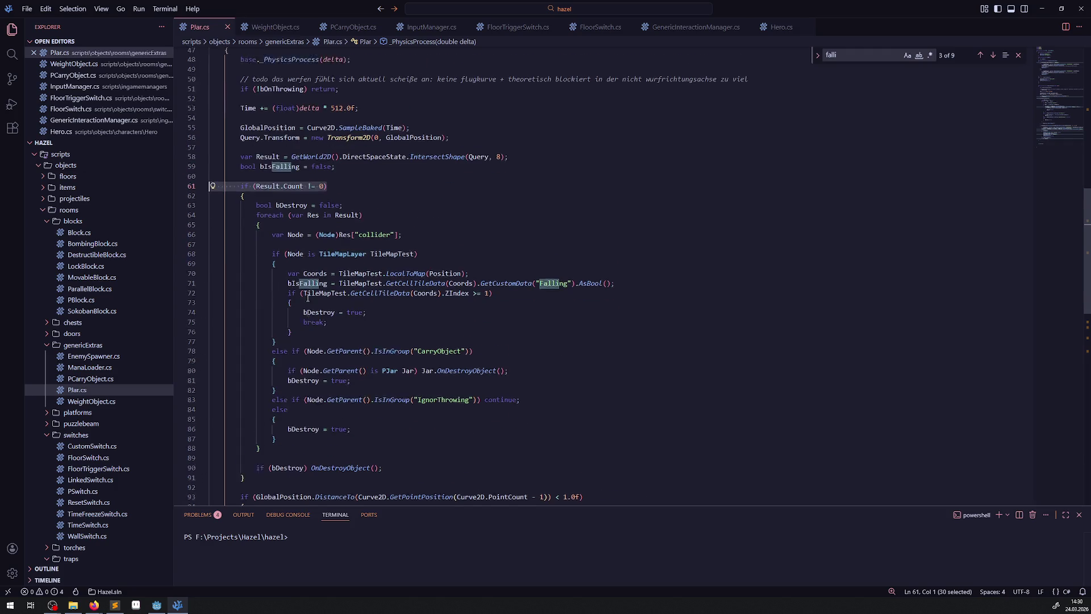
pyautogui.scroll(3, 306, 305)
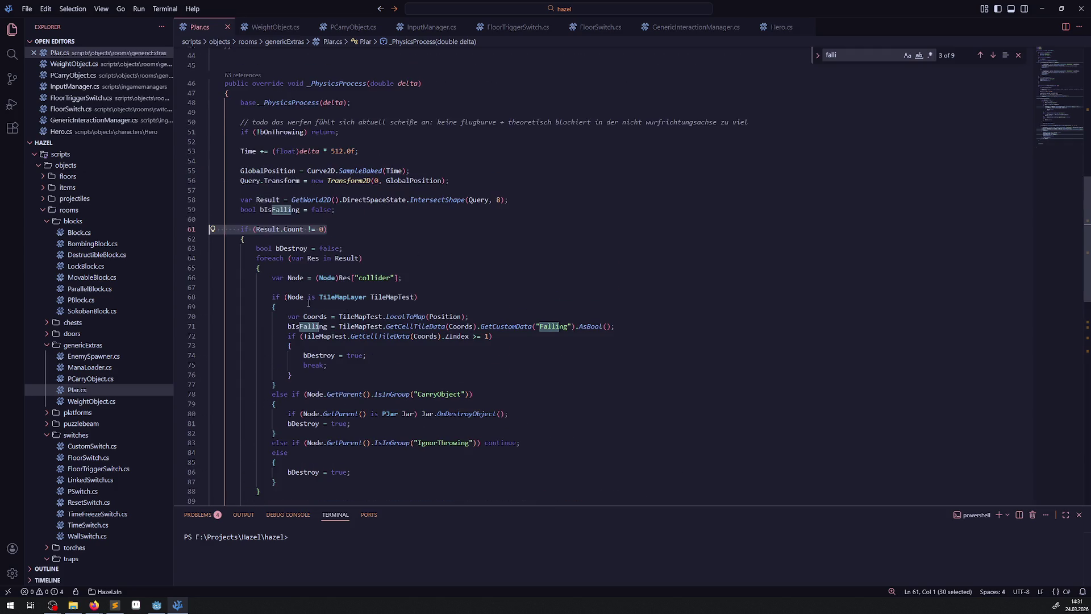
pyautogui.click(203, 230)
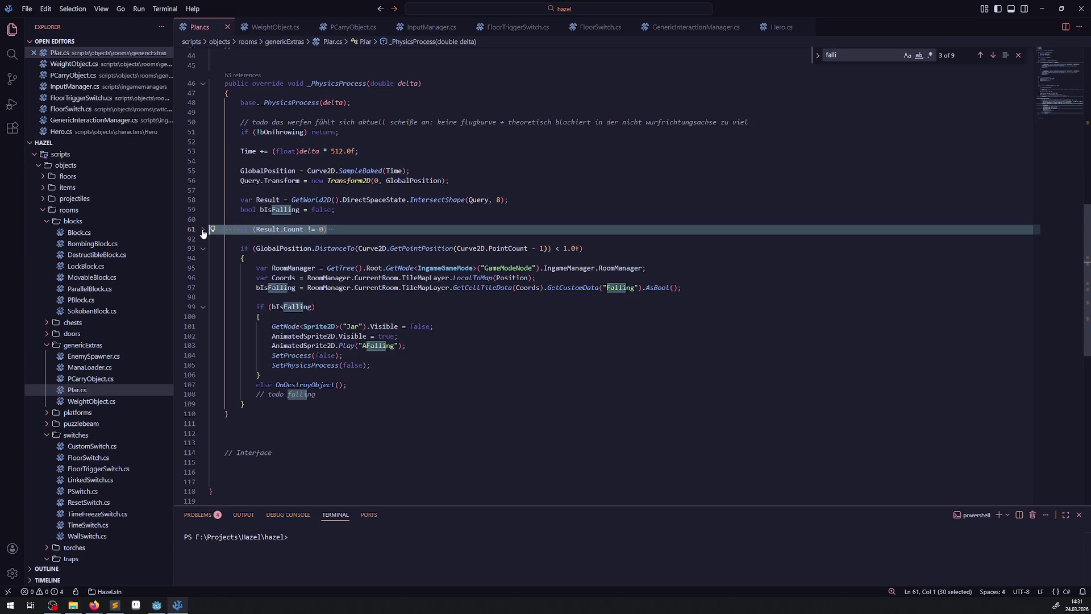
pyautogui.click(203, 230)
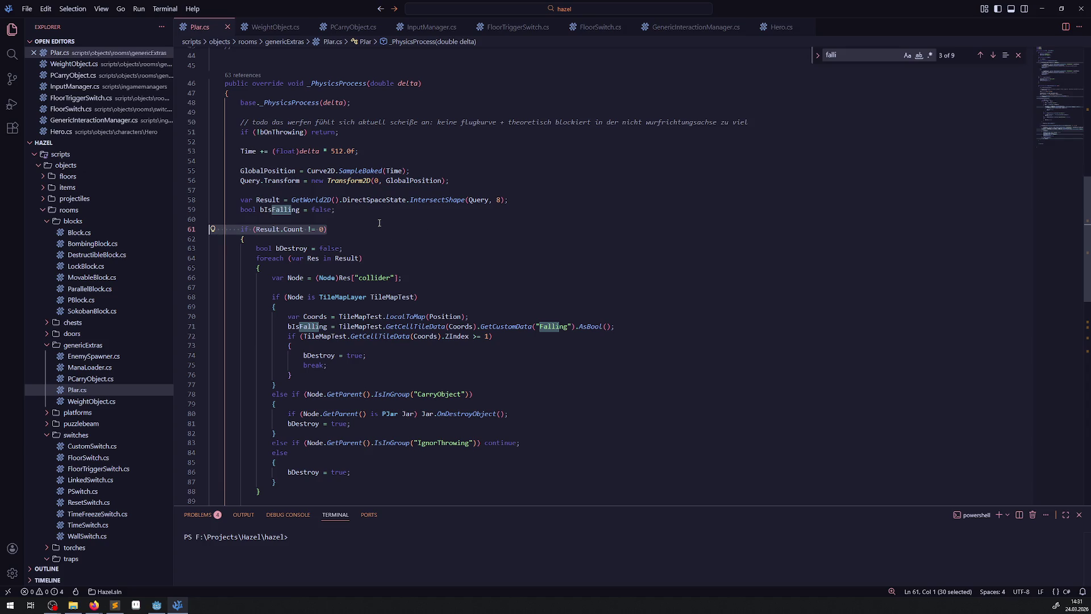
pyautogui.click(462, 191)
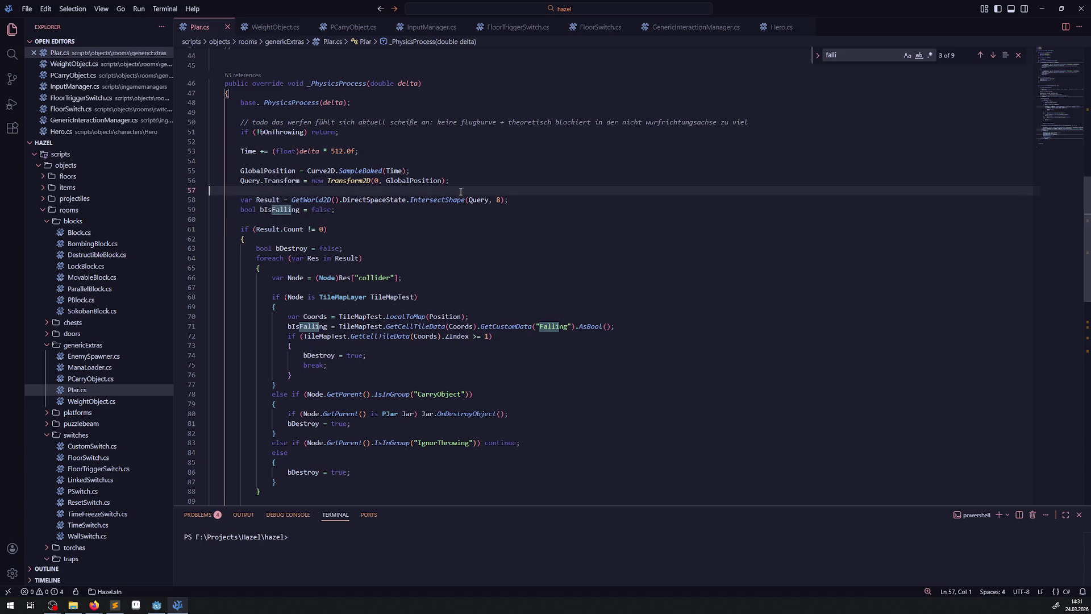
pyautogui.hotkey('alt', 'Tab')
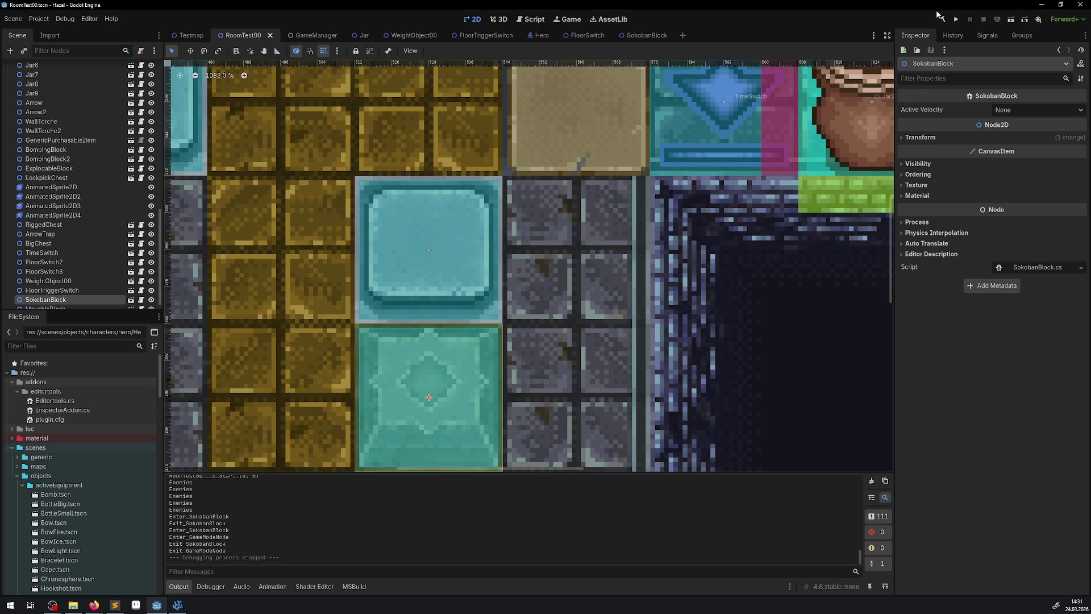
# - Run the project so Godot rebuilds the .NET code and launches RoomTest00
pyautogui.click(956, 19)
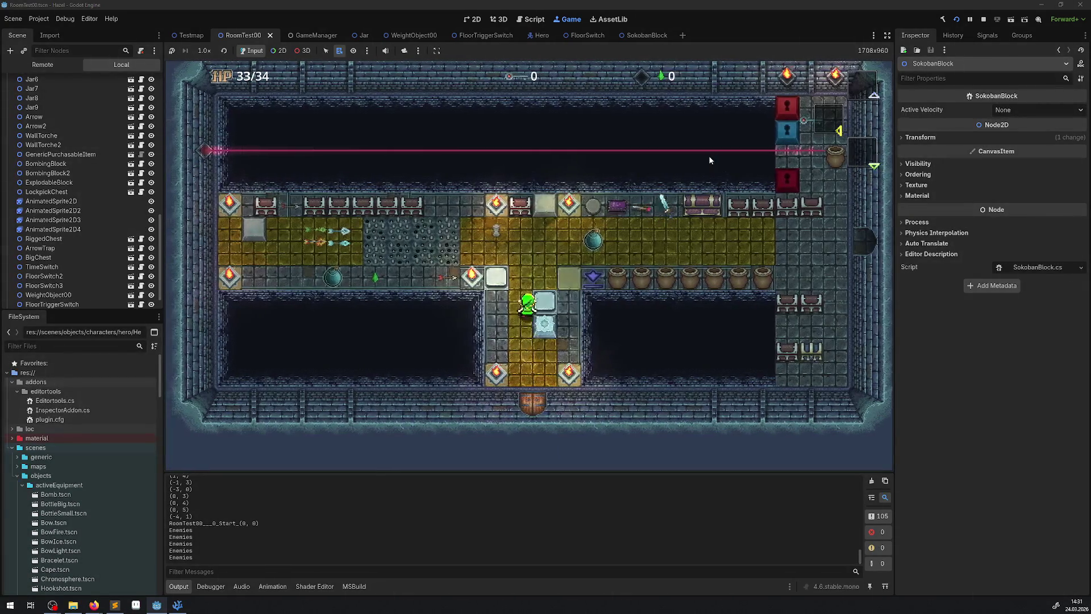
# - Walk the hero up to the pots, lift one and carry it to the left
pyautogui.press('Up')
pyautogui.press('Right')
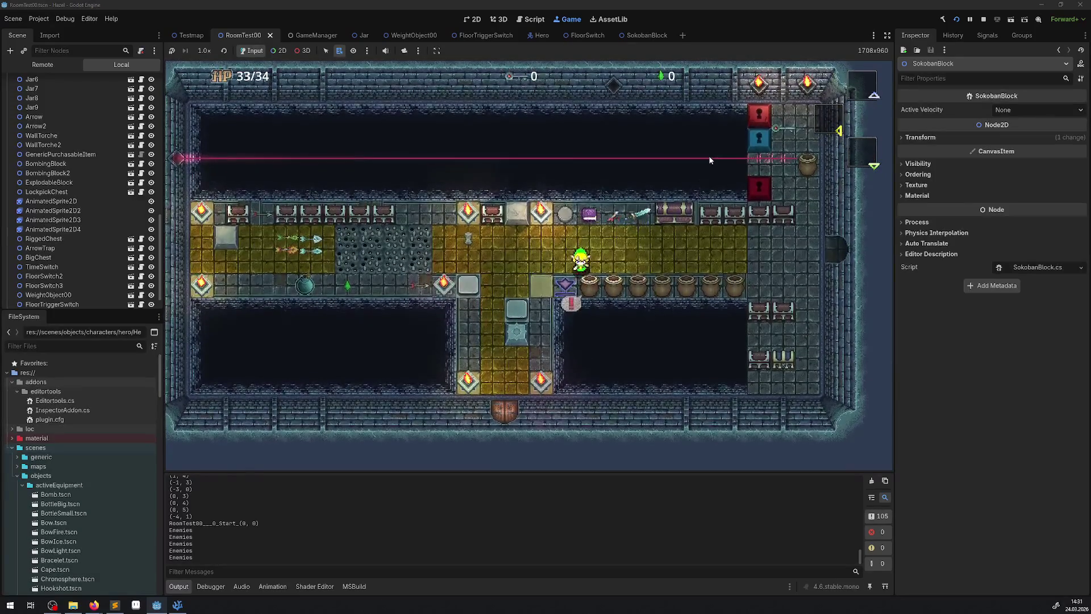
pyautogui.press('space')
pyautogui.press('Left')
pyautogui.press('Up')
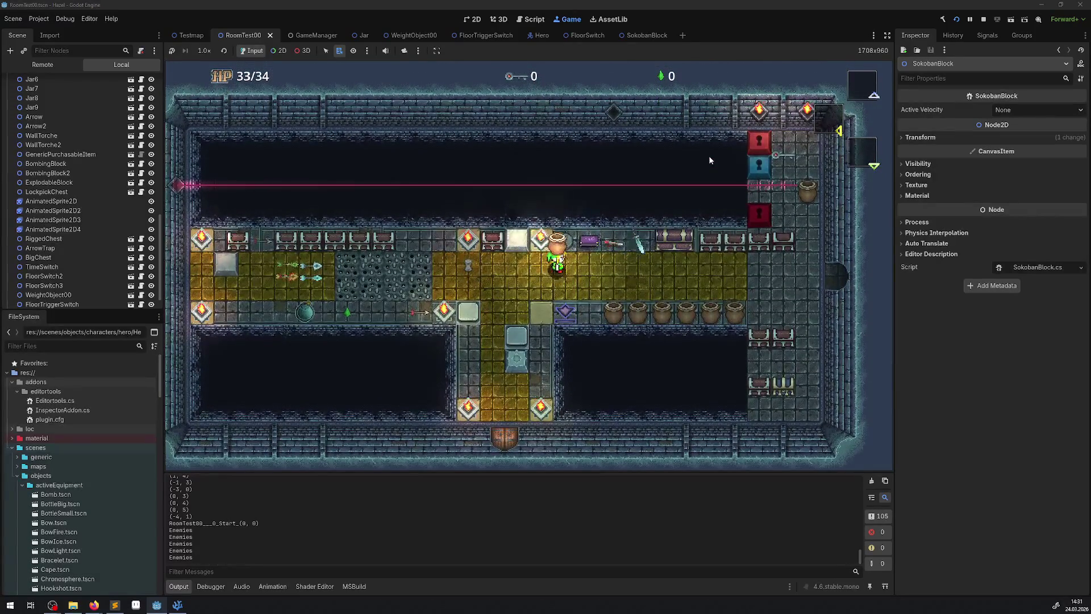
pyautogui.press('Left')
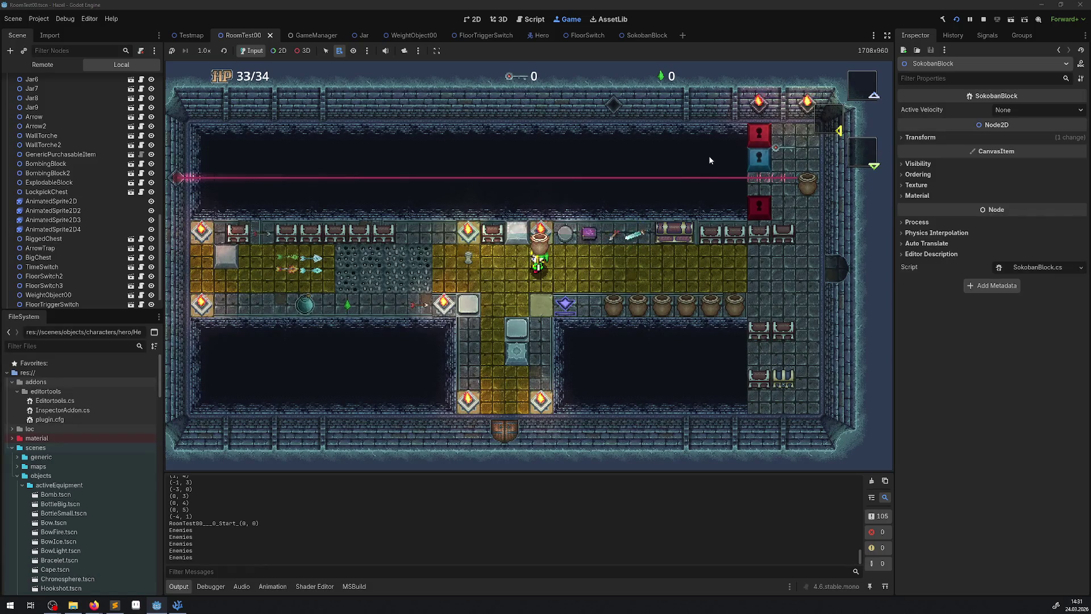
# - Throw the carried pot to test its flight, then pick up the next pot
pyautogui.press('space')
pyautogui.press('Right')
pyautogui.press('Down')
pyautogui.press('space')
pyautogui.press('Up')
pyautogui.press('Left')
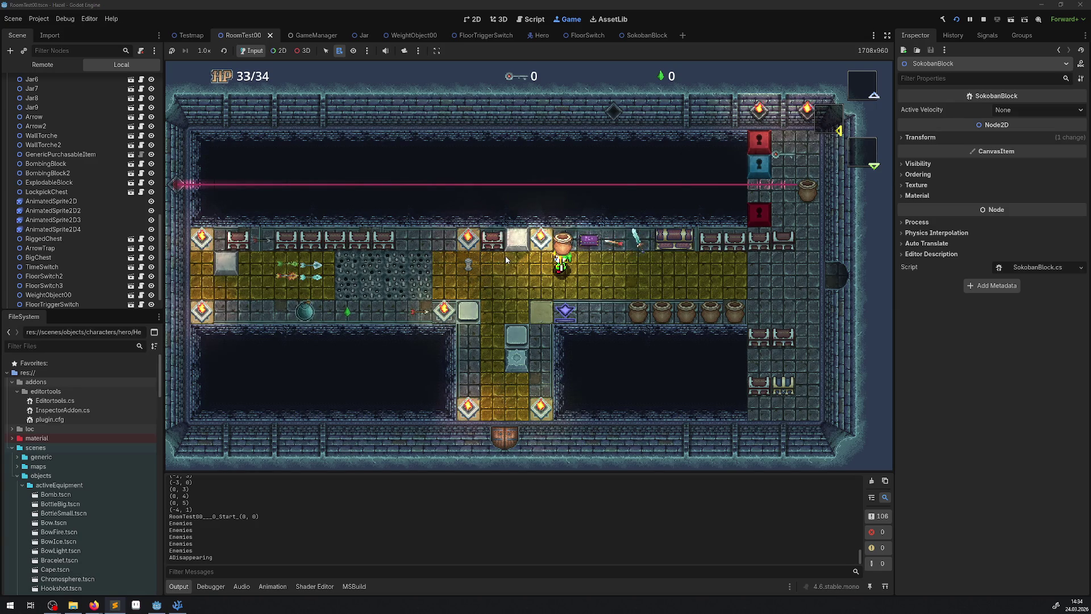
# - Pick the carried jar in the running game and open its Jar scene in the 2D editor
pyautogui.click(277, 51)
pyautogui.rightClick(560, 250)
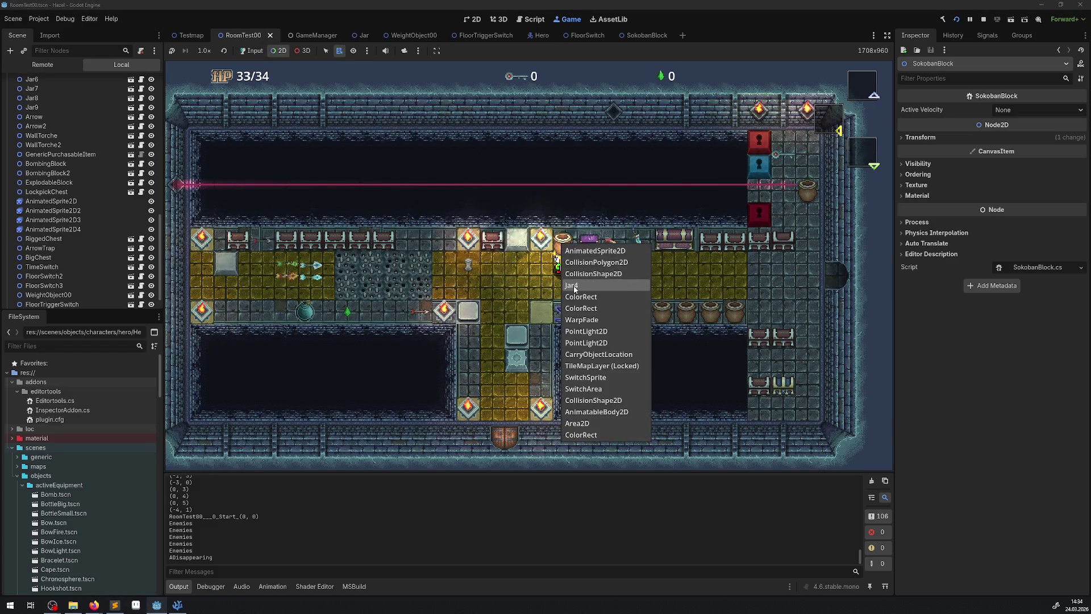
pyautogui.click(573, 286)
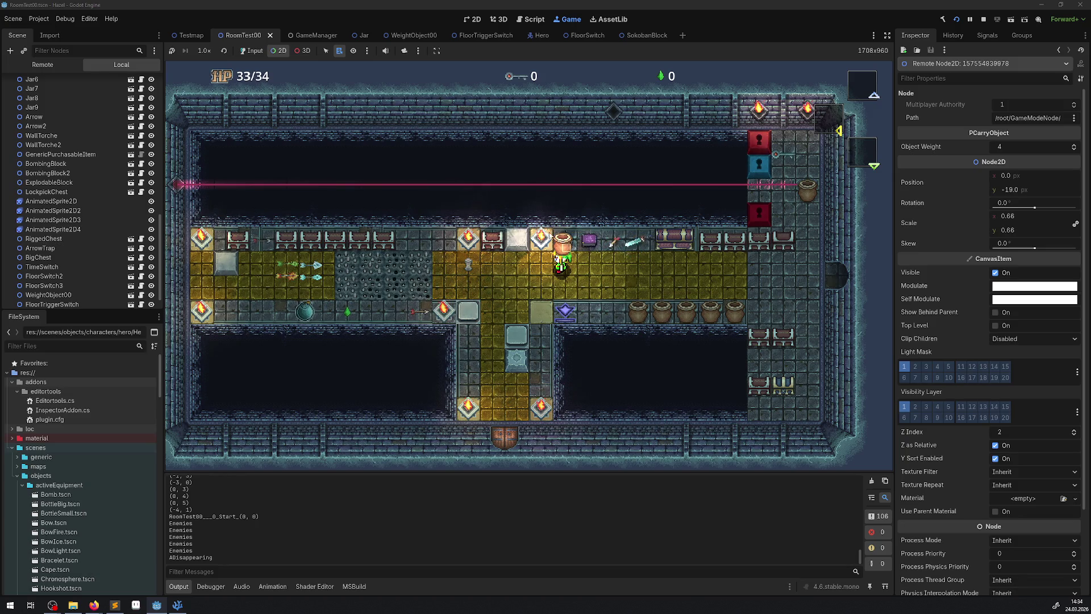
pyautogui.click(371, 36)
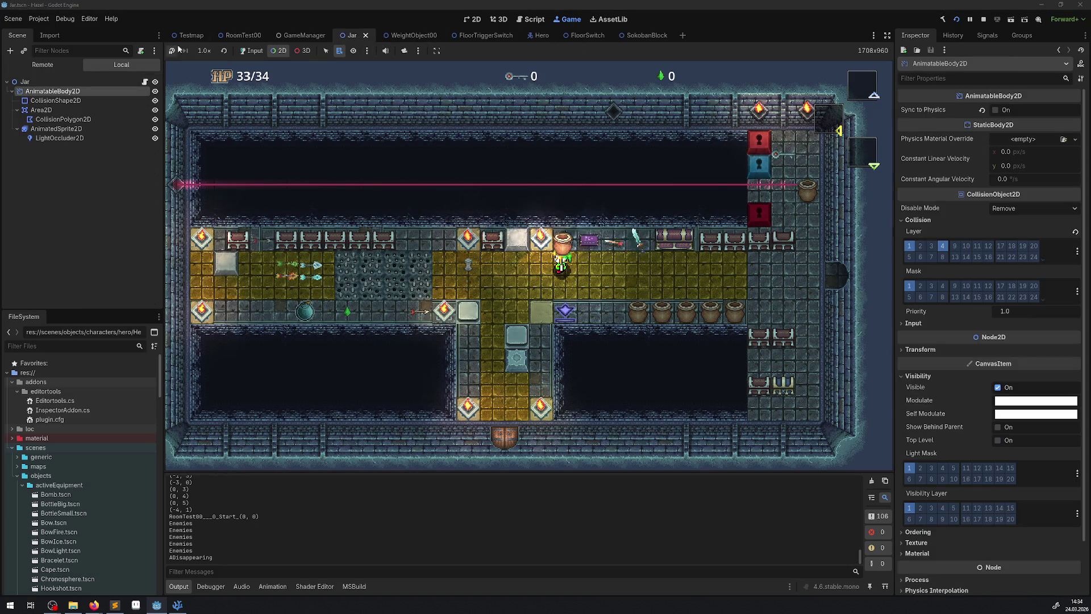
pyautogui.click(473, 20)
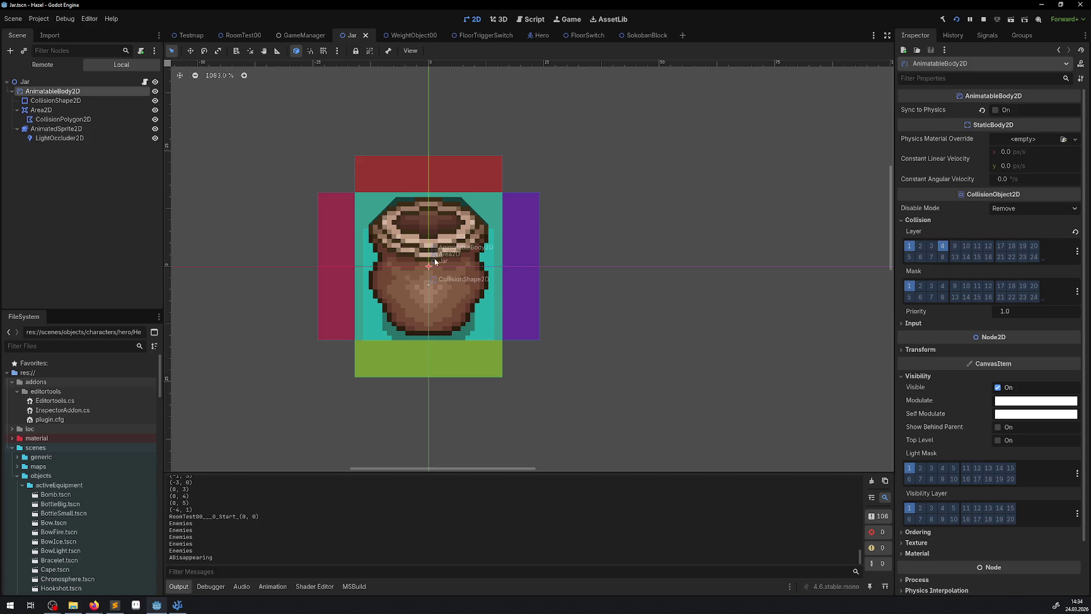
# - Look over the RoomTest00, Jar and game views, then bring PJar.cs back in Visual Studio Code
pyautogui.click(241, 37)
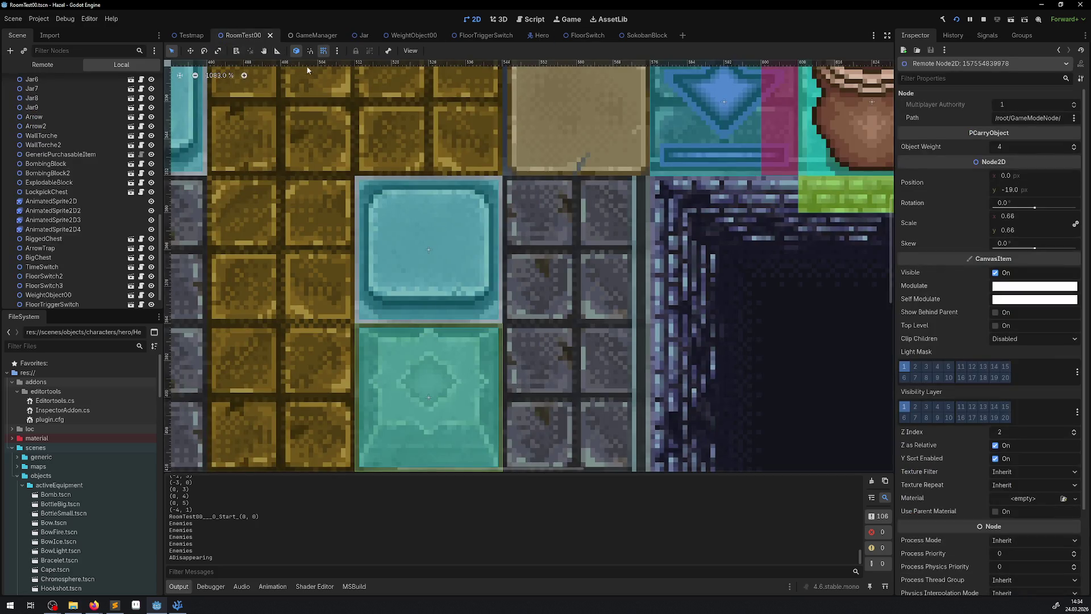
pyautogui.click(358, 36)
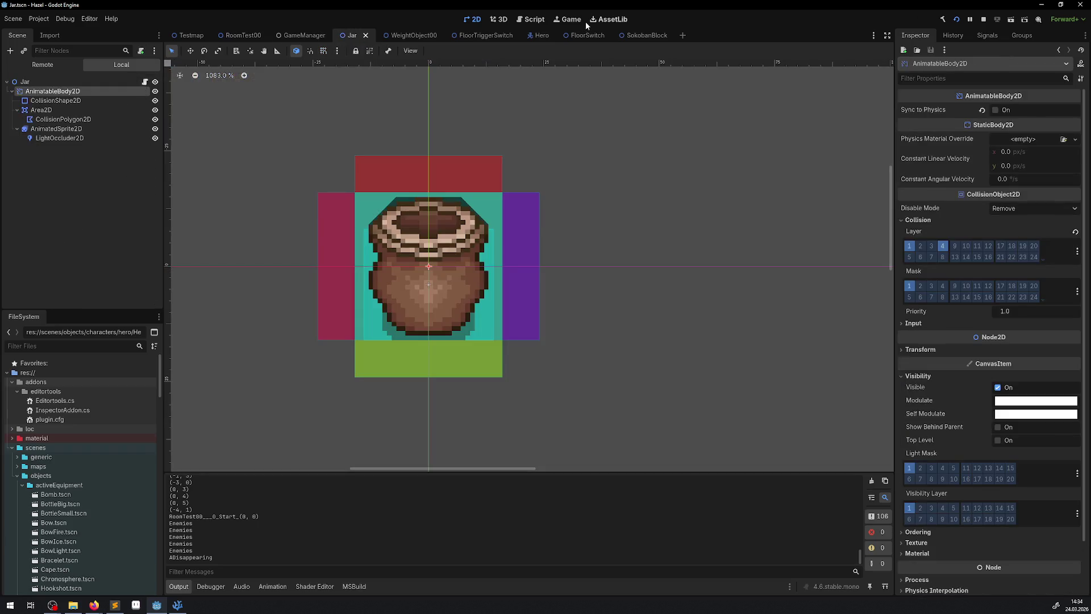
pyautogui.click(567, 19)
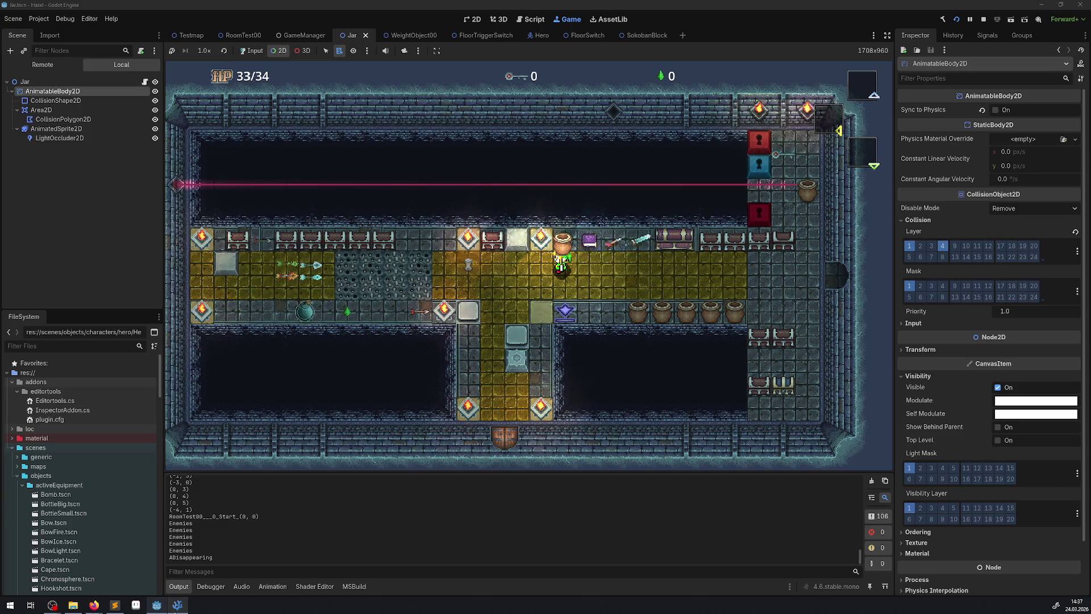
pyautogui.click(176, 607)
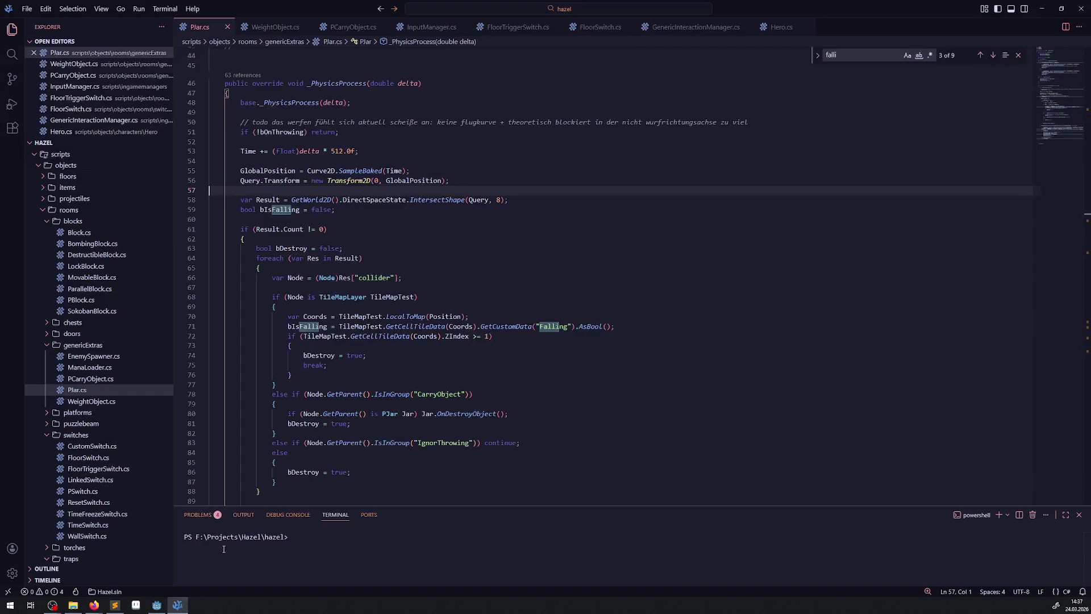
# - Trace every GlobalPosition use in PJar.cs, then open PCarryObject.cs at OnThrowObject
pyautogui.doubleClick(415, 181)
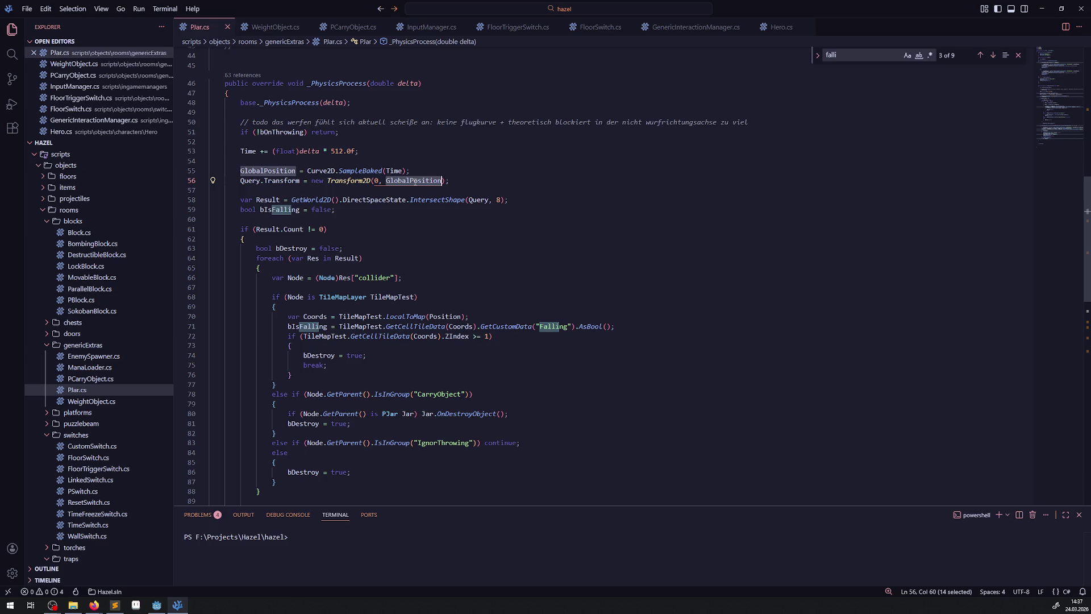
pyautogui.scroll(-15, 407, 177)
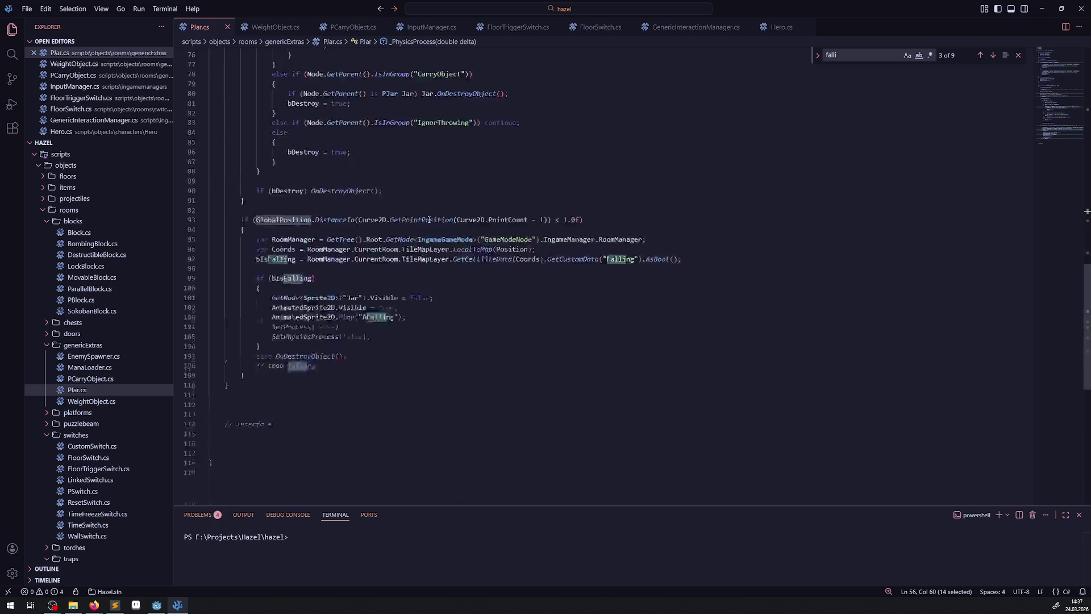
pyautogui.scroll(6, 437, 234)
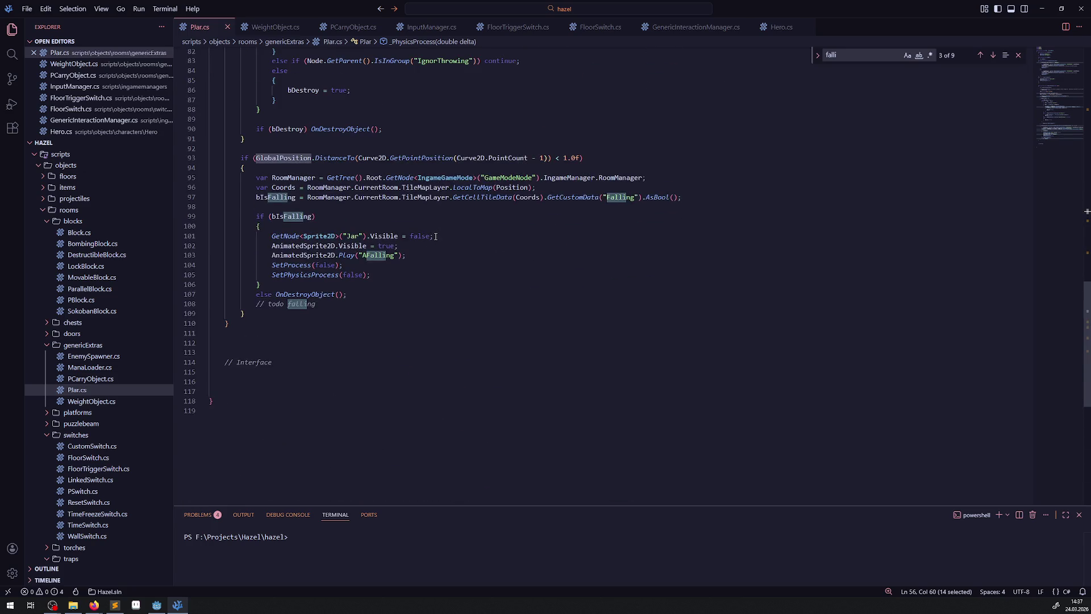
pyautogui.moveTo(435, 234)
pyautogui.scroll(10, 391, 168)
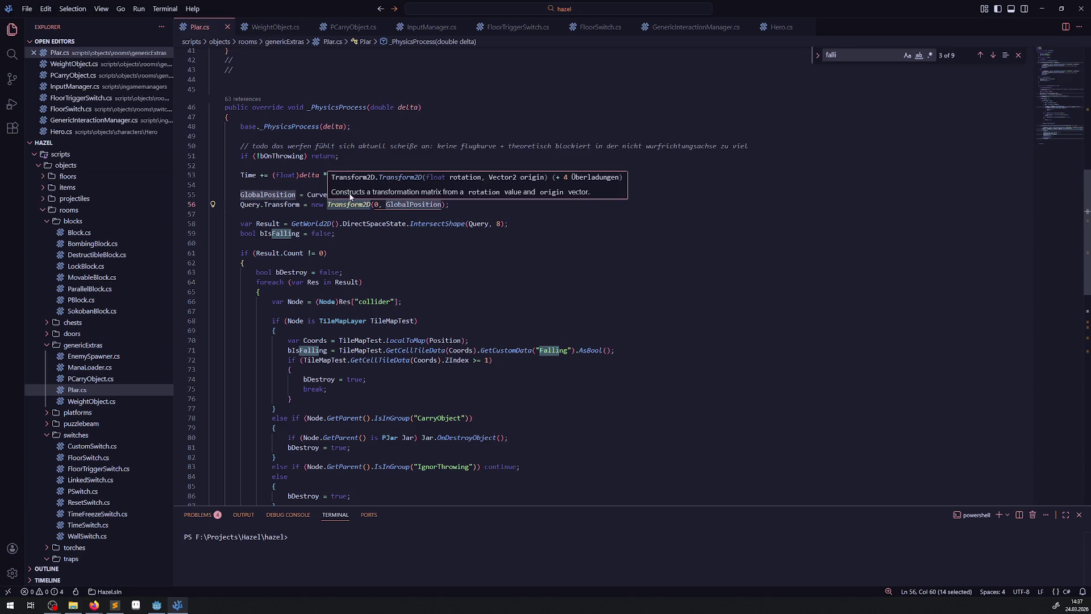
pyautogui.click(356, 136)
pyautogui.click(336, 33)
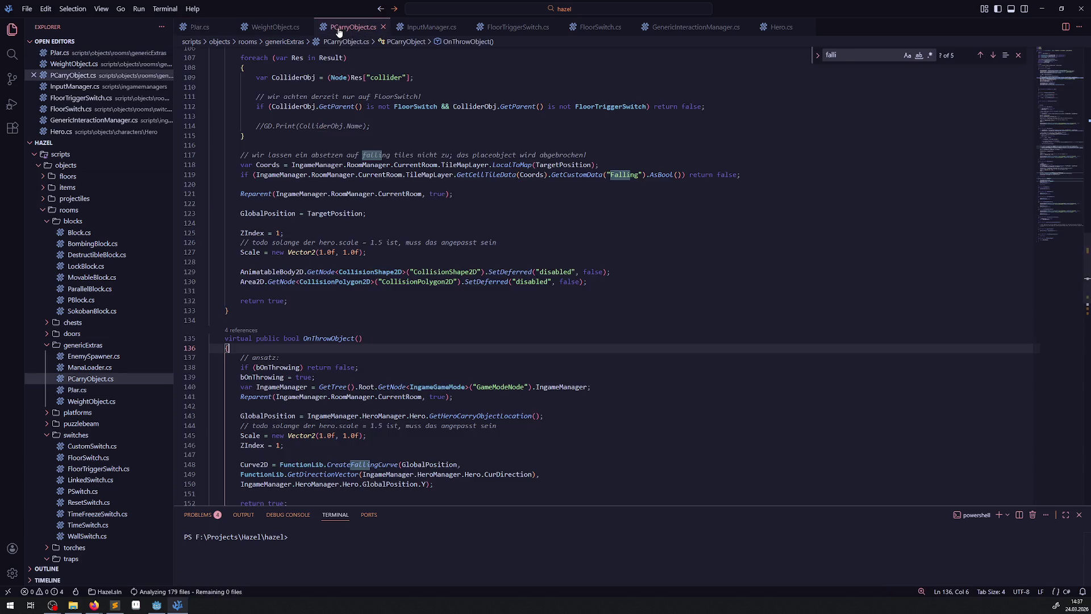
# - Go to the CreateFallingCurve definition and inspect its EndLoc, StartGlobal, FigureY and AddPoint usage
pyautogui.scroll(-2, 357, 410)
pyautogui.click(360, 400)
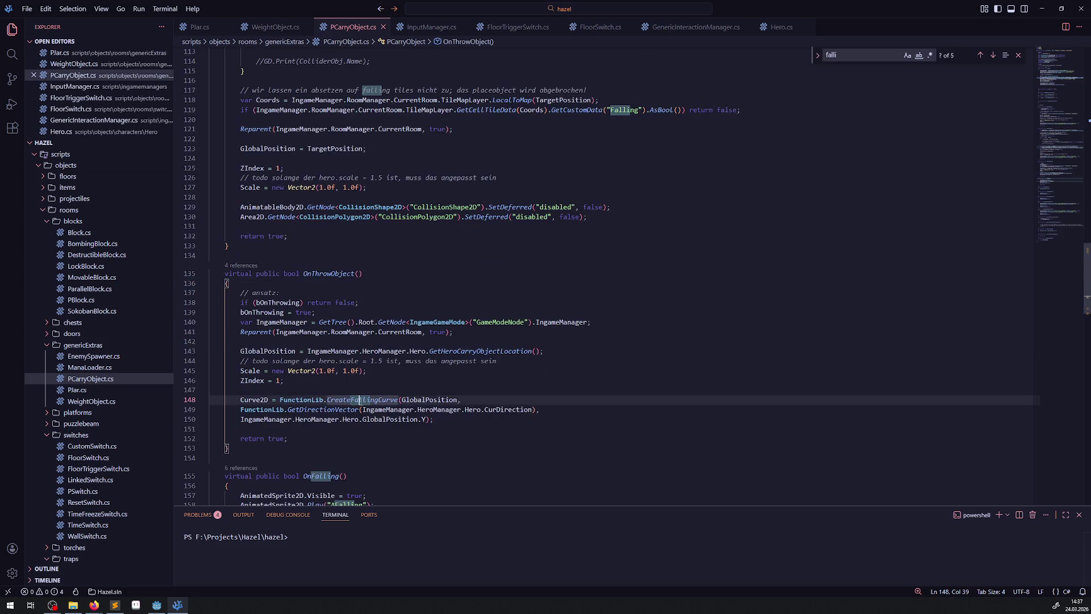
pyautogui.rightClick(360, 400)
pyautogui.click(409, 143)
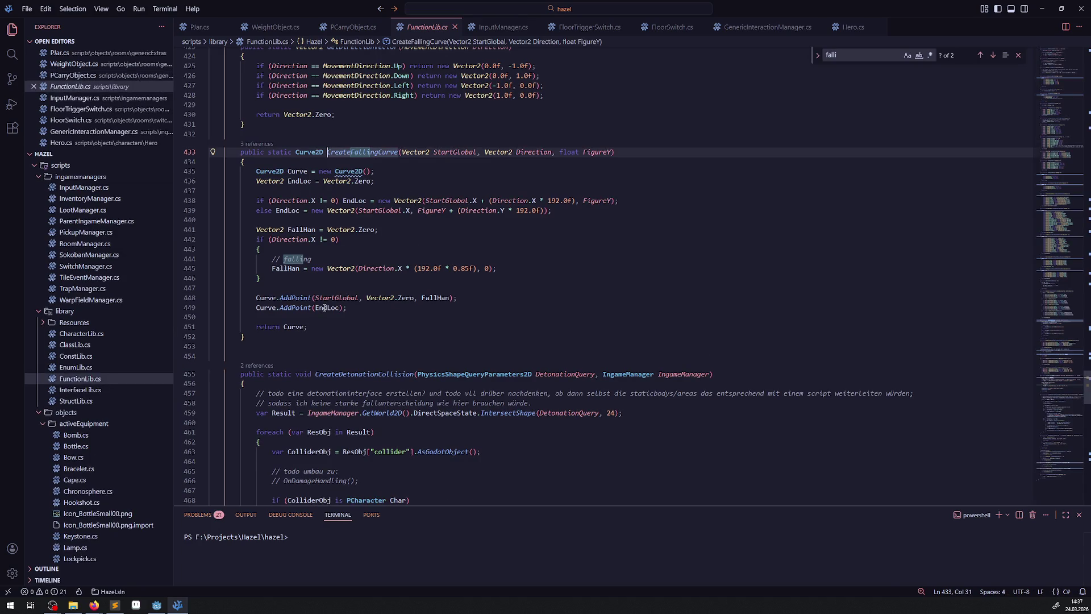
pyautogui.doubleClick(325, 308)
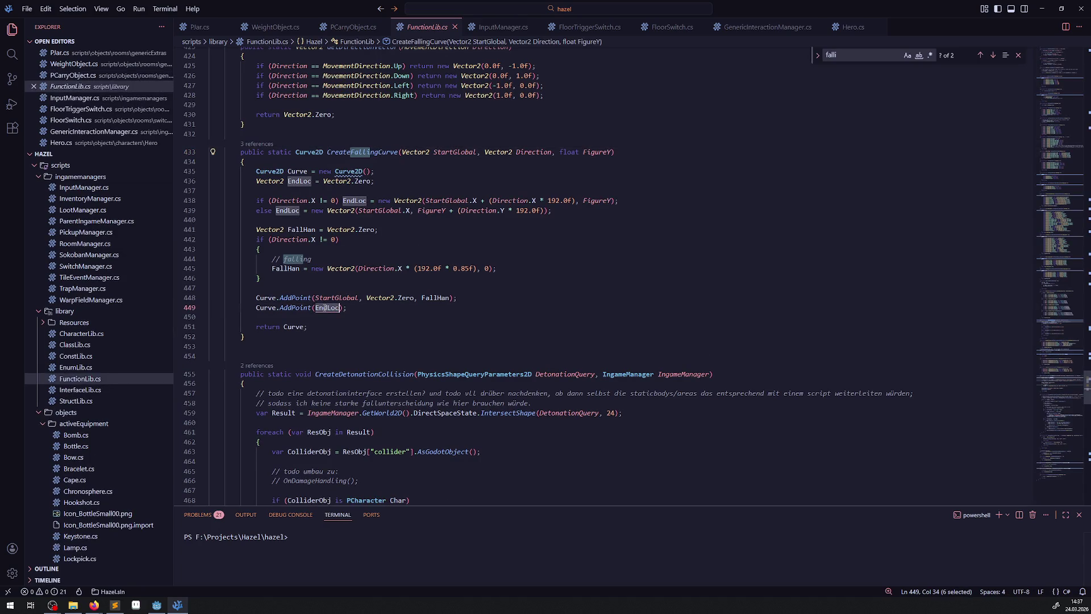
pyautogui.doubleClick(454, 152)
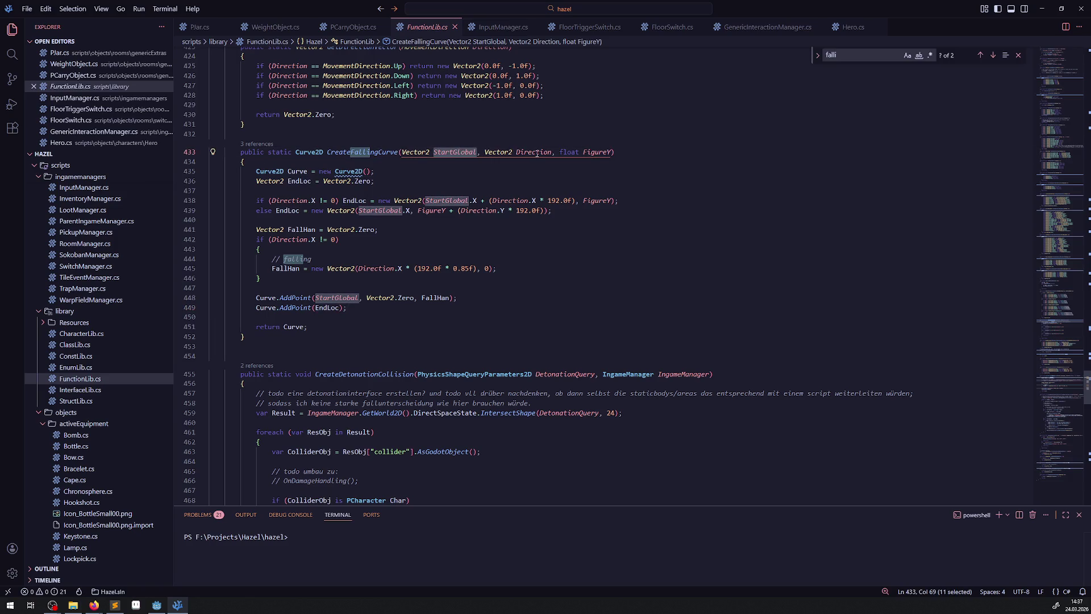
pyautogui.doubleClick(596, 152)
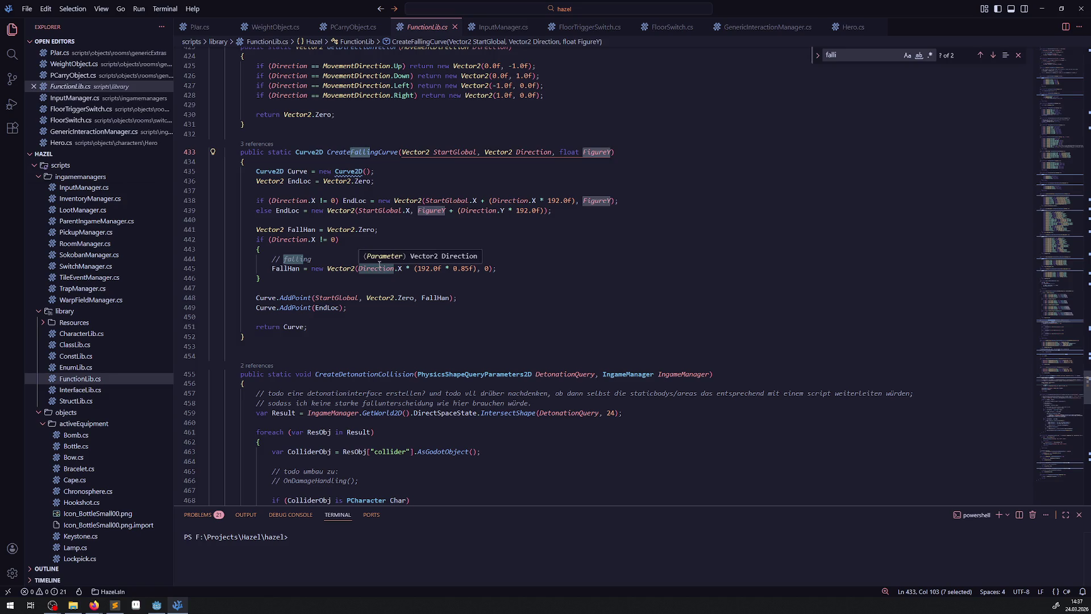
pyautogui.click(296, 313)
pyautogui.doubleClick(296, 308)
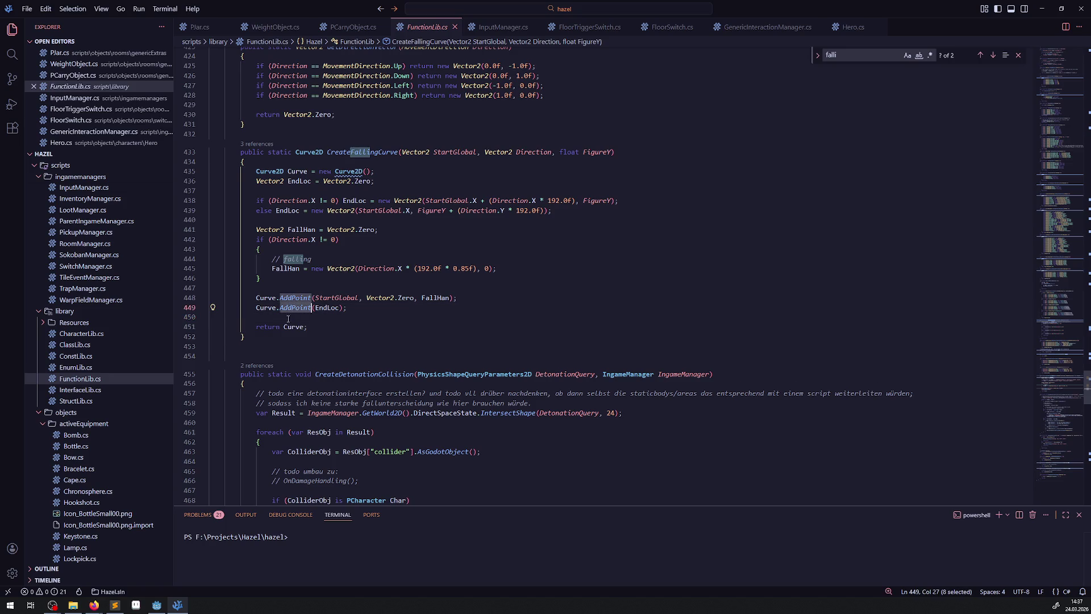
# - Return through PCarryObject.cs to Pjar.cs and highlight every Curve2D use in _PhysicsProcess
pyautogui.click(324, 31)
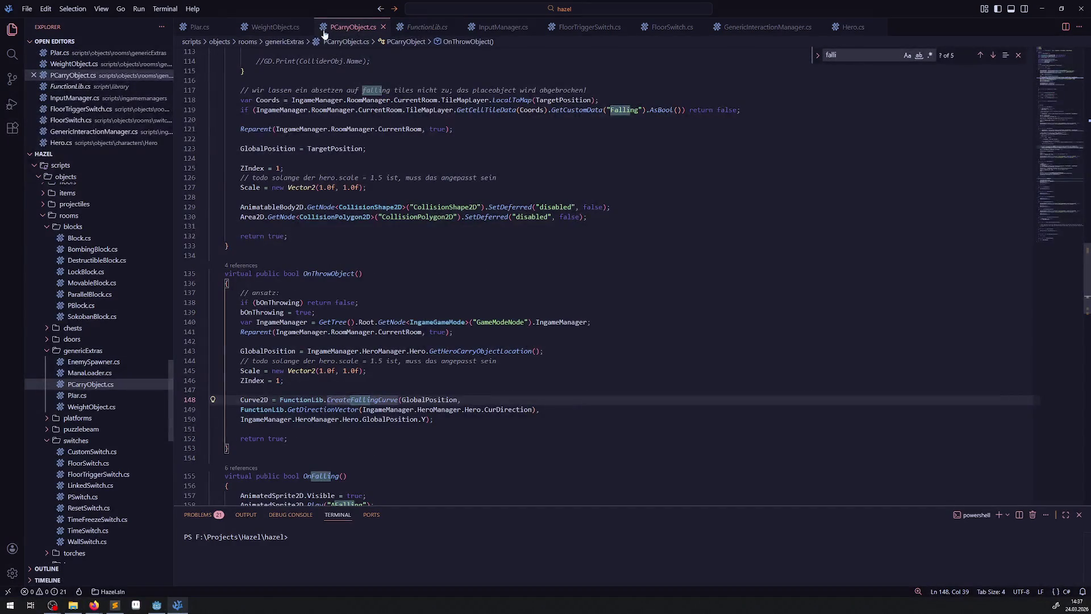
pyautogui.scroll(3, 267, 52)
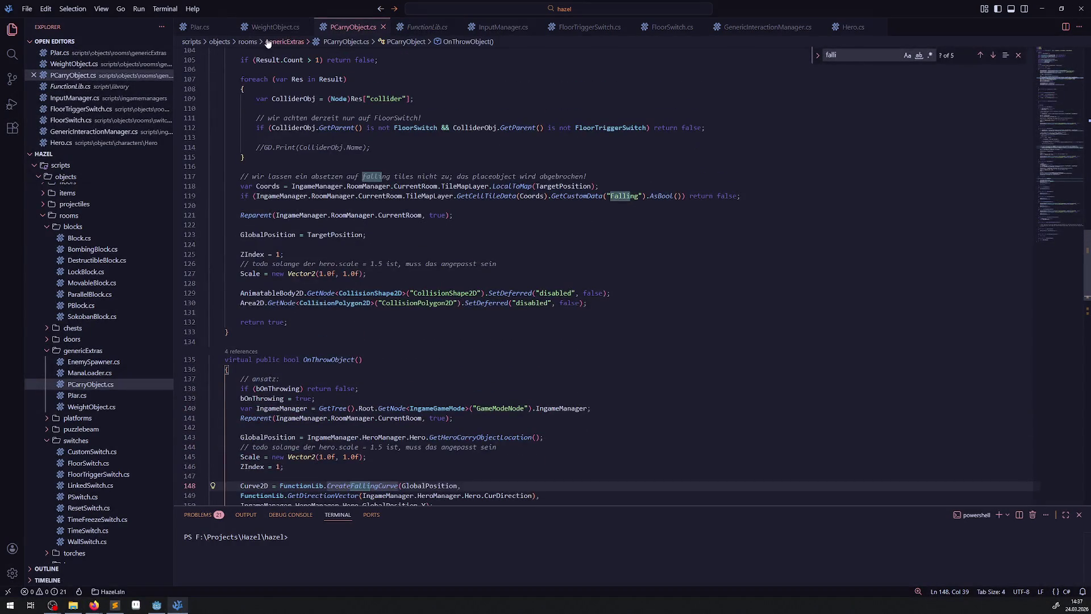
pyautogui.click(199, 26)
pyautogui.doubleClick(315, 195)
pyautogui.hotkey('ctrl', 'c')
# - Add a new line below the query transform line beginning with Curve2D
pyautogui.click(449, 204)
pyautogui.press('Return')
pyautogui.press('Return')
pyautogui.hotkey('ctrl', 'v')
pyautogui.write('.Las')
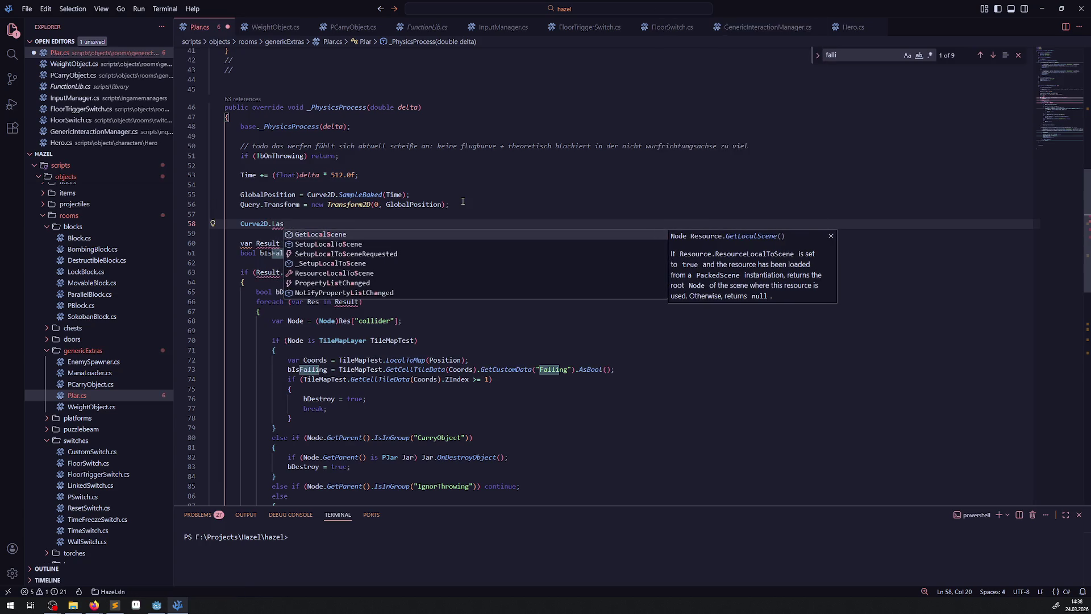
pyautogui.press('BackSpace')
pyautogui.press('BackSpace')
pyautogui.press('BackSpace')
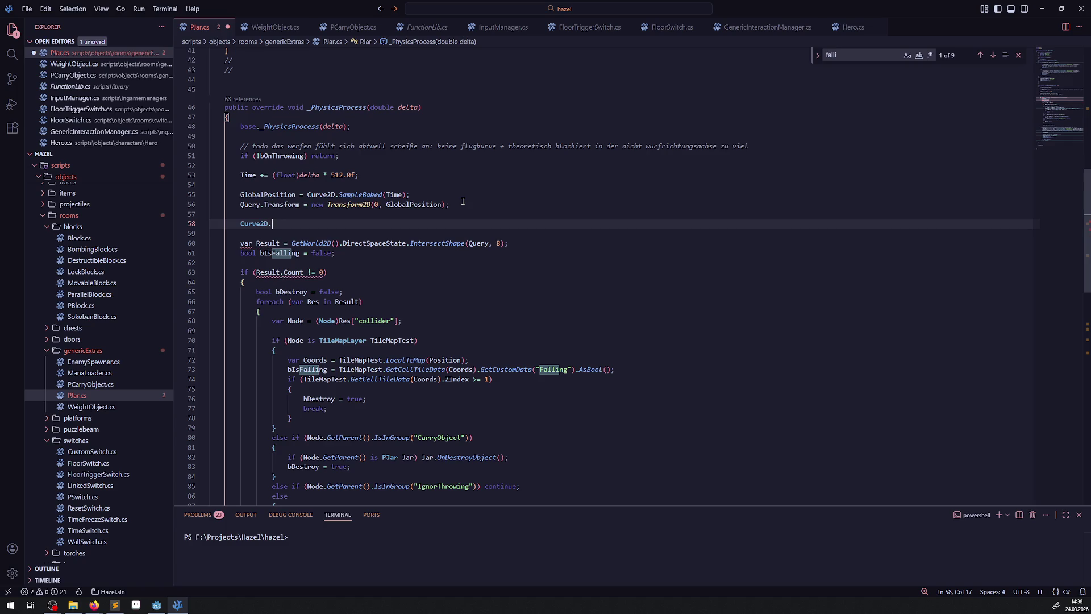
pyautogui.moveTo(376, 195)
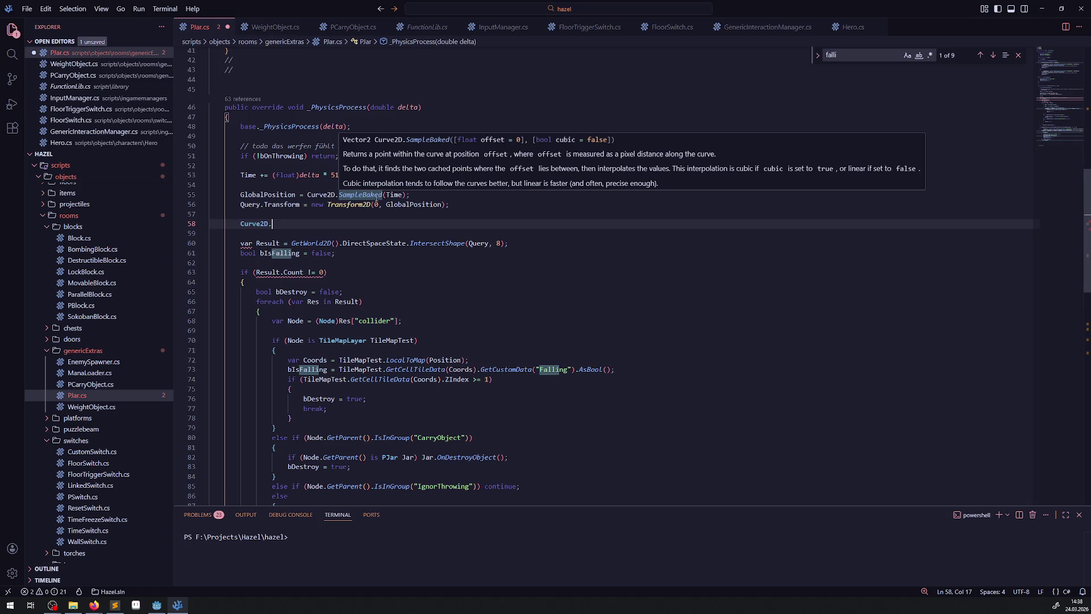
pyautogui.click(373, 204)
pyautogui.click(358, 186)
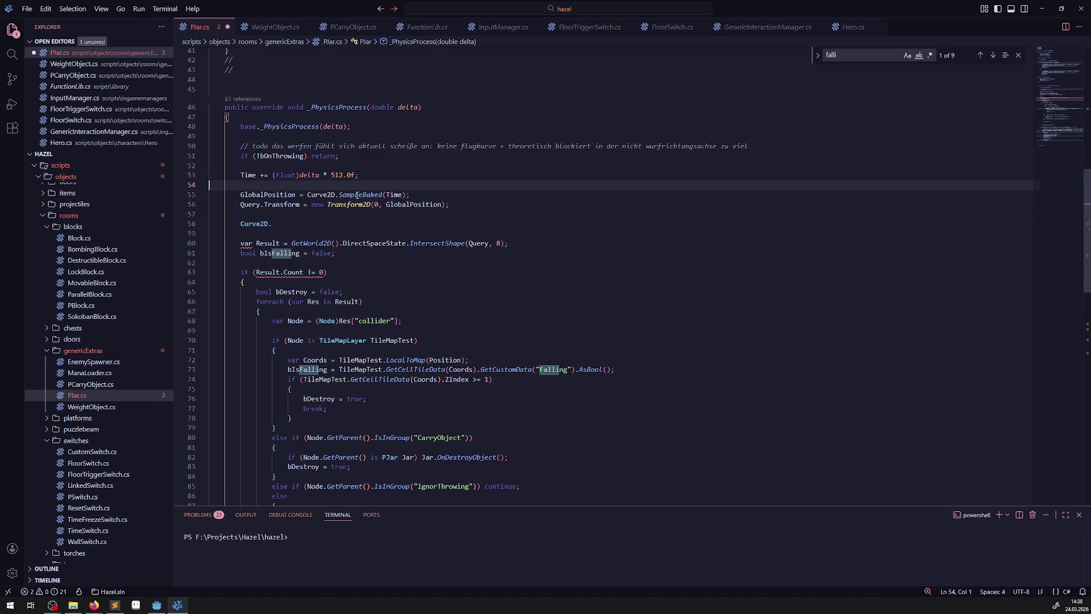
pyautogui.click(301, 224)
# - Complete the new line to Curve2D.GetPointPosition, replacing an accidentally inserted PointCount
pyautogui.hotkey('ctrl', 'space')
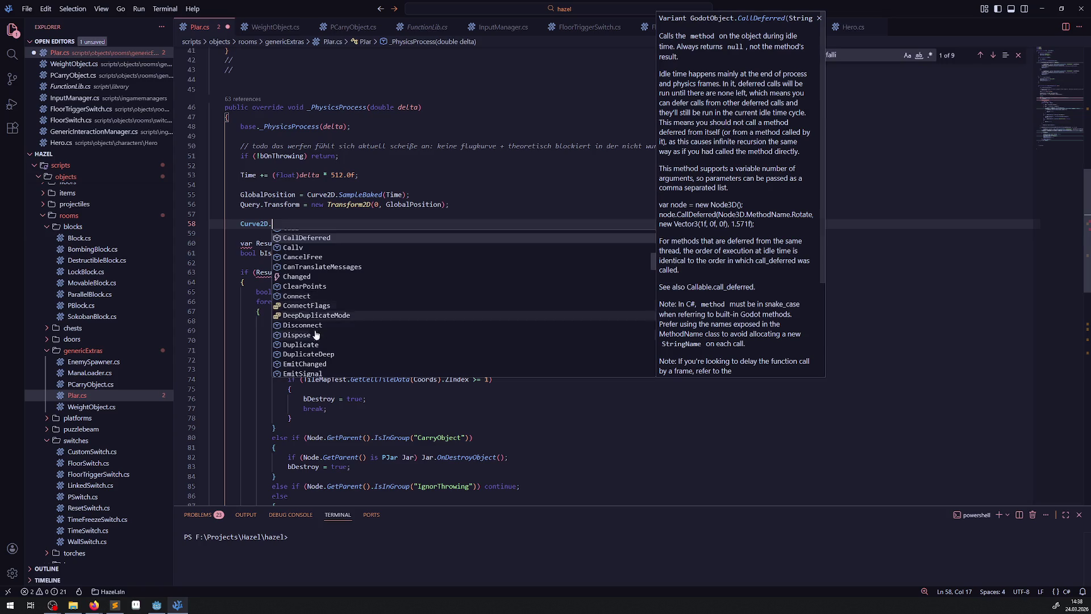
pyautogui.scroll(-10, 316, 335)
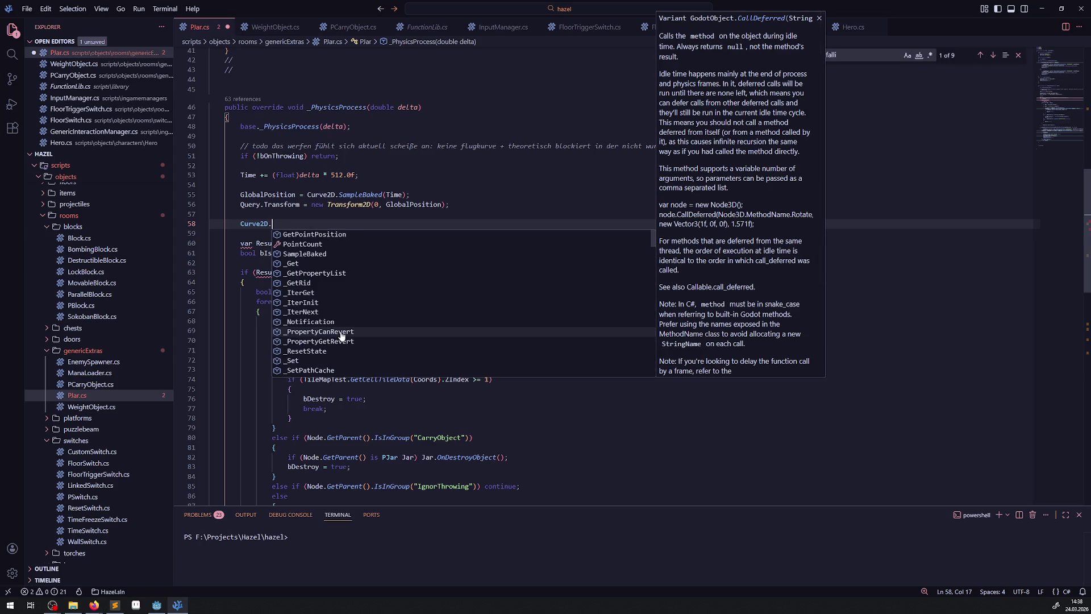
pyautogui.click(314, 246)
pyautogui.moveTo(312, 225)
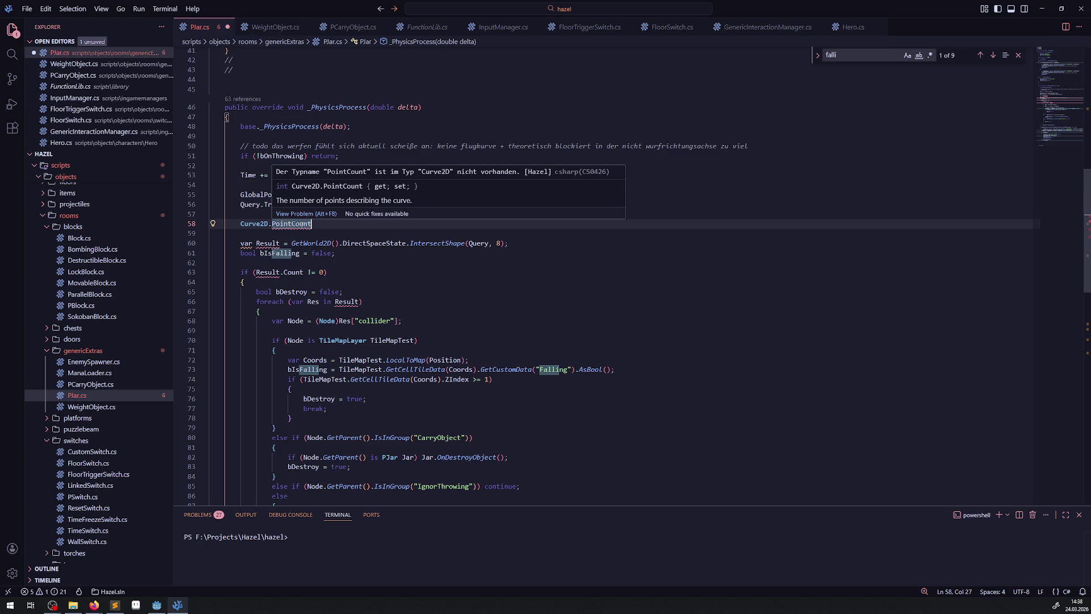
pyautogui.hotkey('ctrl', 'BackSpace')
pyautogui.write('P')
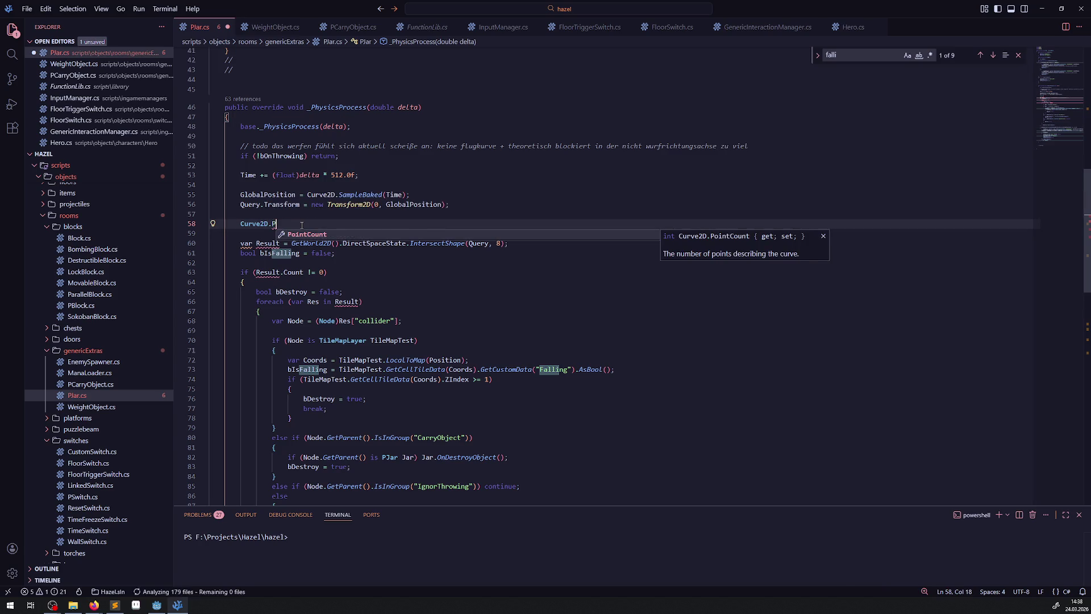
pyautogui.press('Down')
pyautogui.press('Return')
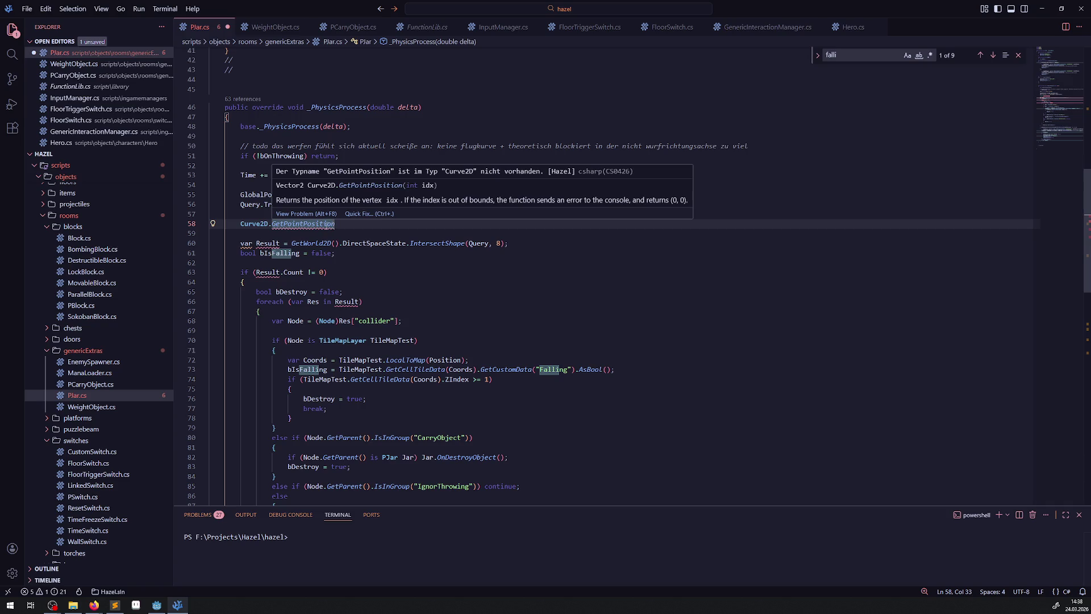
pyautogui.click(344, 222)
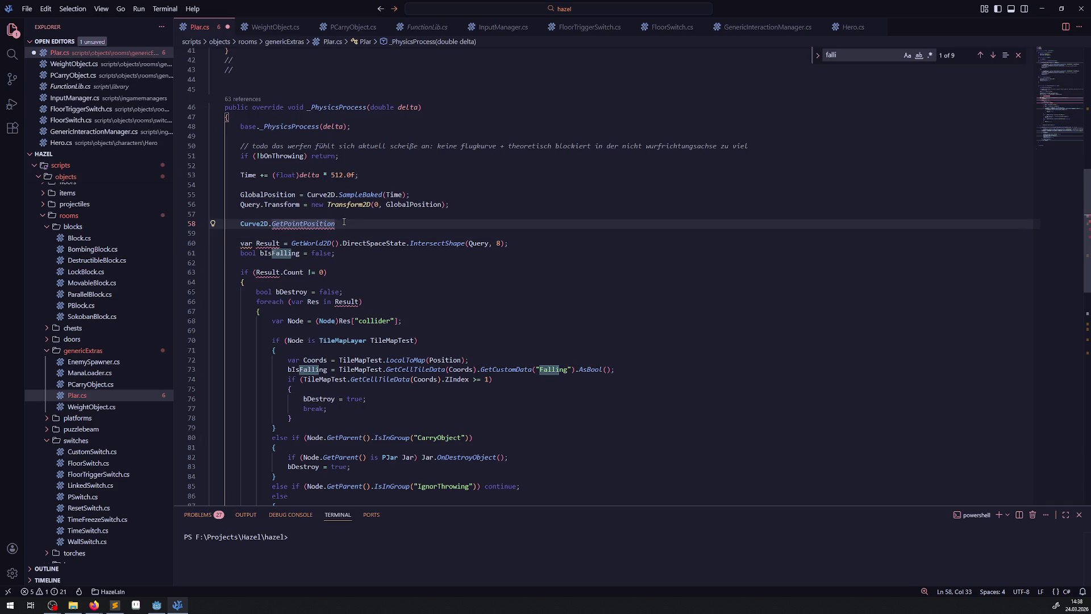
# - Finish the line as Curve2D.GetPointPosition(Curve2D.PointCount - 1); and save
pyautogui.write('(Curve2D')
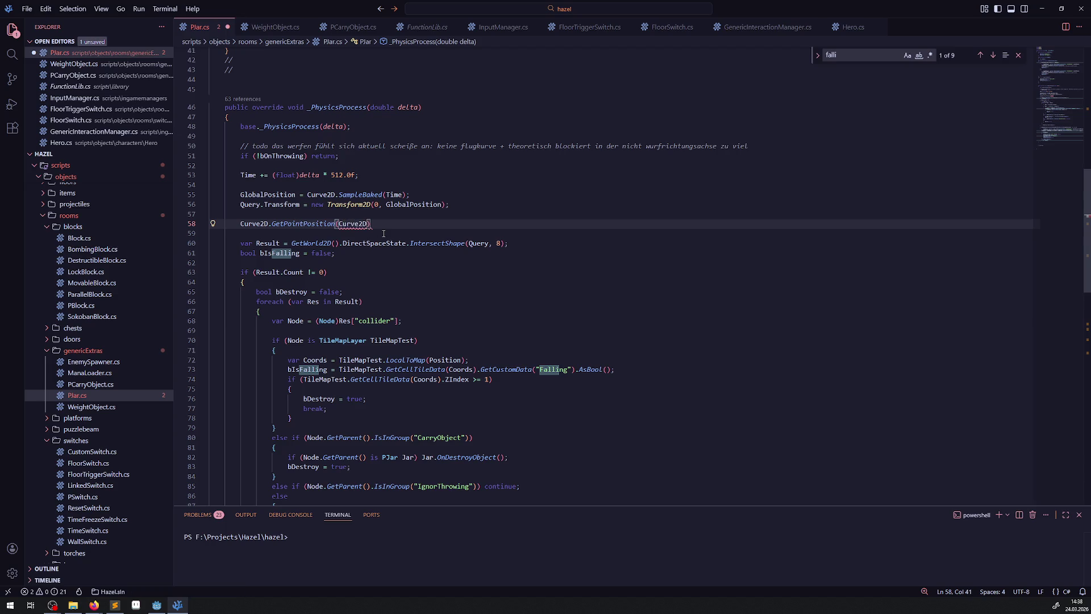
pyautogui.write('.GetPoi')
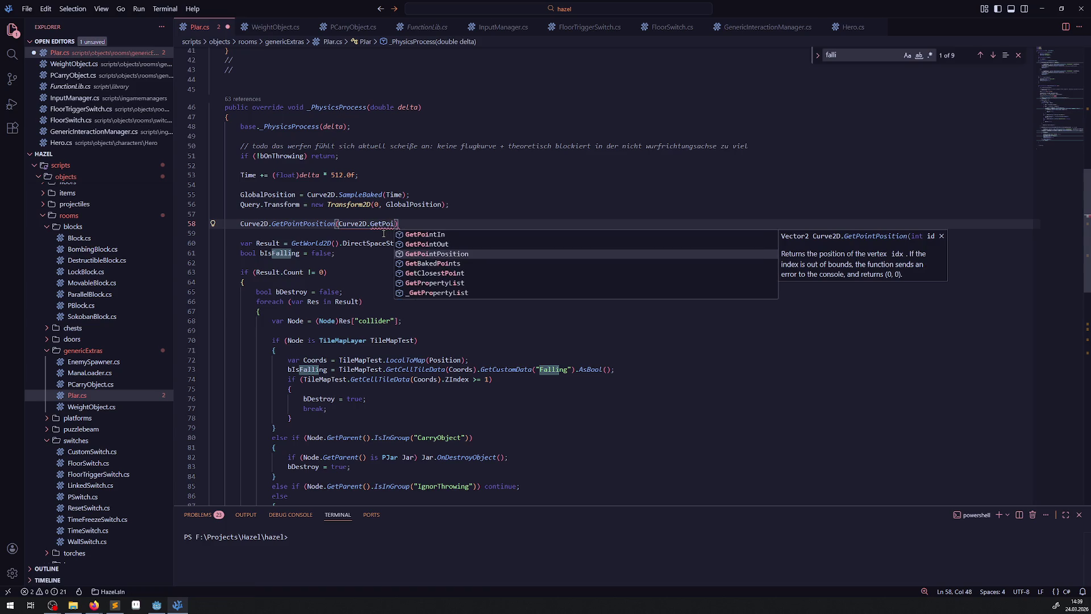
pyautogui.press('Down')
pyautogui.press('Down')
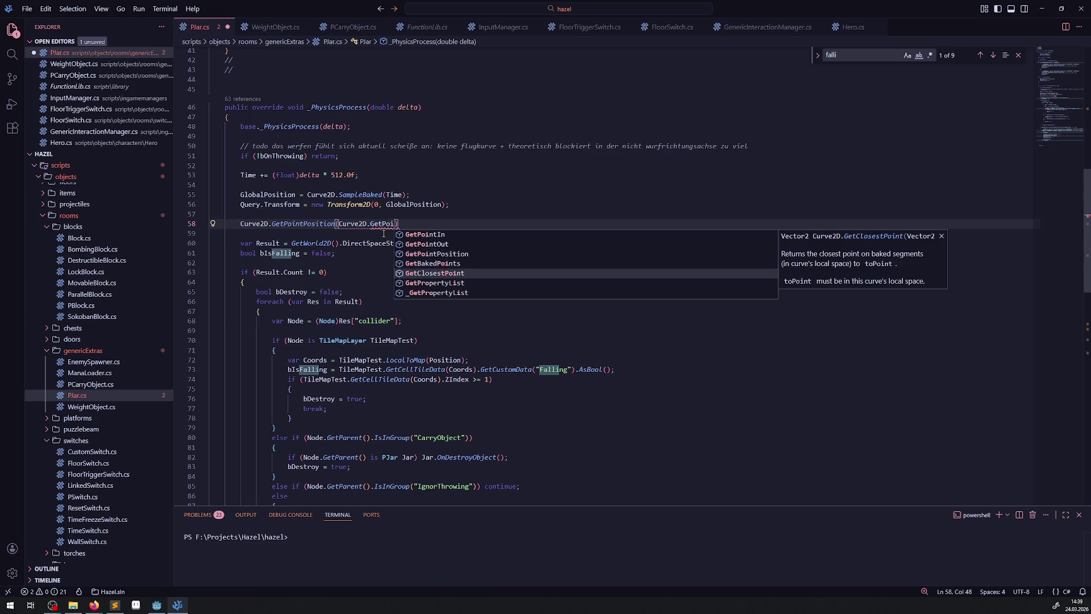
pyautogui.press('Up')
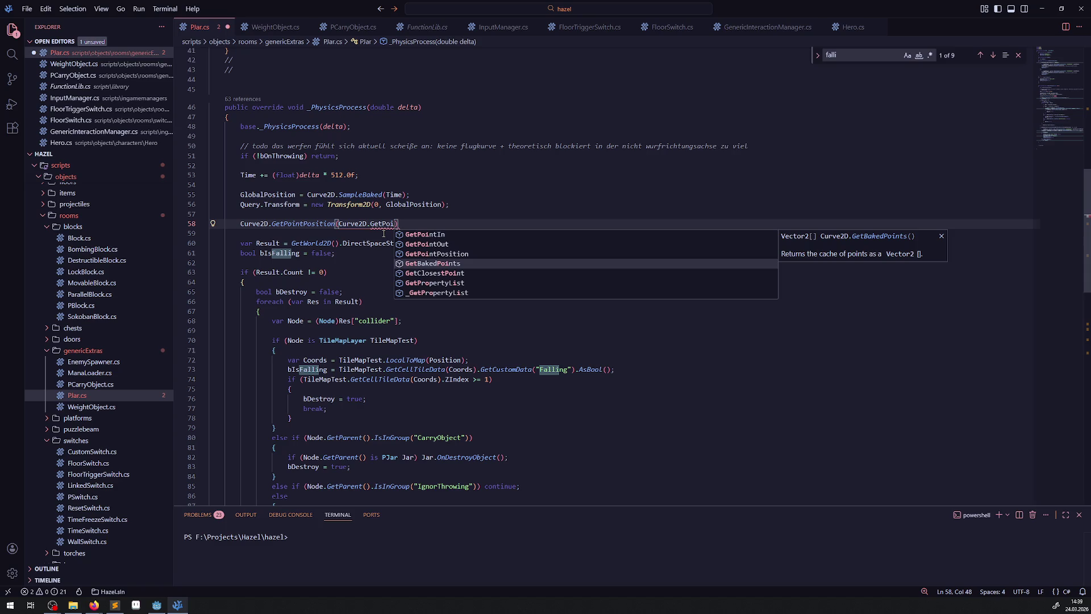
pyautogui.press('Up')
pyautogui.press('Up')
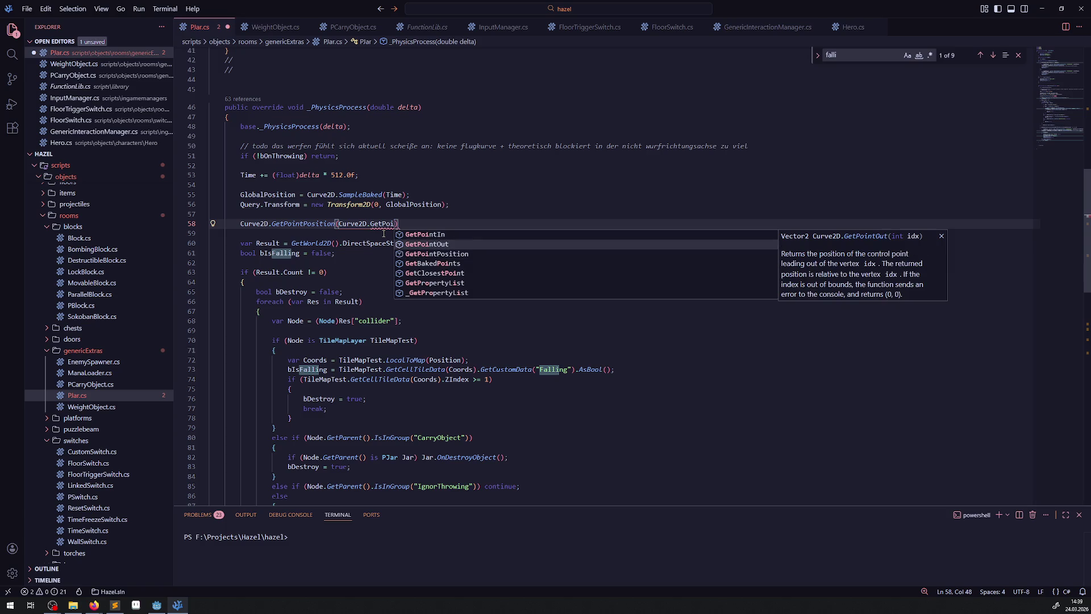
pyautogui.press('Up')
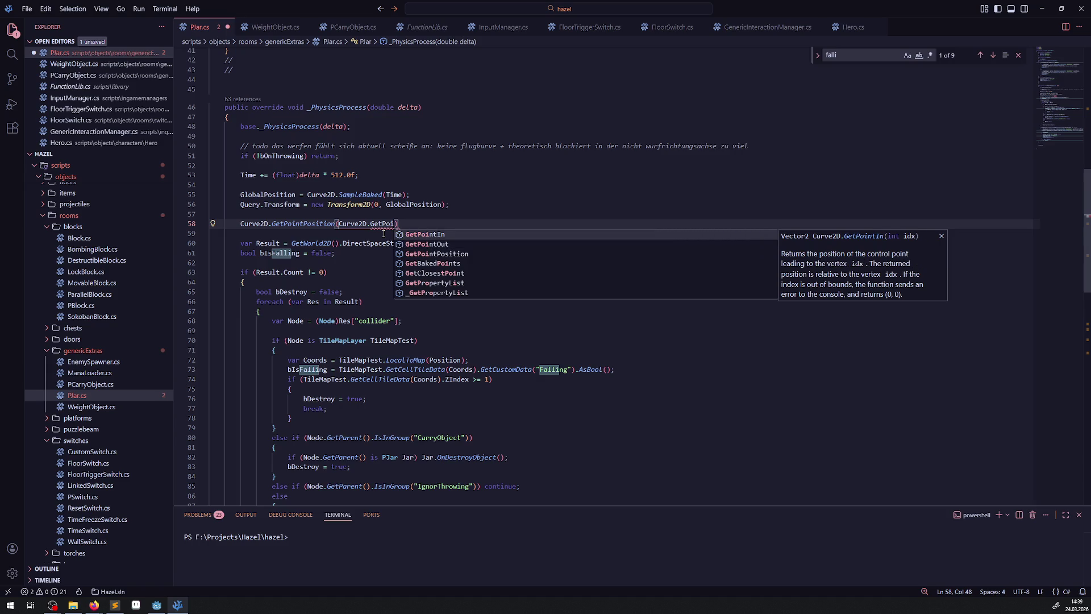
pyautogui.press('BackSpace')
pyautogui.press('BackSpace')
pyautogui.press('BackSpace')
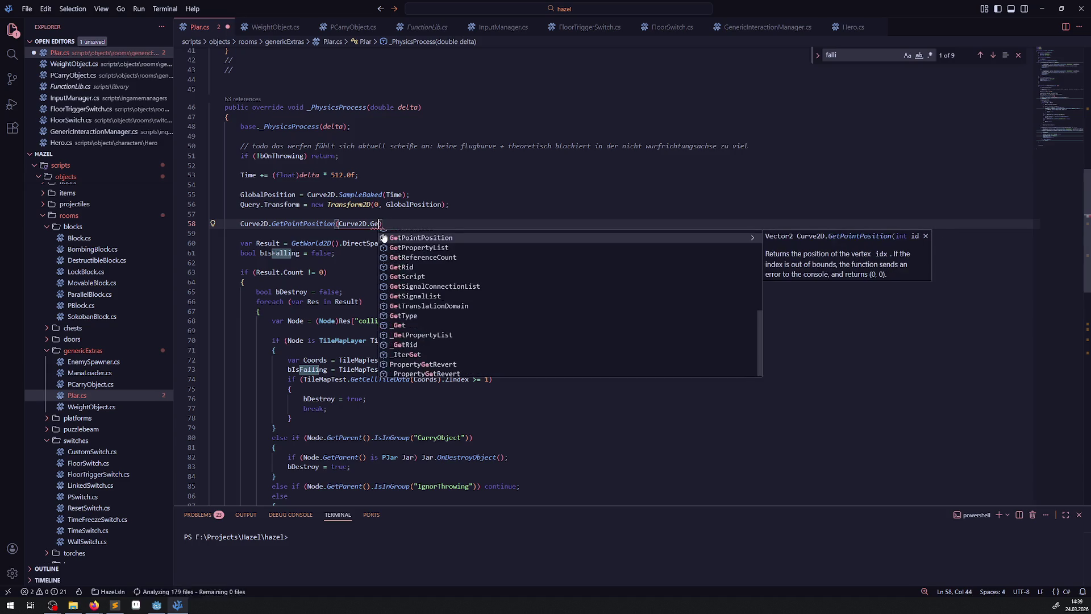
pyautogui.write('Co')
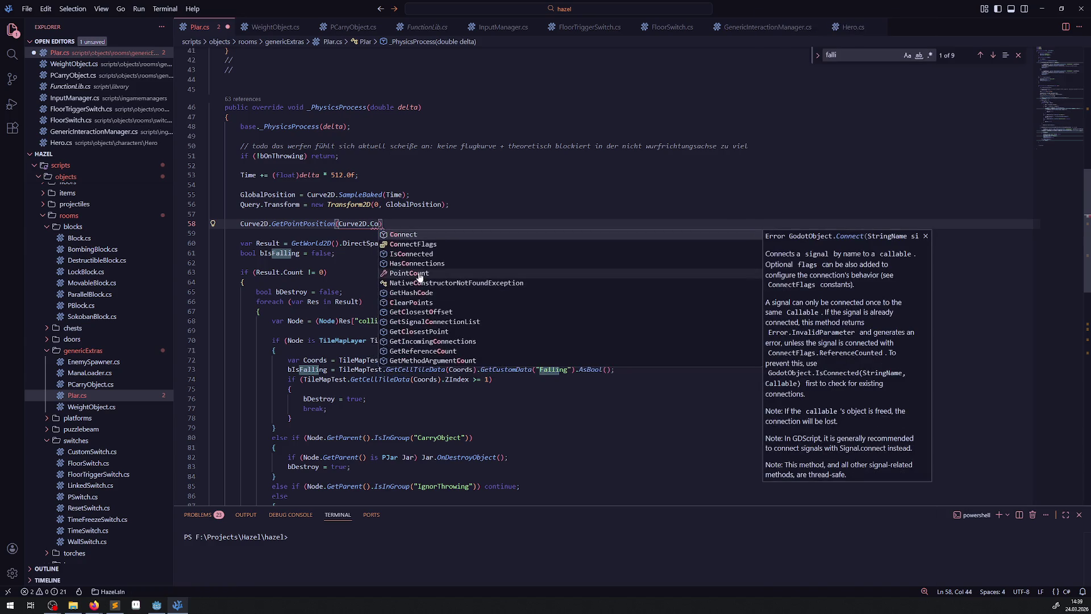
pyautogui.click(420, 273)
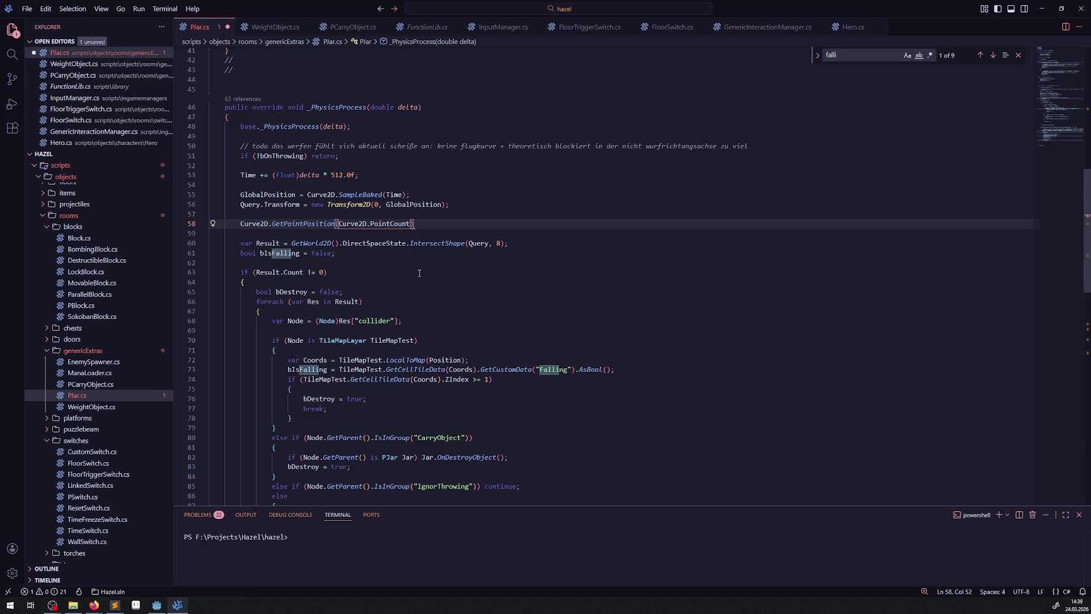
pyautogui.write('-1')
pyautogui.moveTo(304, 223)
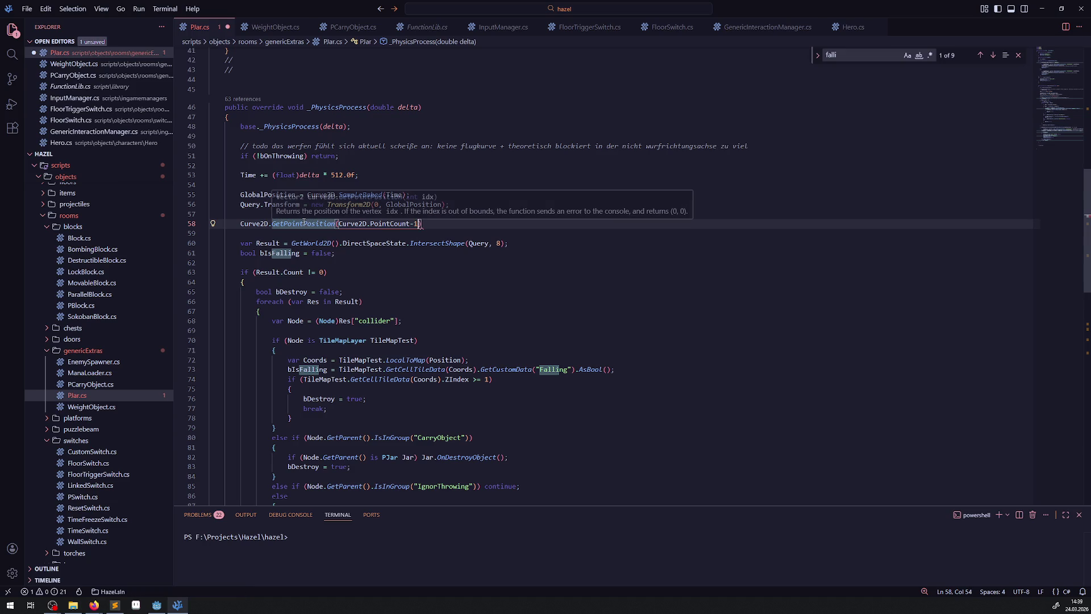
pyautogui.write(');')
pyautogui.hotkey('ctrl', 's')
# - Replace SampleBaked(Time) on line 55 with the GetPointPosition call, keeping a commented copy; save and stop the game
pyautogui.click(355, 194)
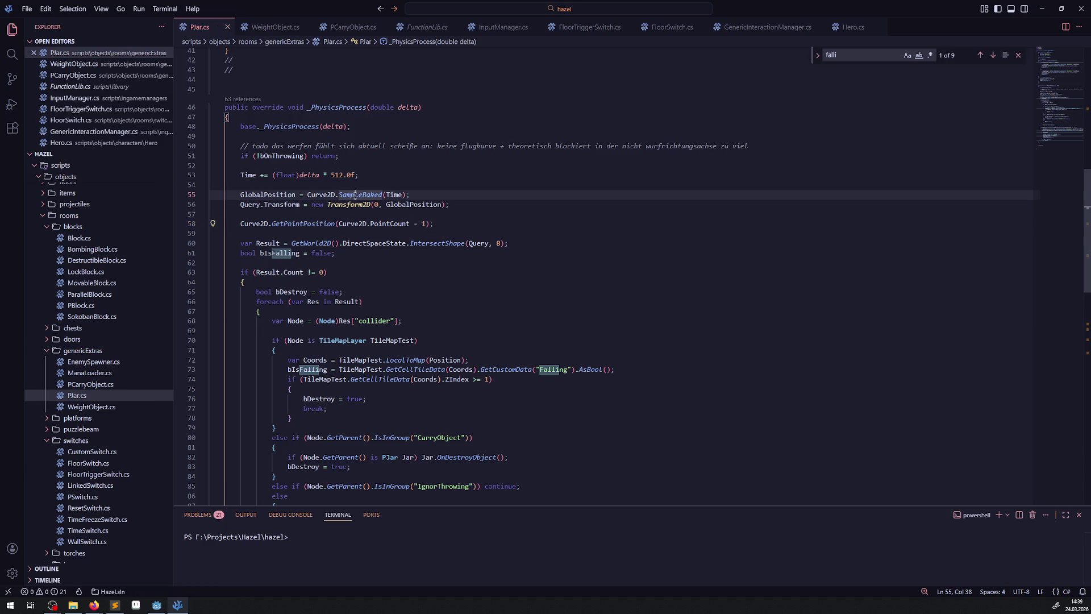
pyautogui.hotkey('shift', 'alt', 'Down')
pyautogui.hotkey('ctrl', '/')
pyautogui.click(233, 233)
pyautogui.moveTo(234, 233); pyautogui.dragTo(463, 230)
pyautogui.hotkey('ctrl', 'x')
pyautogui.moveTo(307, 195); pyautogui.dragTo(417, 195)
pyautogui.hotkey('ctrl', 'v')
pyautogui.hotkey('ctrl', 's')
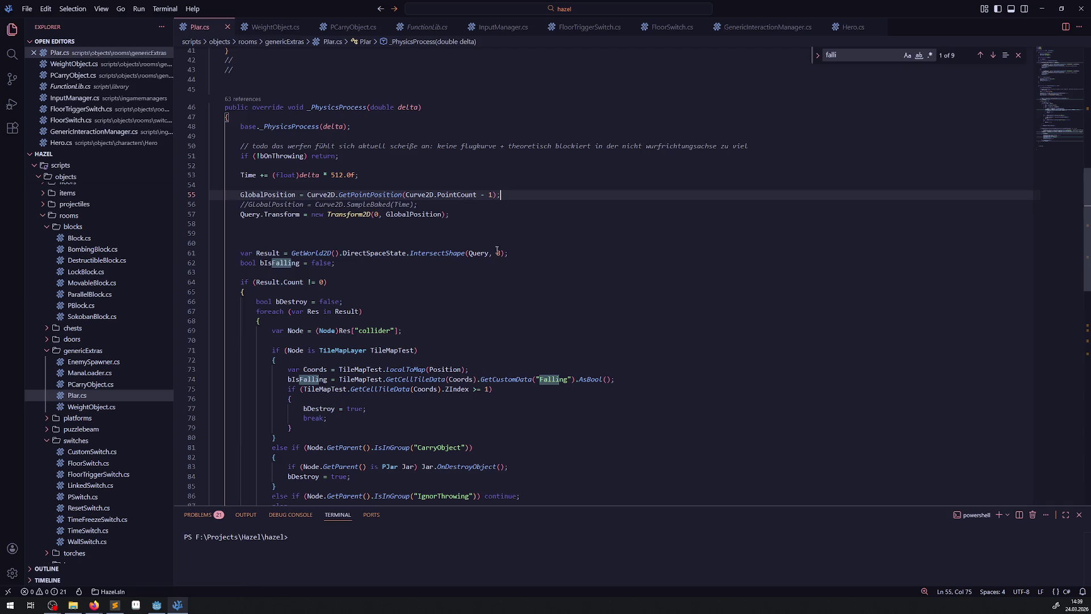
pyautogui.click(157, 604)
pyautogui.click(985, 20)
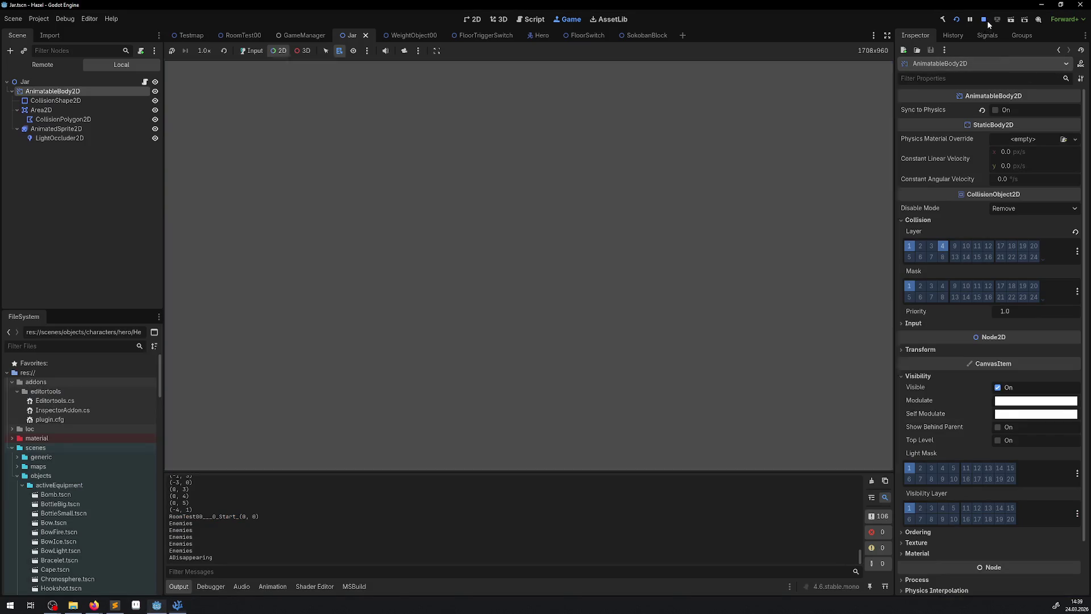
pyautogui.click(942, 19)
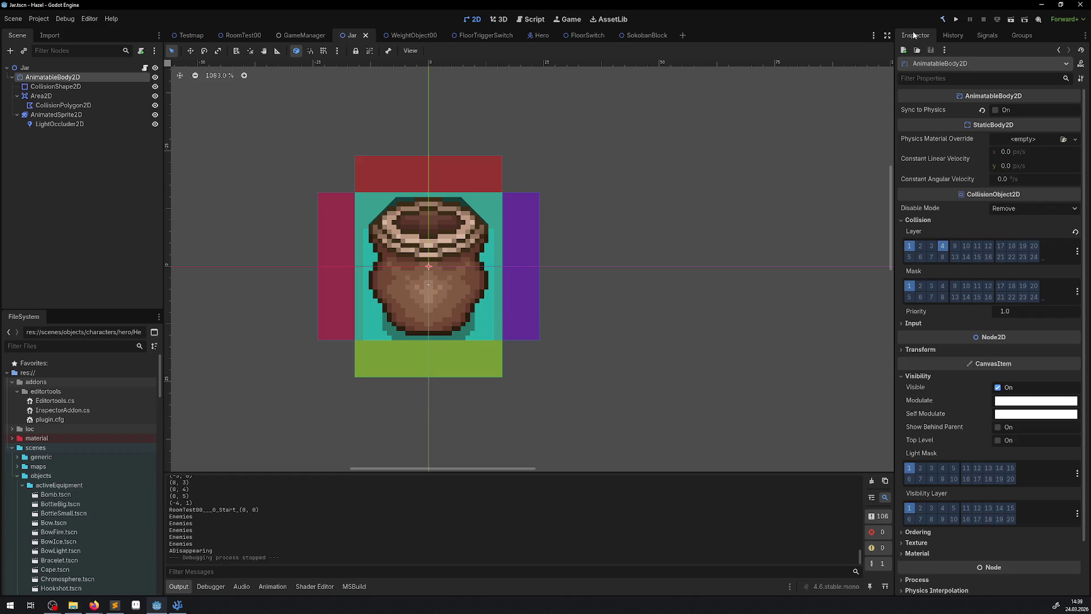
pyautogui.click(958, 20)
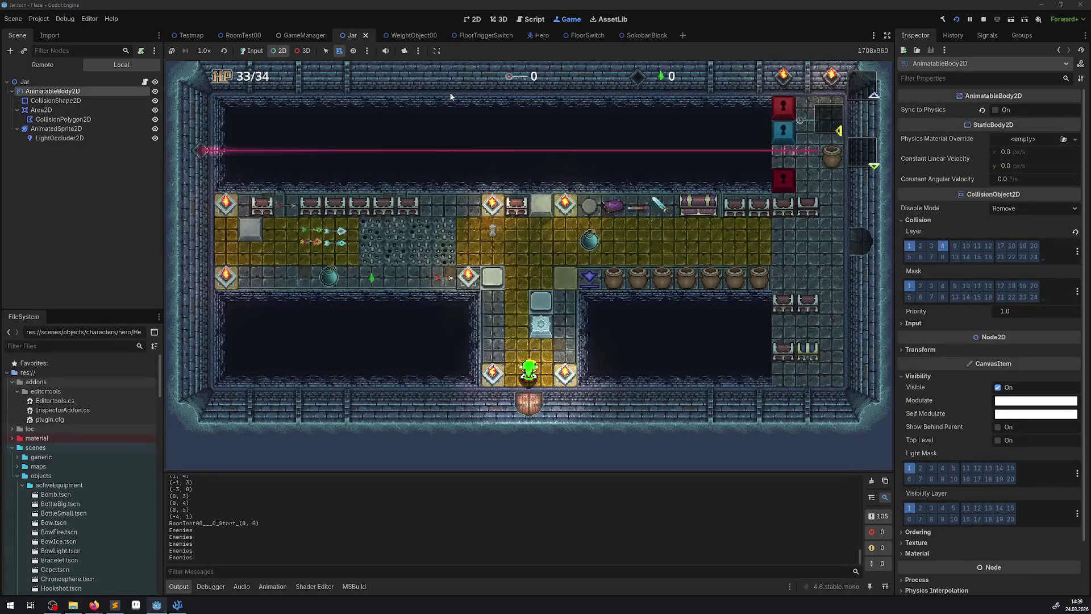
pyautogui.click(251, 51)
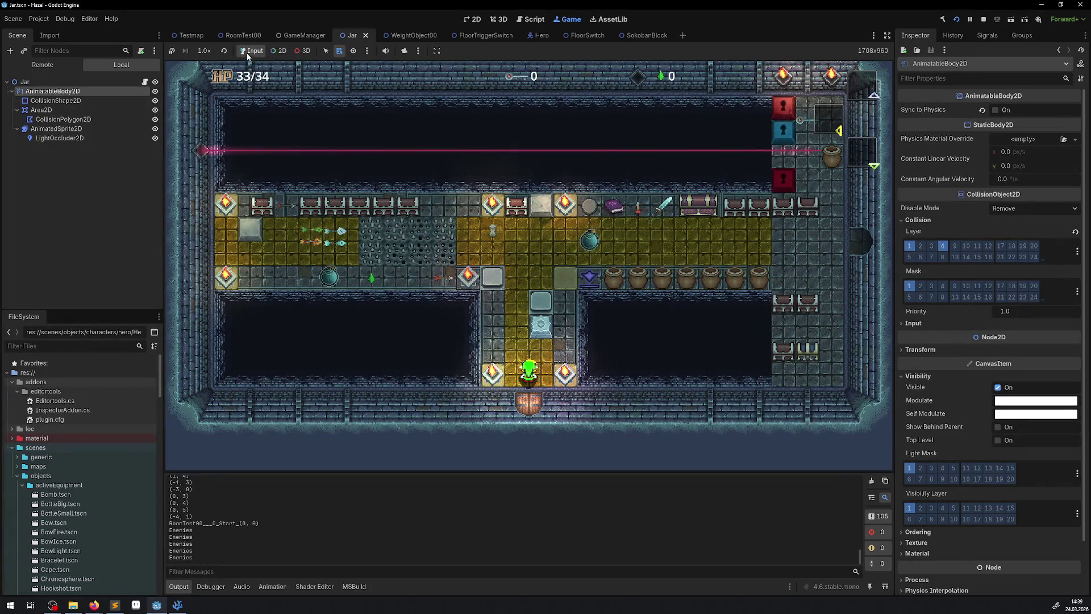
pyautogui.press('Up')
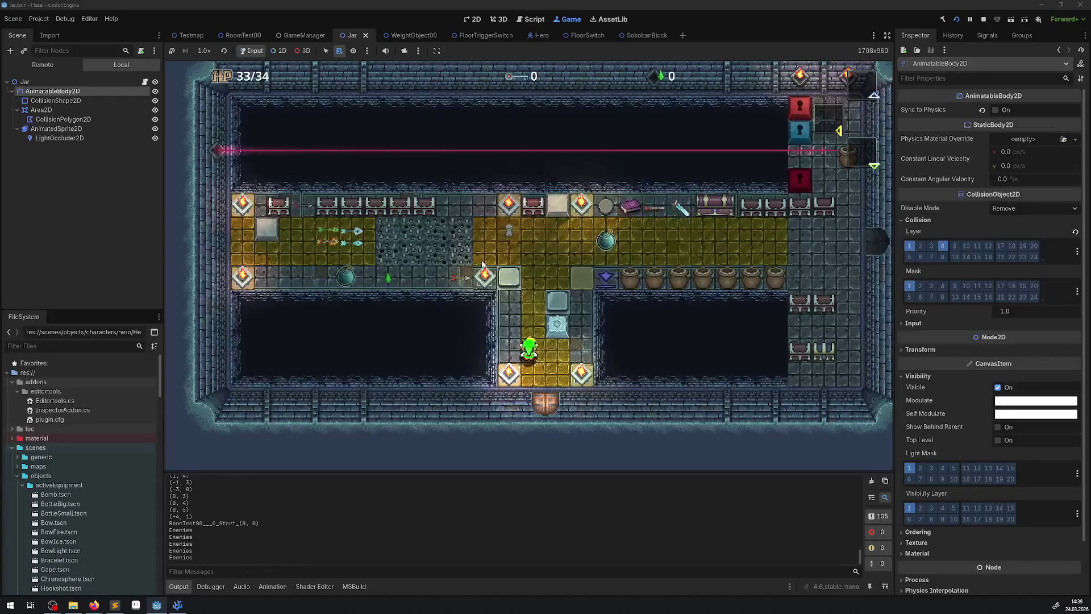
pyautogui.press('Up')
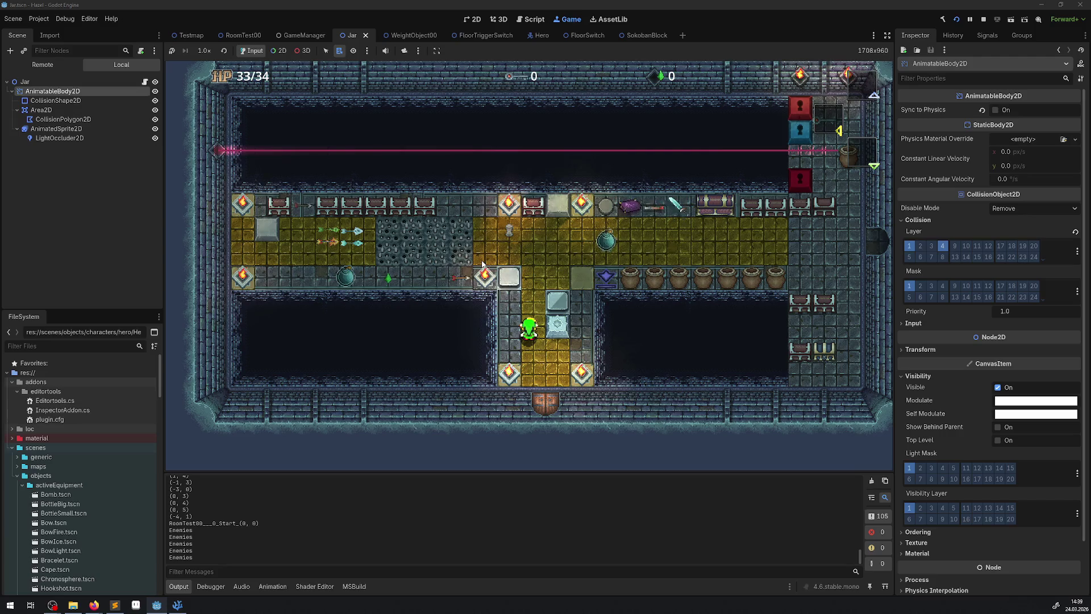
pyautogui.press('Up')
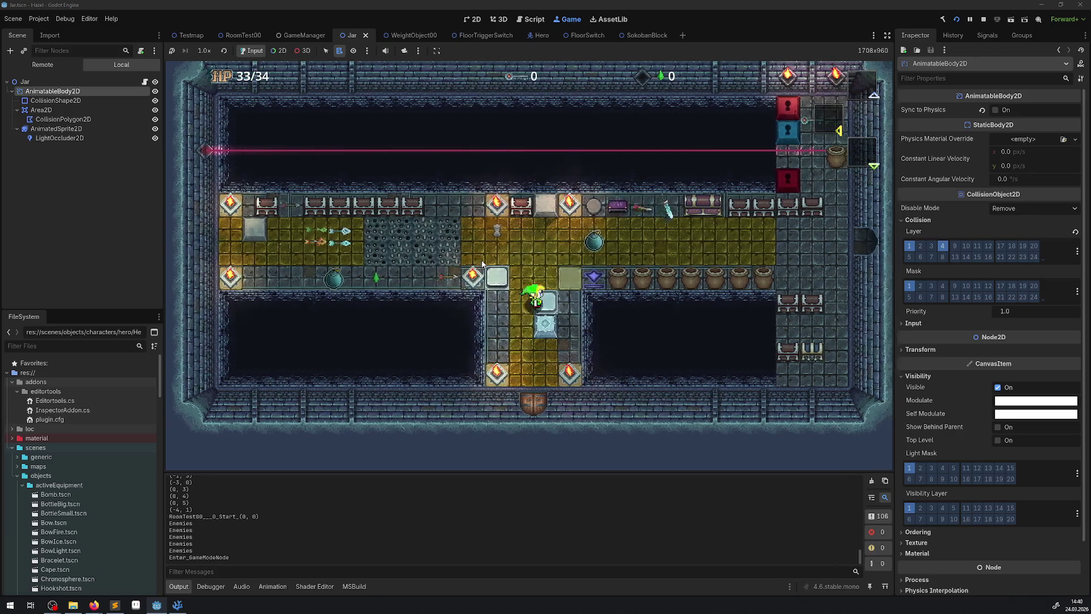
pyautogui.press('Up')
pyautogui.press('Right')
pyautogui.press('space')
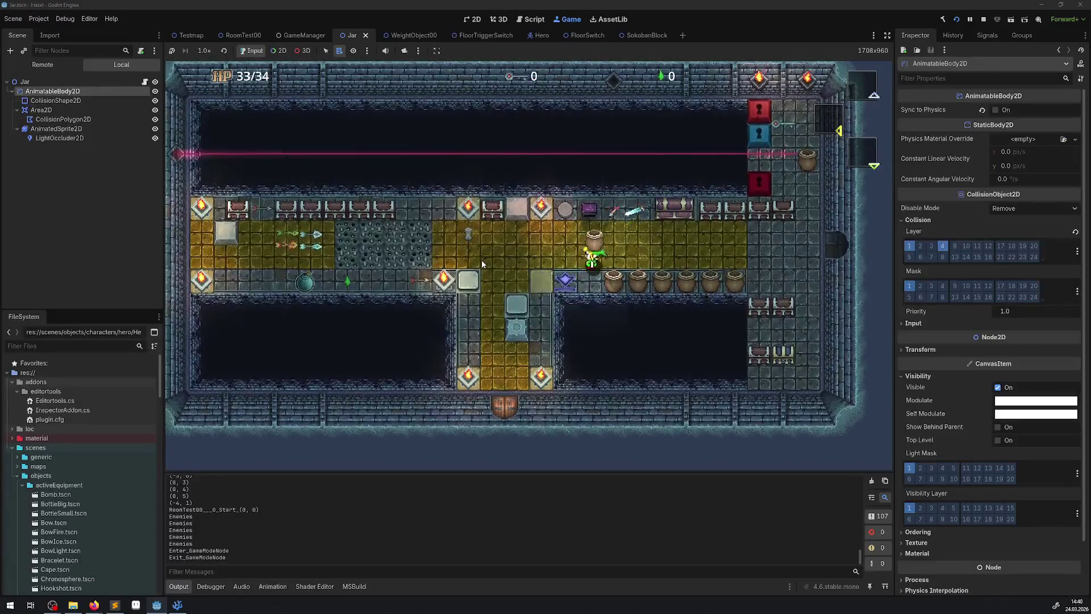
pyautogui.press('space')
pyautogui.press('Left')
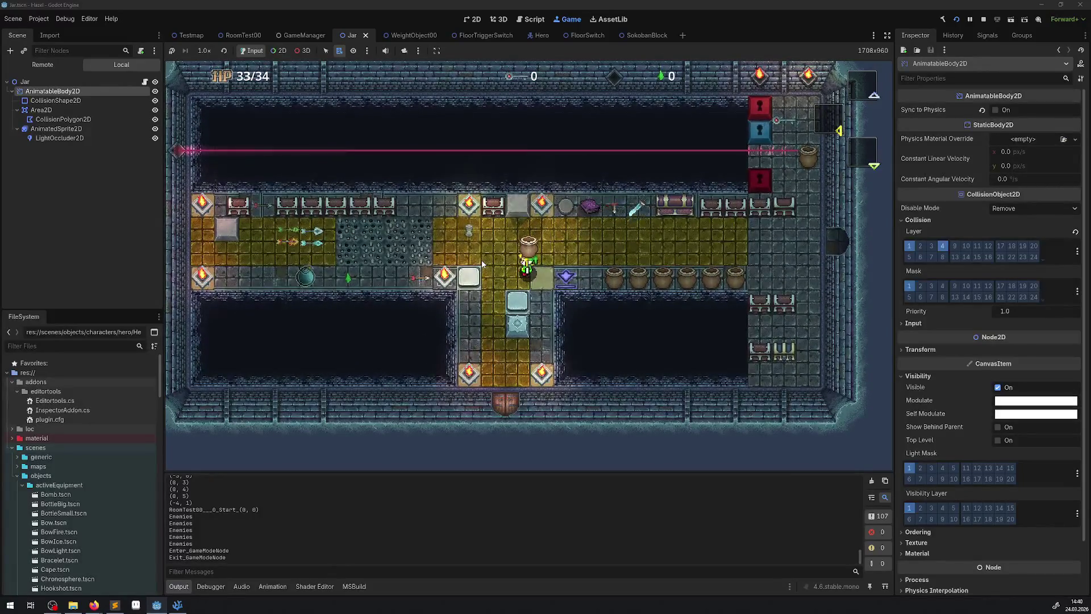
pyautogui.press('Right')
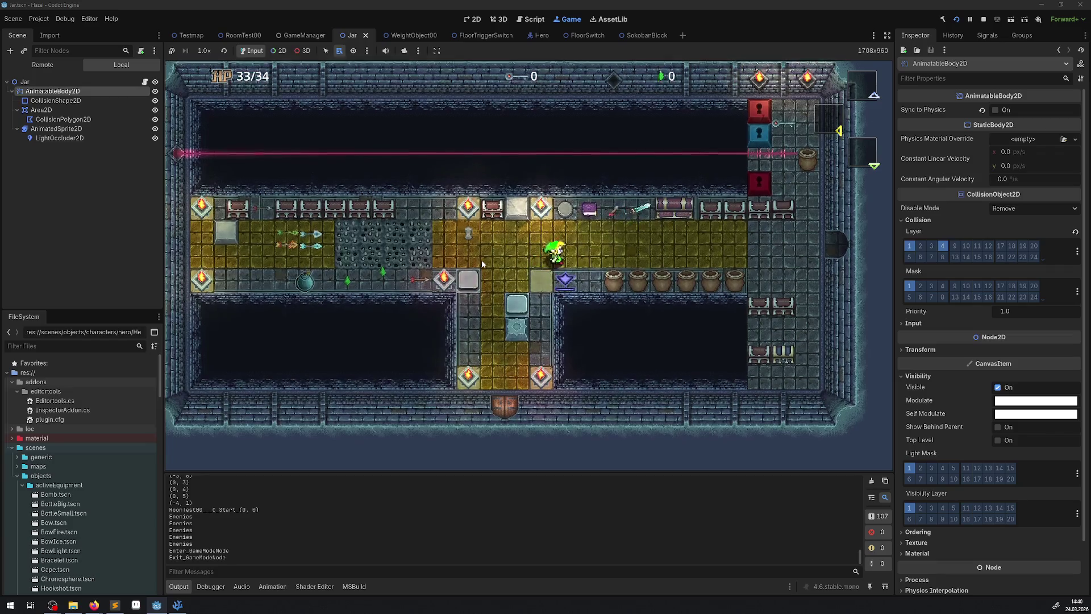
pyautogui.press('Right')
pyautogui.press('space')
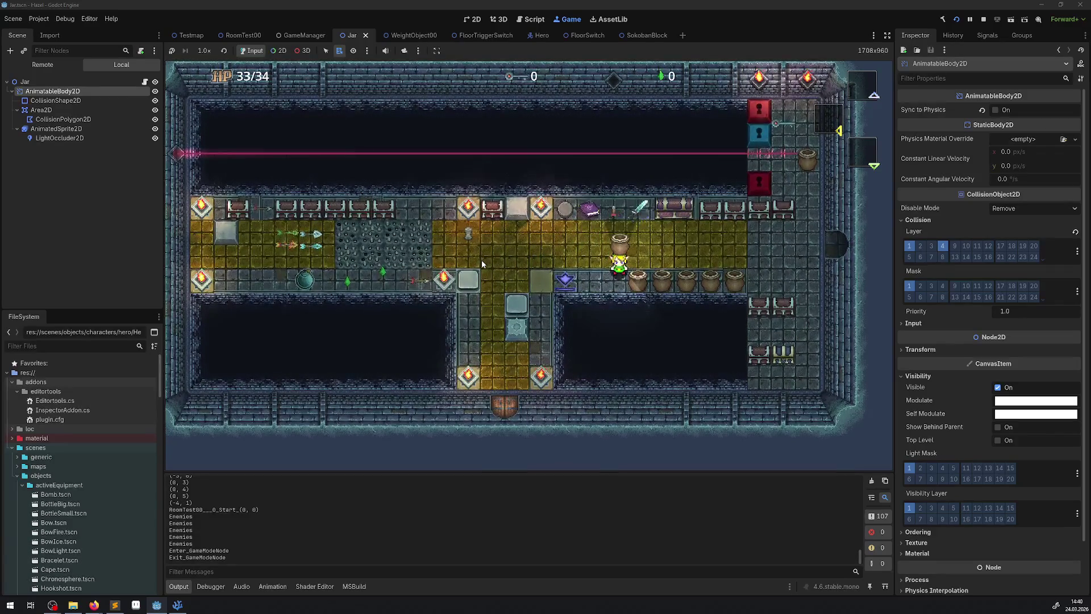
pyautogui.press('Right')
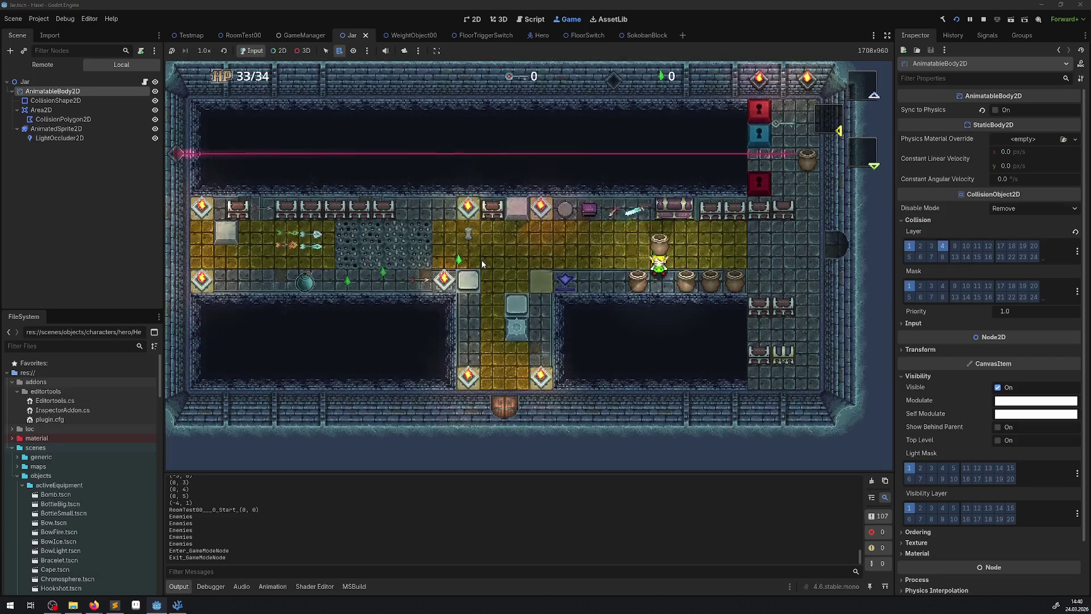
pyautogui.press('space')
pyautogui.press('Right')
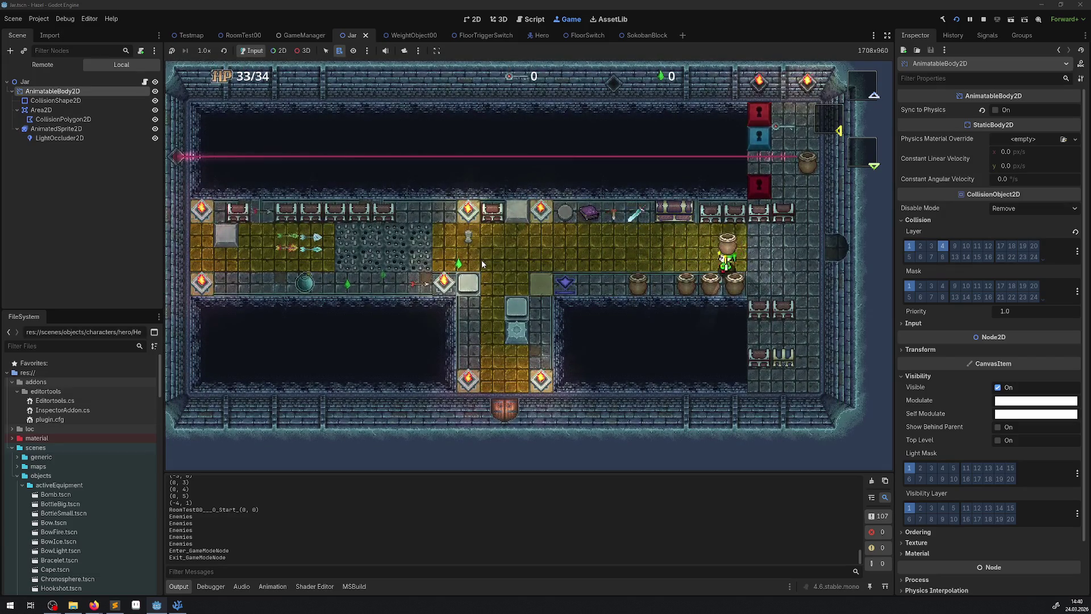
pyautogui.press('space')
pyautogui.press('Right')
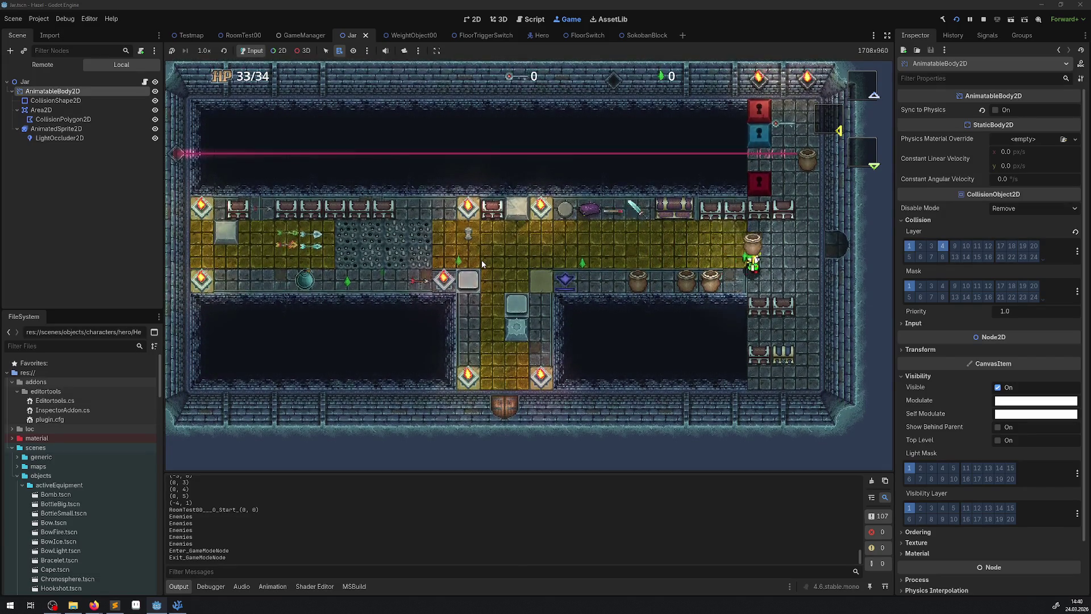
pyautogui.press('space')
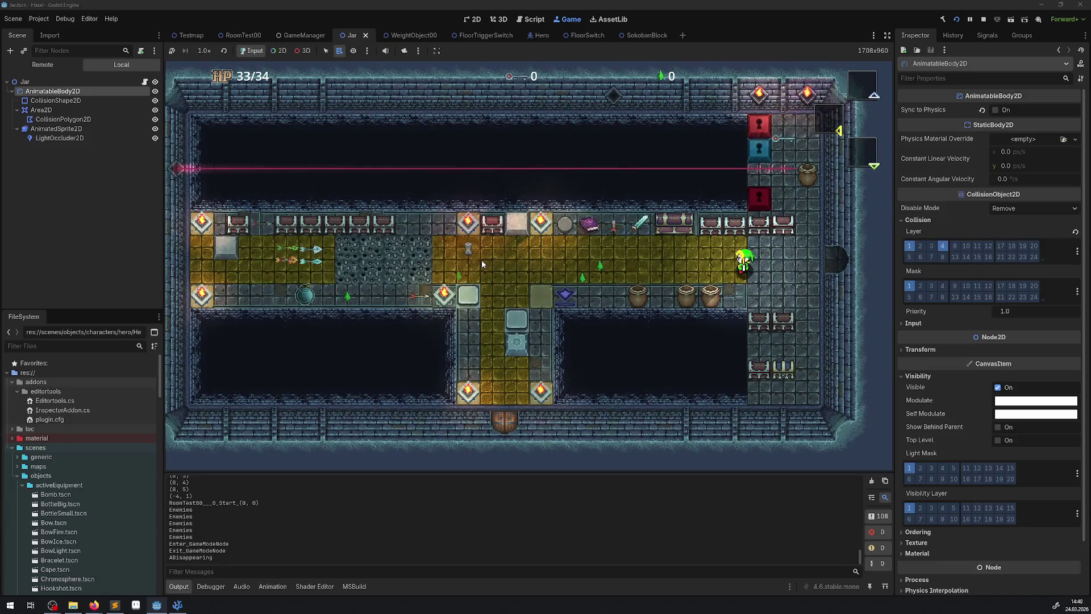
pyautogui.press('Down')
pyautogui.press('space')
pyautogui.press('Right')
pyautogui.press('Up')
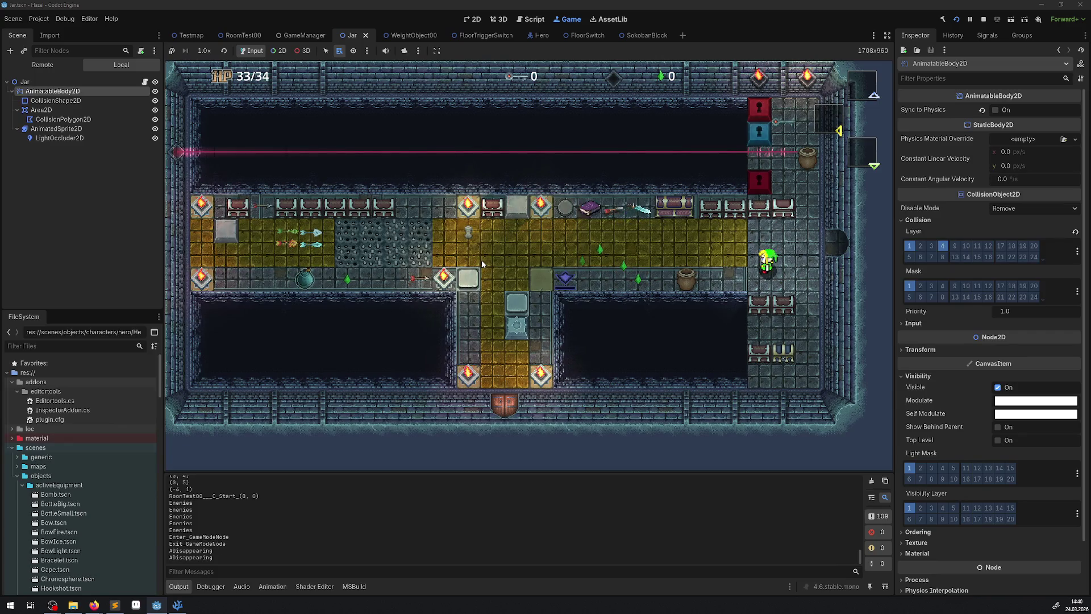
pyautogui.press('Left')
pyautogui.press('space')
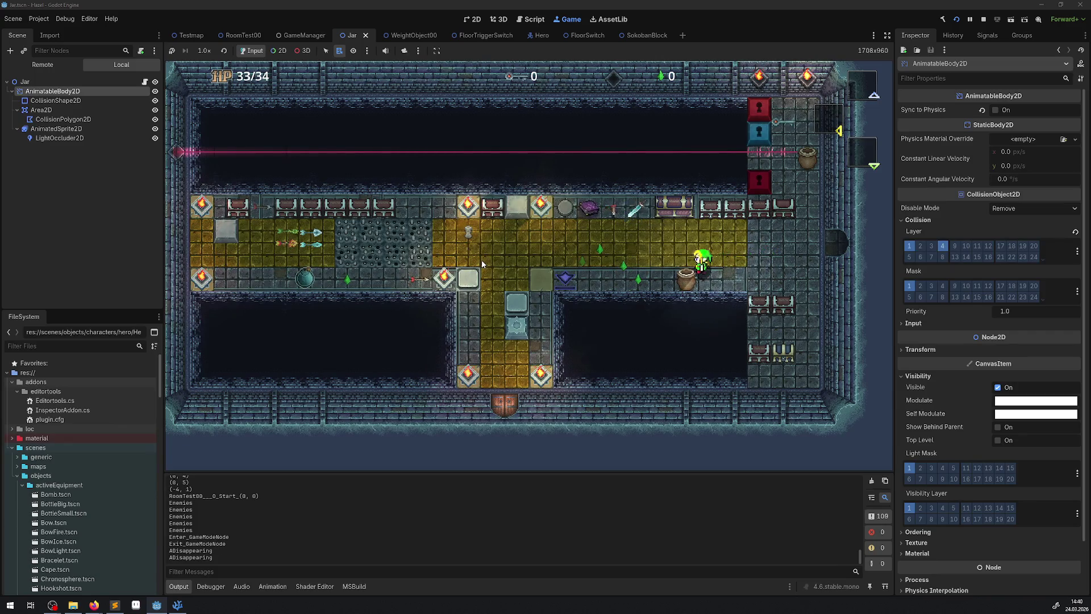
pyautogui.press('space')
pyautogui.press('Right')
pyautogui.press('Up')
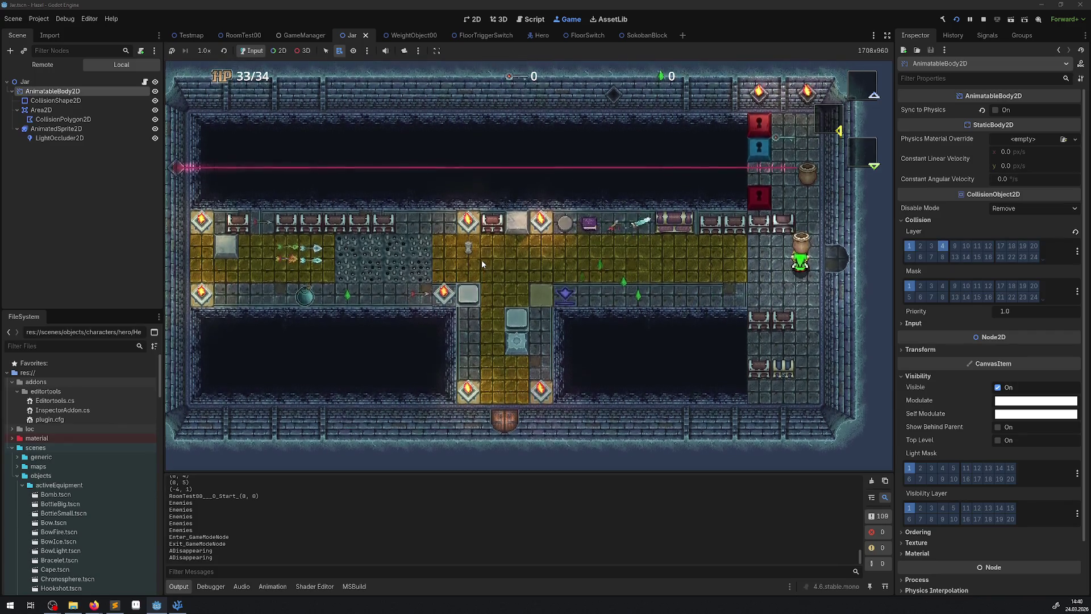
pyautogui.press('space')
pyautogui.press('Left')
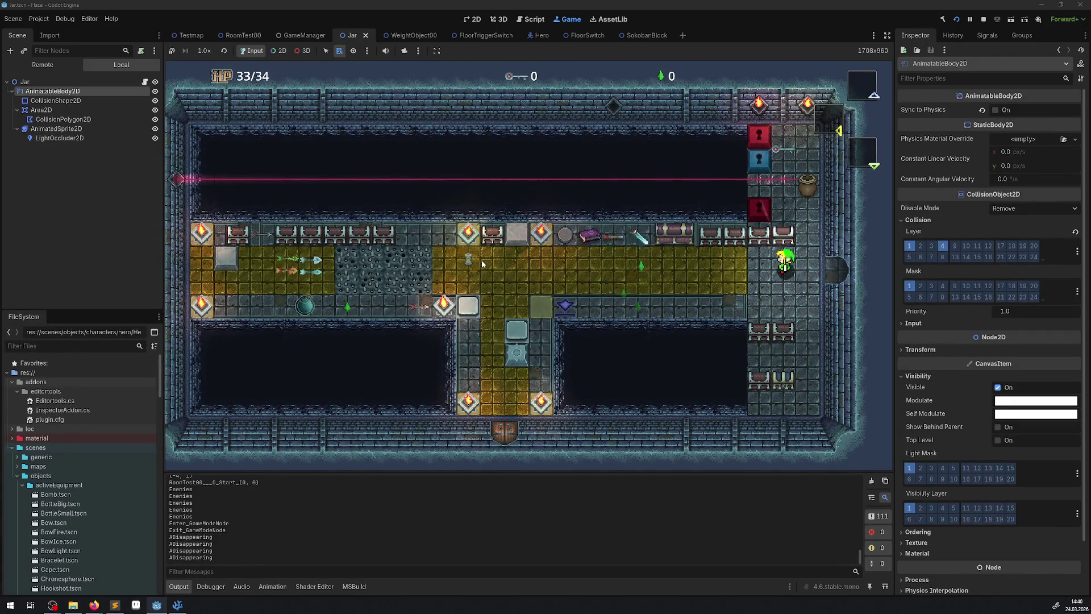
pyautogui.press('Left')
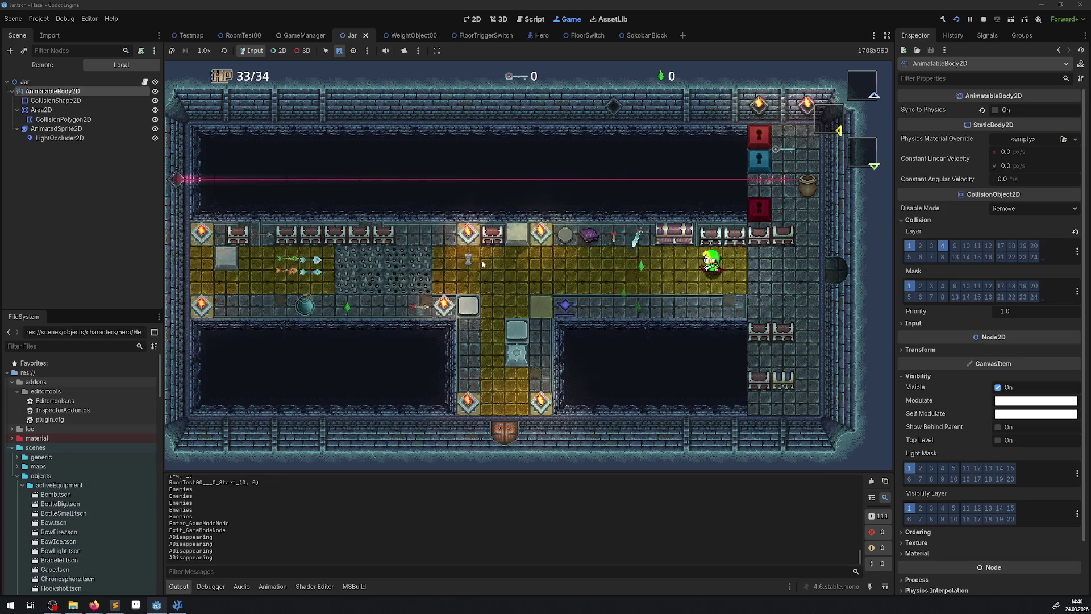
pyautogui.press('Left')
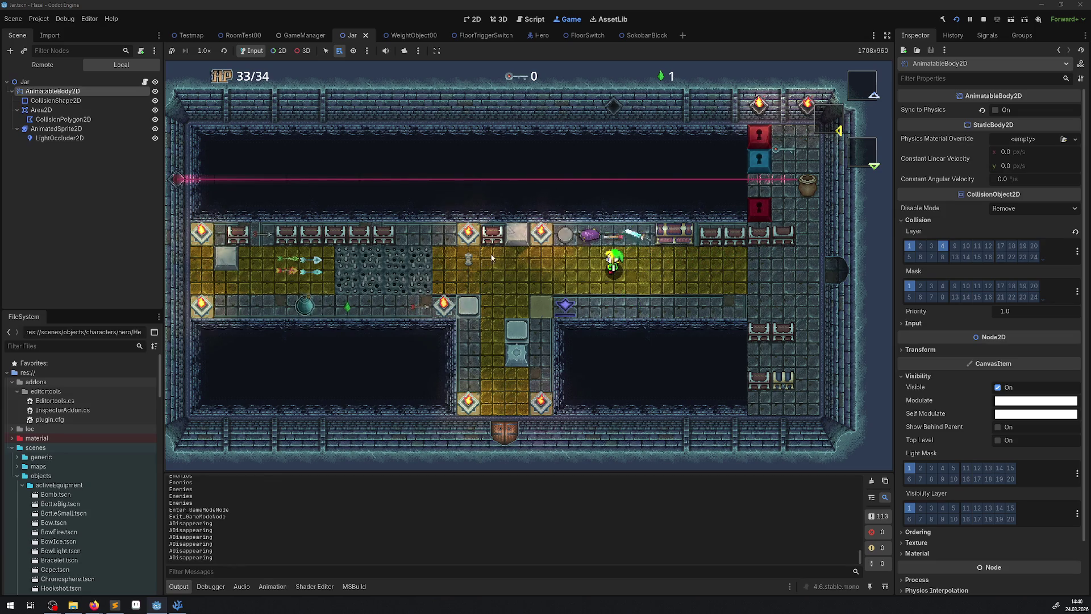
pyautogui.click(984, 20)
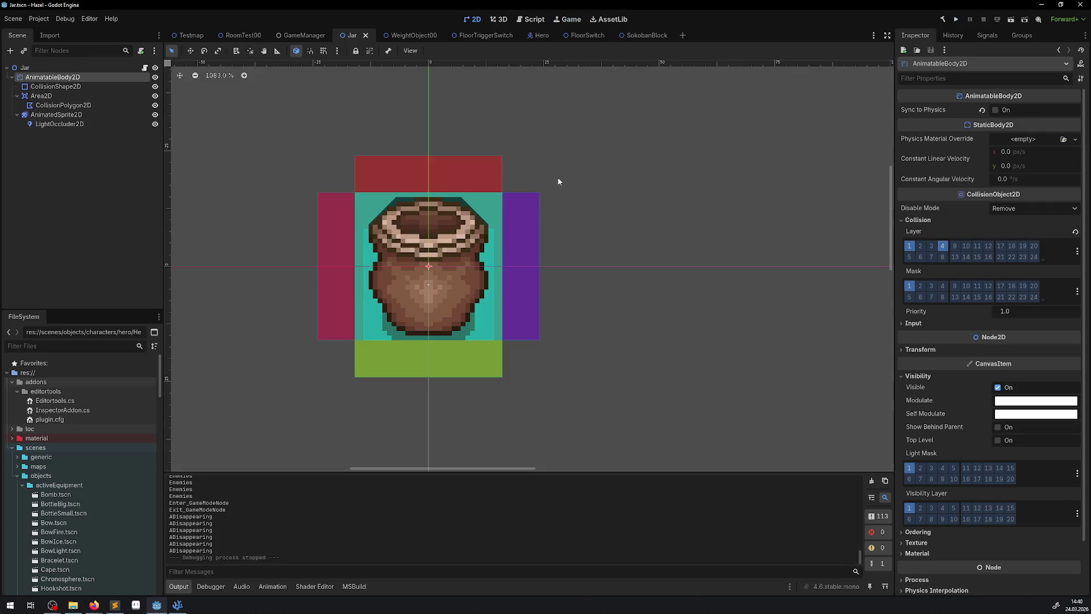
# - Make line 55 var DeltaVec = Curve2D.SampleBaked(Time), with a duplicate line below
pyautogui.click(178, 605)
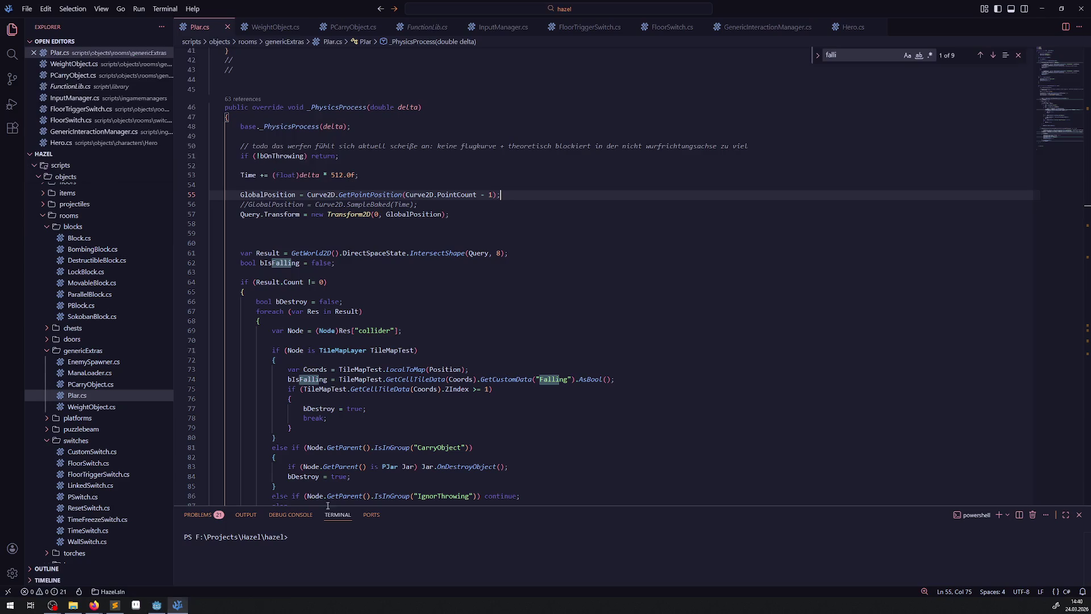
pyautogui.moveTo(237, 207); pyautogui.dragTo(248, 205)
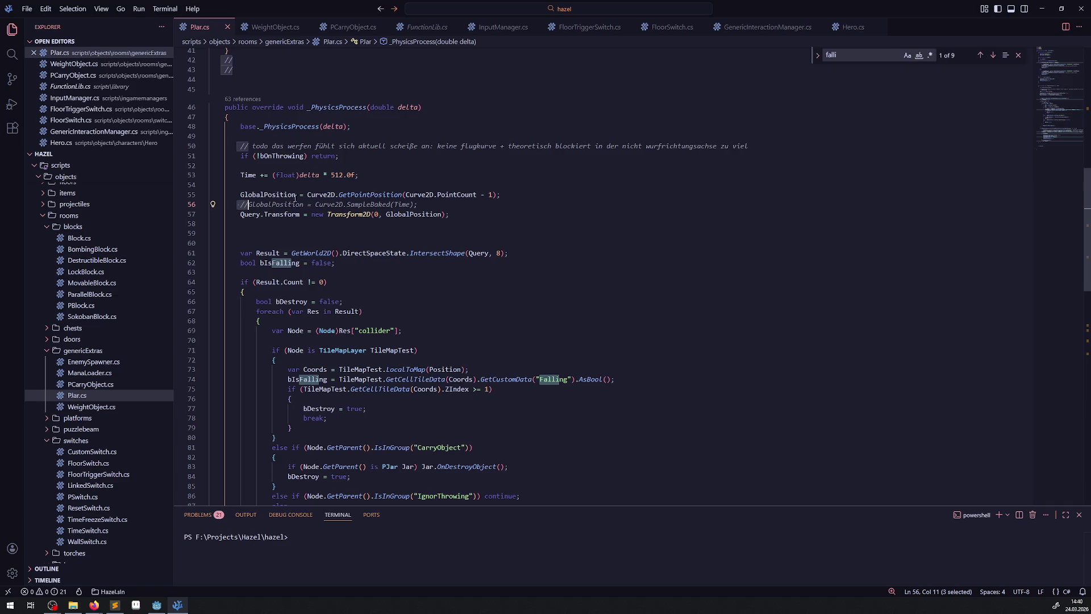
pyautogui.moveTo(335, 195)
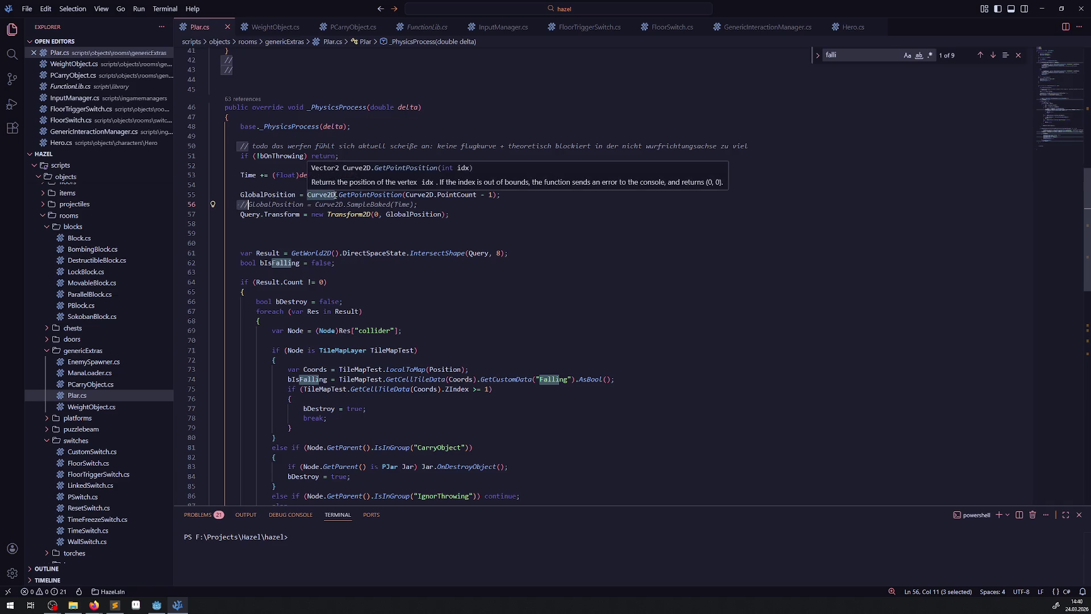
pyautogui.doubleClick(270, 194)
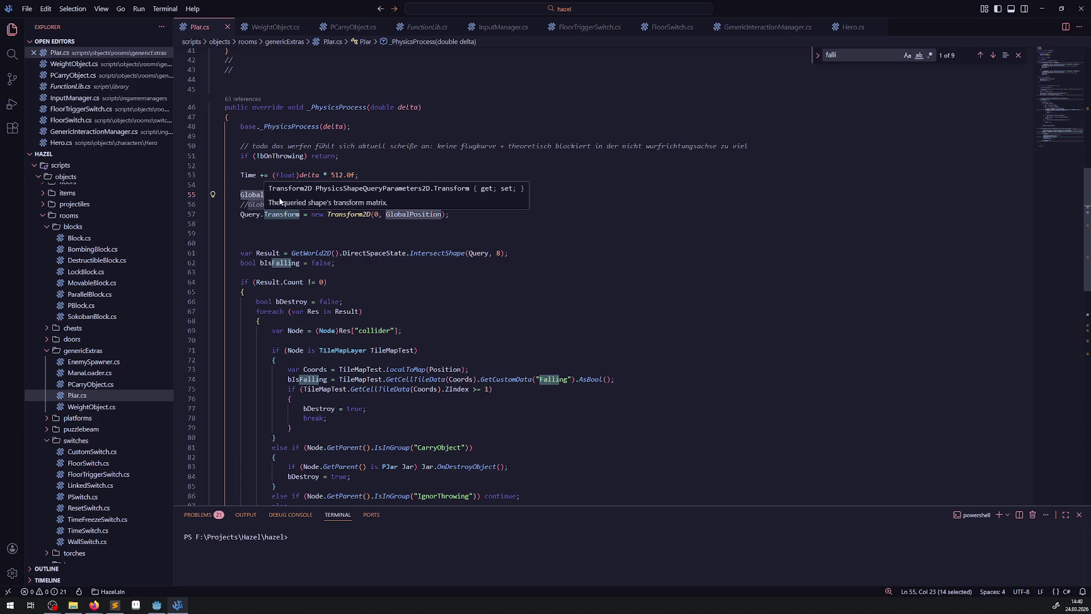
pyautogui.write('var ')
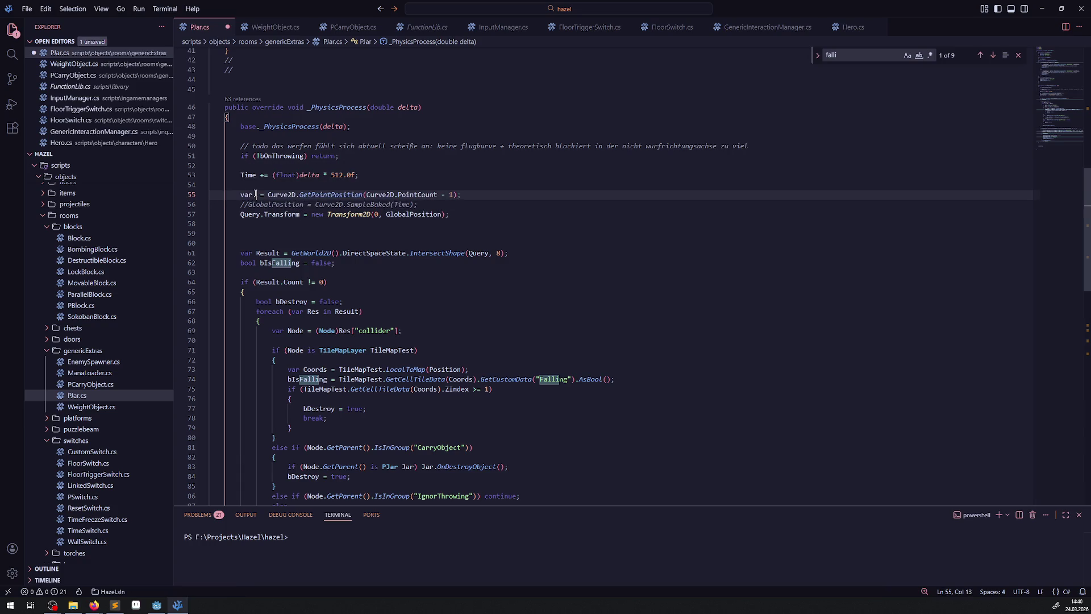
pyautogui.write('Delta')
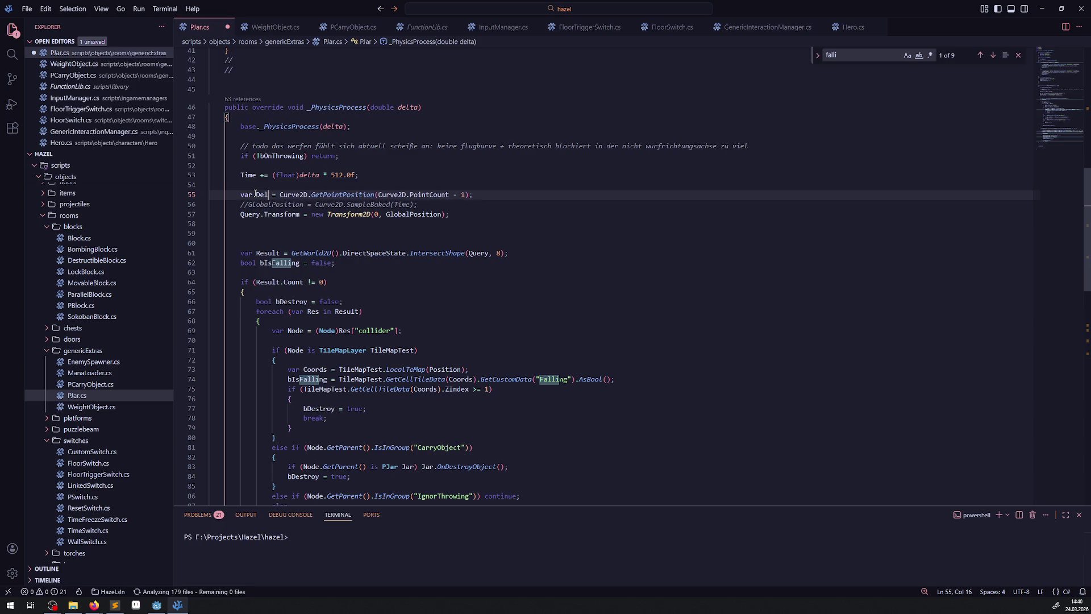
pyautogui.write('Vec')
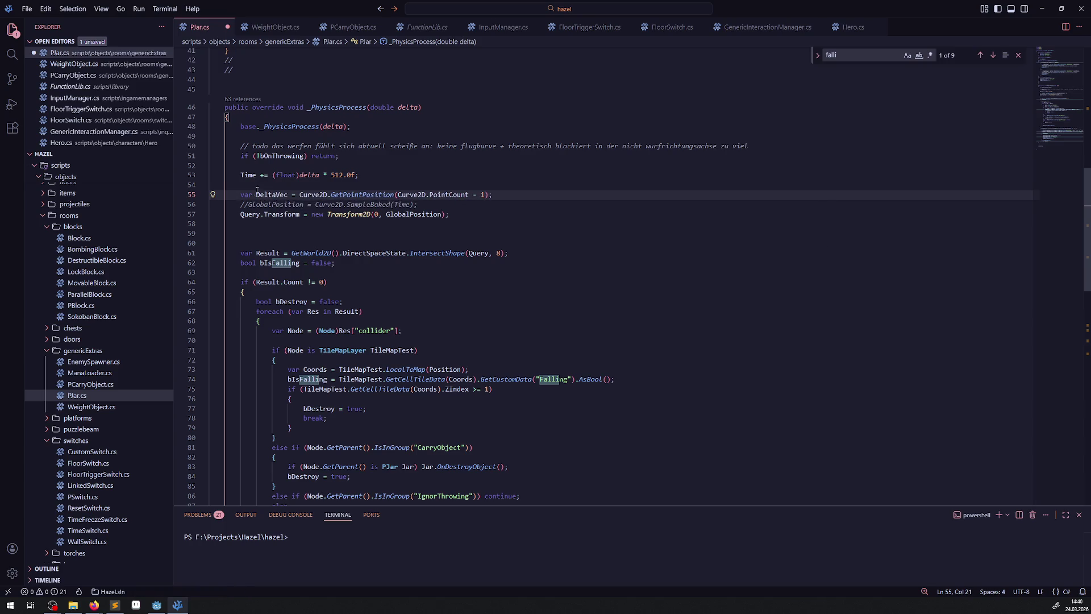
pyautogui.hotkey('ctrl', 's')
pyautogui.hotkey('shift', 'alt', 'Down')
pyautogui.moveTo(315, 215); pyautogui.dragTo(417, 214)
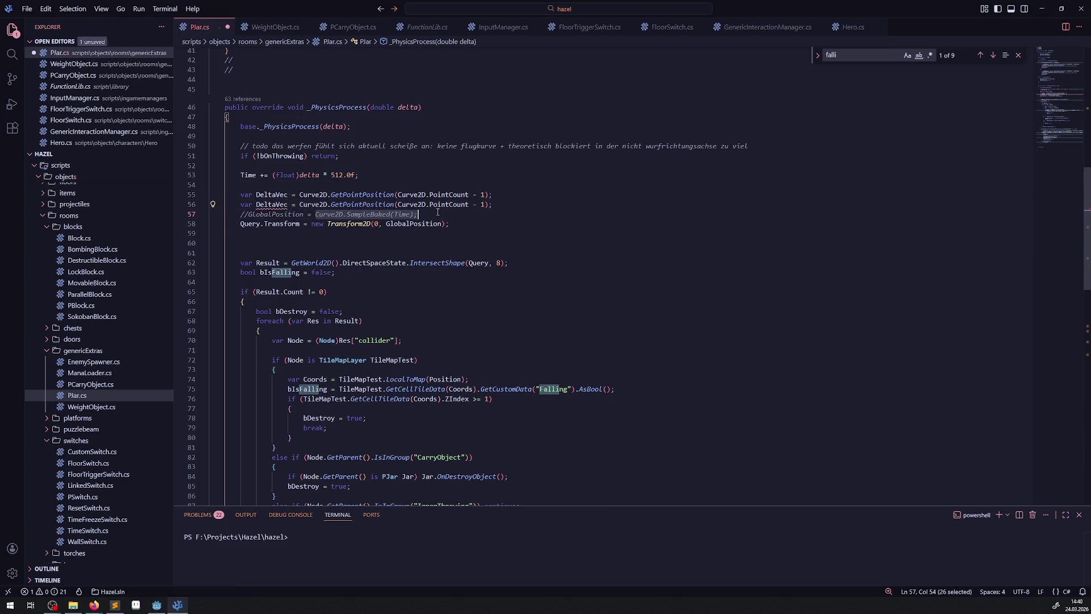
pyautogui.hotkey('ctrl', 'c')
pyautogui.moveTo(300, 193); pyautogui.dragTo(493, 195)
pyautogui.hotkey('ctrl', 'v')
# - Change the duplicate to DeltaVec.Y = Curve2D.GetPointPosition(Curve2D.PointCount - 1).Y and save
pyautogui.doubleClick(245, 205)
pyautogui.press('Delete')
pyautogui.press('Delete')
pyautogui.hotkey('ctrl', 'Right')
pyautogui.write('.Y')
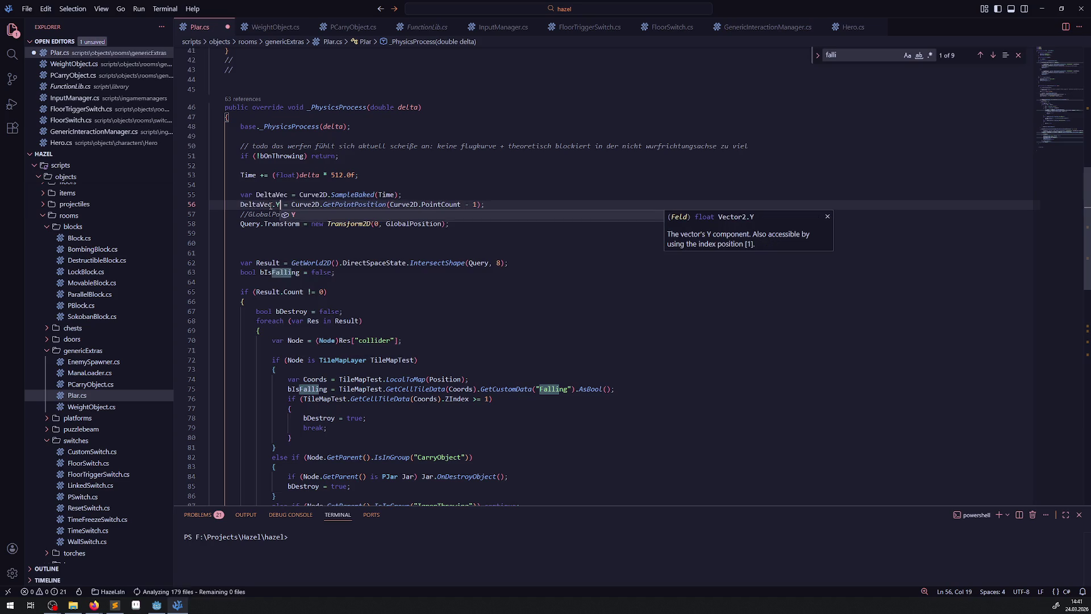
pyautogui.click(480, 204)
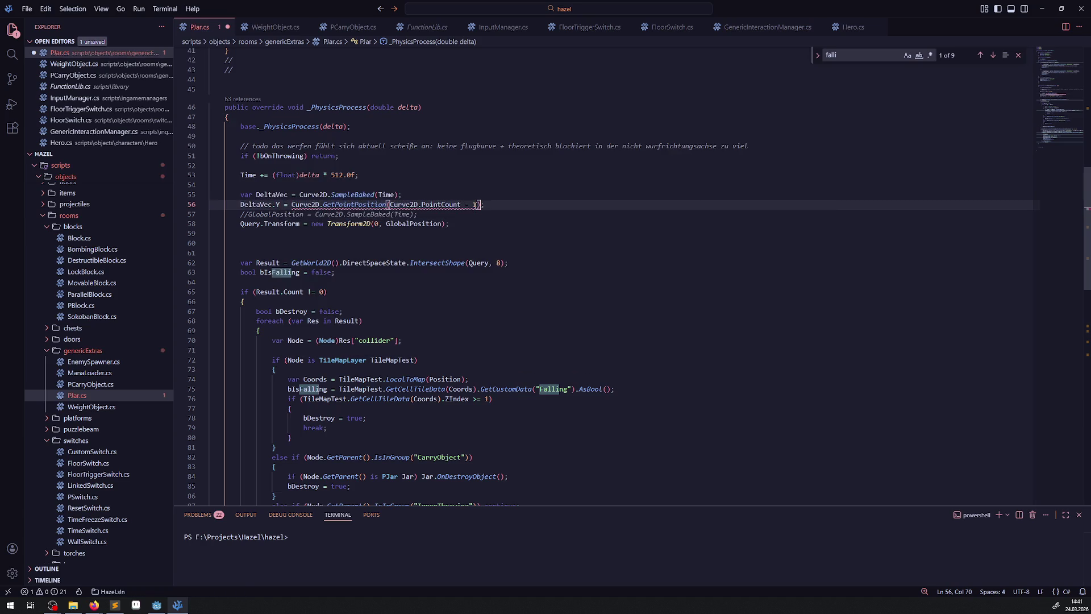
pyautogui.write('.Y')
pyautogui.hotkey('ctrl', 's')
pyautogui.press('Escape')
pyautogui.press('Up')
pyautogui.press('Up')
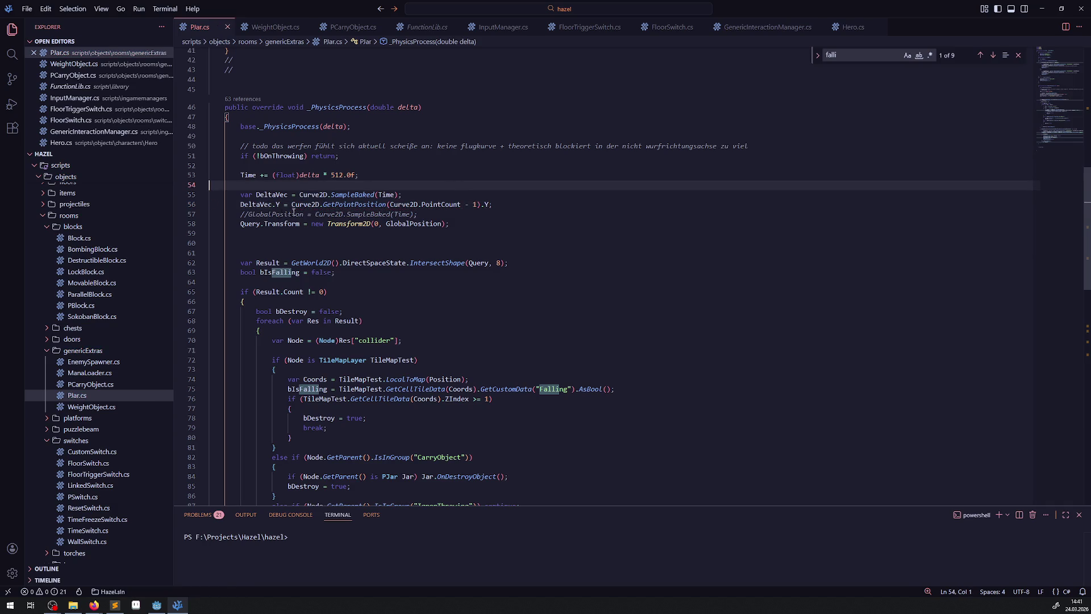
pyautogui.moveTo(237, 214)
pyautogui.mouseDown()
pyautogui.moveTo(547, 212)
pyautogui.moveTo(213, 205)
pyautogui.moveTo(519, 205)
pyautogui.mouseUp()
# - Copy the DeltaVec.Y line below Query.Transform, uncomment GlobalPosition, and delete the original DeltaVec.Y line
pyautogui.hotkey('ctrl', 'c')
pyautogui.click(291, 246)
pyautogui.hotkey('ctrl', 'v')
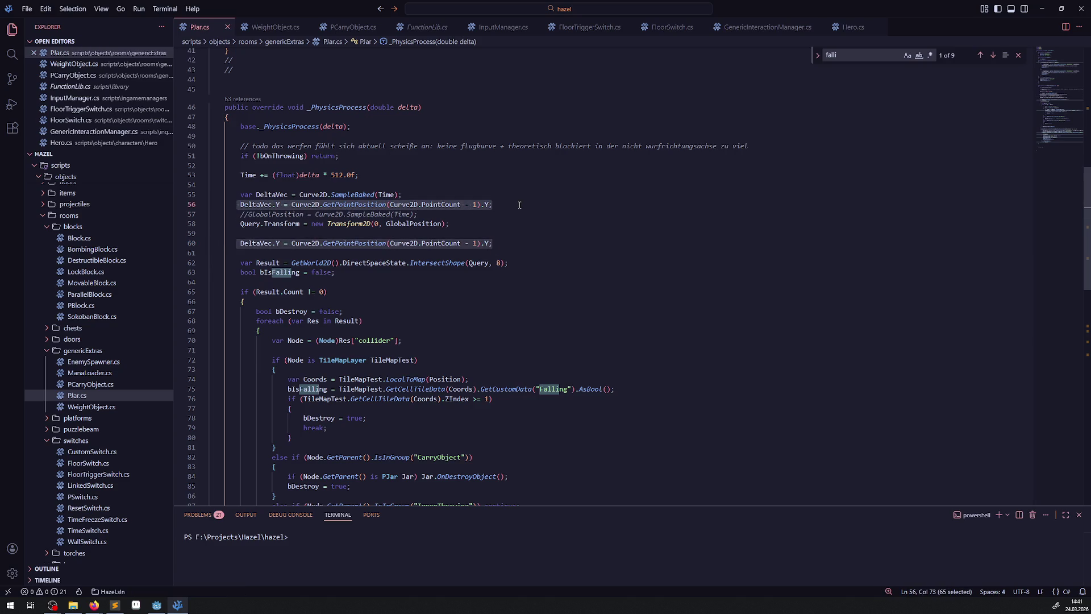
pyautogui.click(235, 225)
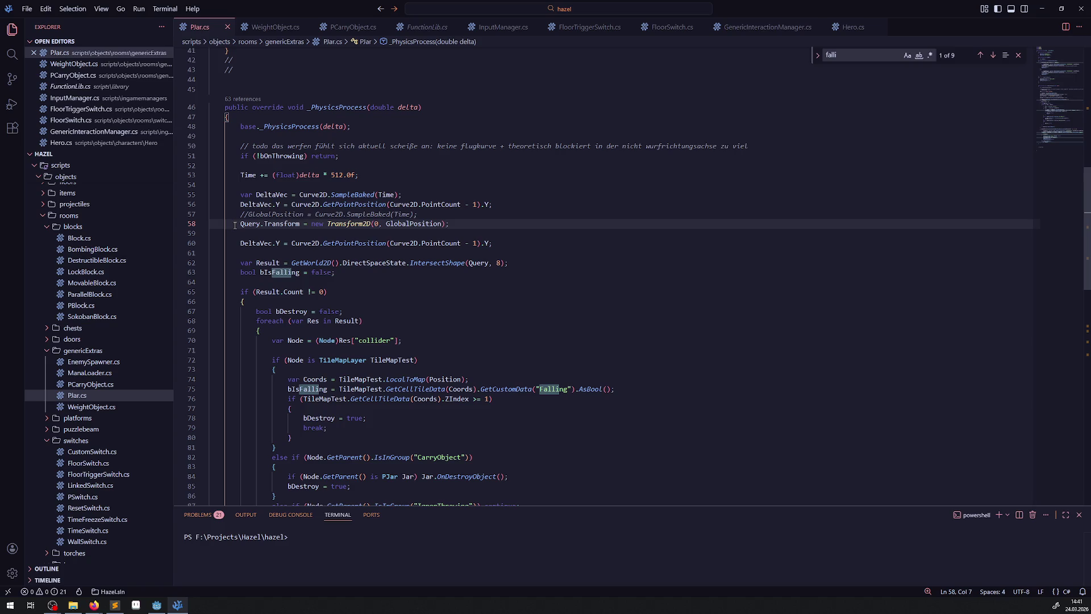
pyautogui.doubleClick(418, 225)
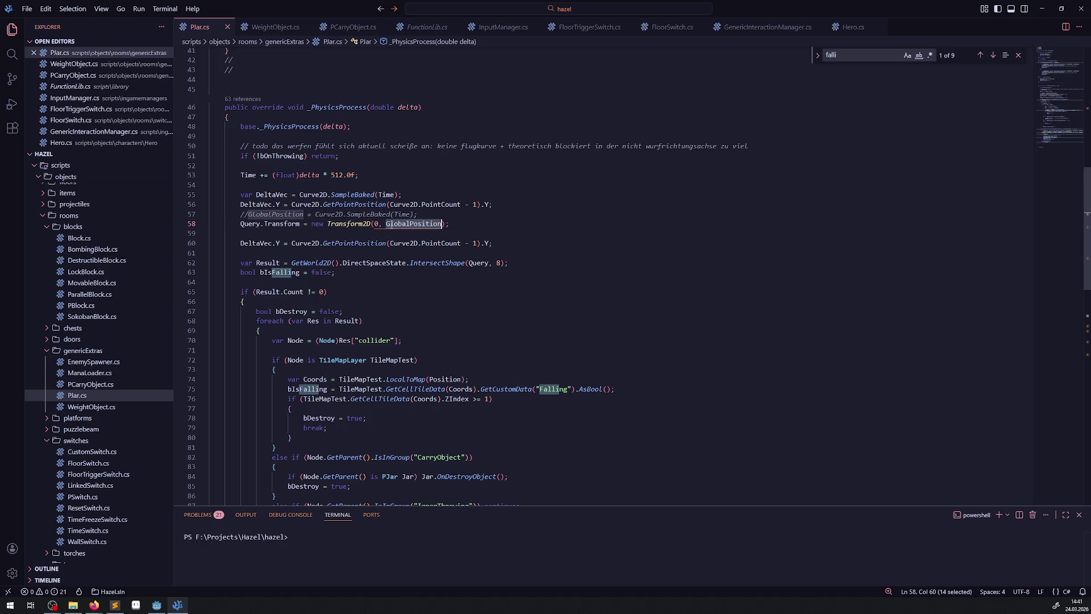
pyautogui.click(239, 214)
pyautogui.press('Delete')
pyautogui.press('Delete')
pyautogui.moveTo(241, 205)
pyautogui.mouseDown()
pyautogui.moveTo(494, 214)
pyautogui.moveTo(546, 204)
pyautogui.mouseUp()
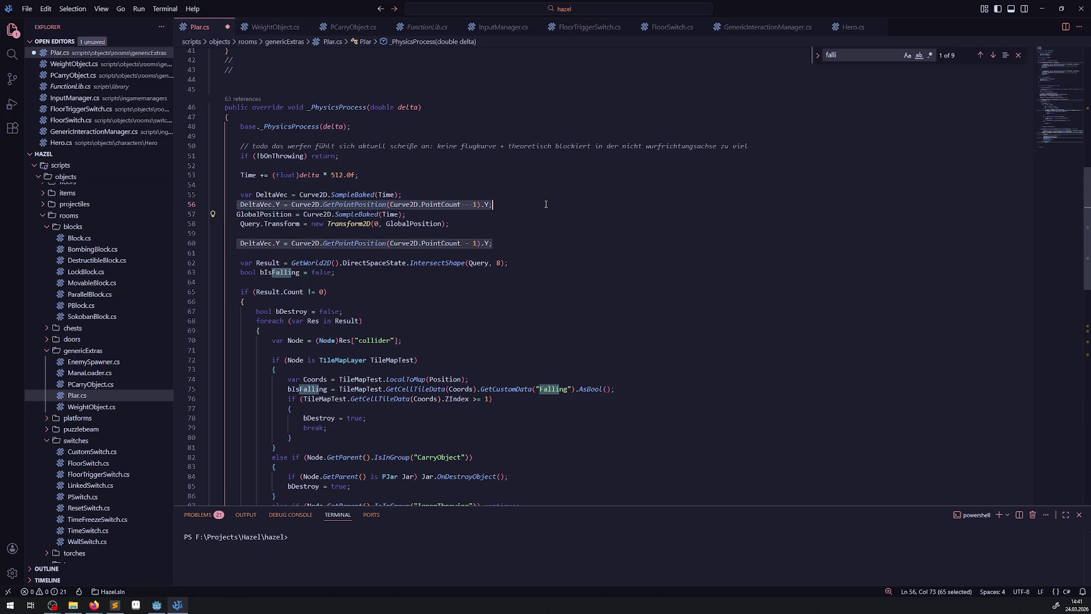
pyautogui.press('Delete')
# - Assign DeltaVec to GlobalPosition in place of the sampled curve call, then save
pyautogui.doubleClick(272, 194)
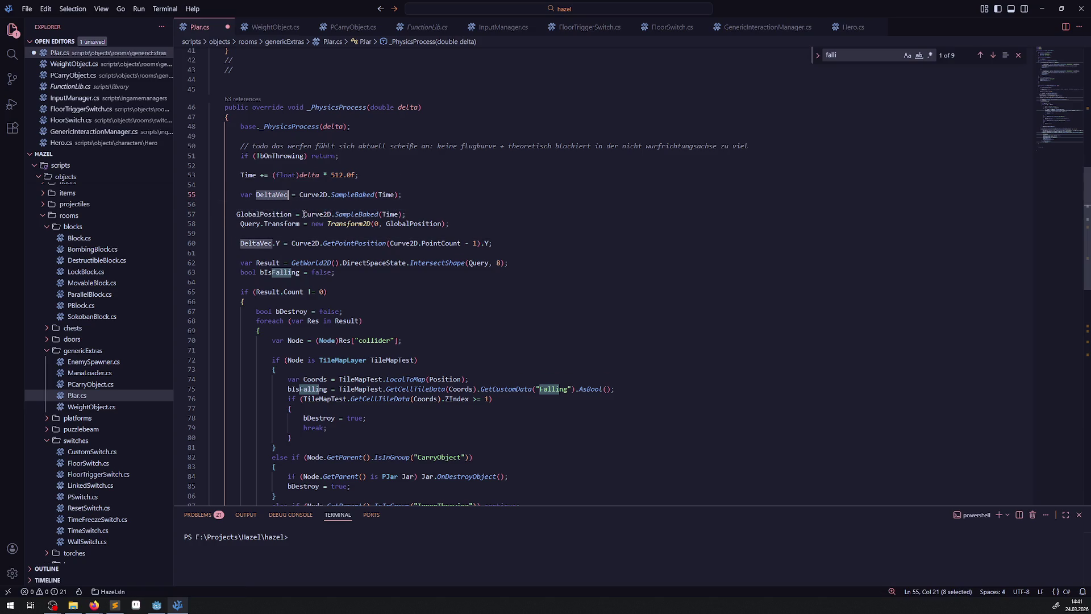
pyautogui.moveTo(304, 214); pyautogui.dragTo(414, 212)
pyautogui.hotkey('ctrl', 'v')
pyautogui.write(';')
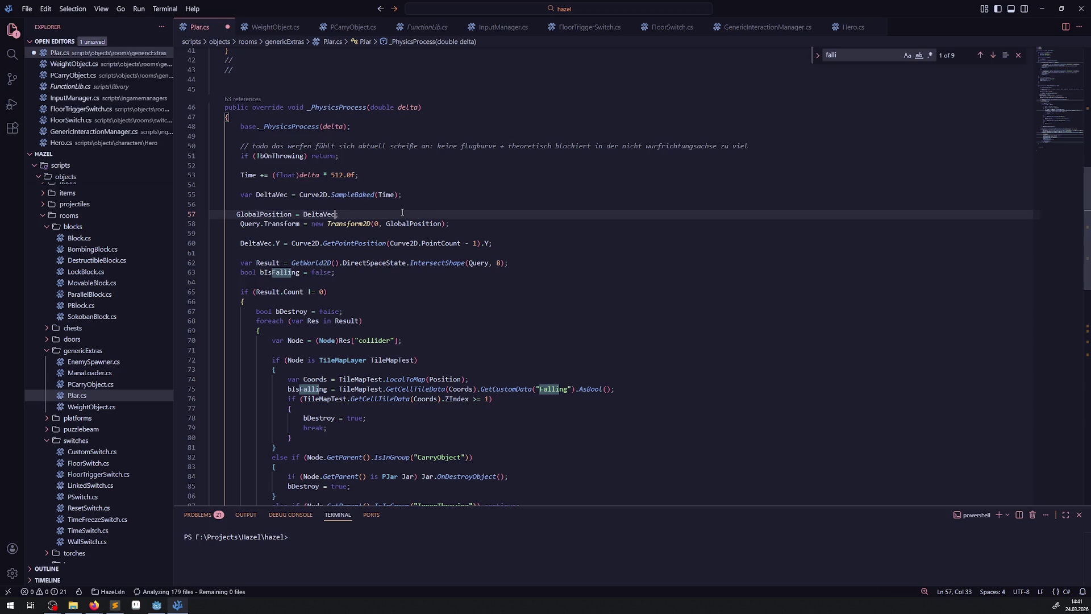
pyautogui.hotkey('ctrl', 's')
# - Move Query.Transform below the DeltaVec.Y line, base it on DeltaVec instead of GlobalPosition, and save
pyautogui.click(425, 206)
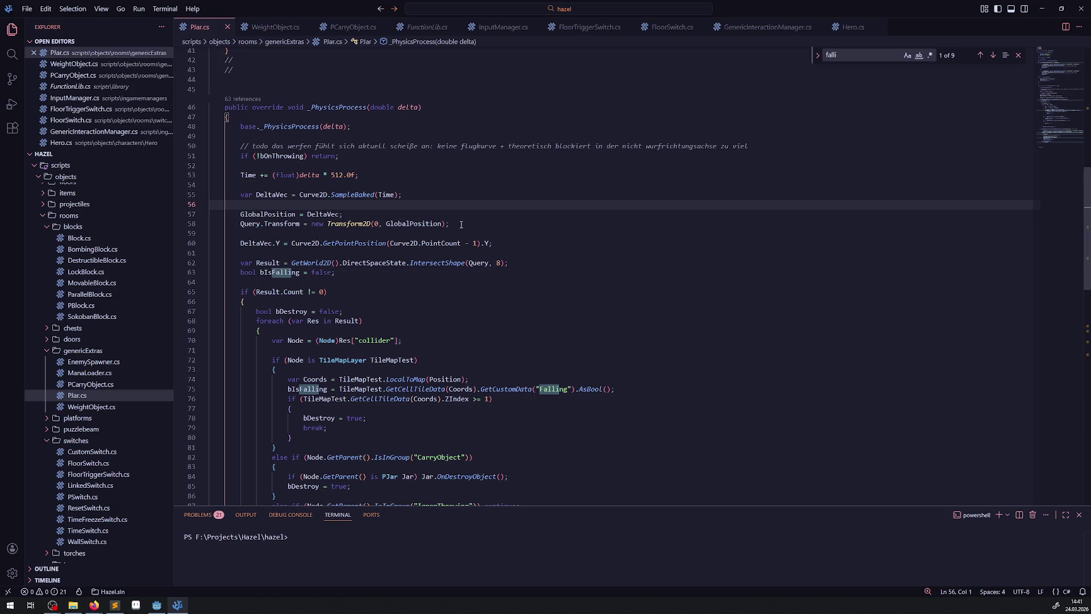
pyautogui.moveTo(462, 227); pyautogui.dragTo(184, 227)
pyautogui.hotkey('ctrl', 'x')
pyautogui.press('Down')
pyautogui.press('Down')
pyautogui.press('Down')
pyautogui.hotkey('ctrl', 'v')
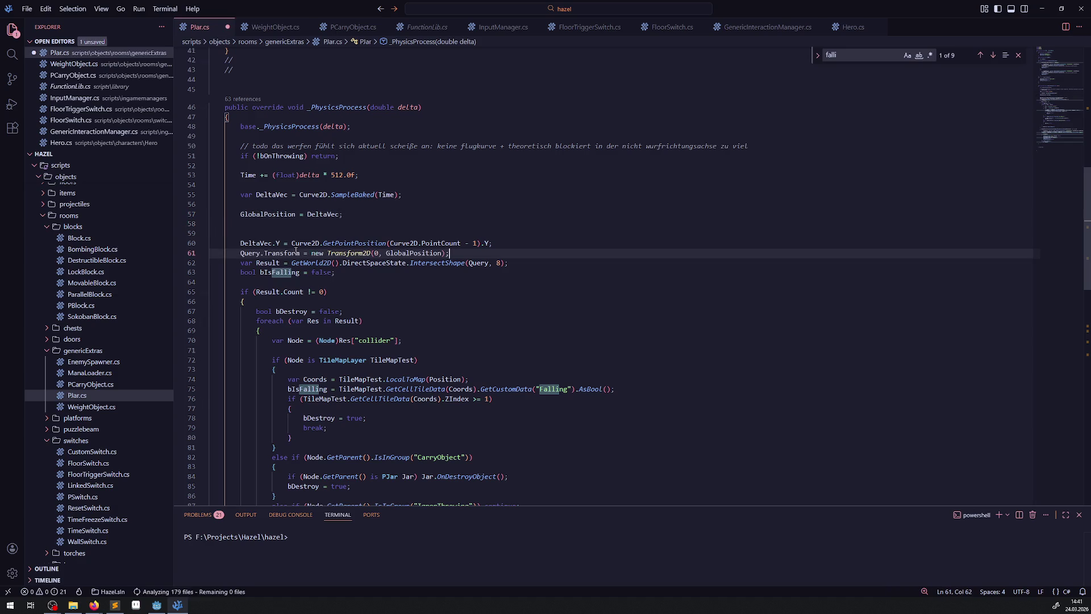
pyautogui.press('Return')
pyautogui.doubleClick(255, 243)
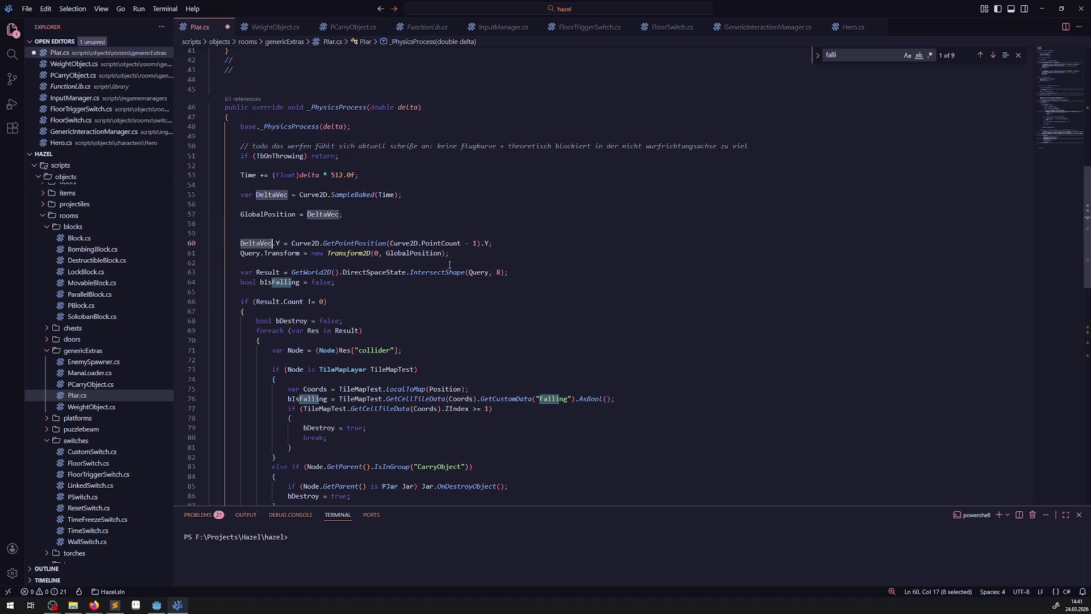
pyautogui.hotkey('ctrl', 'c')
pyautogui.doubleClick(414, 253)
pyautogui.hotkey('ctrl', 'v')
pyautogui.hotkey('ctrl', 's')
pyautogui.click(421, 236)
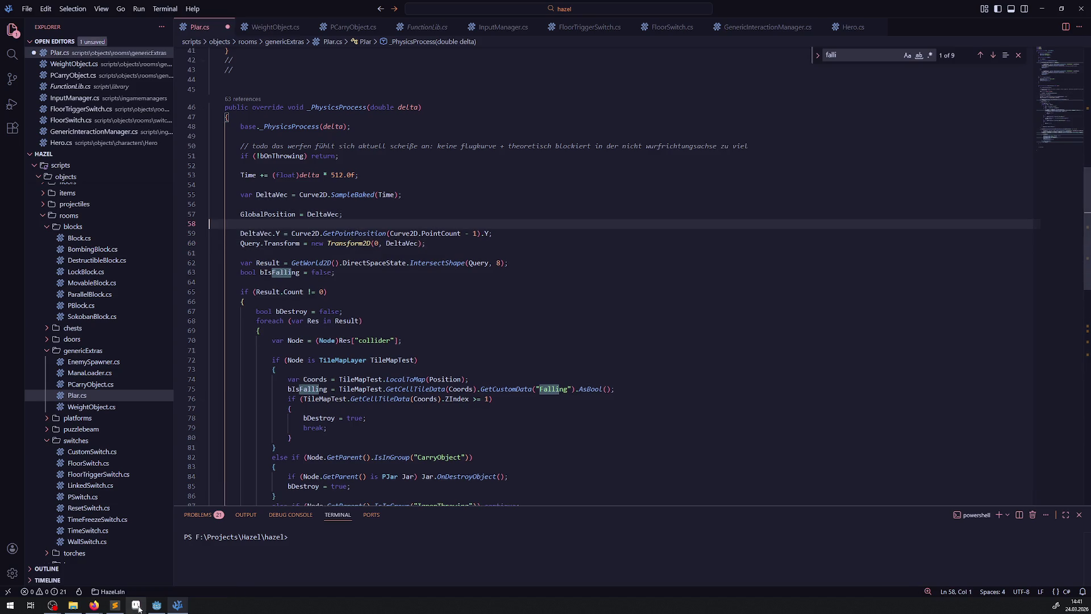
pyautogui.click(161, 610)
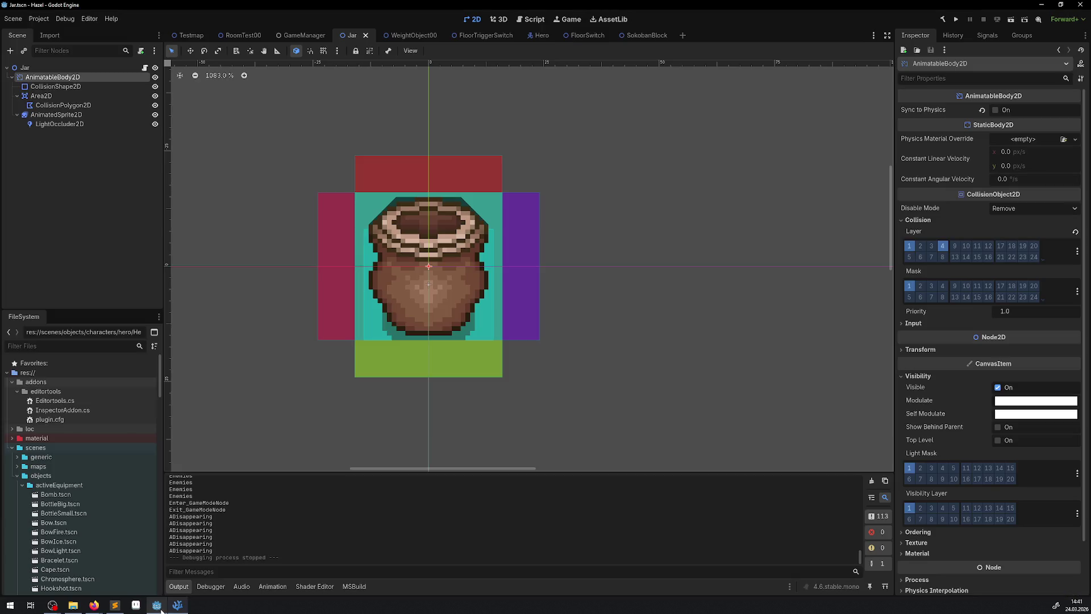
# - Rebuild the C# project, run the game, and lift and throw the first pot
pyautogui.click(943, 20)
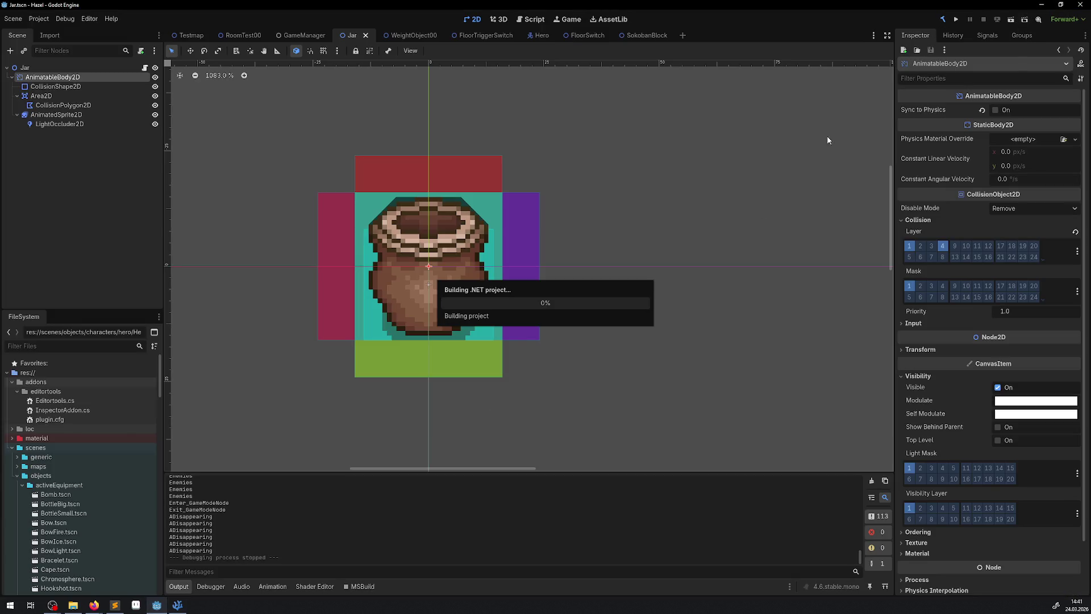
pyautogui.click(958, 20)
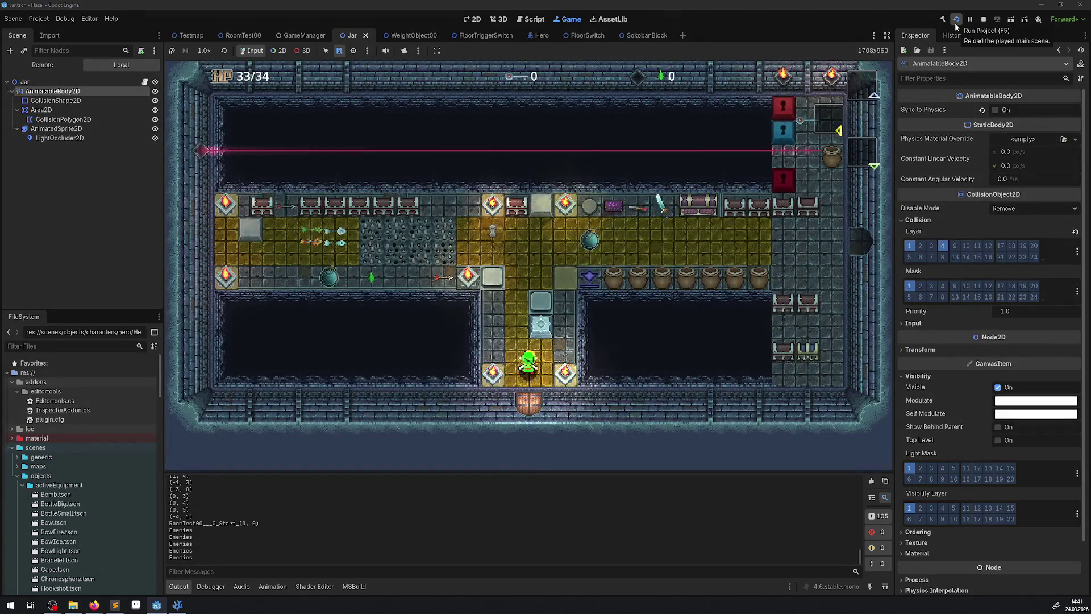
pyautogui.press('Up')
pyautogui.press('Right')
pyautogui.press('space')
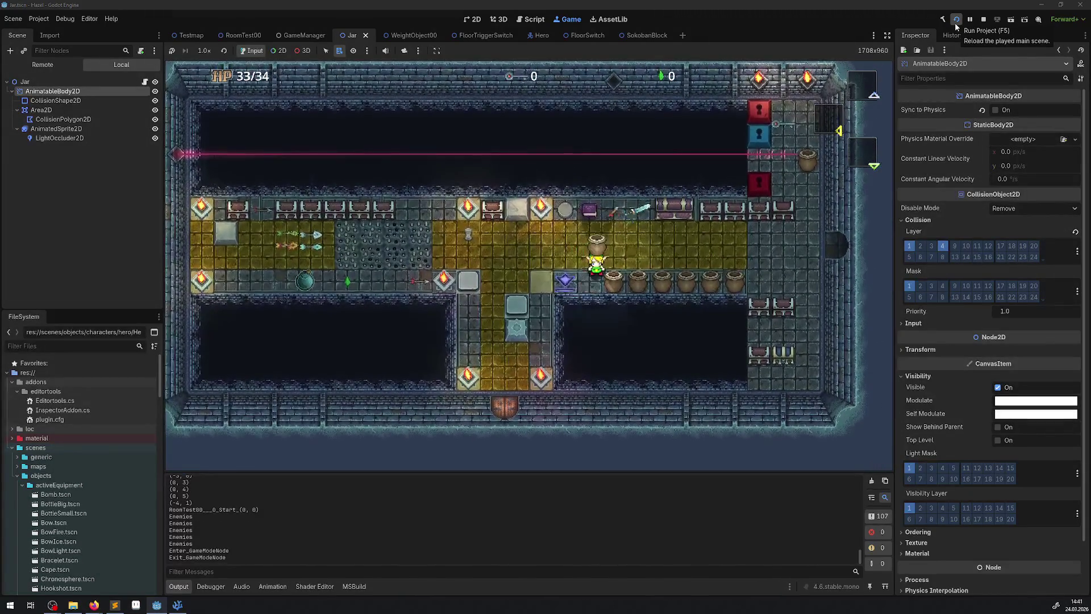
pyautogui.press('Up')
# - Lift a pot from the lower row, throw it left, and lift the next pot
pyautogui.press('Left')
pyautogui.press('space')
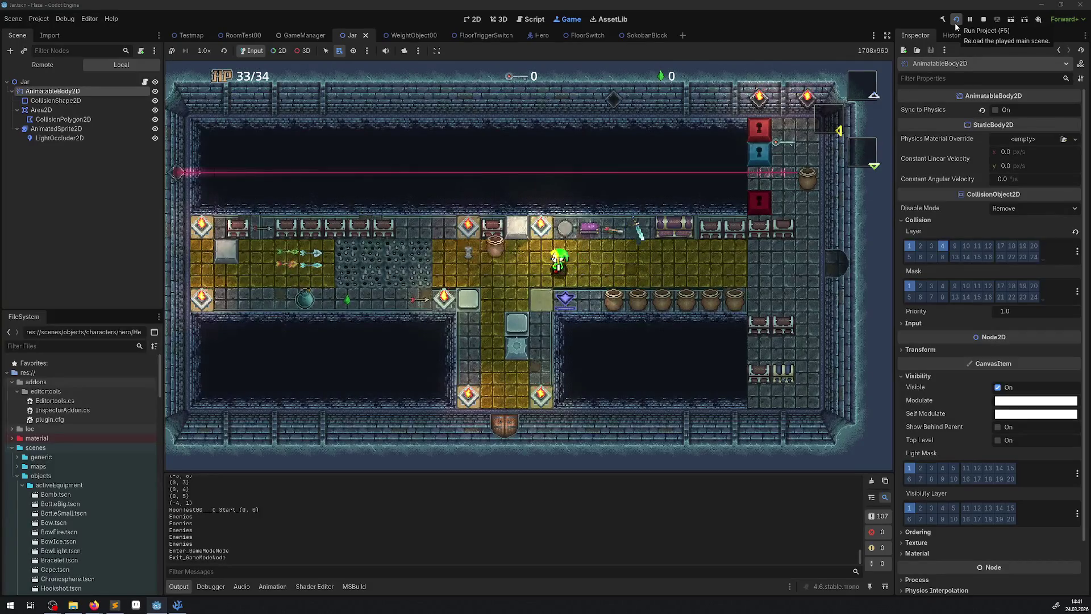
pyautogui.press('Right')
pyautogui.press('space')
pyautogui.press('Up')
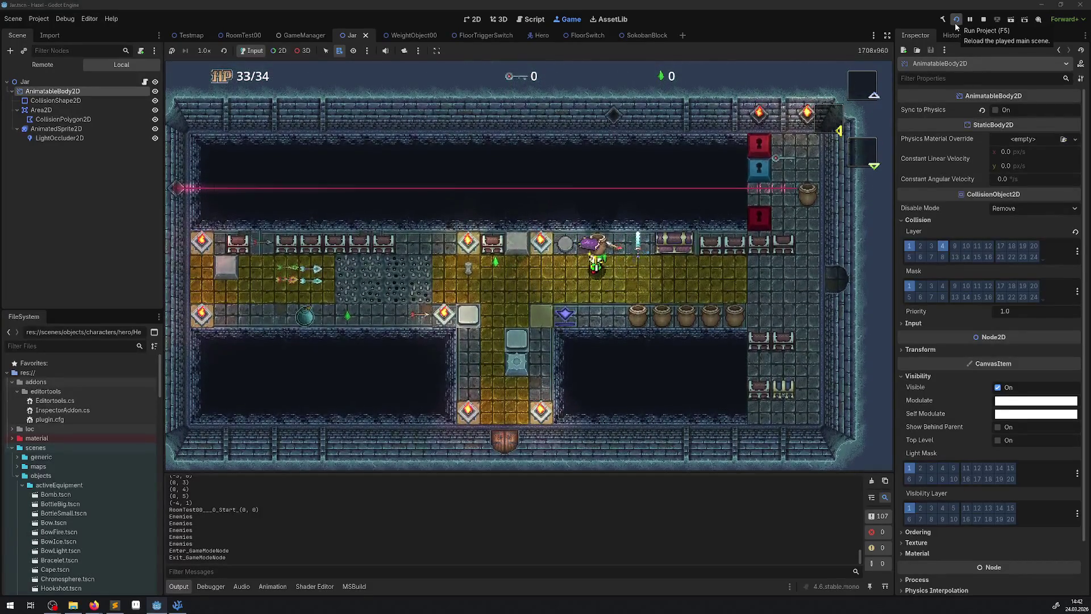
pyautogui.press('space')
pyautogui.press('Right')
pyautogui.press('Down')
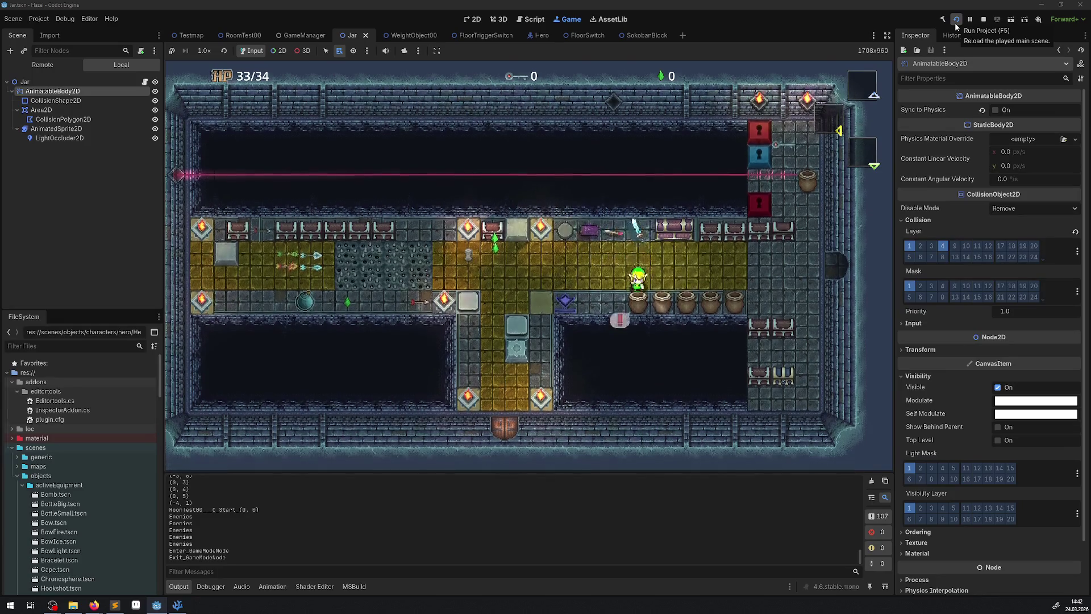
pyautogui.press('space')
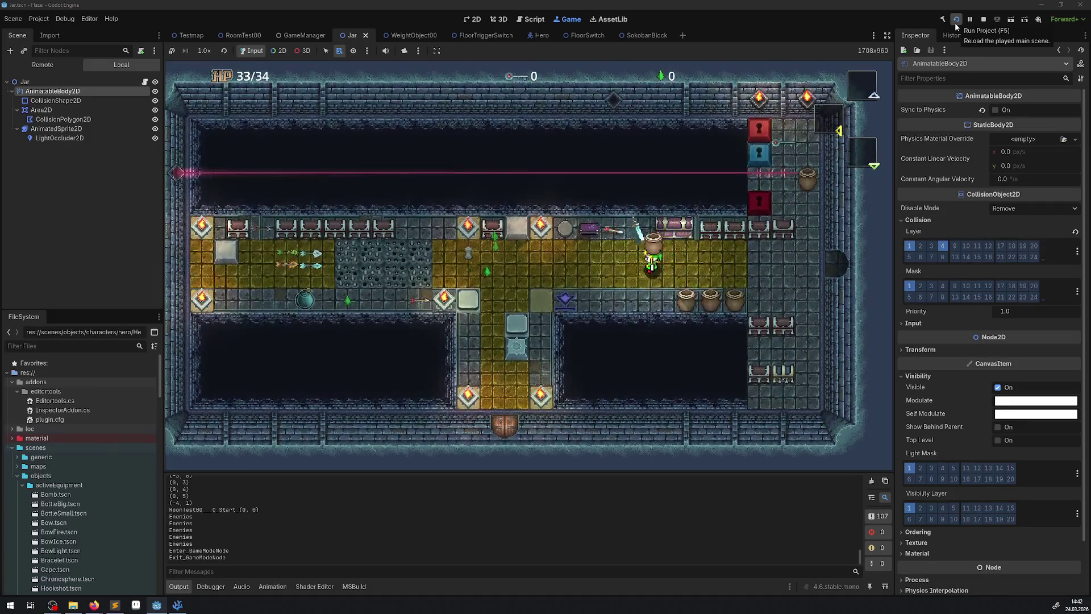
# - Carry a lifted pot right, up and down around the room
pyautogui.press('Right')
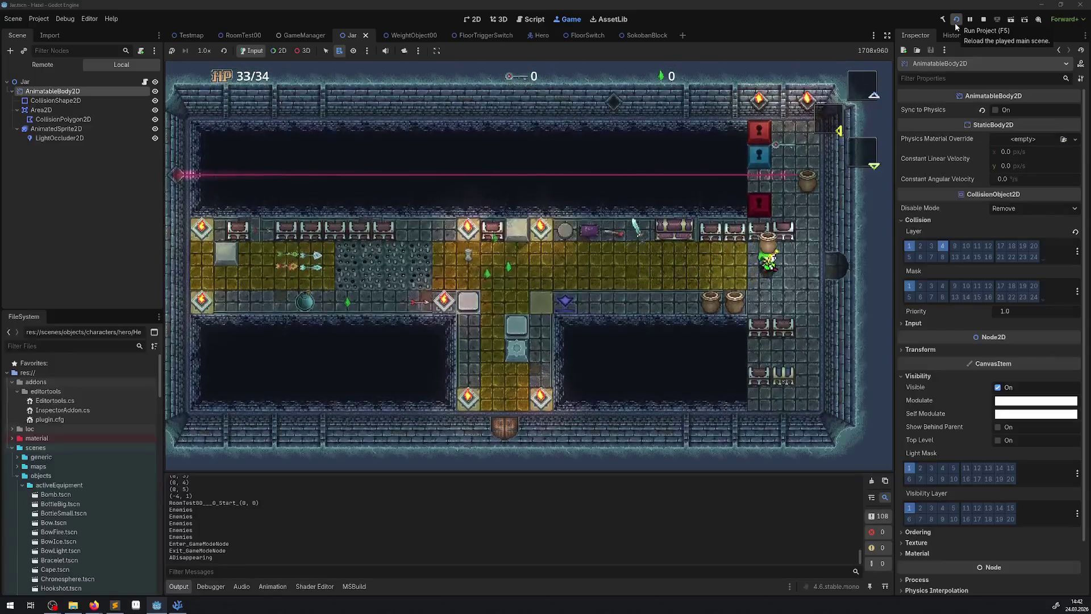
pyautogui.press('Right')
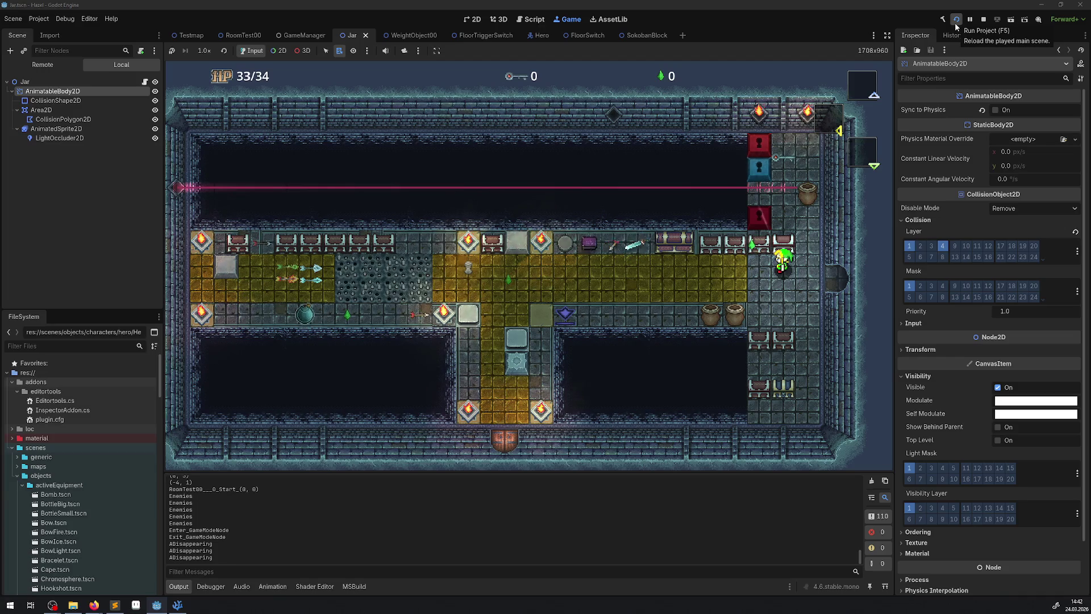
pyautogui.press('Left')
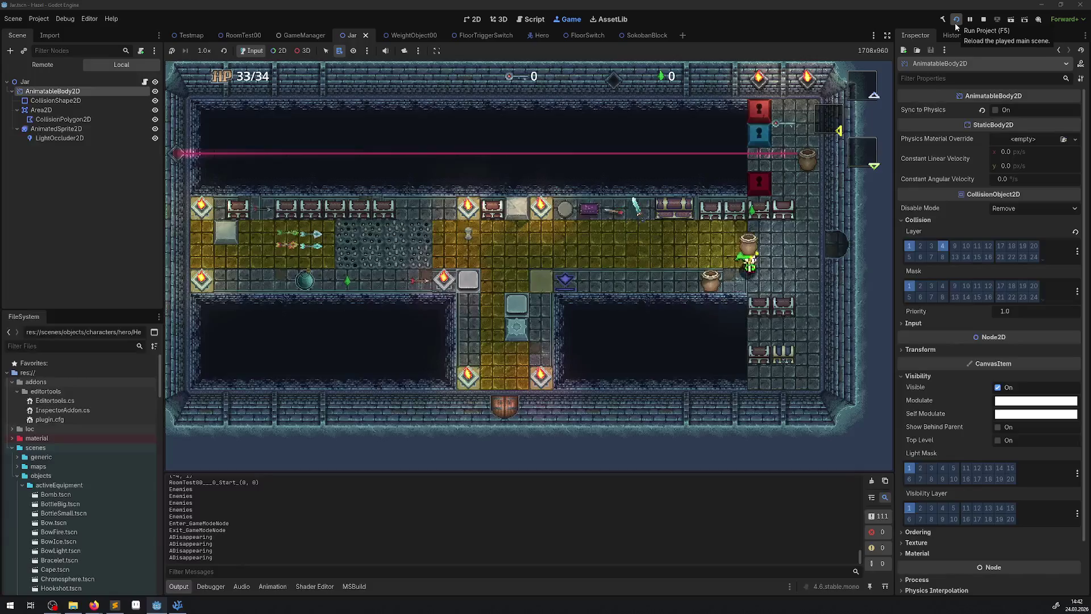
pyautogui.press('Right')
pyautogui.press('Up')
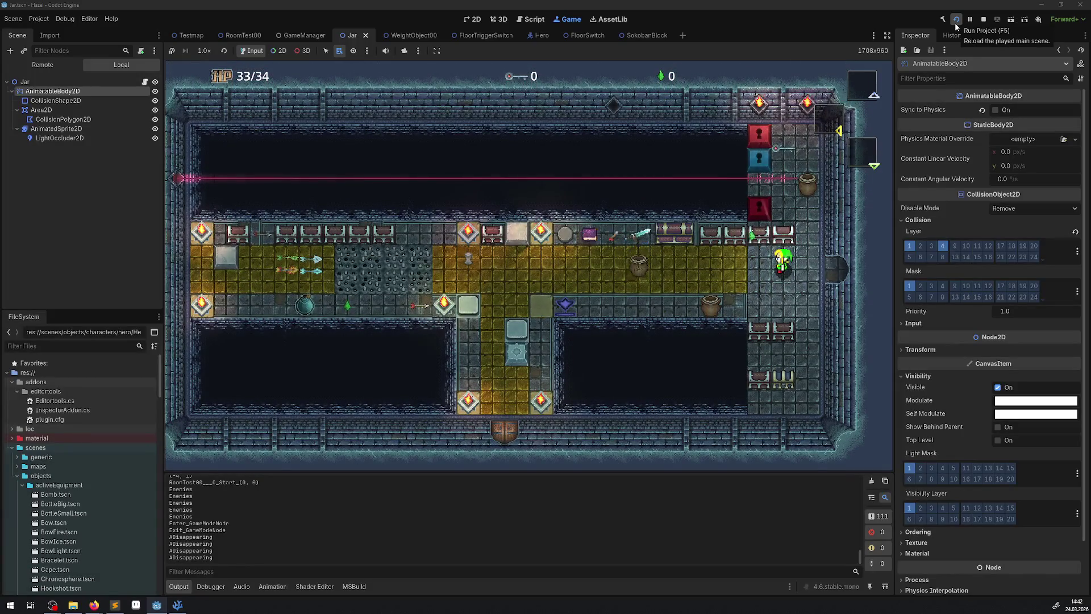
pyautogui.press('Up')
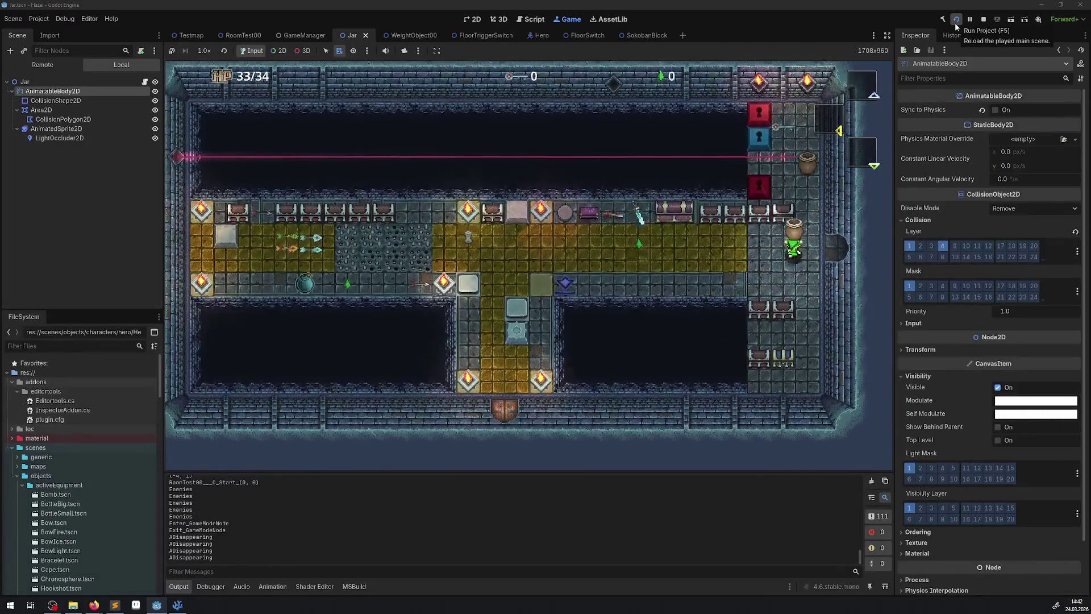
pyautogui.press('Down')
pyautogui.press('Left')
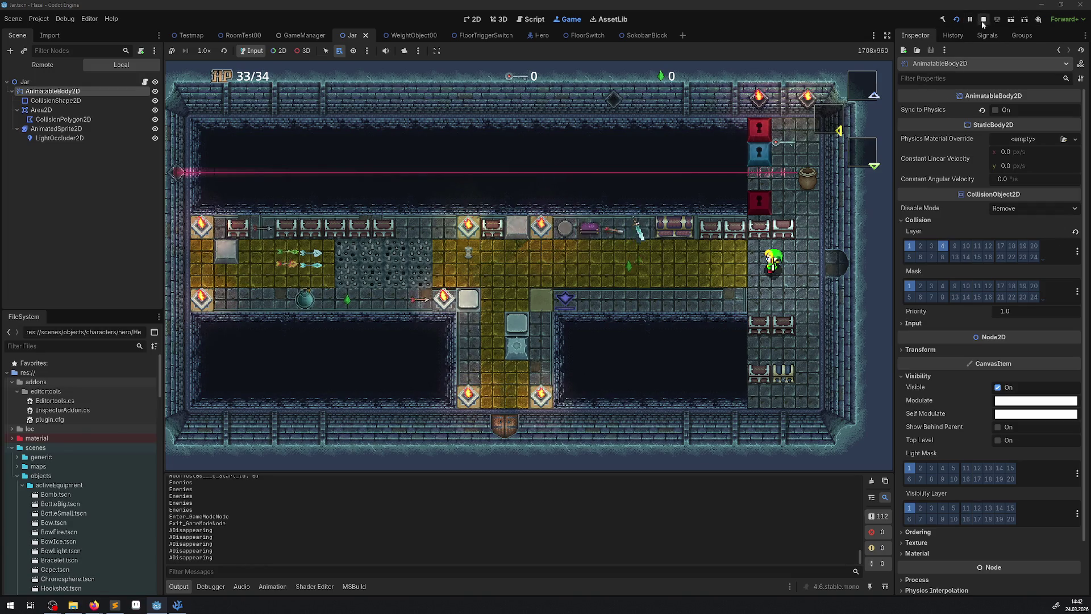
# - Restart the game and throw jars down the south corridor and left along the hall
pyautogui.click(957, 20)
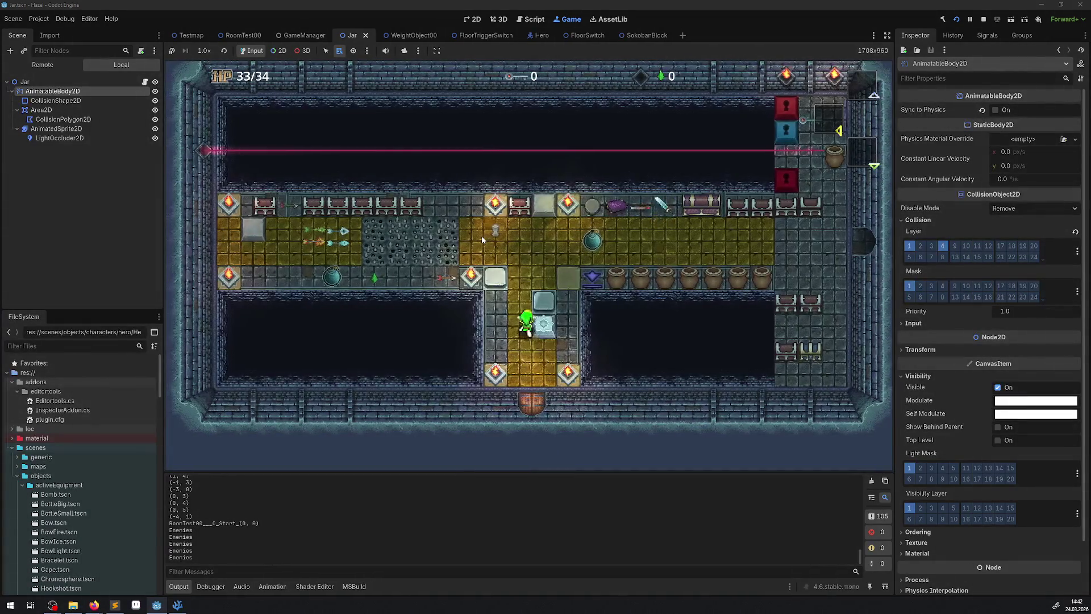
pyautogui.press('Left')
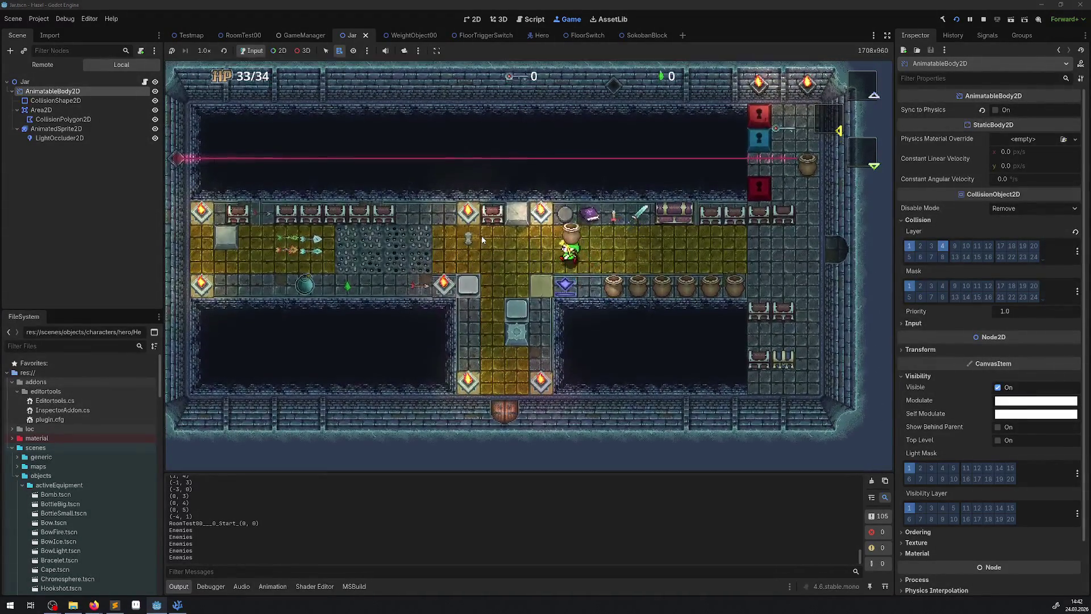
pyautogui.press('Down')
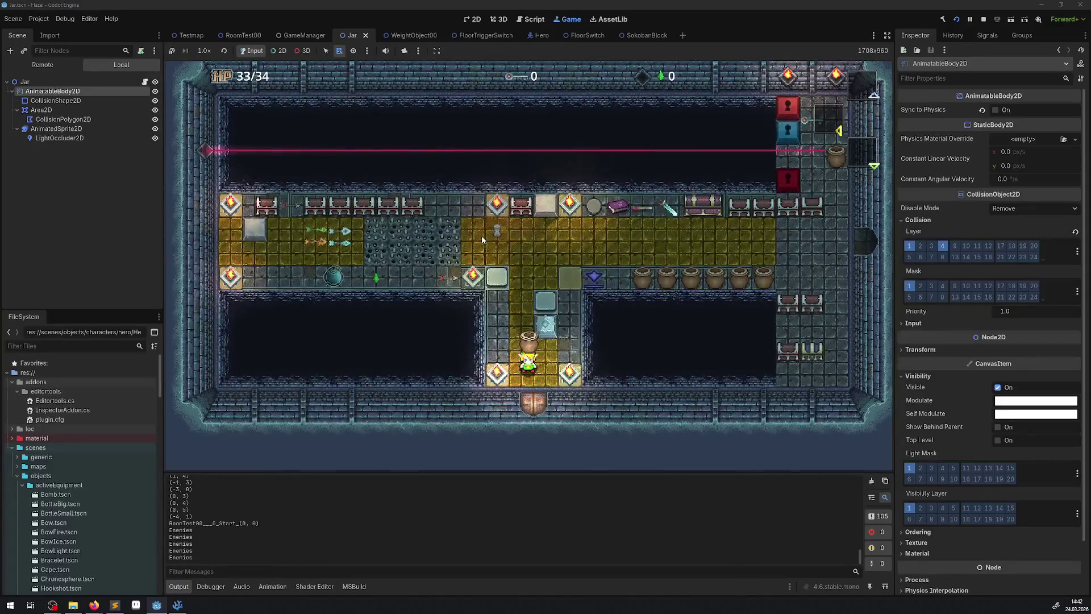
pyautogui.press('space')
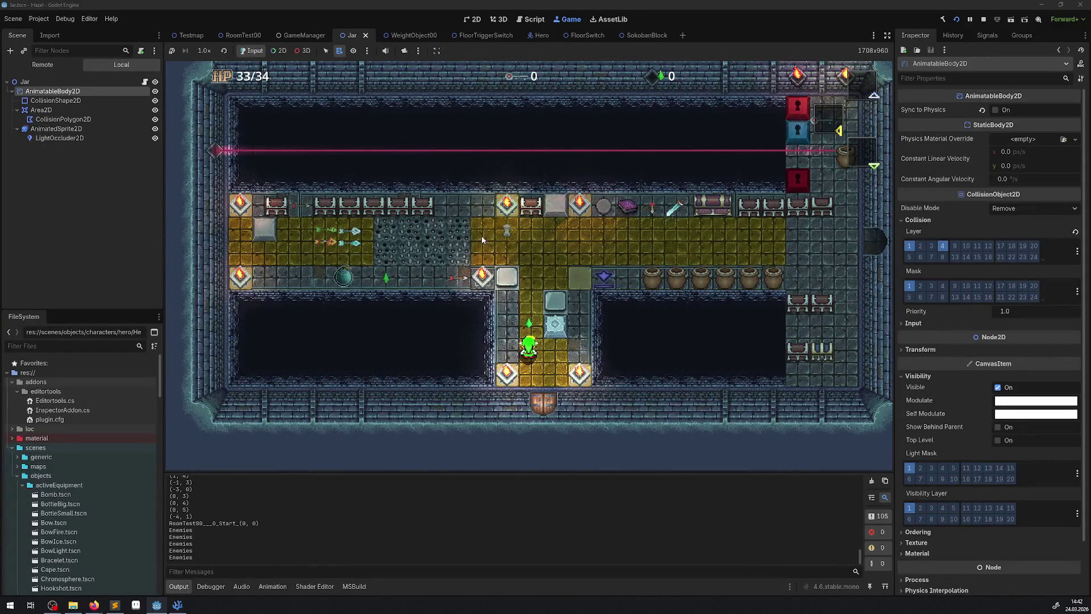
pyautogui.press('Up')
pyautogui.press('Right')
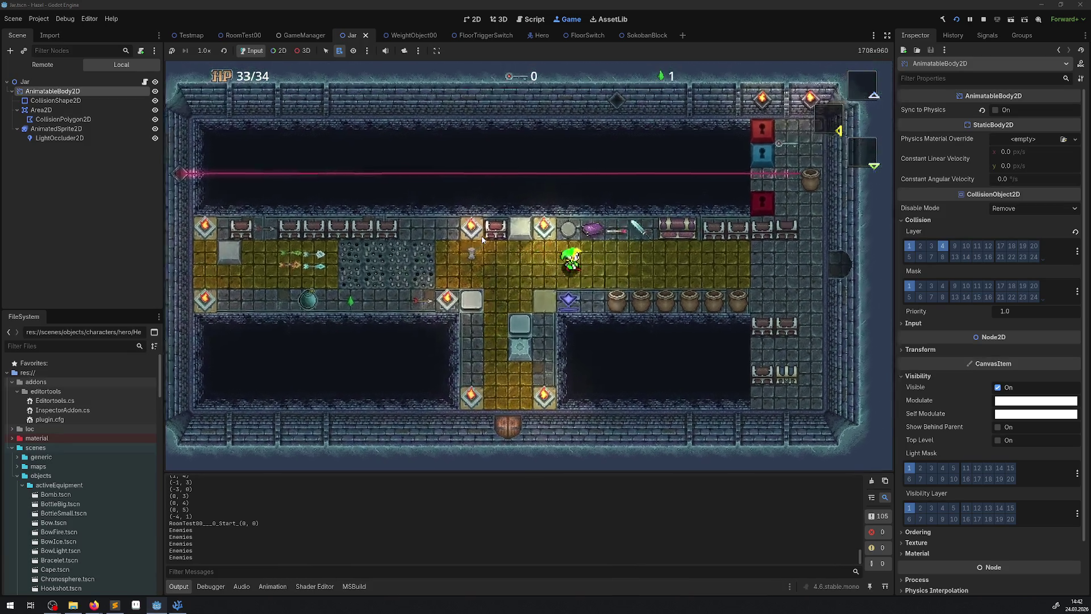
pyautogui.press('Left')
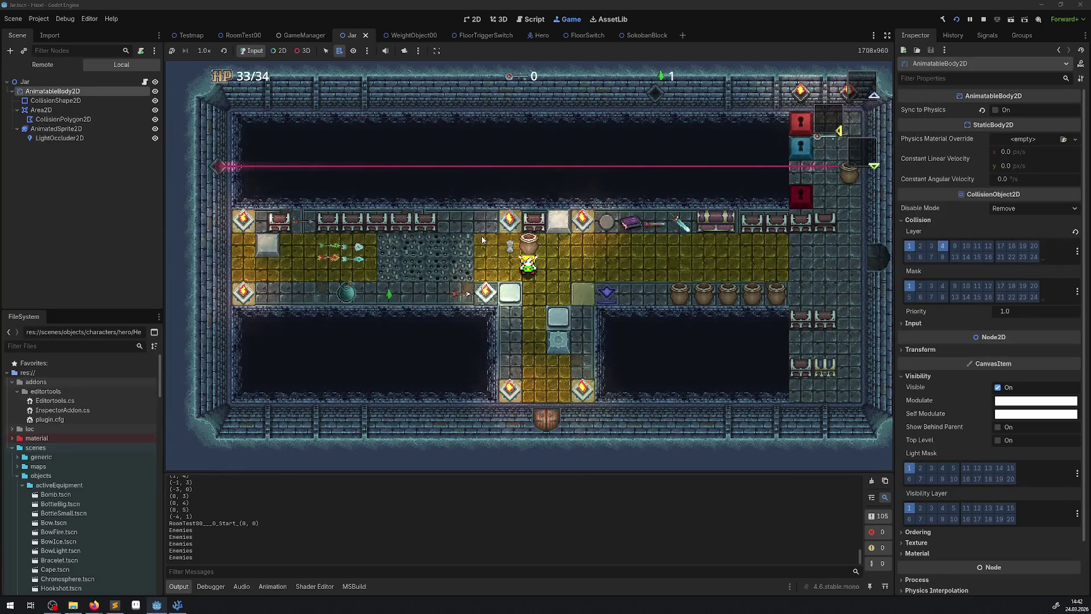
pyautogui.press('space')
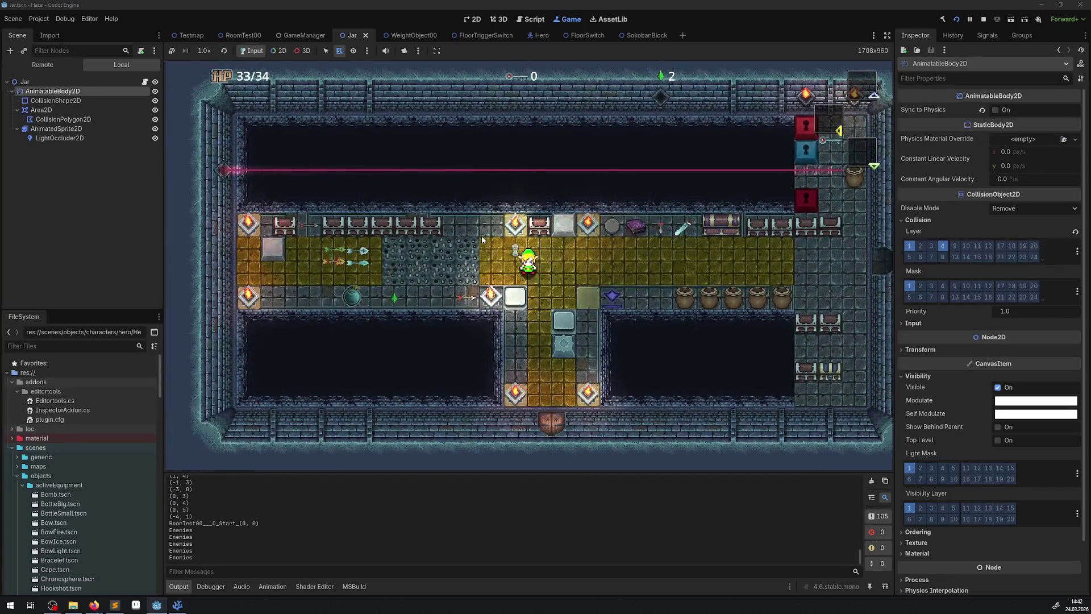
# - Lift another jar and set it down, then lift and throw a jar near the pots
pyautogui.press('Right')
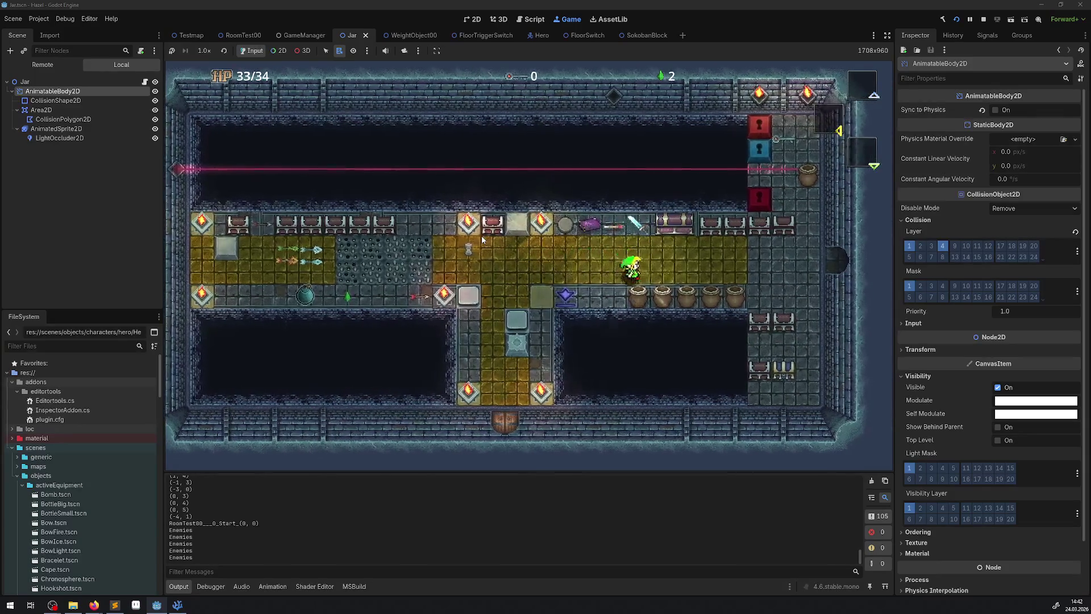
pyautogui.press('space')
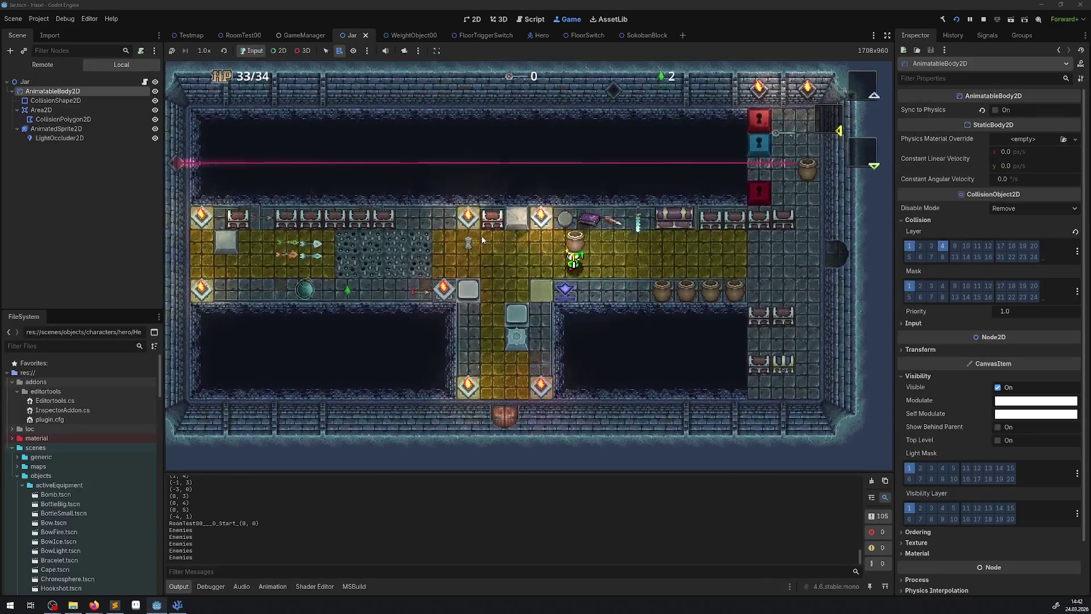
pyautogui.press('space')
pyautogui.press('Left')
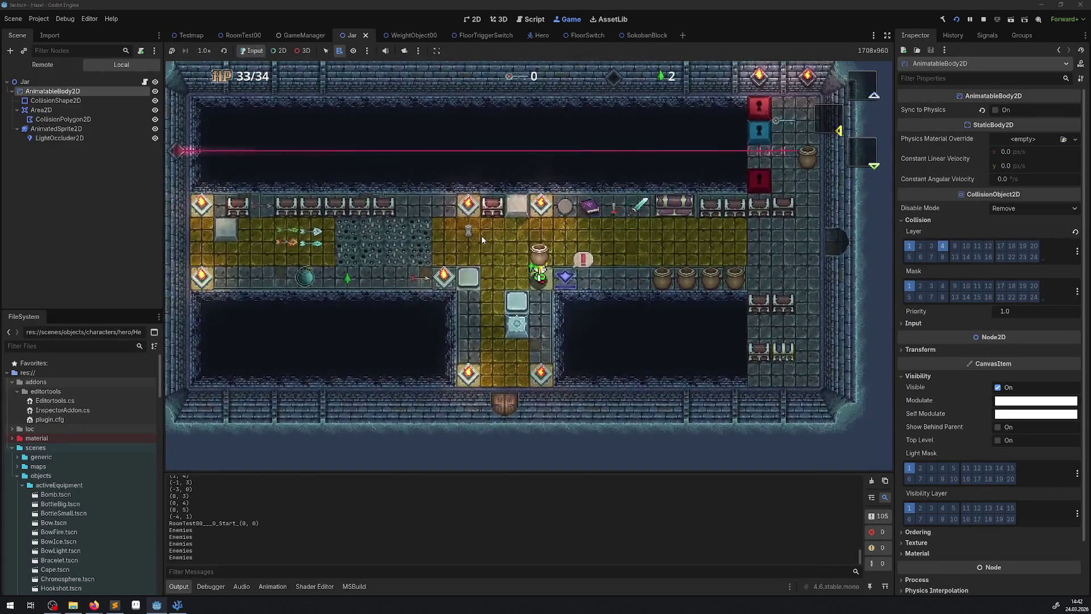
pyautogui.press('Right')
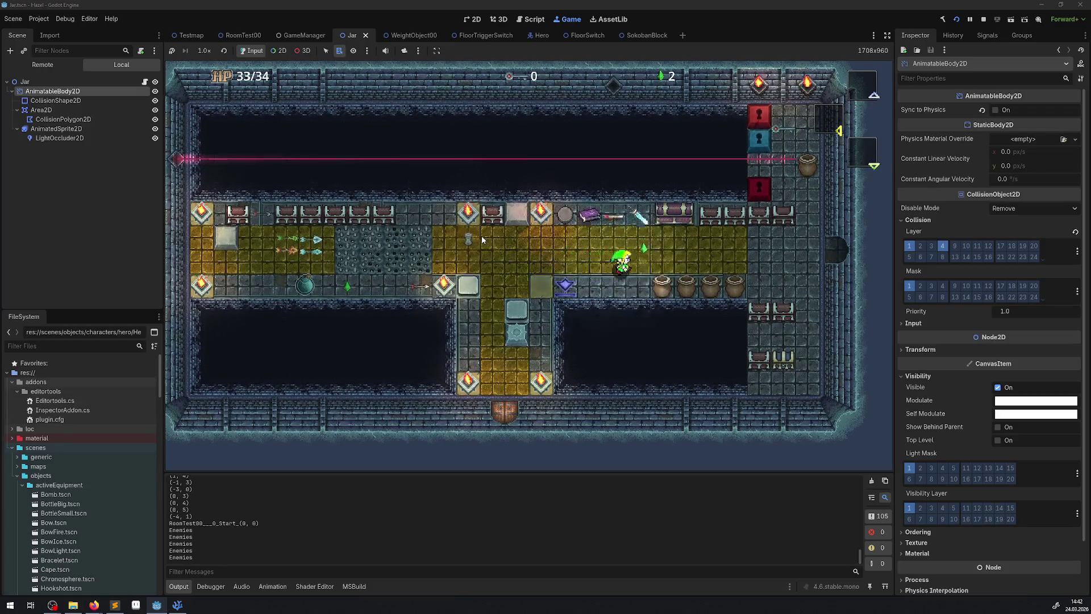
pyautogui.press('Down')
pyautogui.press('Up')
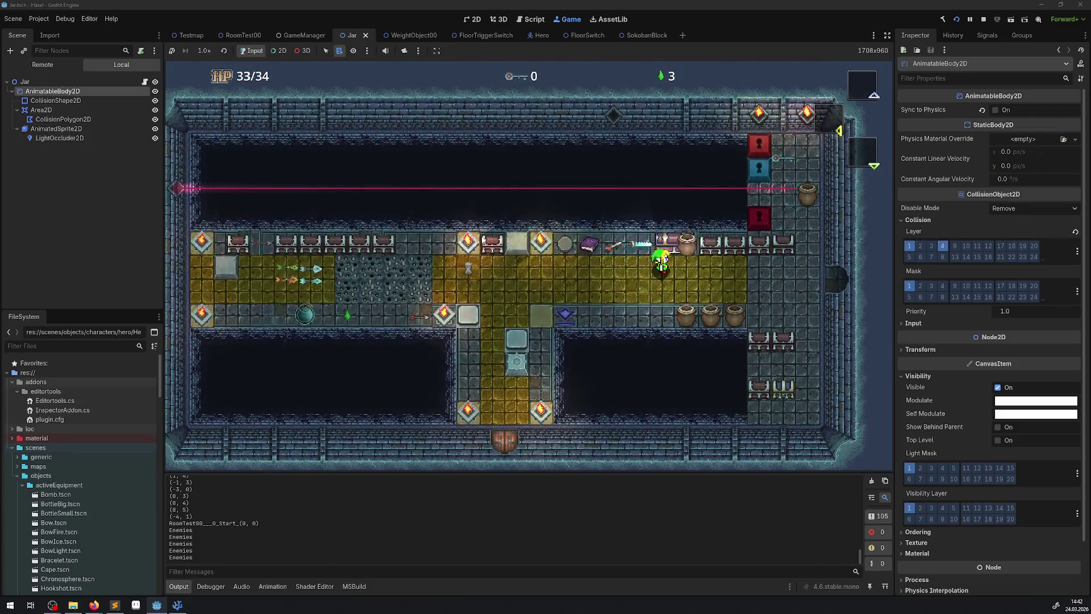
pyautogui.press('space')
pyautogui.press('Down')
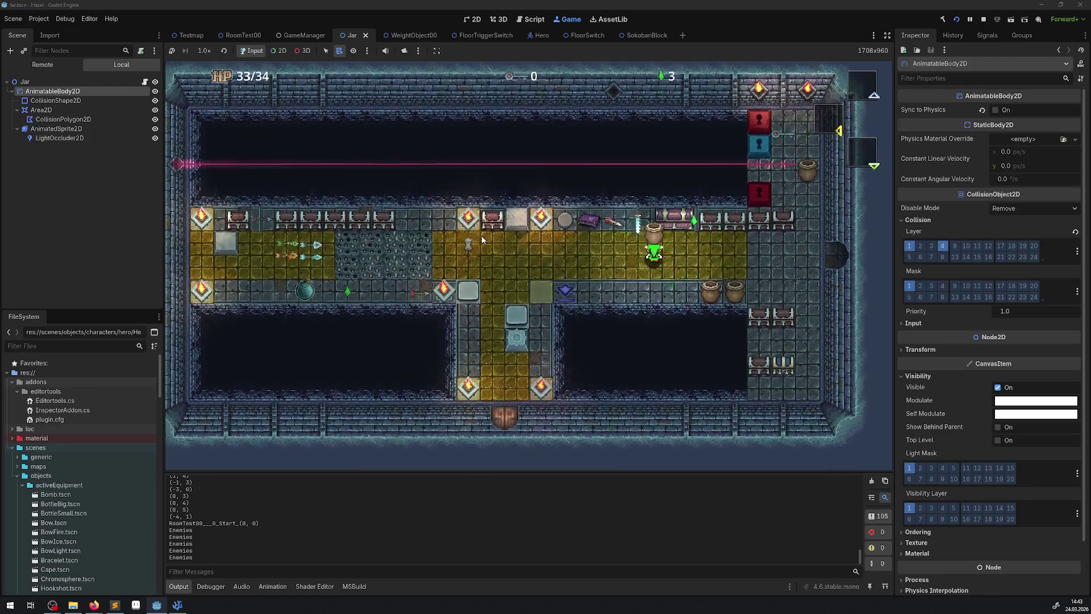
pyautogui.press('space')
# - Carry a jar into the yellow hall, throw it sideways, and stop the game
pyautogui.press('Up')
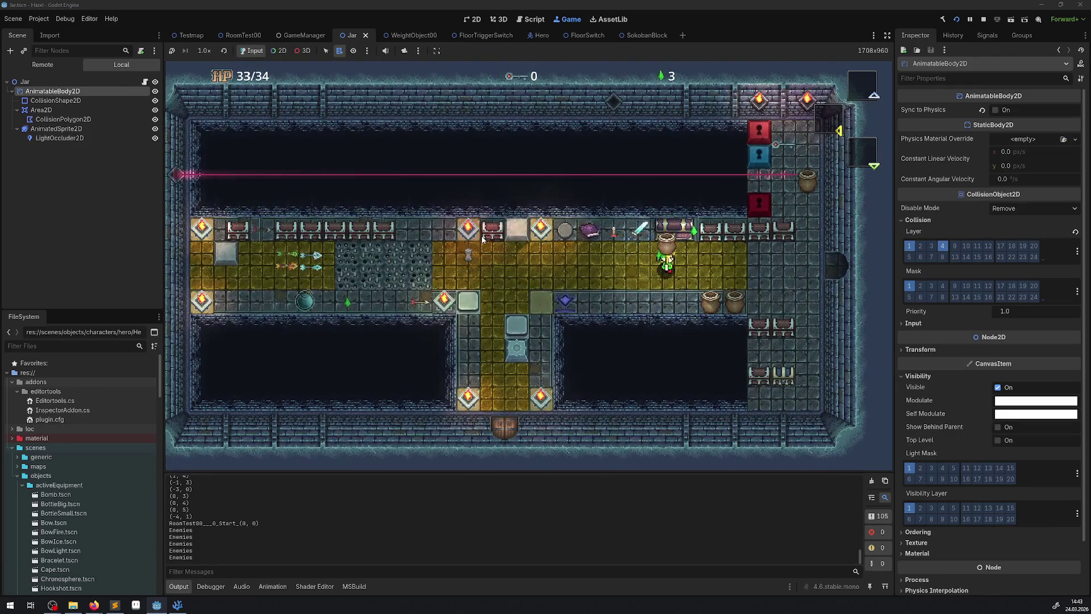
pyautogui.press('Right')
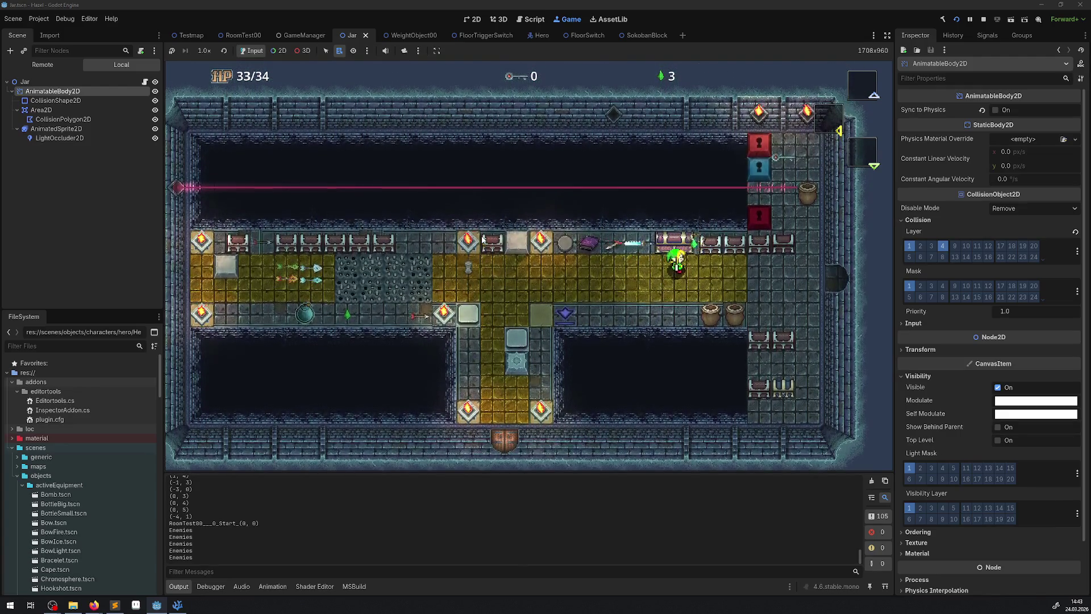
pyautogui.press('Down')
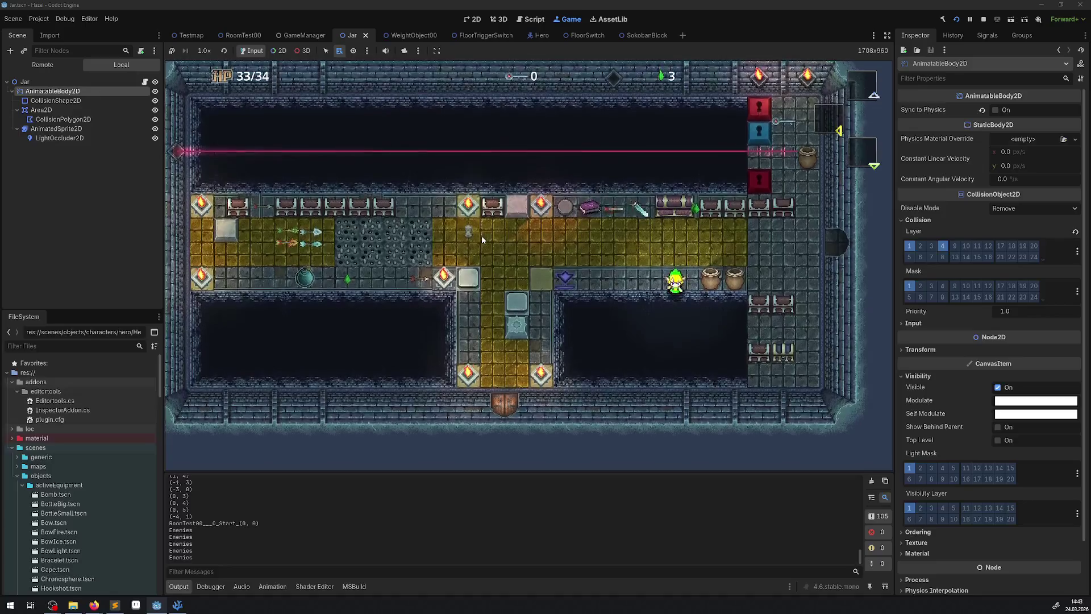
pyautogui.press('Up')
pyautogui.press('Right')
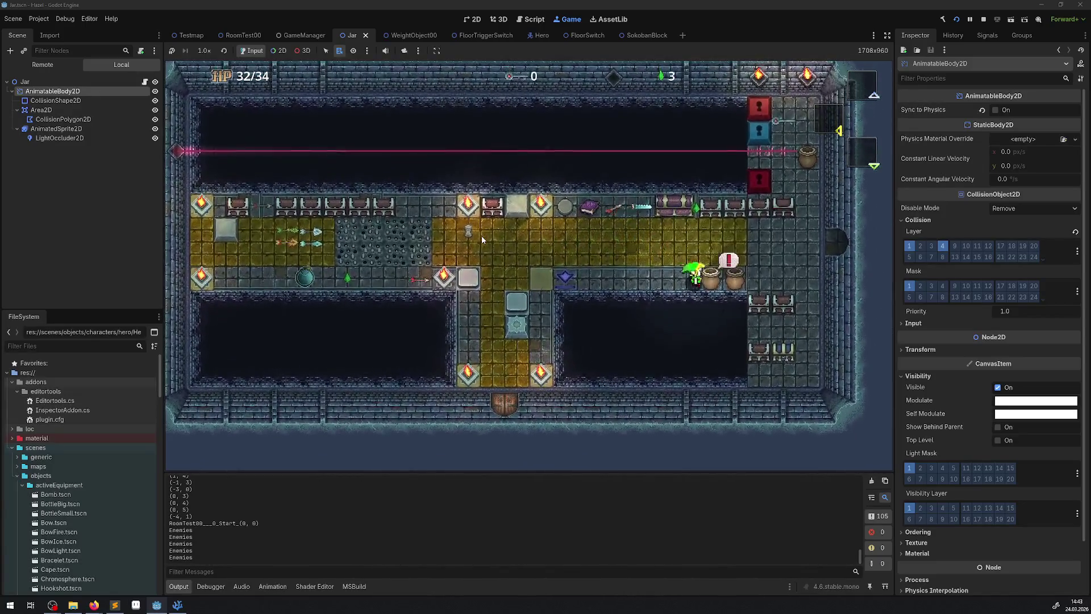
pyautogui.press('space')
pyautogui.press('Up')
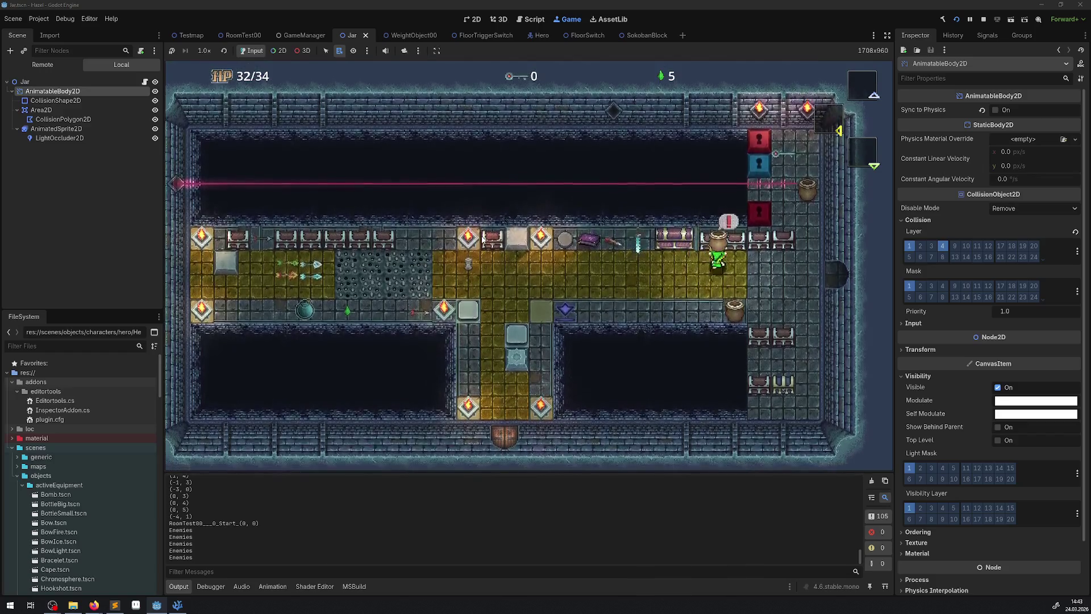
pyautogui.press('Left')
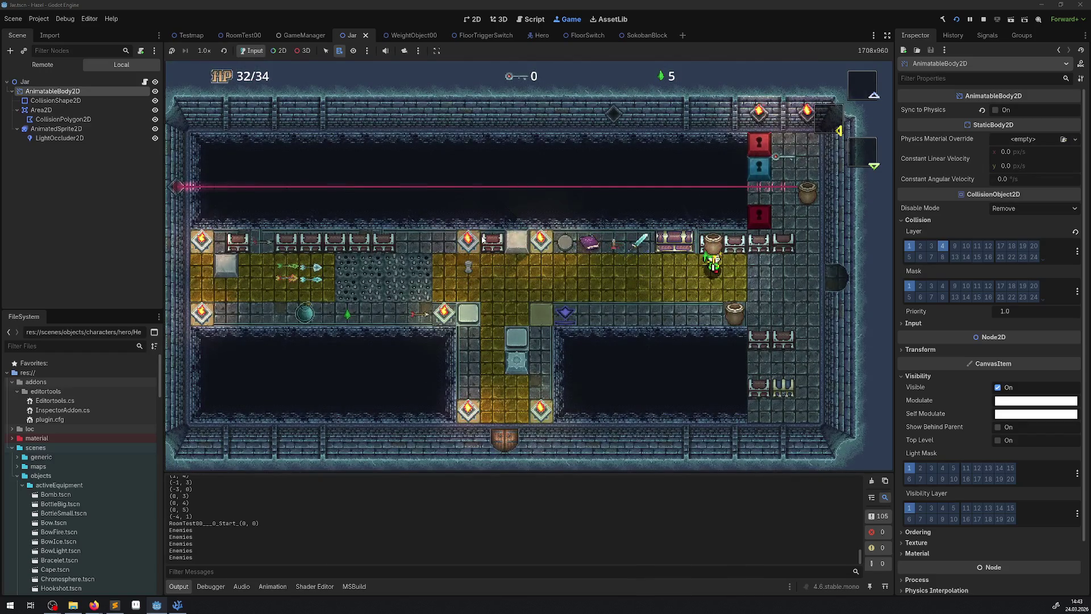
pyautogui.press('space')
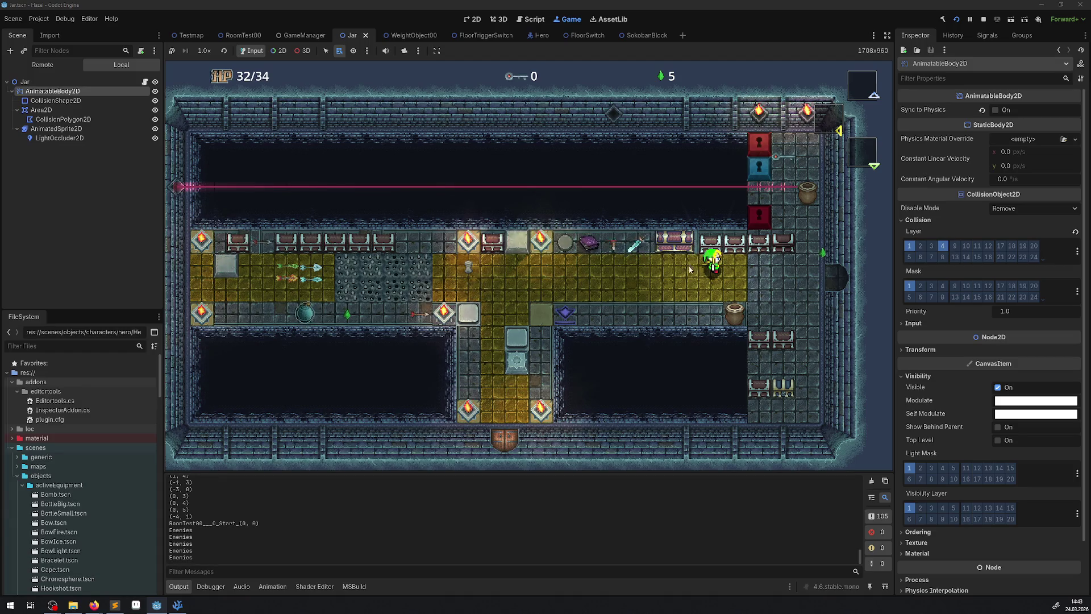
pyautogui.click(983, 19)
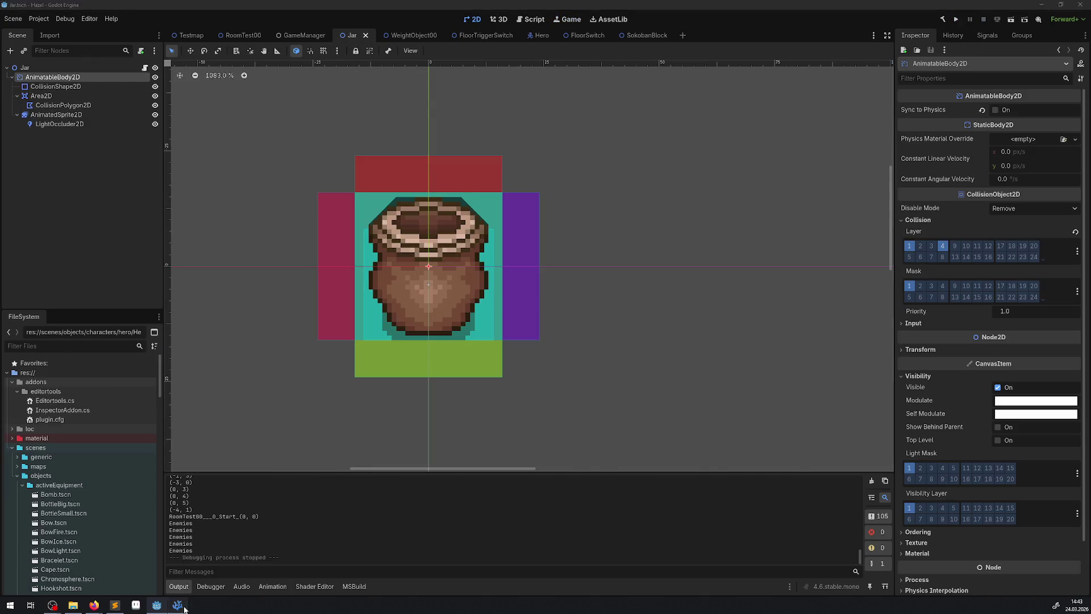
# - Look over the _PhysicsProcess throw code in PJar.cs, then bring up PCarryObject.cs
pyautogui.click(178, 605)
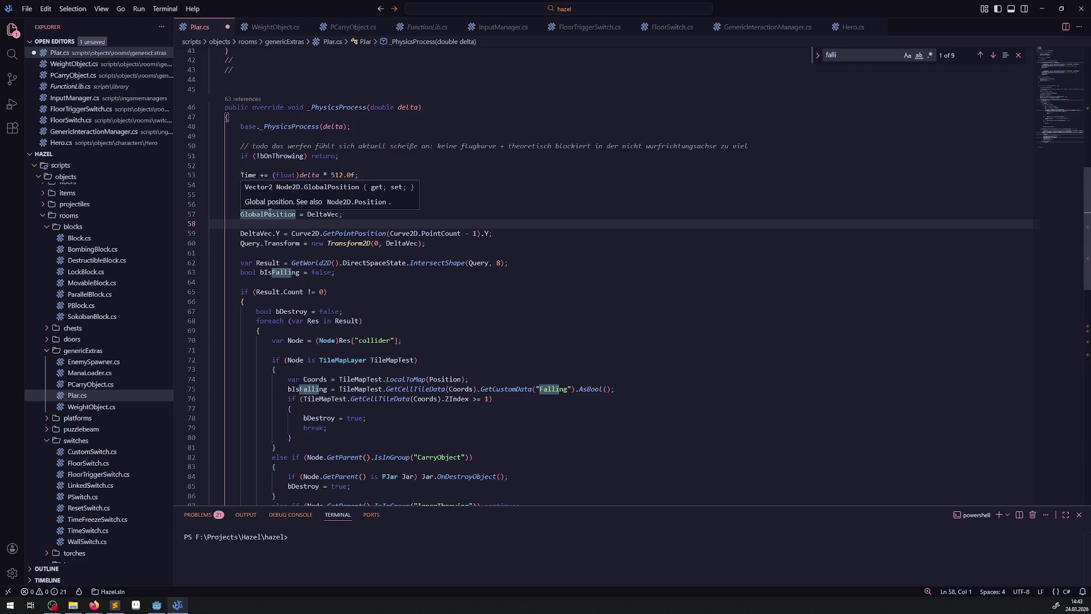
pyautogui.scroll(-10, 438, 273)
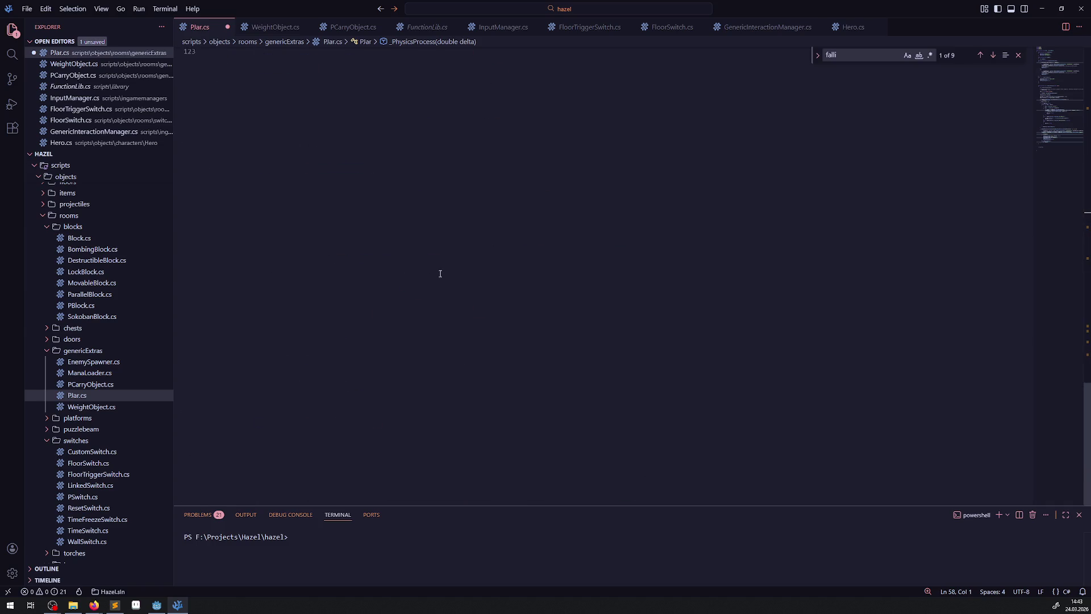
pyautogui.scroll(8, 344, 163)
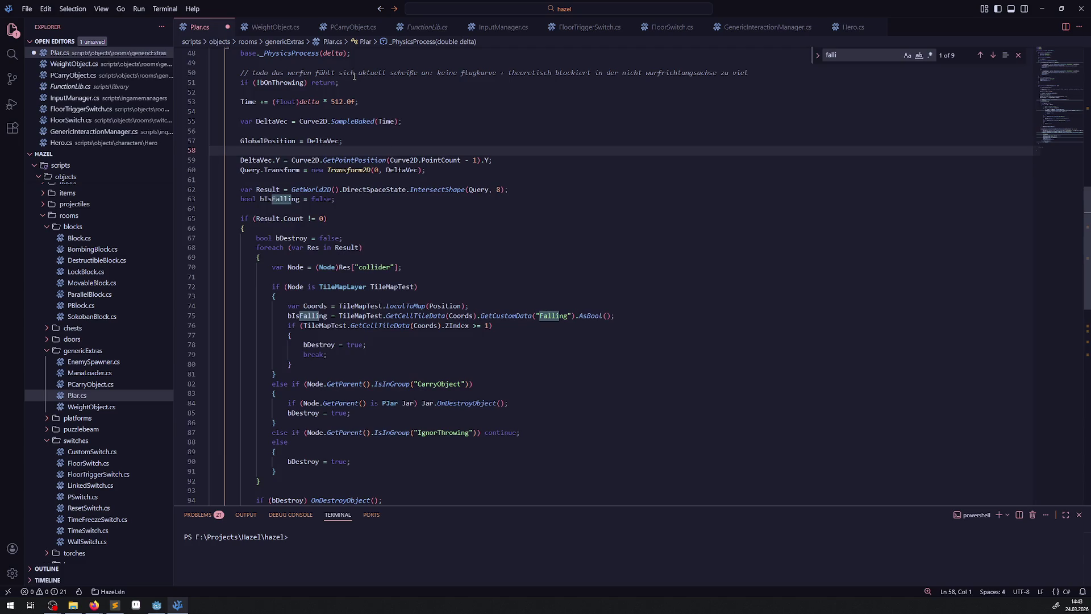
pyautogui.click(339, 28)
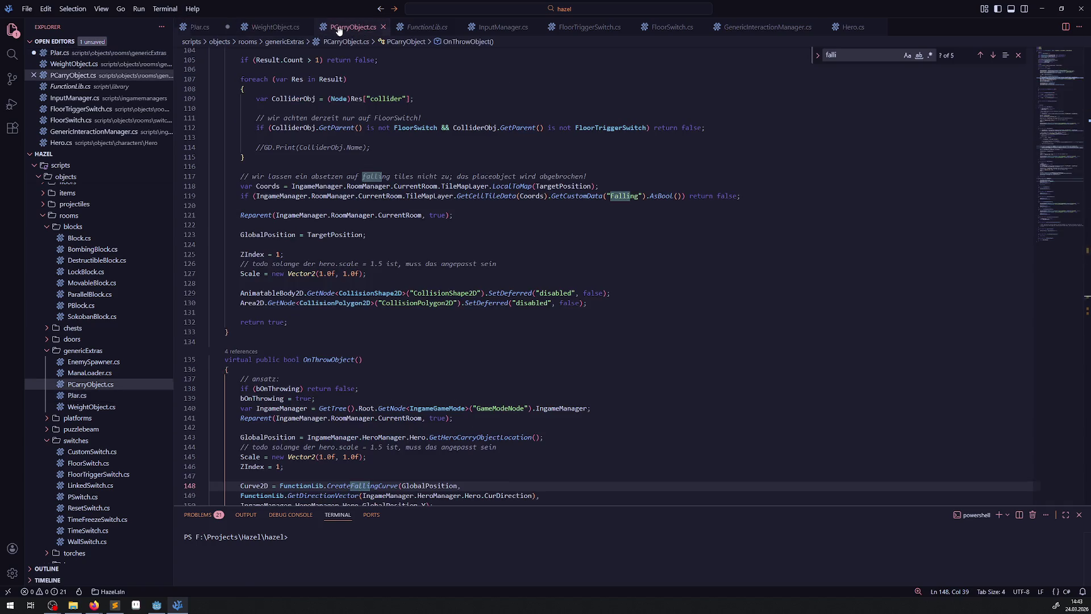
# - Inspect the CreateFallingCurve definition in FunctionLib.cs and return to its call
pyautogui.scroll(-7, 386, 360)
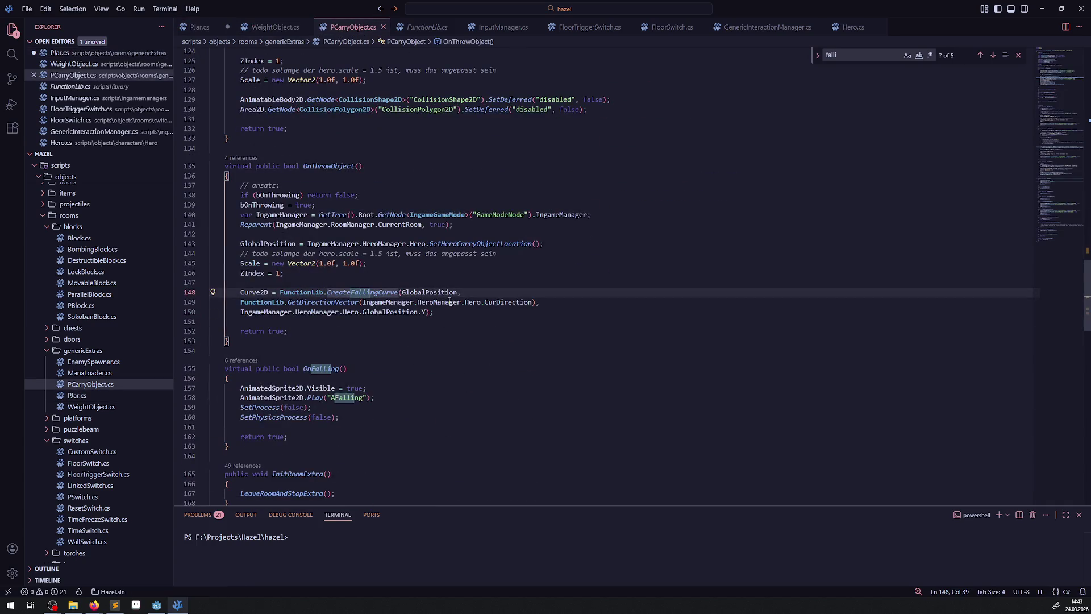
pyautogui.rightClick(368, 293)
pyautogui.click(387, 305)
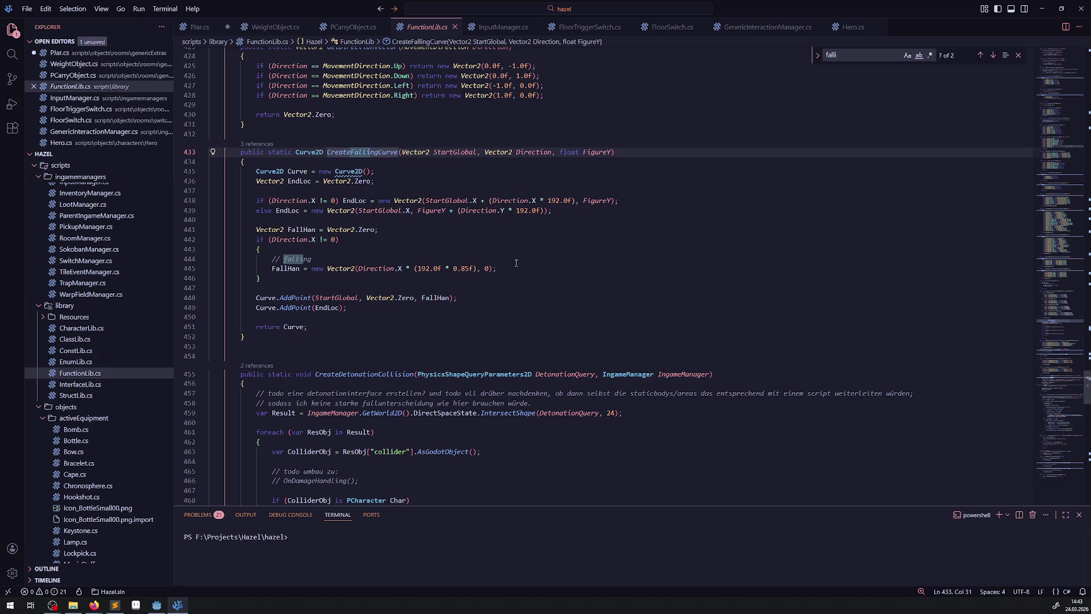
pyautogui.hotkey('alt', 'Left')
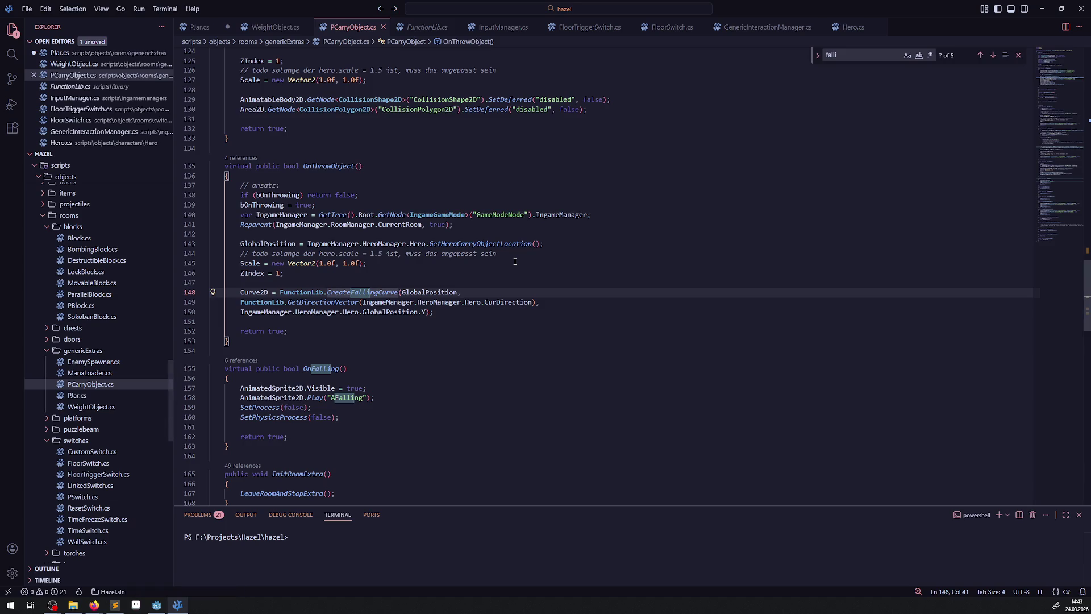
# - Look up the GetDirectionVector definition and MovementDirection, then return to PCarryObject.cs
pyautogui.doubleClick(521, 302)
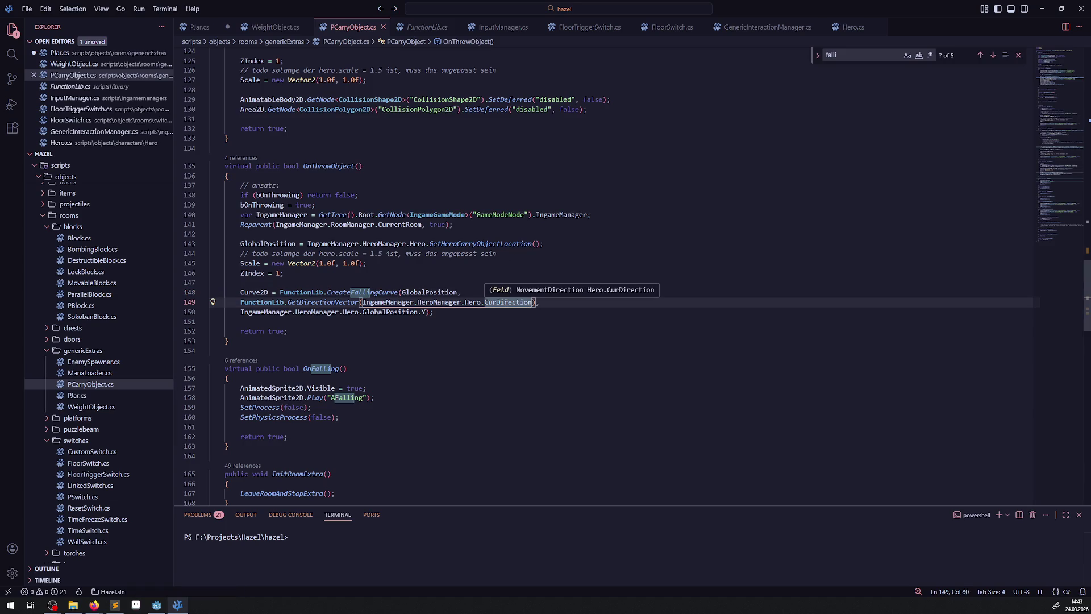
pyautogui.rightClick(521, 302)
pyautogui.click(323, 302)
pyautogui.rightClick(323, 301)
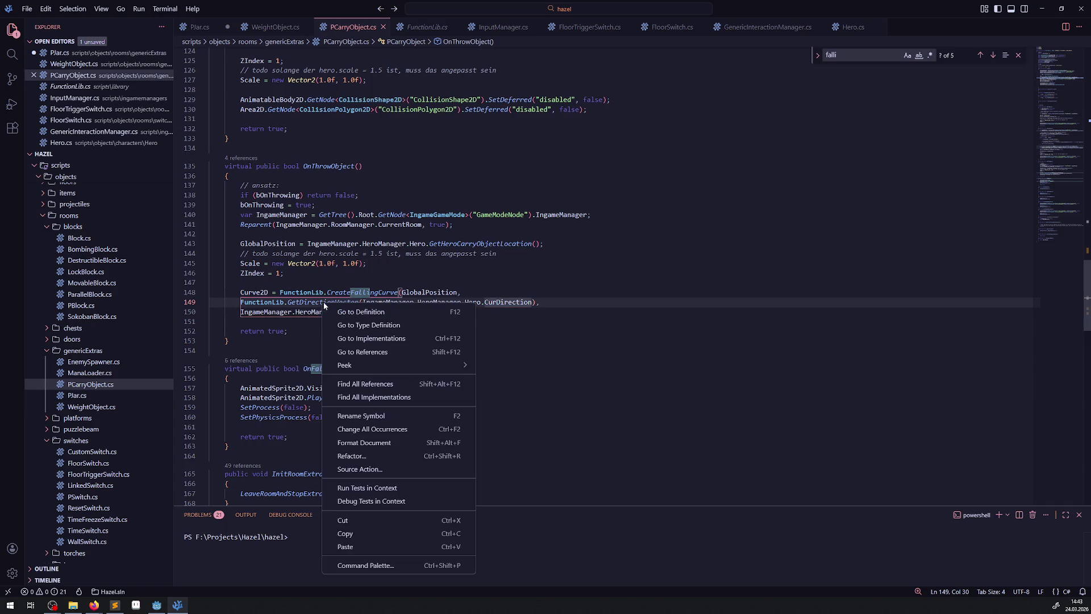
pyautogui.click(299, 303)
pyautogui.rightClick(309, 302)
pyautogui.click(349, 310)
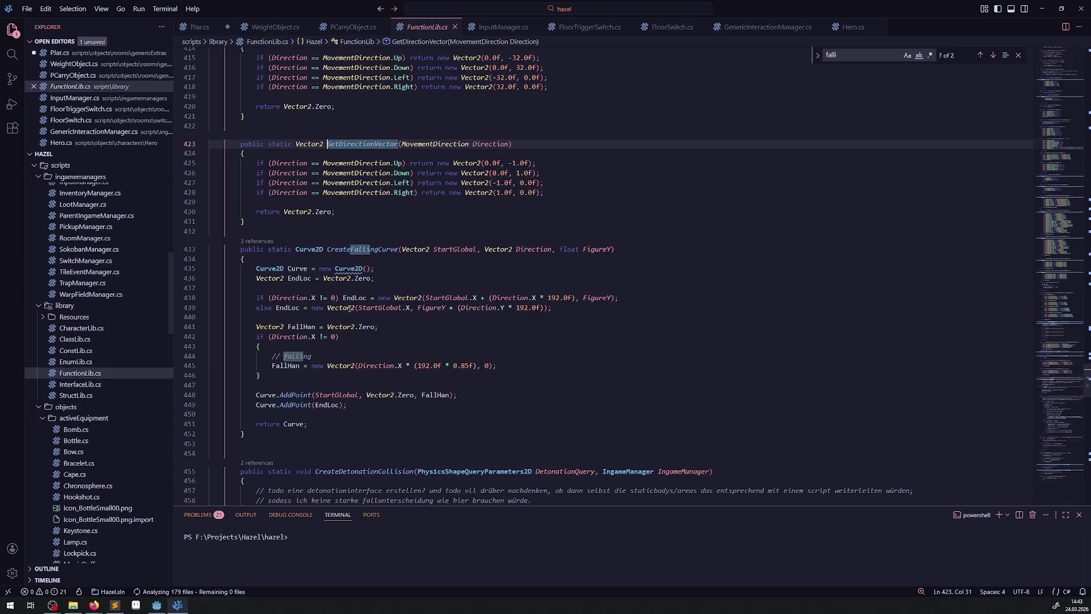
pyautogui.doubleClick(337, 164)
pyautogui.hotkey('ctrl', 'c')
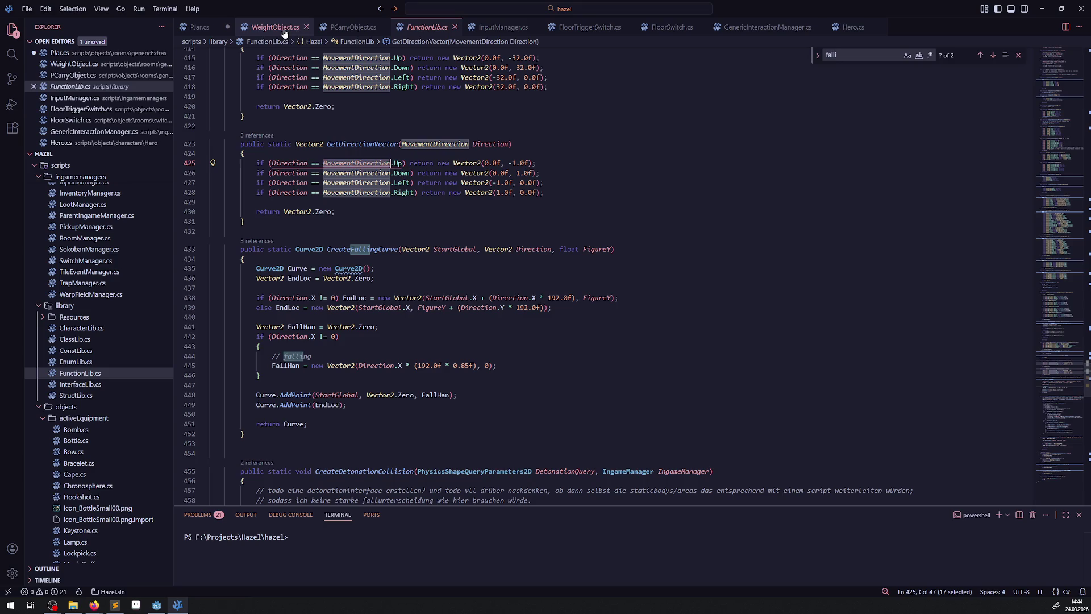
pyautogui.hotkey('alt', 'Left')
# - Add a blank line above the todo comment among PCarryObject.cs's fields
pyautogui.scroll(20, 377, 168)
pyautogui.scroll(-3, 381, 280)
pyautogui.click(254, 229)
pyautogui.press('Return')
# - Start a protected MovementDirection field declaration on line 21
pyautogui.press('Up')
pyautogui.press('Return')
pyautogui.hotkey('ctrl', 'v')
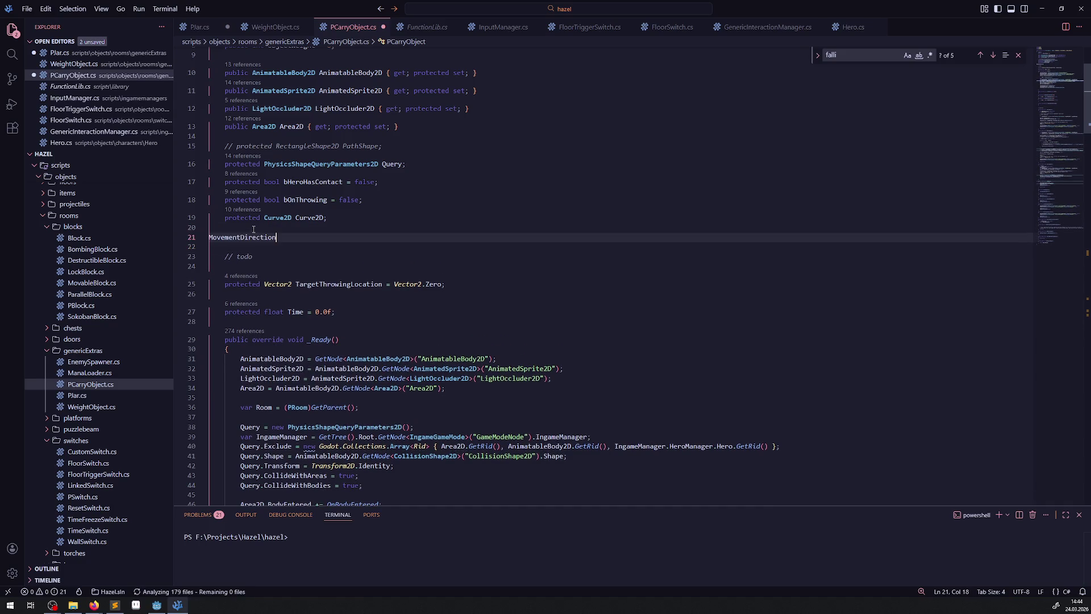
pyautogui.press('Up')
pyautogui.press('Up')
pyautogui.press('Home')
pyautogui.hotkey('ctrl', 'shift', 'Right')
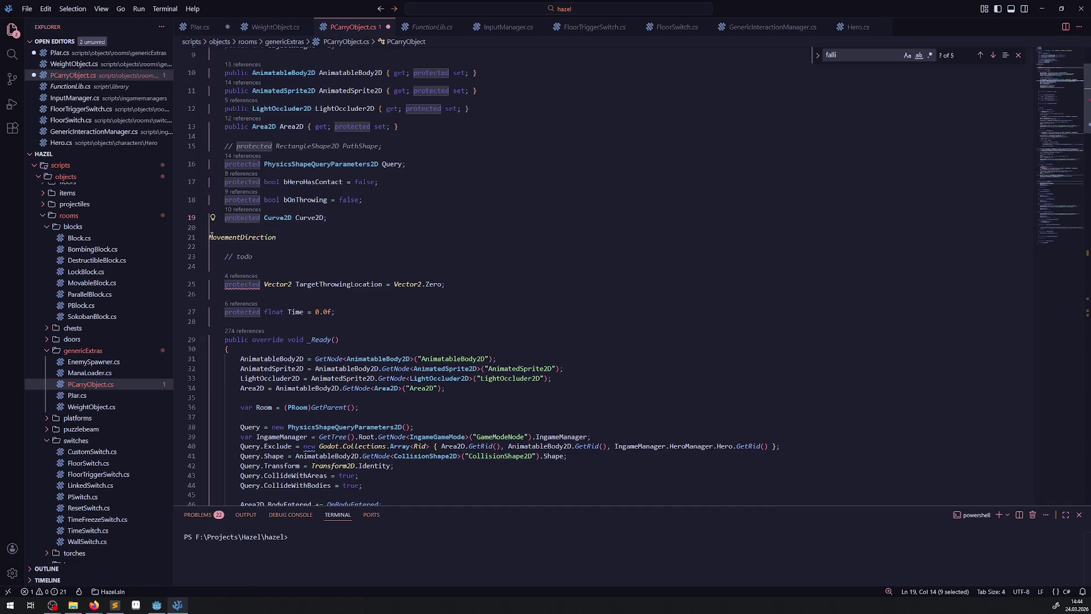
pyautogui.hotkey('ctrl', 'c')
pyautogui.click(211, 236)
pyautogui.hotkey('ctrl', 'v')
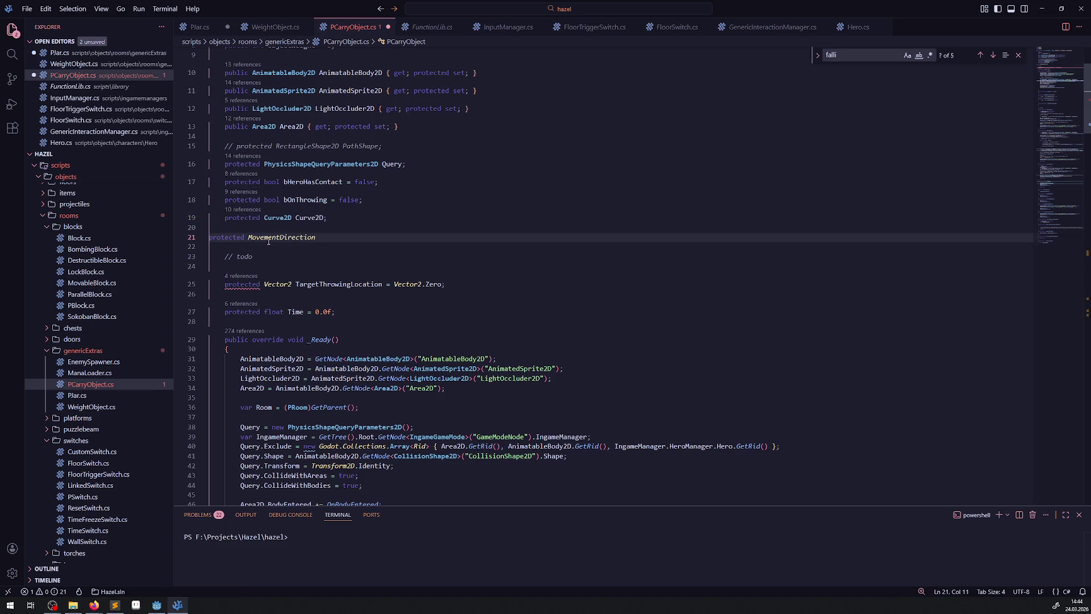
# - Name the field ThrowingDirection, default it to MovementDirection.None, and save PCarryObject.cs
pyautogui.click(337, 233)
pyautogui.write('r')
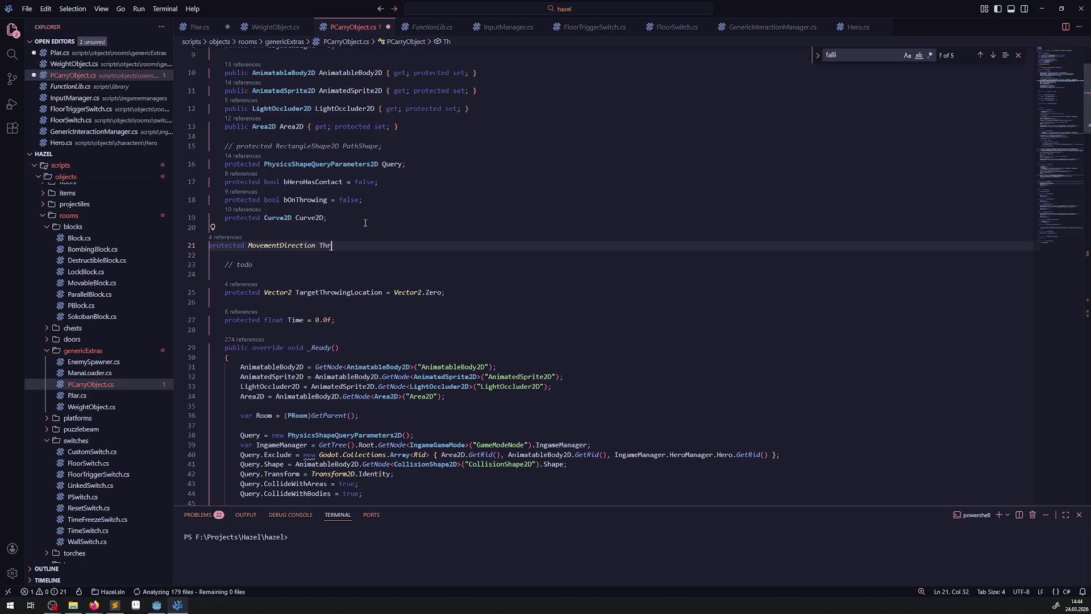
pyautogui.write('owingDire')
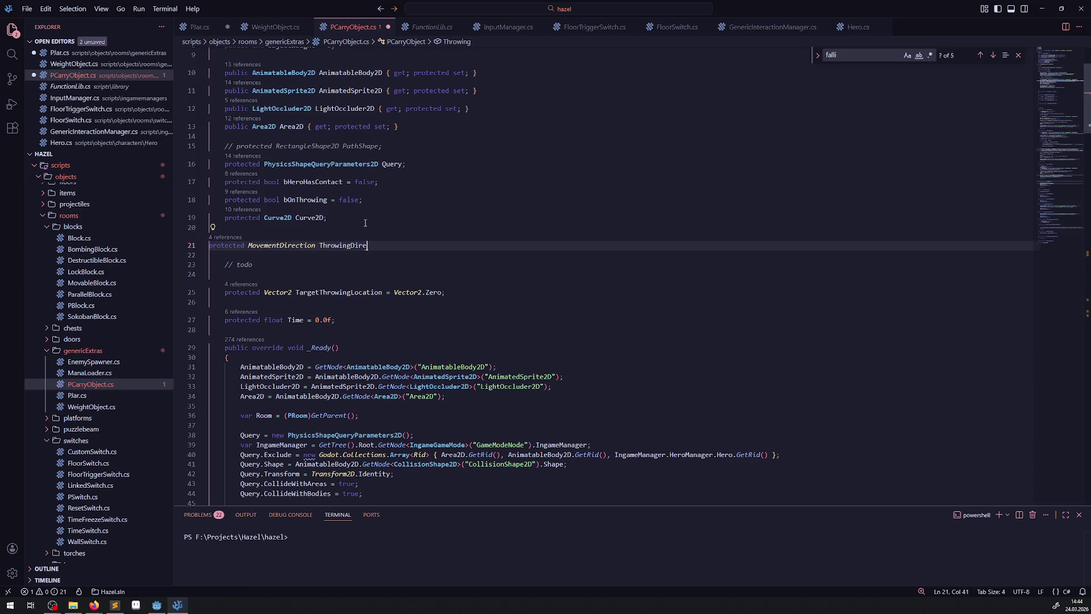
pyautogui.write('ction =')
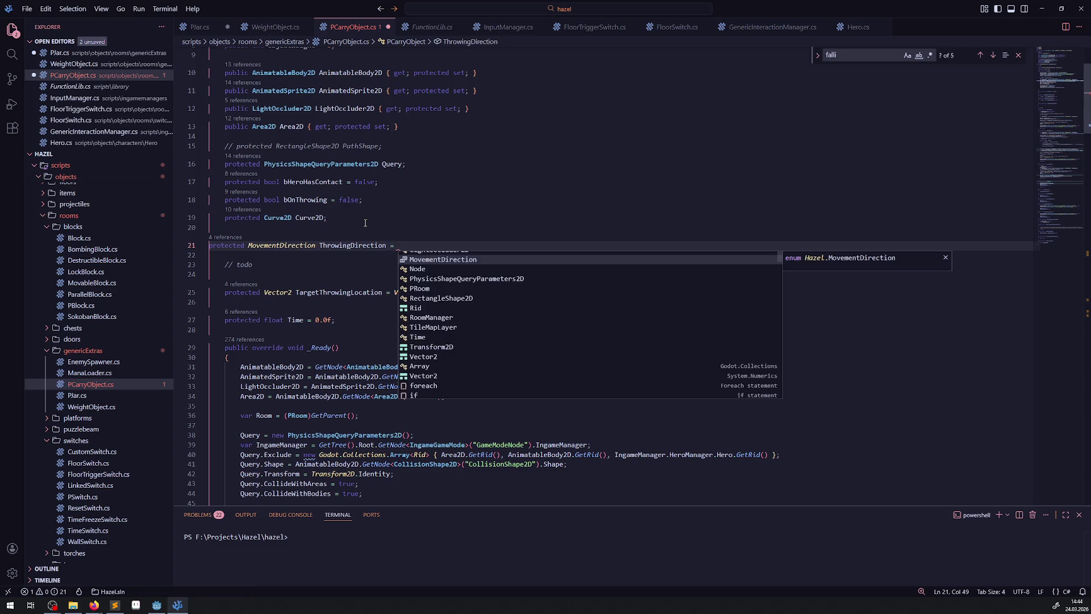
pyautogui.press('Tab')
pyautogui.write('.')
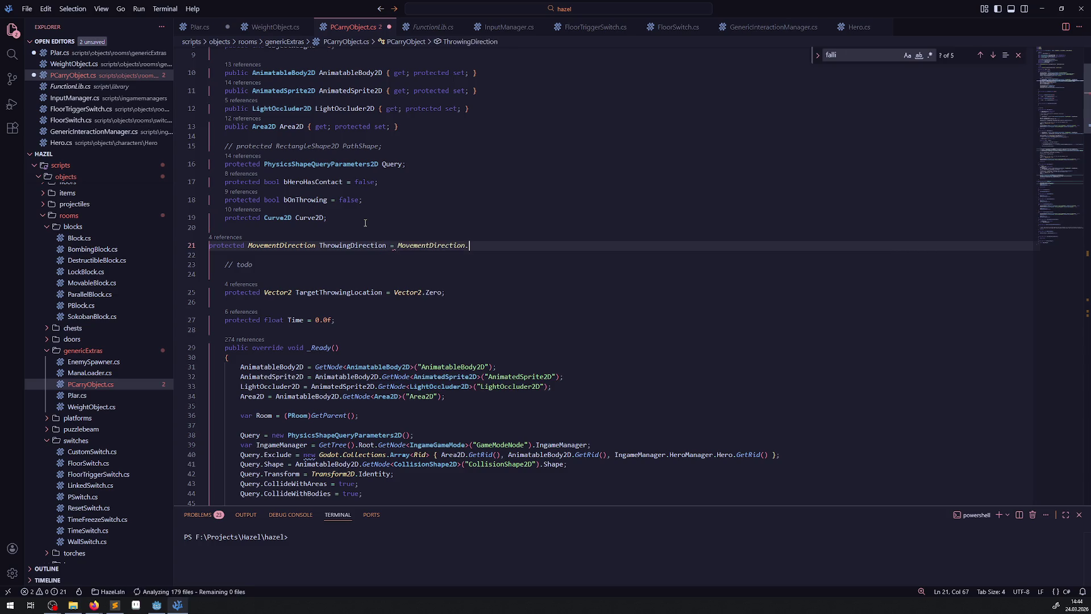
pyautogui.press('Down')
pyautogui.press('Down')
pyautogui.press('Down')
pyautogui.press('Tab')
pyautogui.write(';')
pyautogui.hotkey('ctrl', 's')
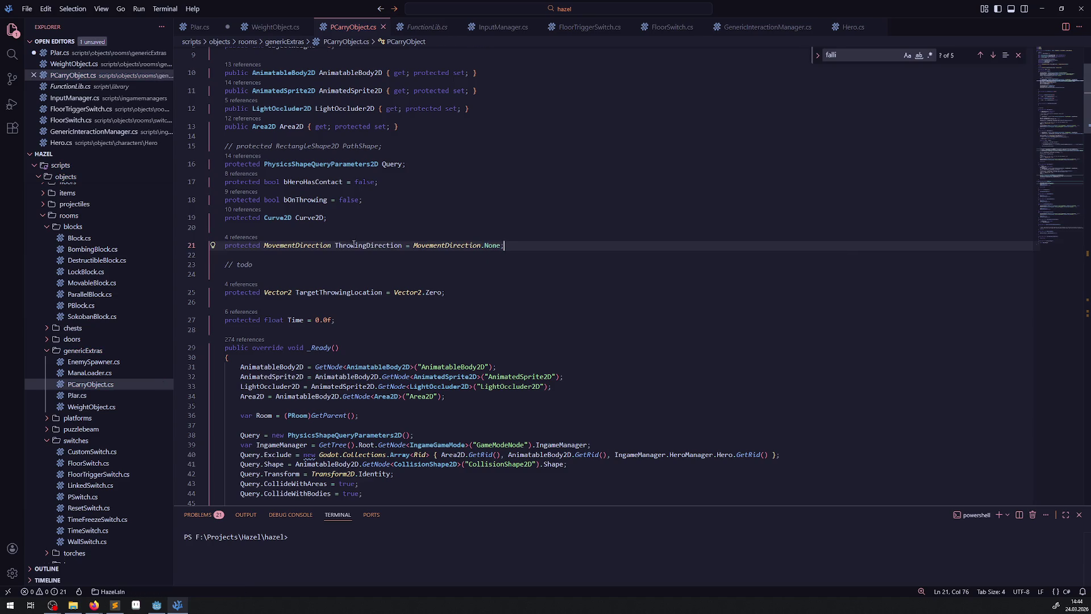
# - In OnThrowObject, set ThrowingDirection to the hero's CurDirection after the curve code
pyautogui.doubleClick(356, 246)
pyautogui.scroll(-20, 370, 245)
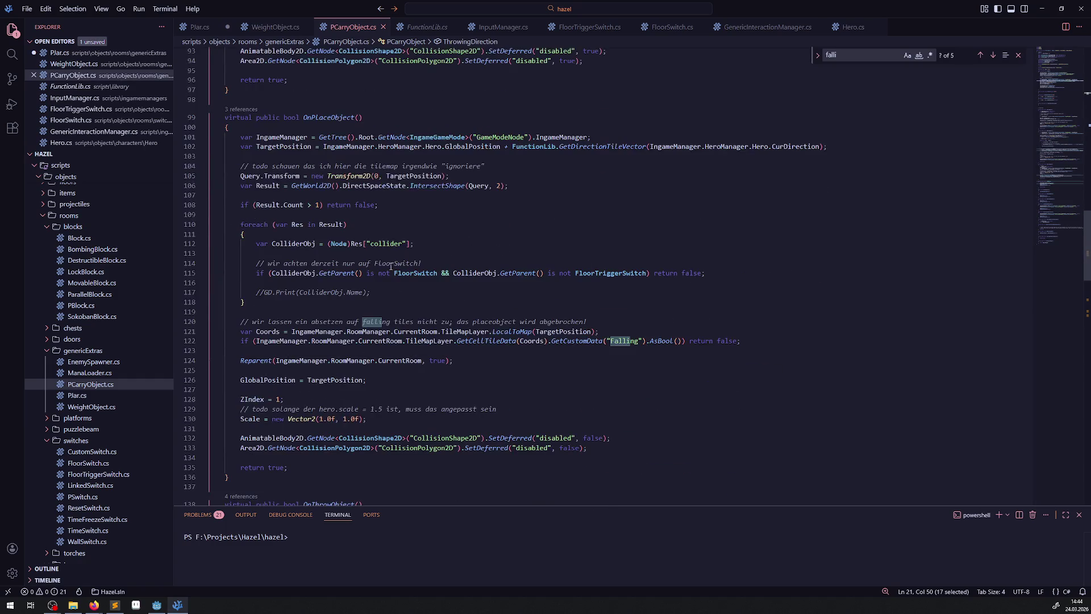
pyautogui.scroll(-15, 390, 267)
pyautogui.scroll(2, 438, 278)
pyautogui.click(453, 266)
pyautogui.press('Return')
pyautogui.press('Return')
pyautogui.hotkey('ctrl', 'v')
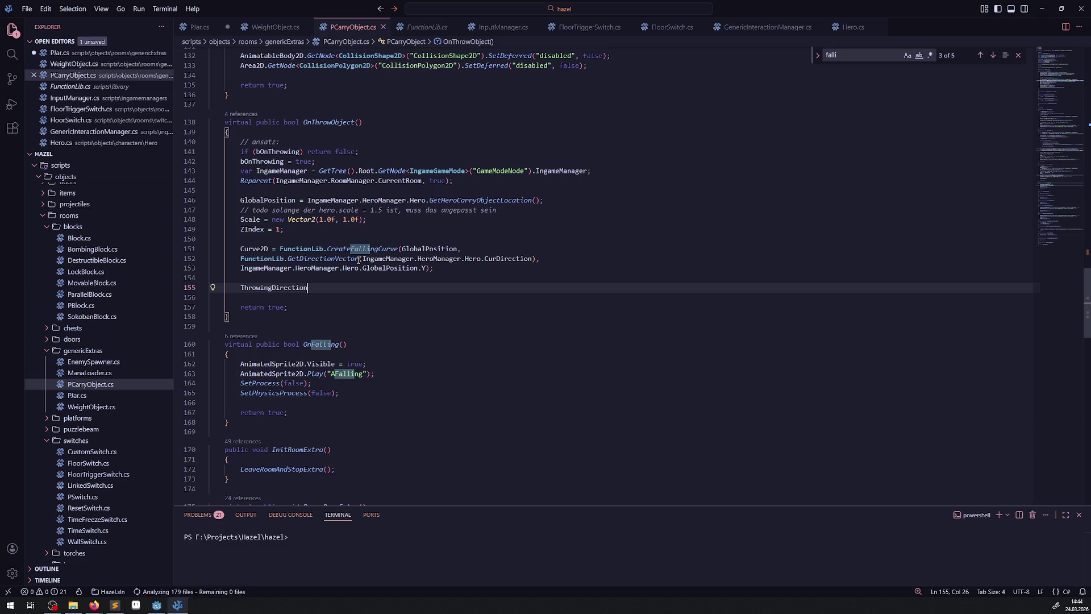
pyautogui.moveTo(362, 259); pyautogui.dragTo(537, 259)
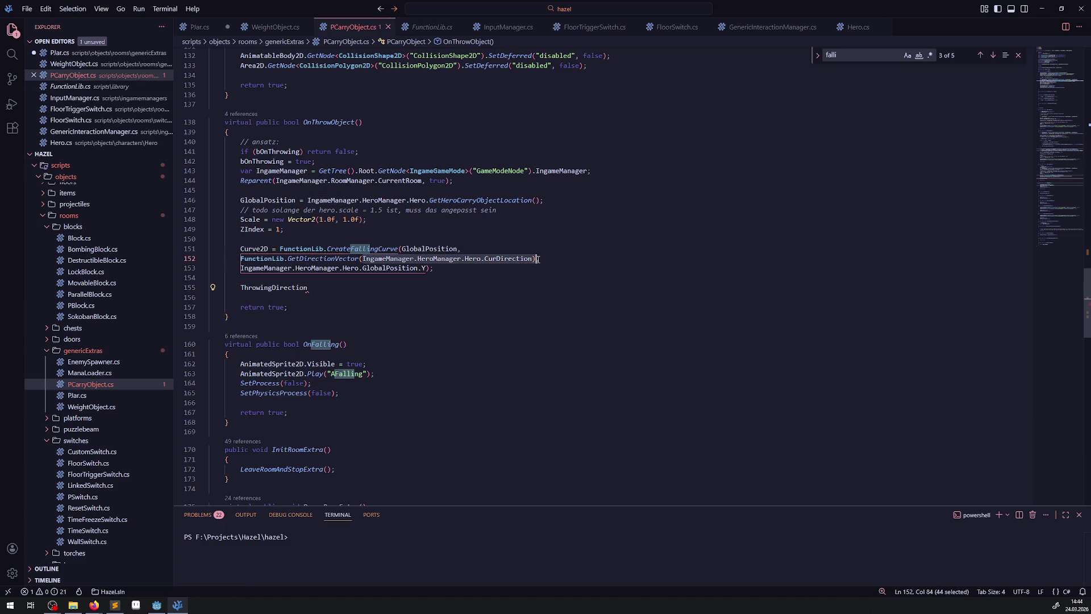
pyautogui.click(332, 285)
pyautogui.write('=')
pyautogui.hotkey('ctrl', 'v')
pyautogui.write(';')
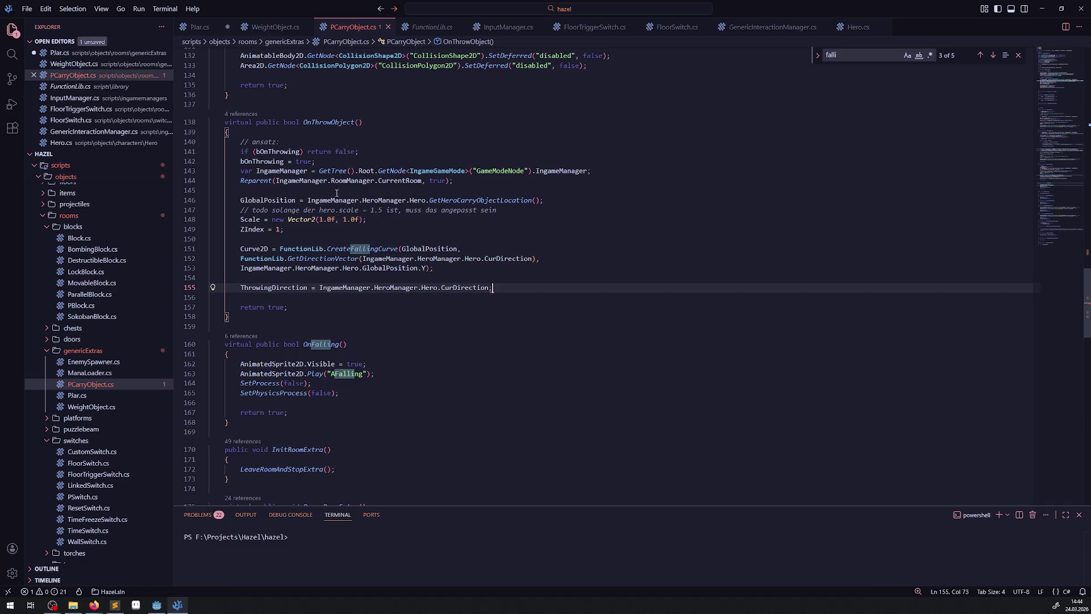
pyautogui.doubleClick(260, 288)
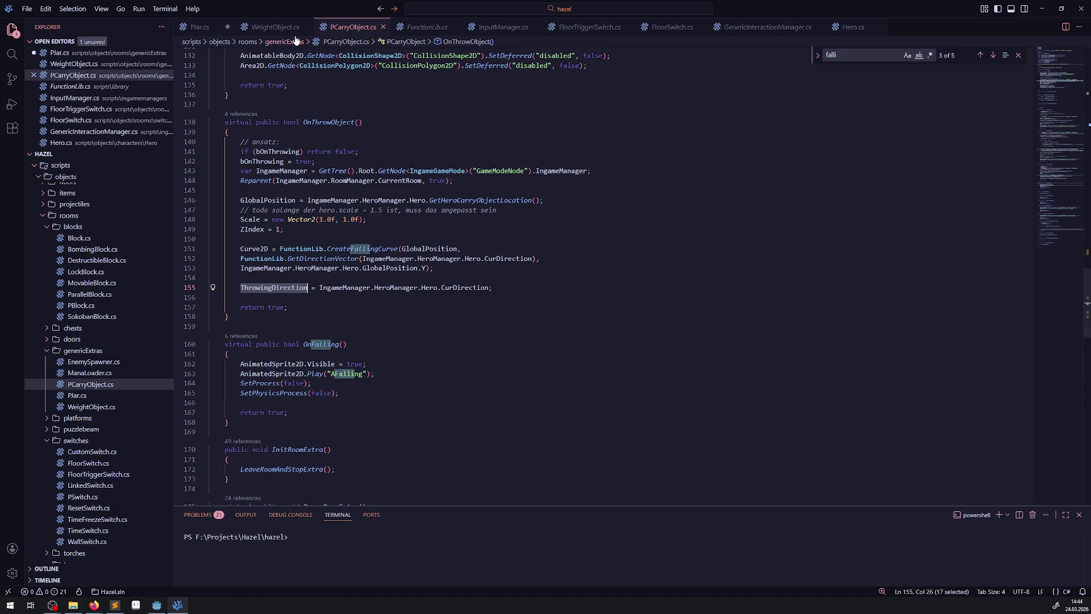
# - In PJar.cs, insert blank lines after the DeltaVec code in the physics process
pyautogui.click(199, 27)
pyautogui.scroll(2, 353, 228)
pyautogui.click(355, 208)
pyautogui.click(353, 220)
pyautogui.press('Return')
pyautogui.press('Return')
# - Add an if block checking ThrowingDirection is MovementDirection.Left or MovementDirection.Right, then save
pyautogui.click(289, 226)
pyautogui.write('if(ThrowingDirection ==')
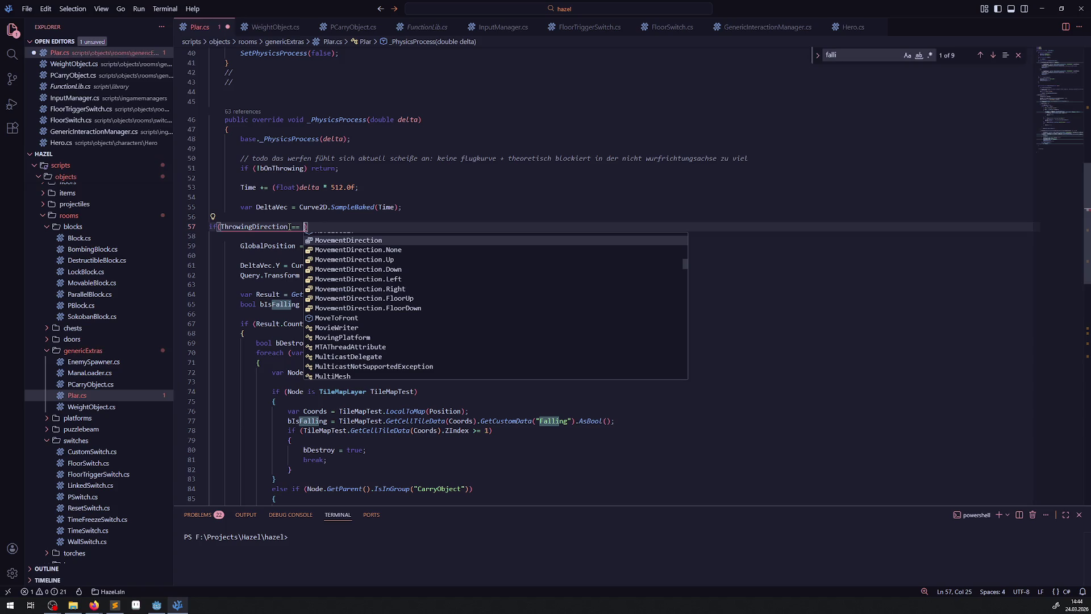
pyautogui.press('Down')
pyautogui.press('Down')
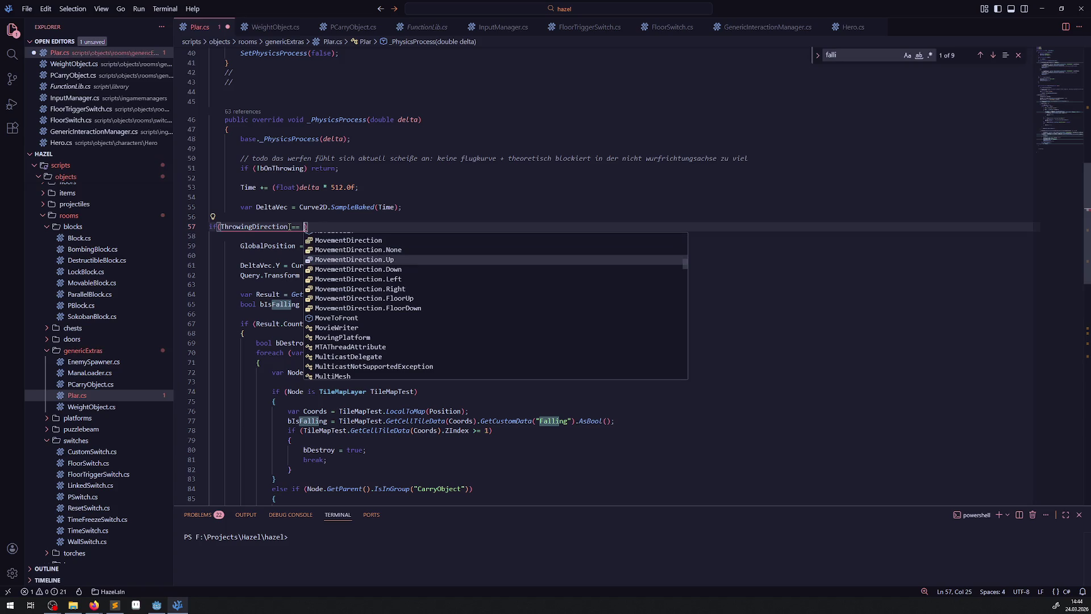
pyautogui.press('Down')
pyautogui.press('Down')
pyautogui.press('Return')
pyautogui.write('|| ThrowingDirection ==')
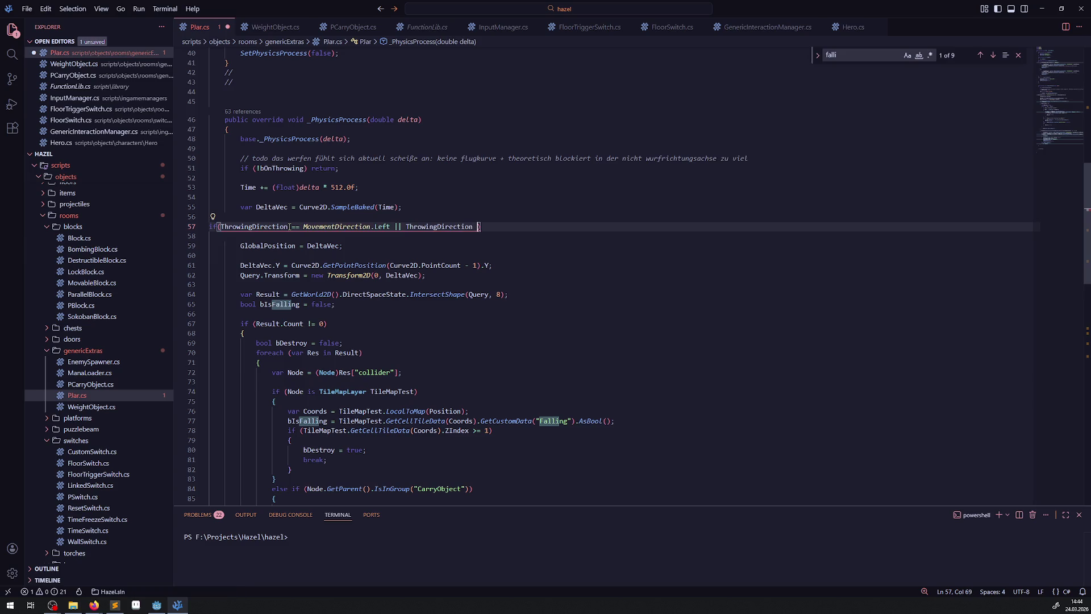
pyautogui.press('Down')
pyautogui.press('Down')
pyautogui.press('Down')
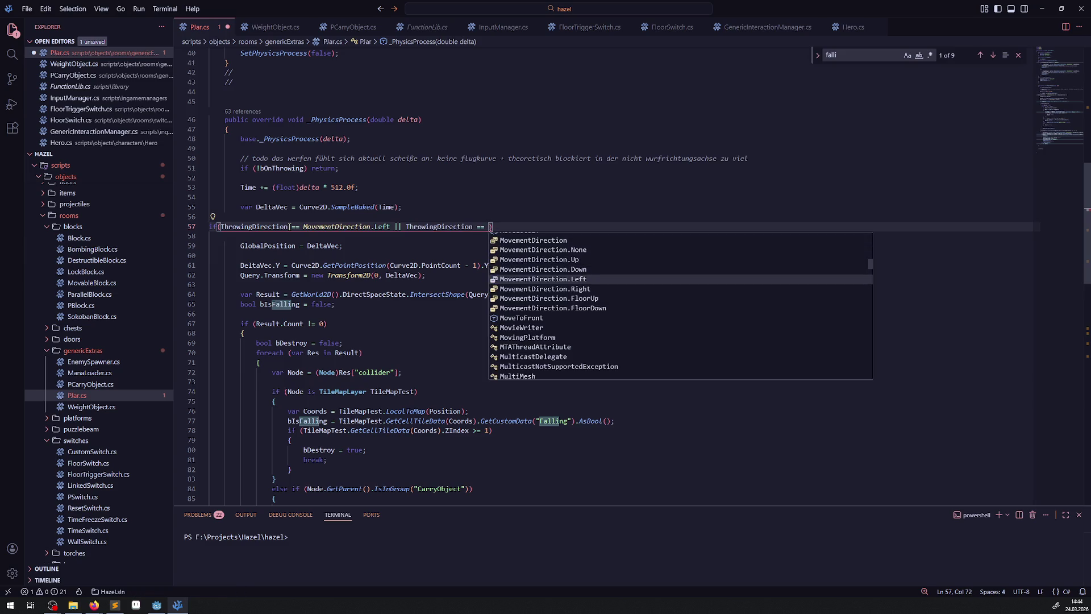
pyautogui.press('Return')
pyautogui.press('End')
pyautogui.press('Return')
pyautogui.write('{')
pyautogui.press('Return')
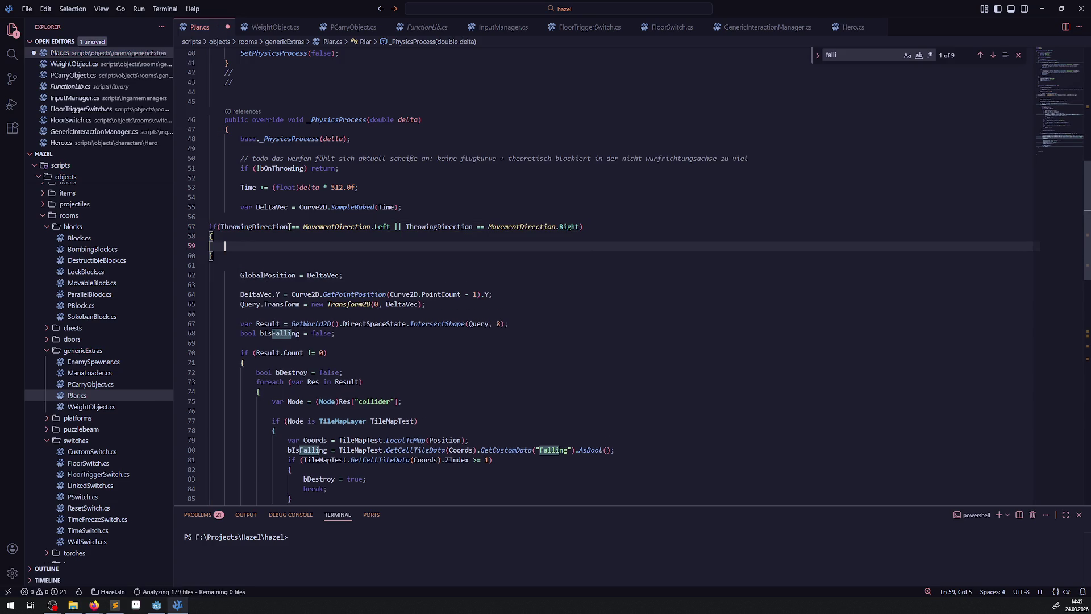
pyautogui.hotkey('ctrl', 's')
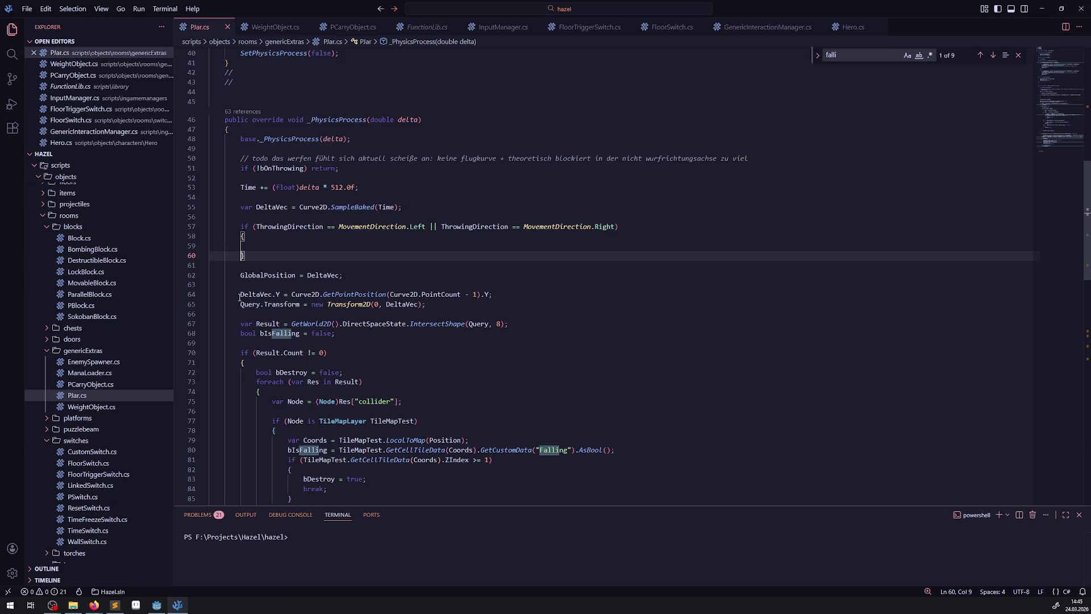
# - Move the DeltaVec.Y curve line into the if block, remove leftover blank lines, and save
pyautogui.moveTo(238, 278)
pyautogui.mouseDown()
pyautogui.moveTo(357, 282)
pyautogui.moveTo(214, 218)
pyautogui.mouseUp()
pyautogui.moveTo(233, 304); pyautogui.dragTo(522, 306)
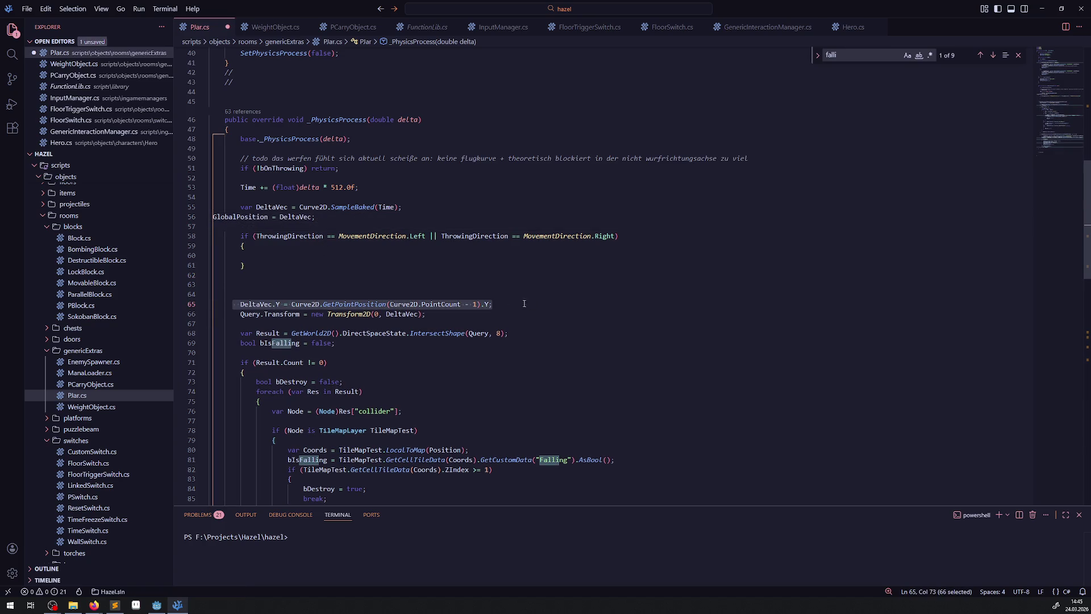
pyautogui.moveTo(341, 304); pyautogui.dragTo(256, 256)
pyautogui.click(252, 304)
pyautogui.press('BackSpace')
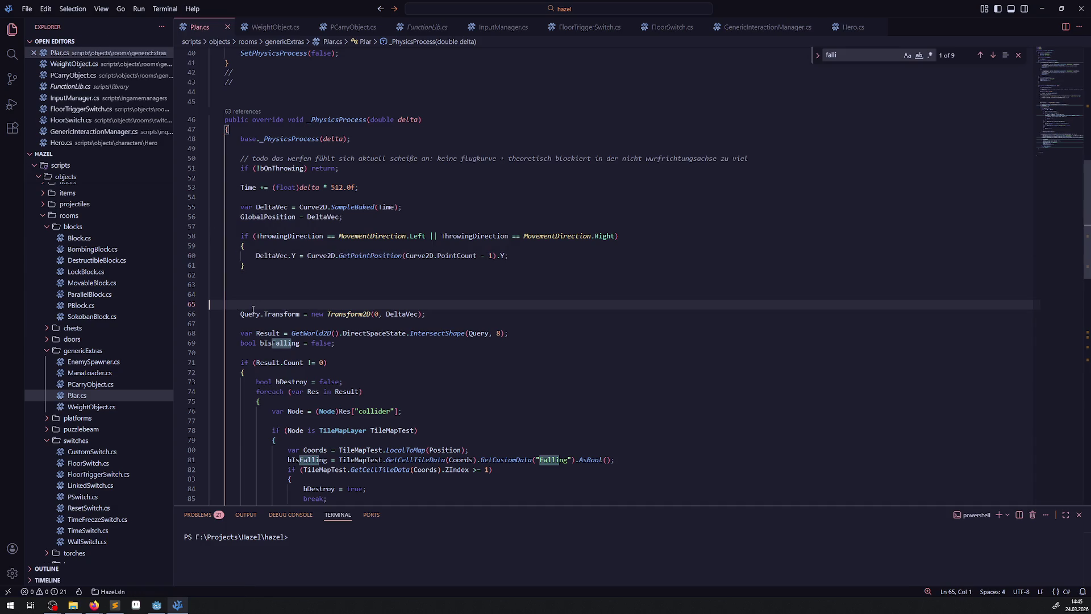
pyautogui.press('BackSpace')
pyautogui.press('BackSpace')
pyautogui.press('Down')
pyautogui.press('Down')
pyautogui.hotkey('ctrl', 's')
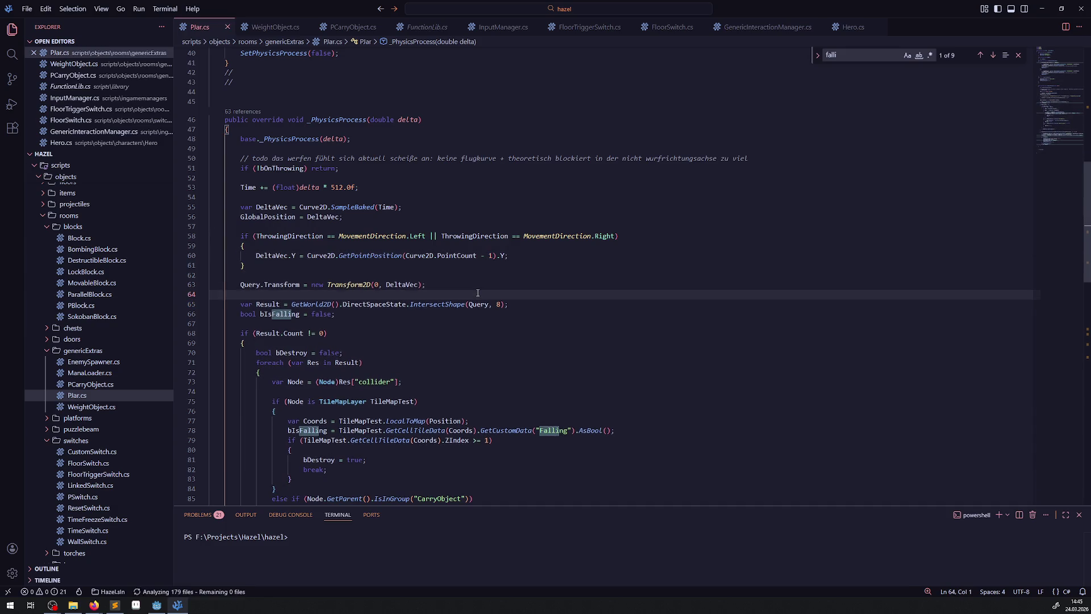
# - Start a comment line above the if: '// absicherung in x werfrichtung, damit e'
pyautogui.click(377, 225)
pyautogui.press('Return')
pyautogui.write('/')
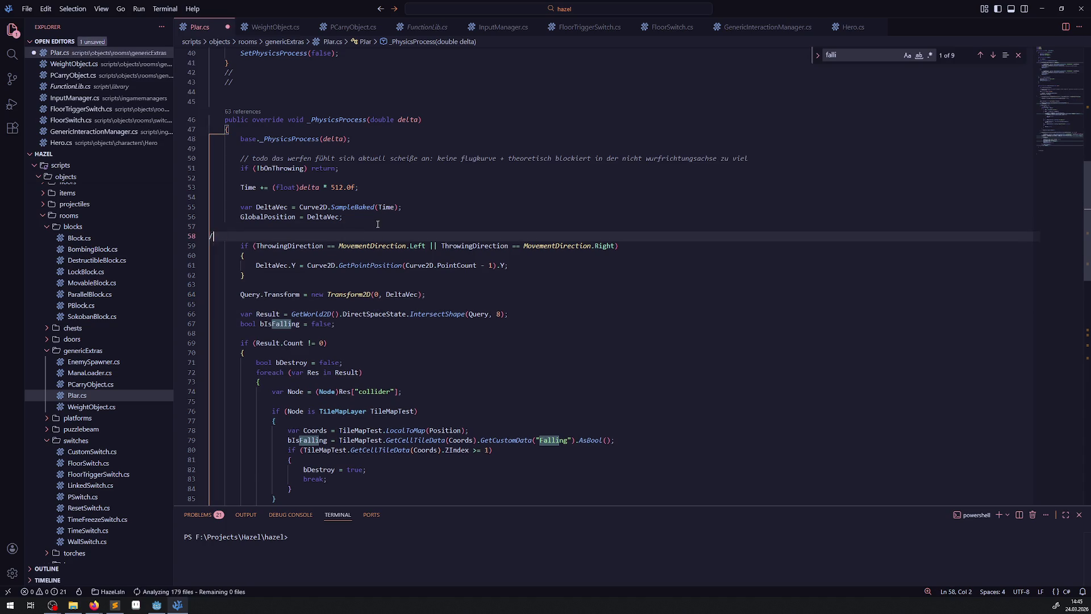
pyautogui.write('/ absicher')
pyautogui.write('ung in x werf')
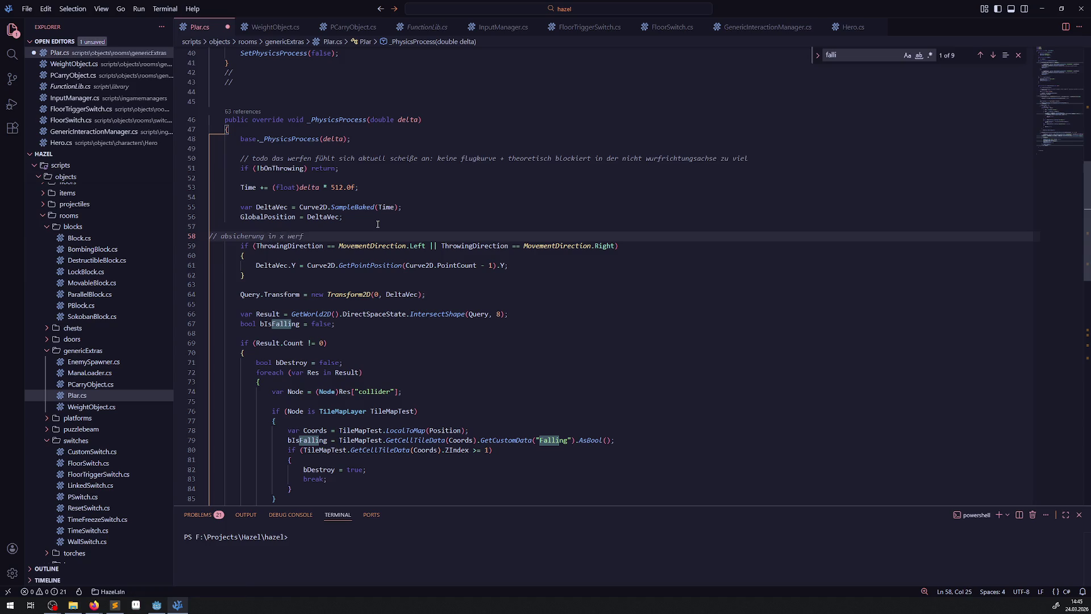
pyautogui.write('richtung')
pyautogui.write(', damit e')
# - Finish the comment with 'nicht falsche kollisionen erkennt, die eine ebene zu hoch sind;'
pyautogui.write('r nich')
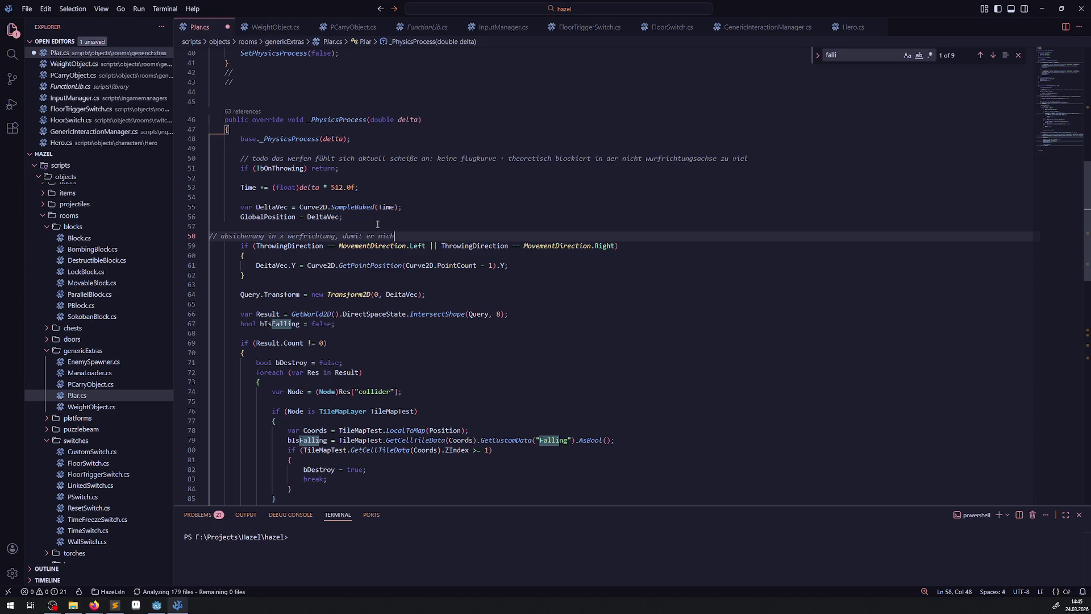
pyautogui.write('t falsche kollision')
pyautogui.write('en erkenn')
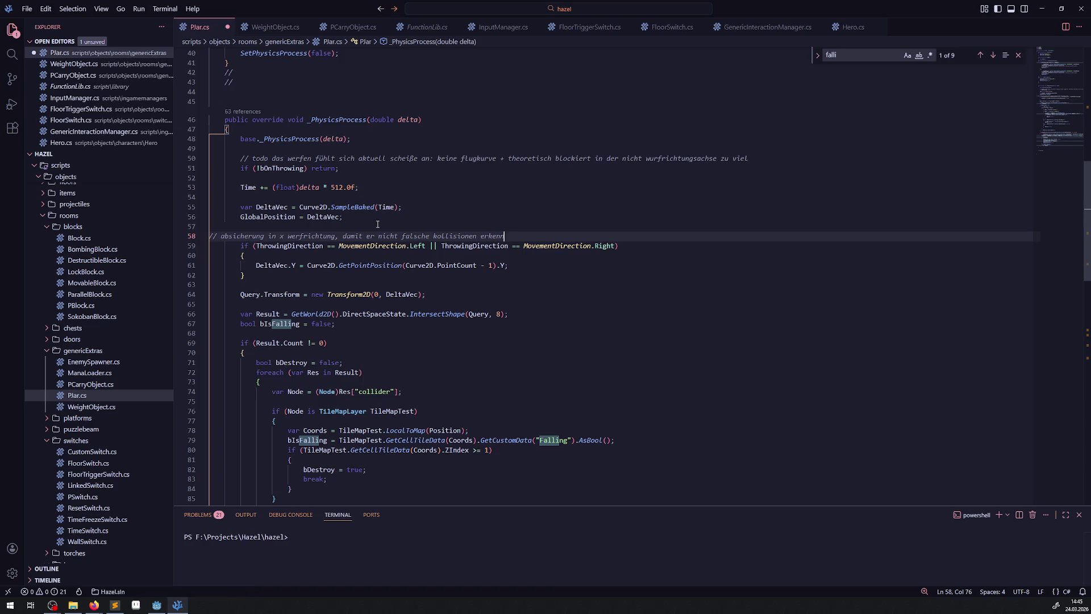
pyautogui.write('t, die eine ebene zu ')
pyautogui.write('hoch sind;')
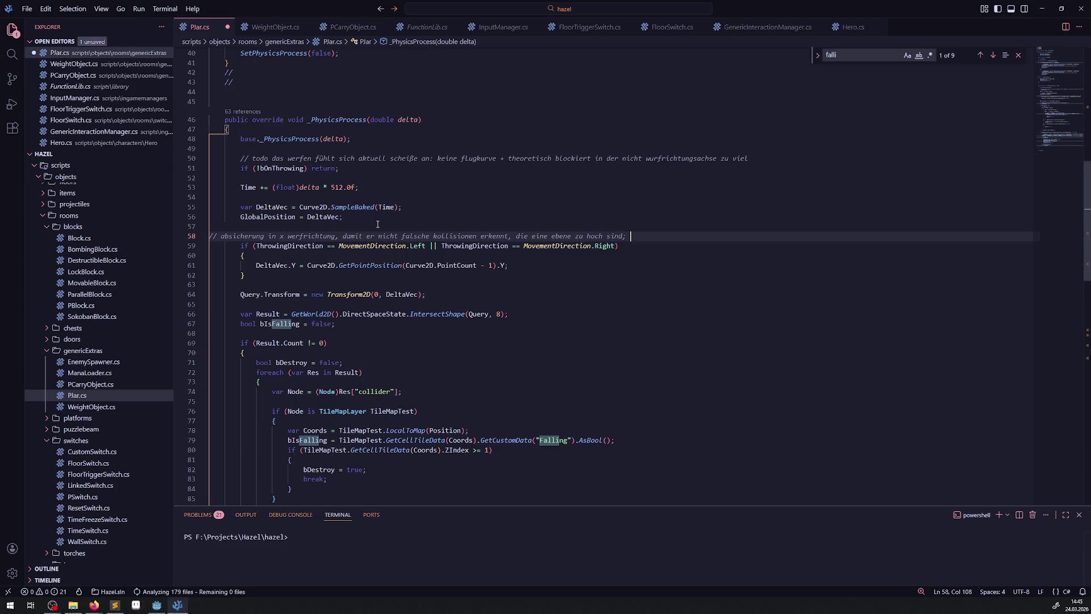
pyautogui.press('BackSpace')
pyautogui.press('BackSpace')
pyautogui.write(';')
# - Save PJar.cs and run the project in Godot so it rebuilds
pyautogui.hotkey('ctrl', 's')
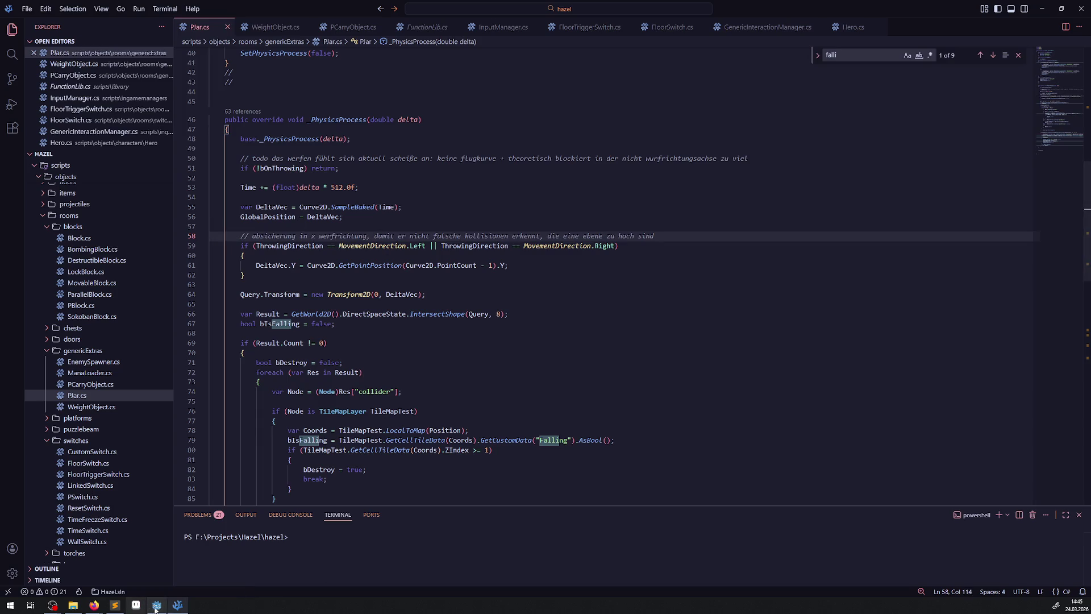
pyautogui.click(157, 605)
pyautogui.click(956, 21)
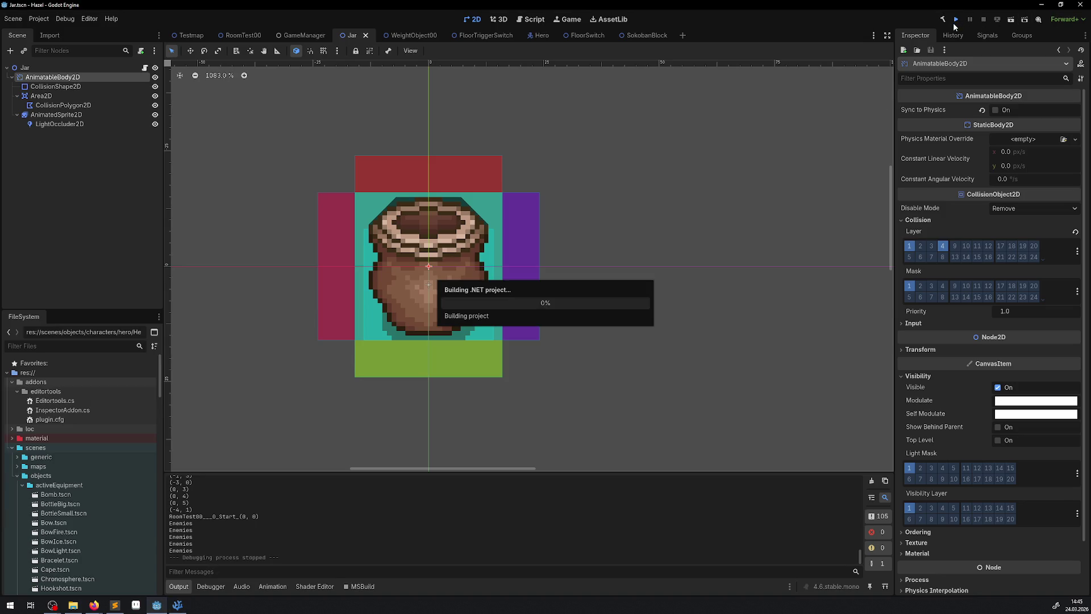
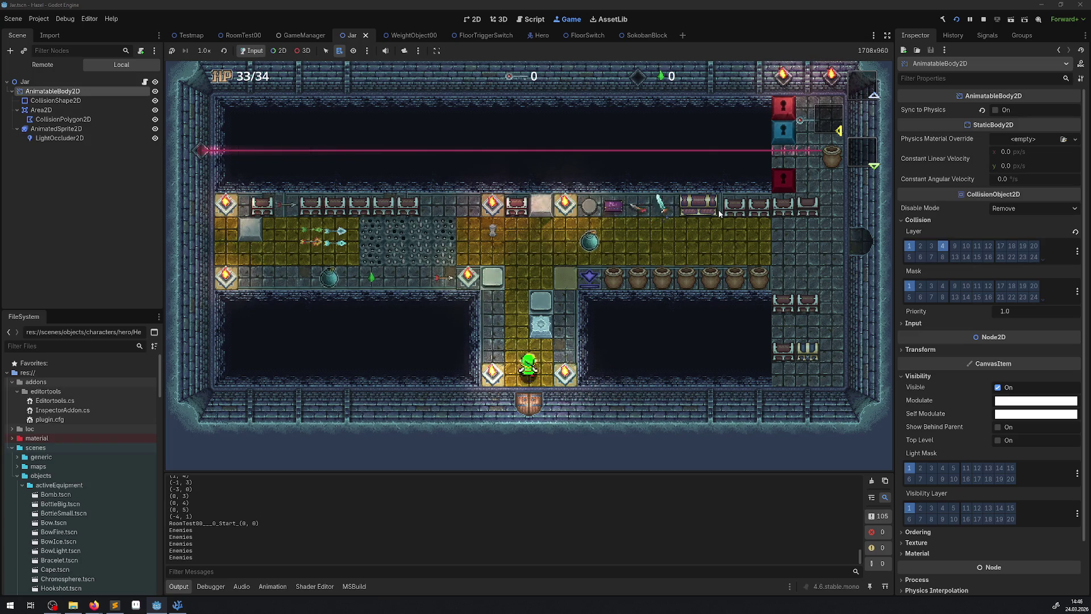
# - Walk the hero into the yellow room, throw a jar right and collect the dropped green rupee
pyautogui.press('Up')
pyautogui.press('Right')
pyautogui.press('Right')
pyautogui.press('space')
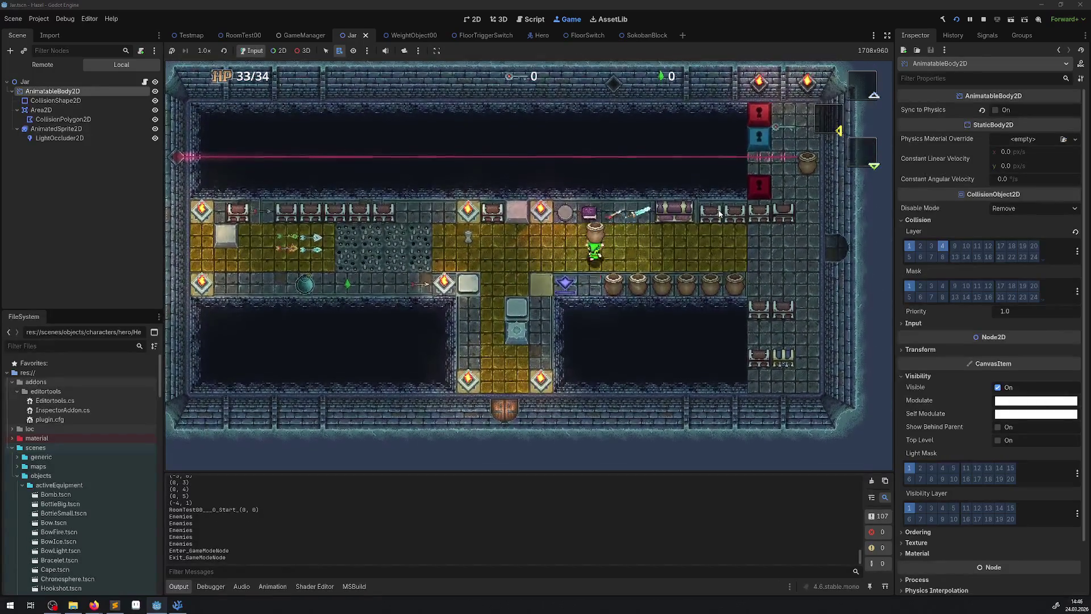
pyautogui.press('Left')
pyautogui.press('Right')
pyautogui.press('space')
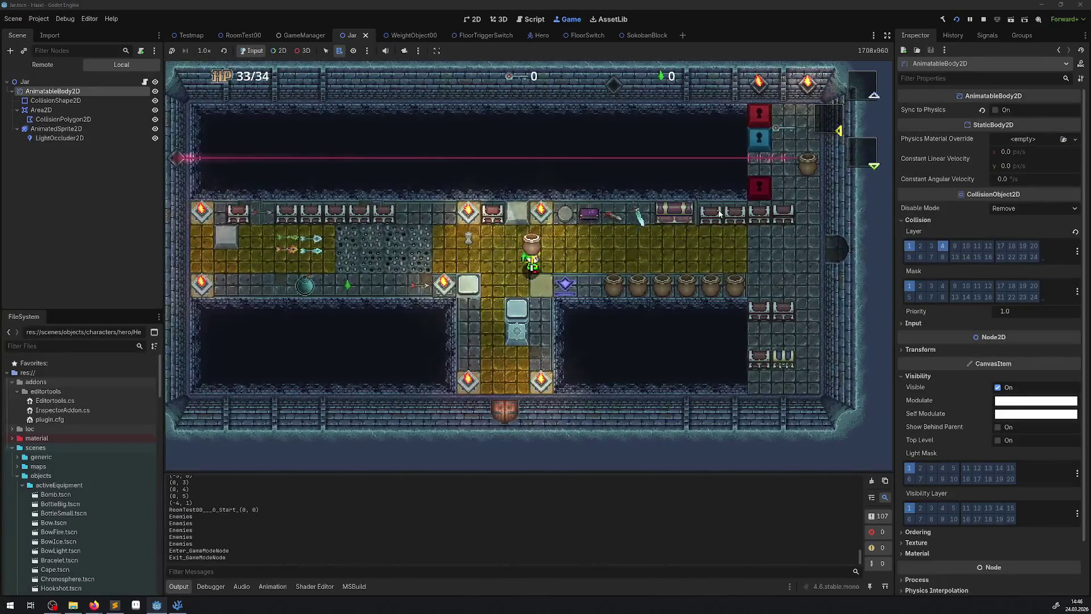
pyautogui.press('Right')
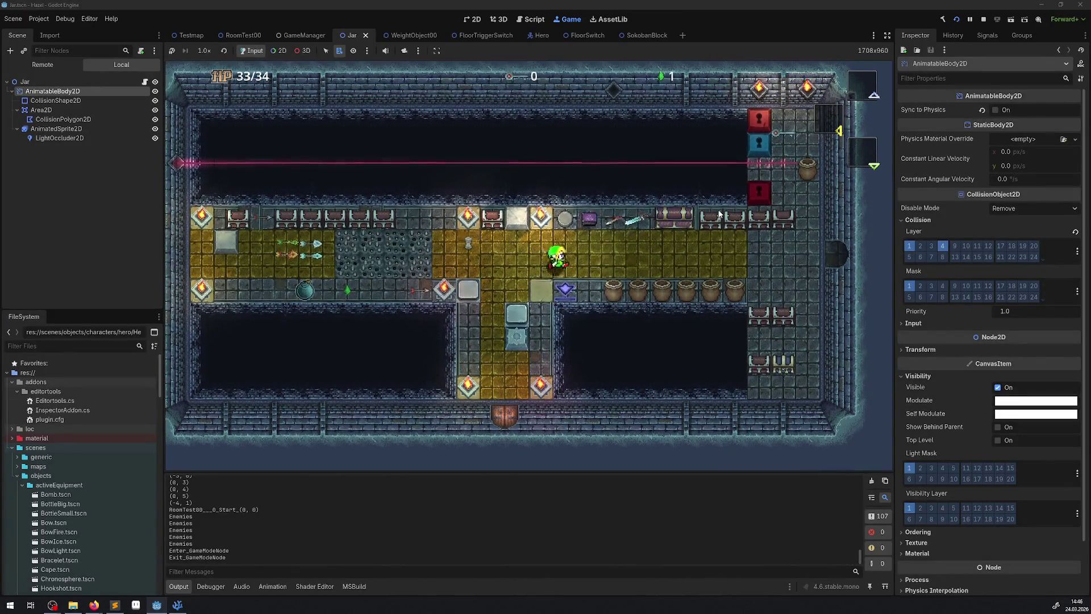
pyautogui.press('Down')
pyautogui.press('Down')
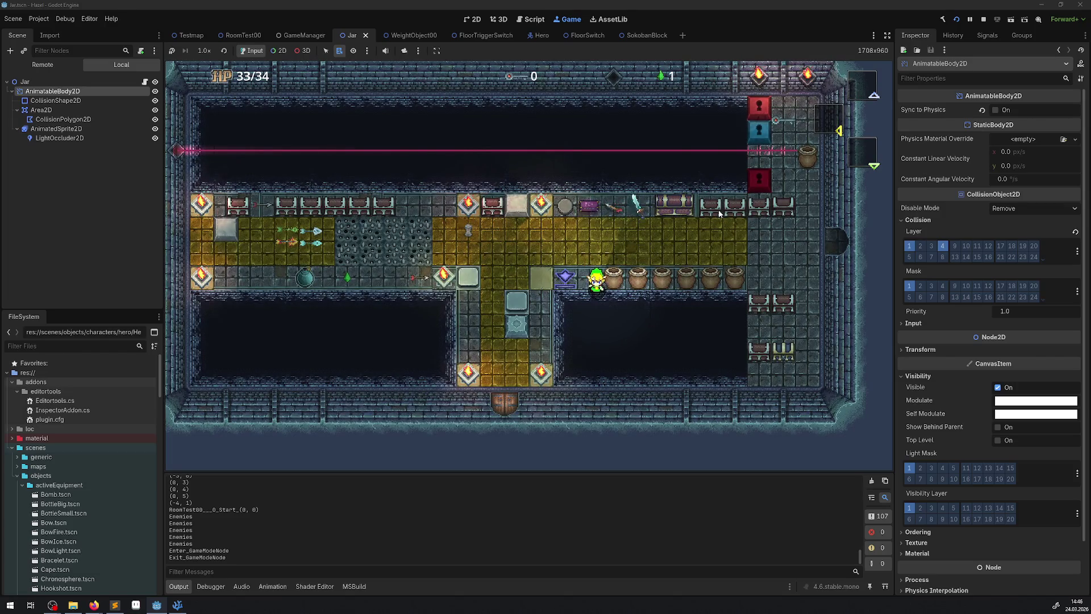
# - Pick up the first jar in the row and throw it to the right
pyautogui.press('Up')
pyautogui.press('Right')
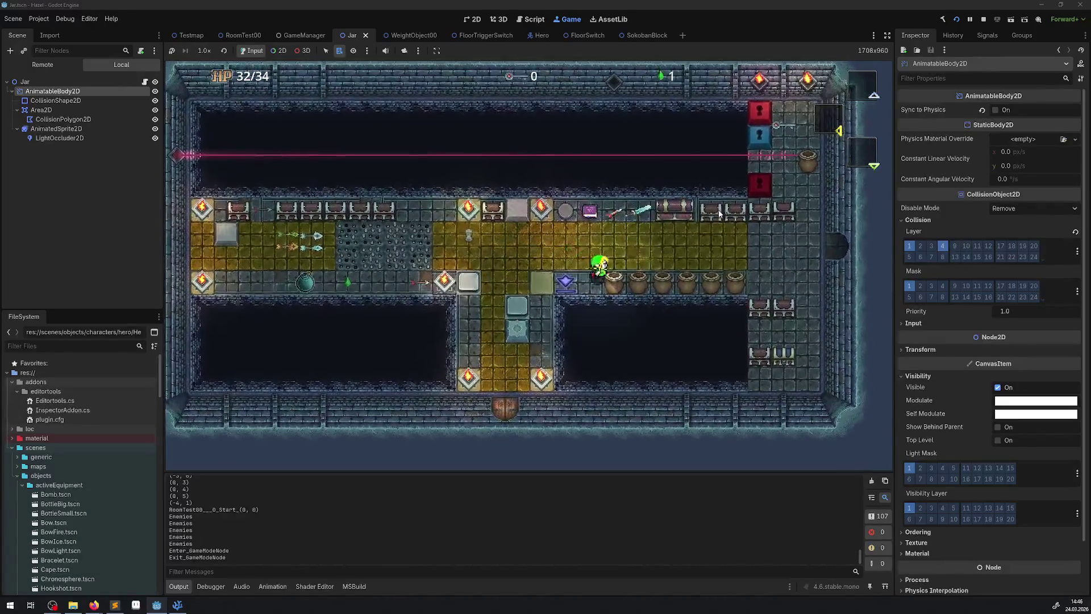
pyautogui.press('Down')
pyautogui.press('space')
pyautogui.press('Right')
pyautogui.press('space')
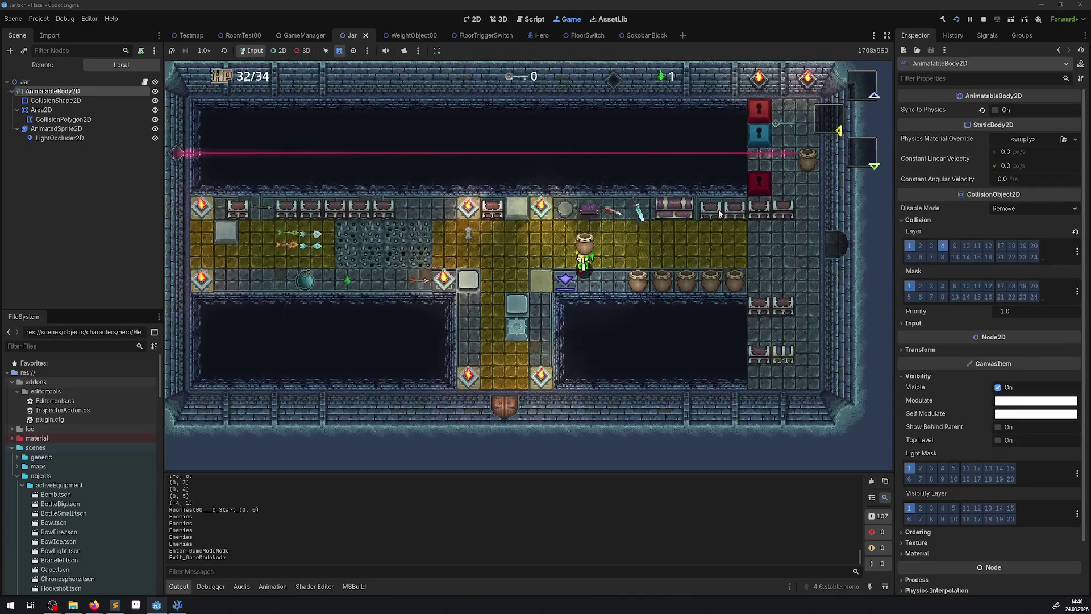
pyautogui.press('Up')
# - Lift the next jar, carry it right and throw it
pyautogui.press('Right')
pyautogui.press('Down')
pyautogui.press('space')
pyautogui.press('Right')
pyautogui.press('Up')
pyautogui.press('Right')
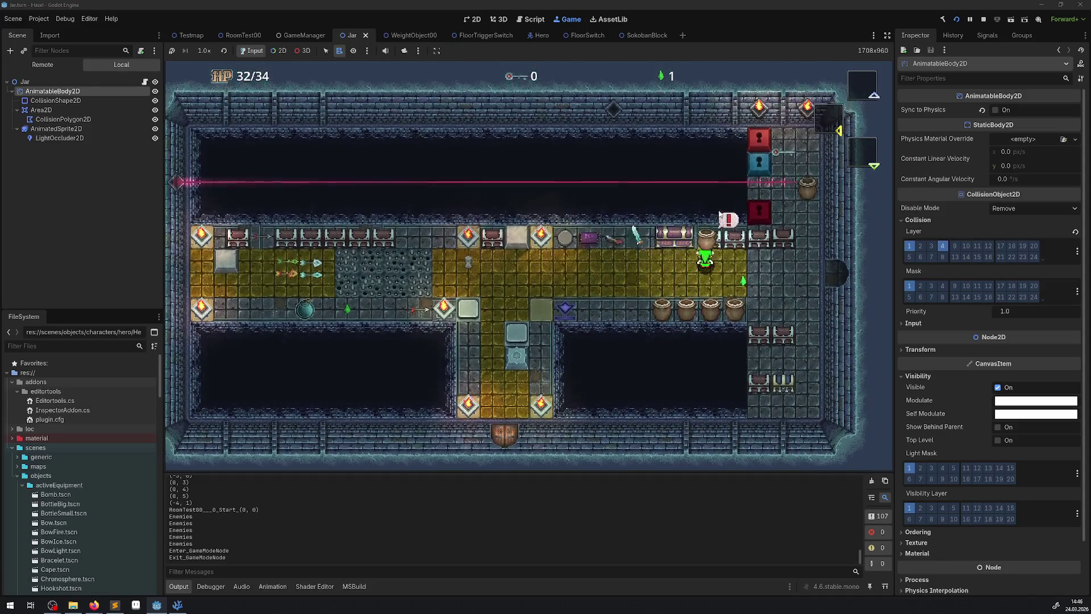
pyautogui.press('space')
# - Lift a jar from the lower row and throw it upward at the shelf
pyautogui.press('Down')
pyautogui.press('space')
pyautogui.press('Left')
pyautogui.press('Up')
pyautogui.press('space')
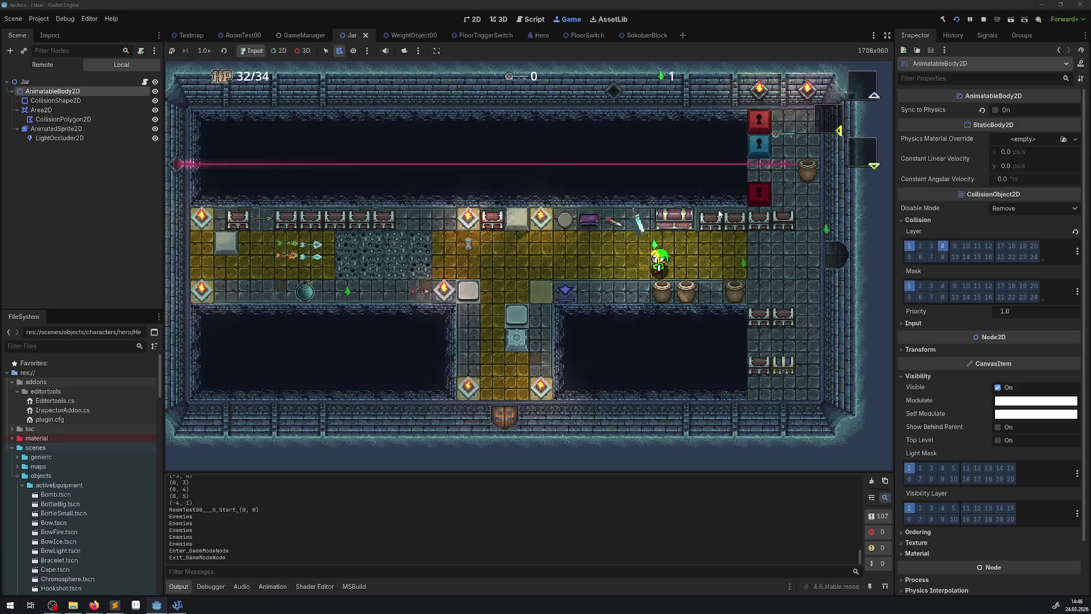
# - Grab the gem, carry the lower jar around the room, then stop the game
pyautogui.press('Down')
pyautogui.press('space')
pyautogui.press('Left')
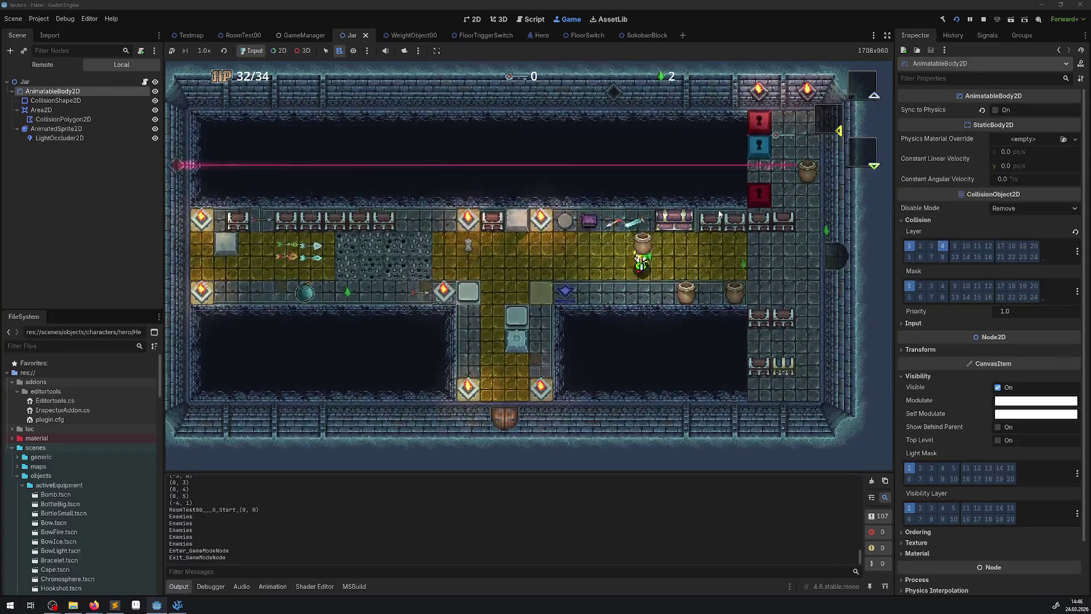
pyautogui.press('Right')
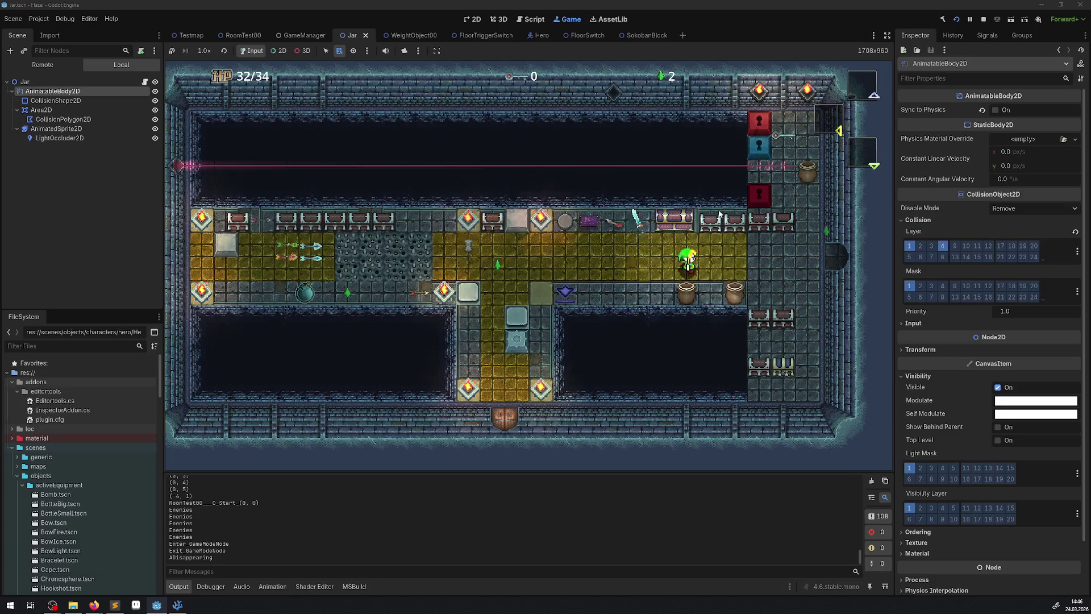
pyautogui.press('Down')
pyautogui.press('Up')
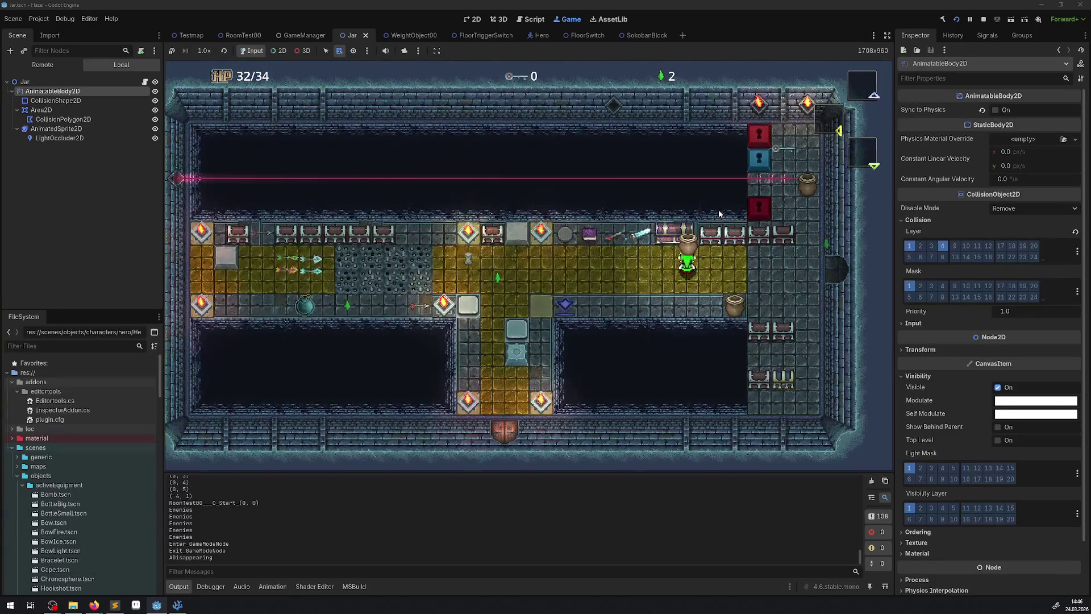
pyautogui.press('Left')
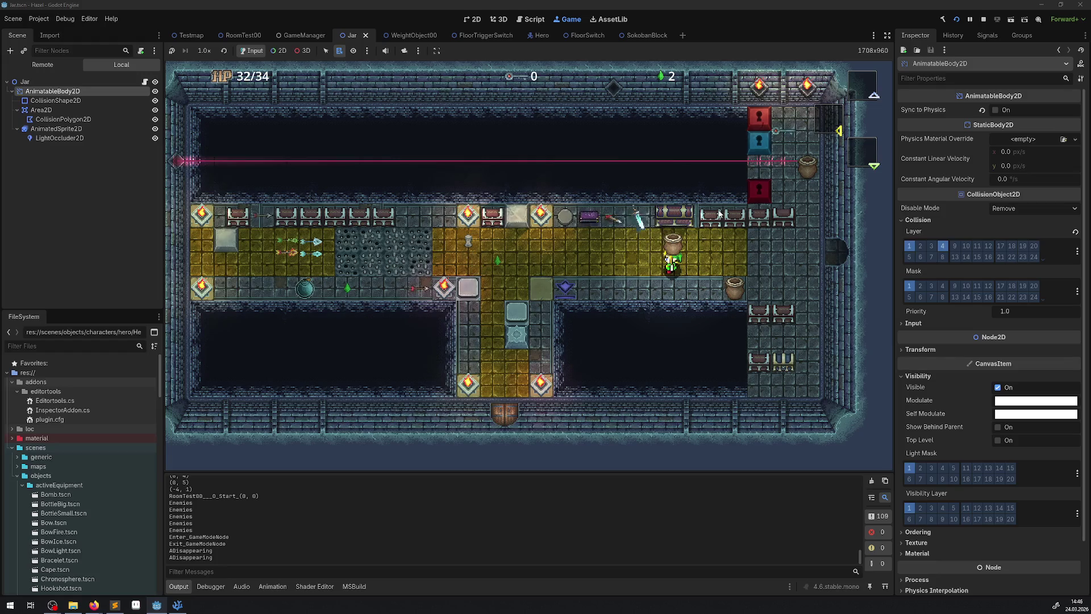
pyautogui.press('Right')
pyautogui.press('Down')
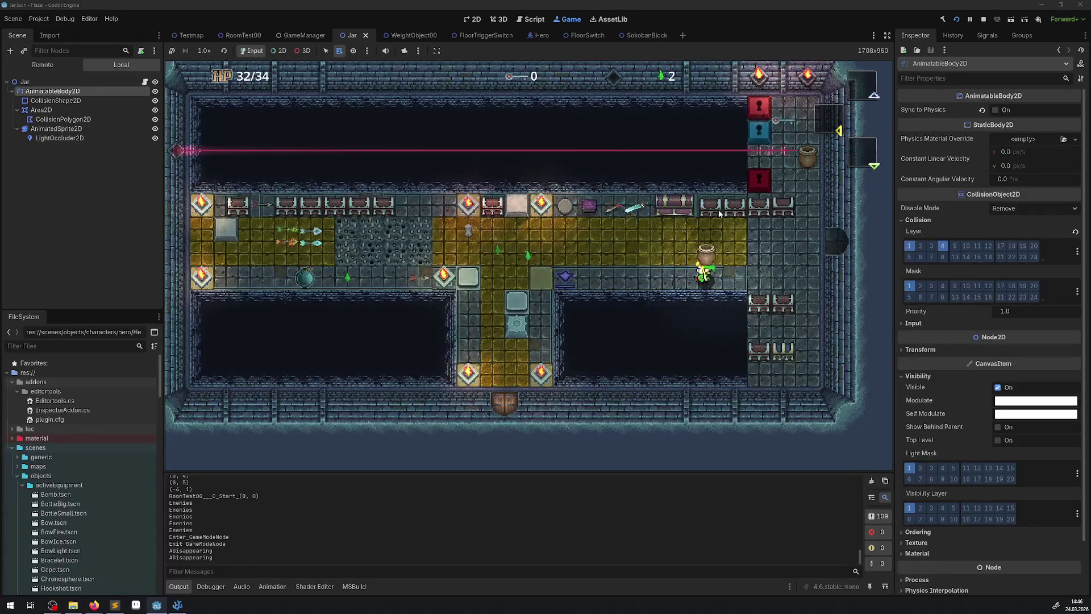
pyautogui.press('Left')
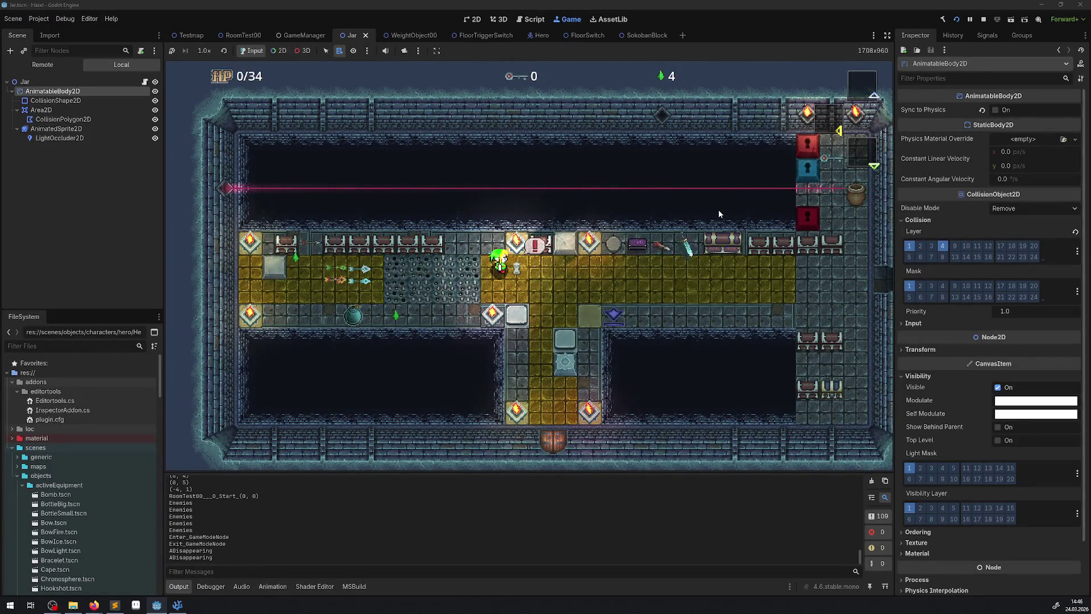
pyautogui.click(983, 19)
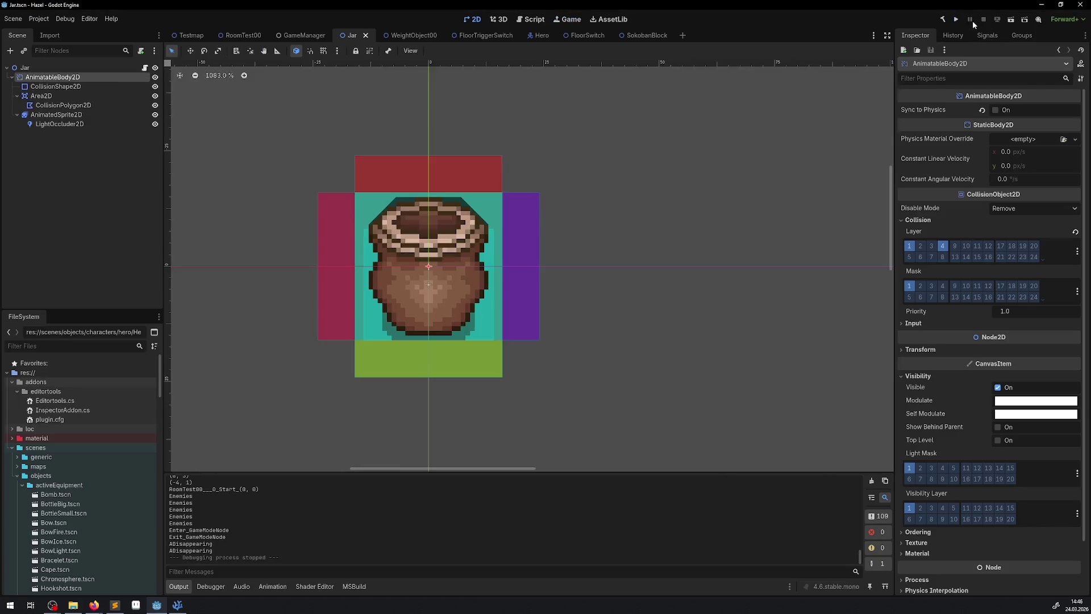
# - Relaunch the game and walk the hero up and down the corridor
pyautogui.click(952, 21)
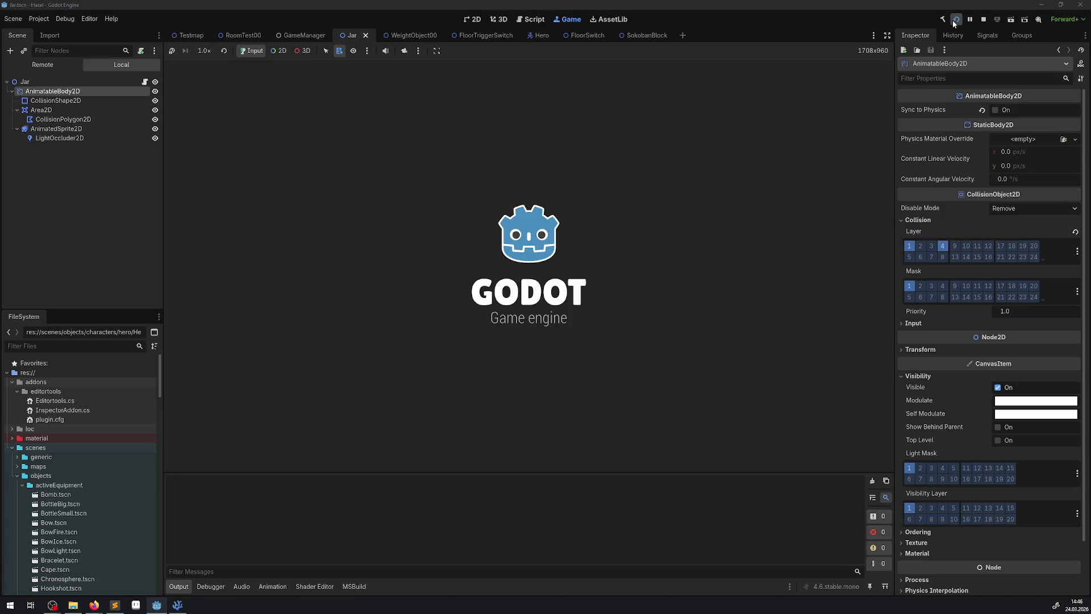
pyautogui.press('Up')
pyautogui.press('Down')
pyautogui.press('Up')
pyautogui.press('Right')
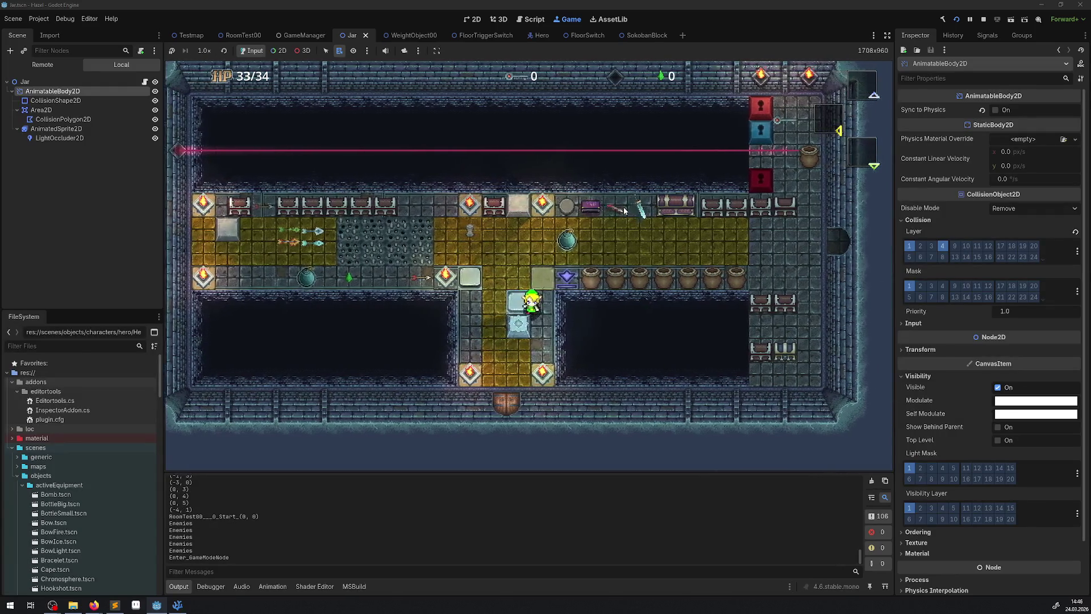
pyautogui.press('Down')
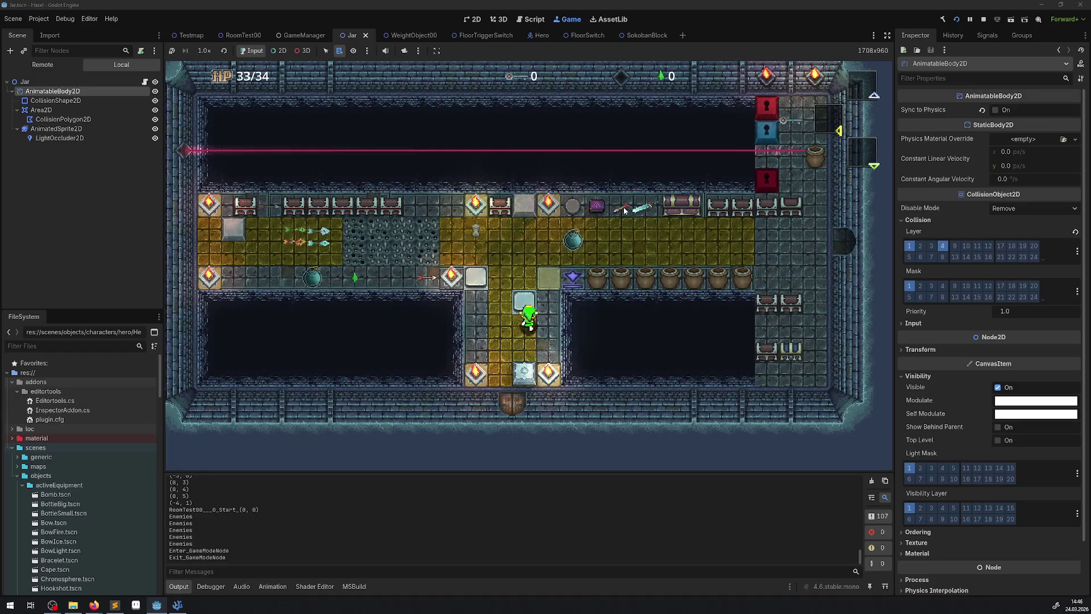
# - Lift a jar overhead and throw it so it breaks
pyautogui.press('Up')
pyautogui.press('Right')
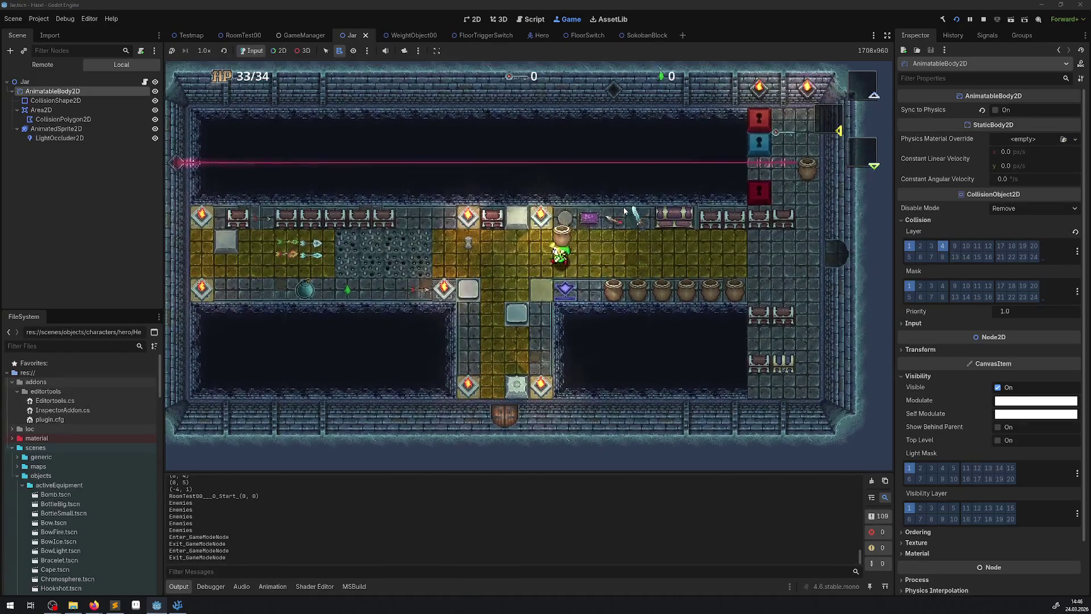
pyautogui.press('space')
pyautogui.press('Left')
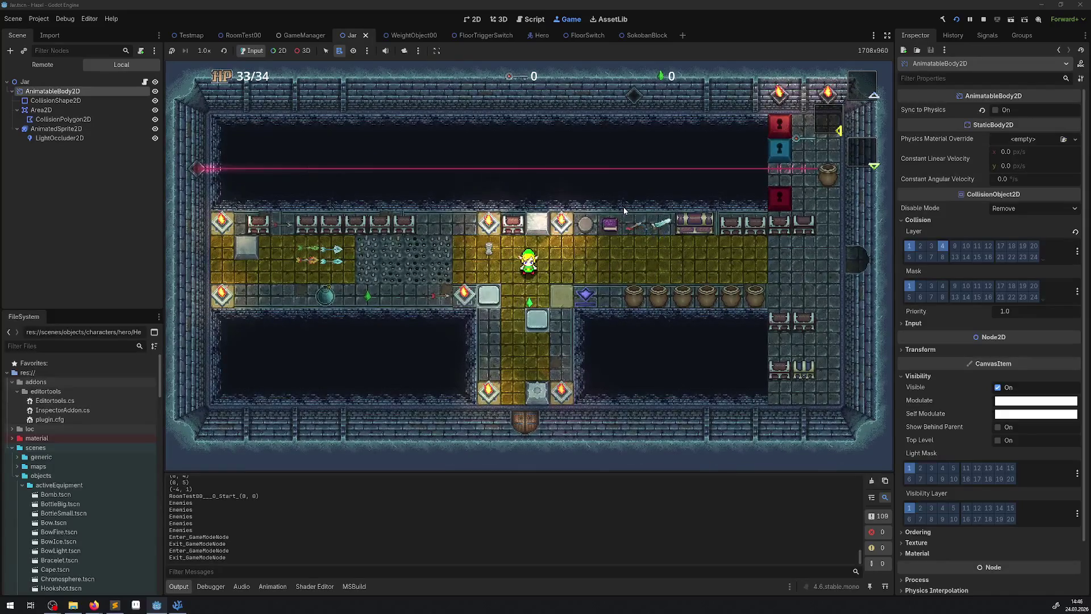
# - Lift a jar from the row, collect the green rupee and carry the jar around
pyautogui.press('Right')
pyautogui.press('Down')
pyautogui.press('space')
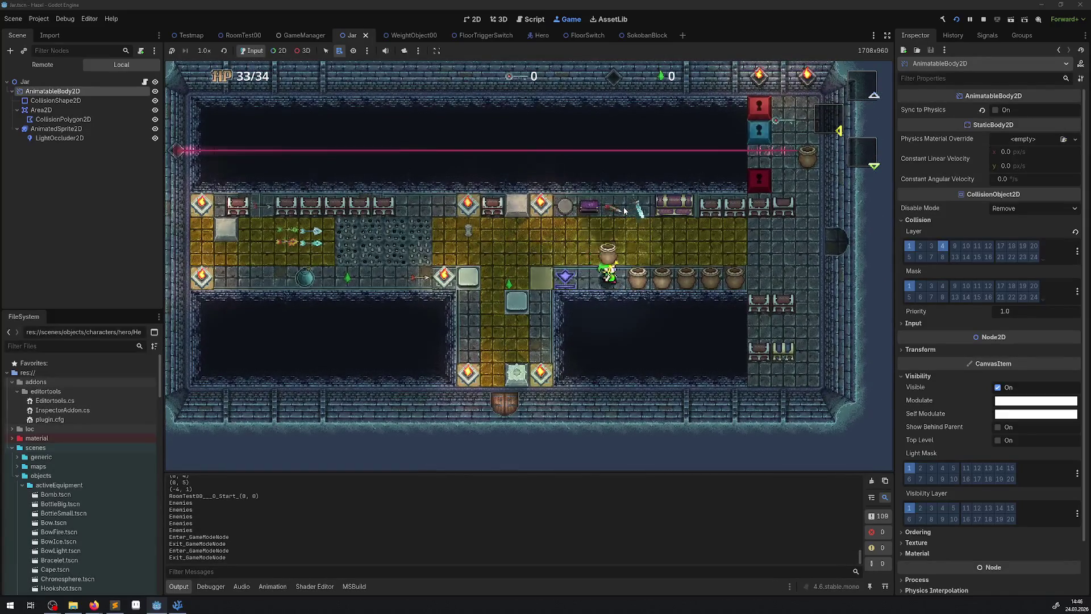
pyautogui.press('Left')
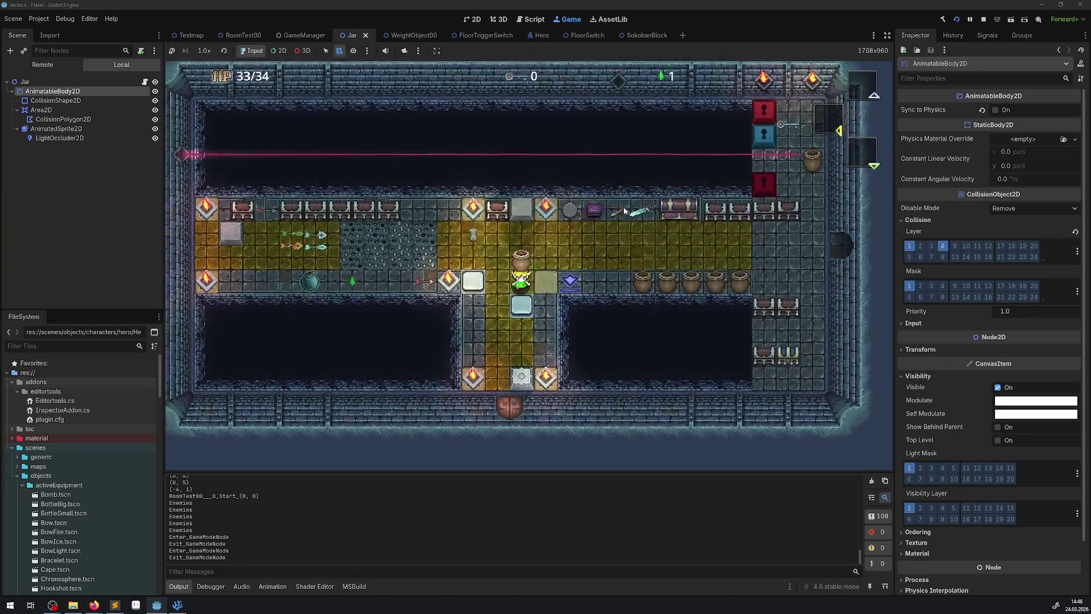
pyautogui.press('Up')
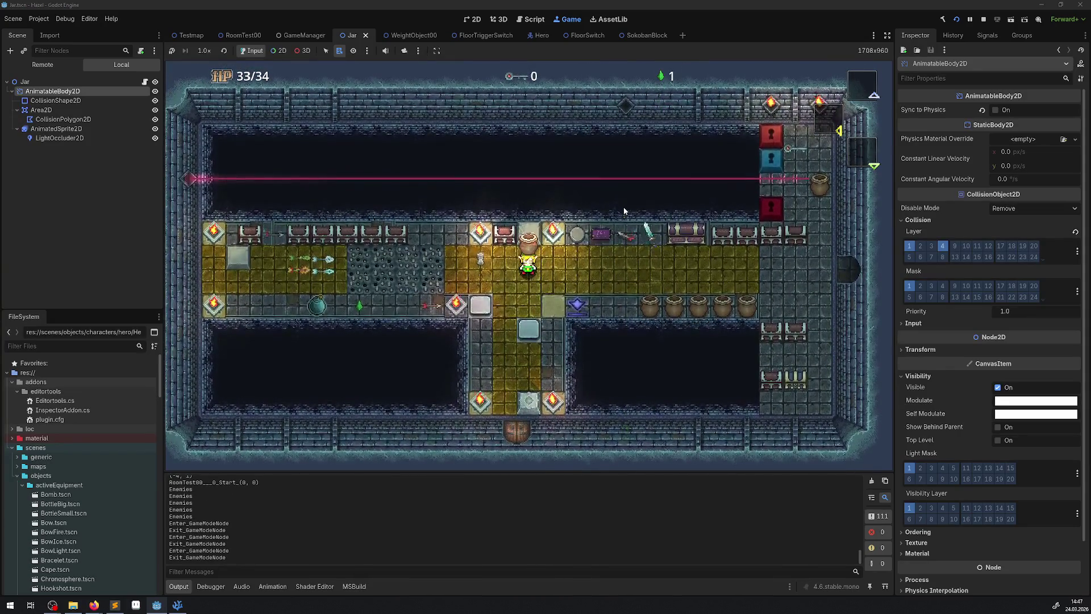
pyautogui.press('Down')
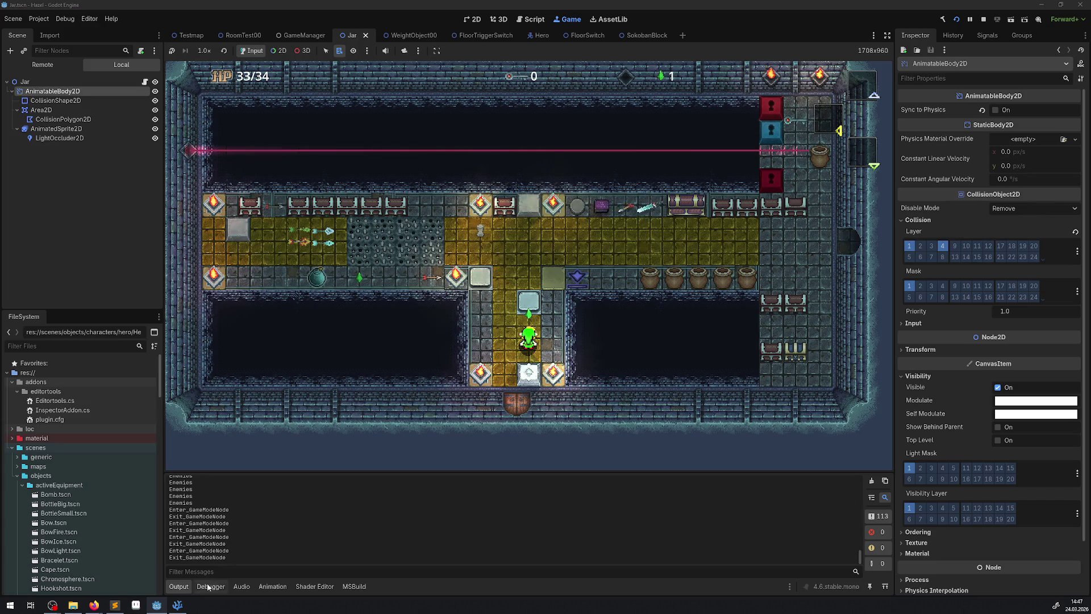
pyautogui.hotkey('alt', 'Tab')
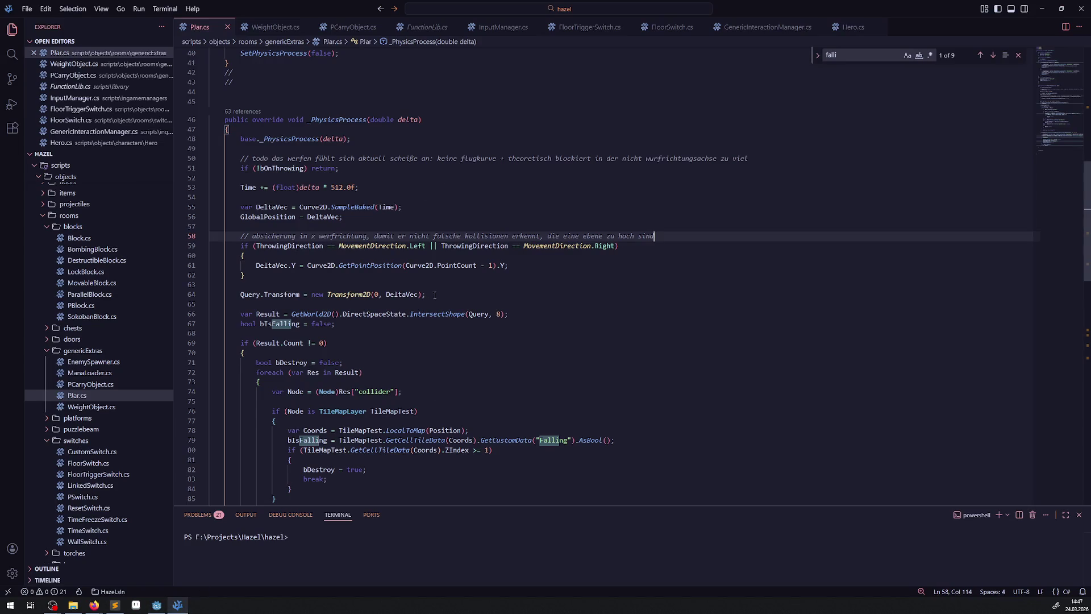
# - Find the IgnorThrowing group check on line 91 of Plar.cs, then switch to FloorTriggerSwitch.cs
pyautogui.scroll(-3, 449, 312)
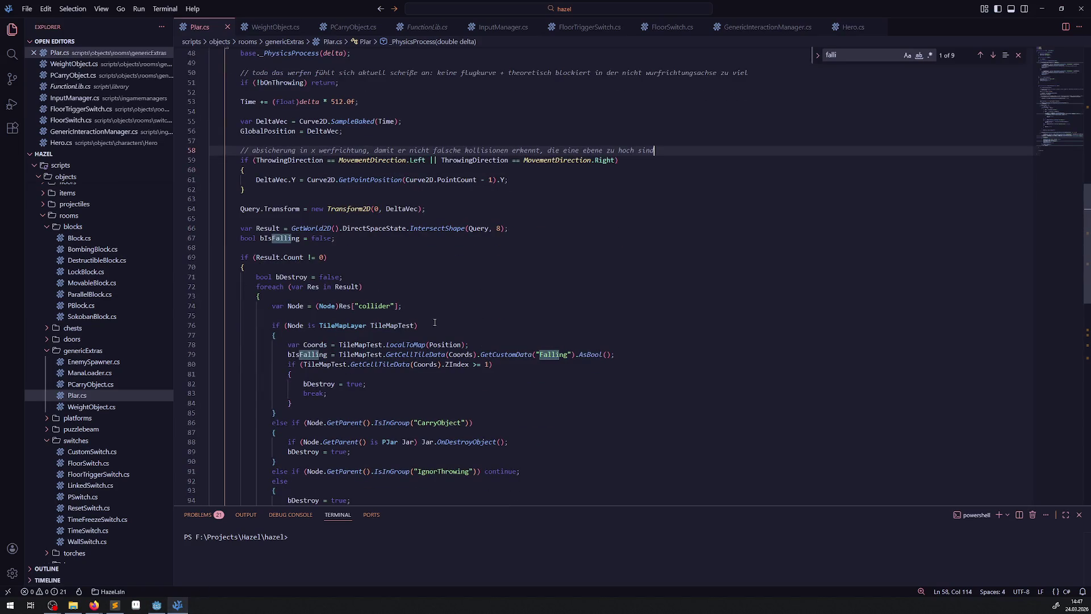
pyautogui.scroll(-3, 434, 322)
pyautogui.moveTo(419, 387); pyautogui.dragTo(461, 386)
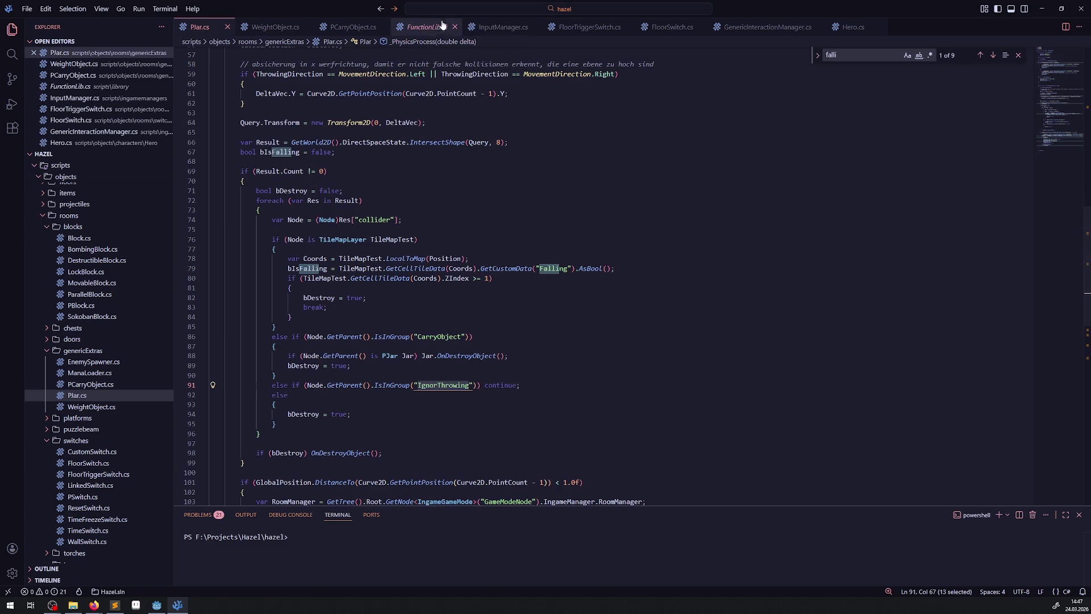
pyautogui.click(581, 30)
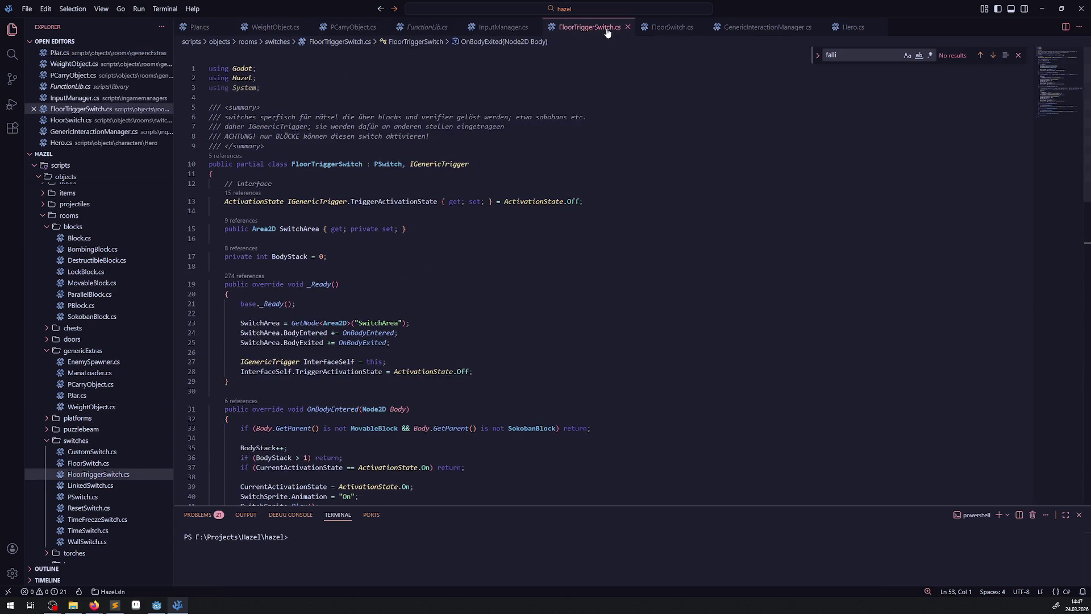
# - In FloorSwitch.cs, add blank lines below the SwitchArea property and type IgnorThrowing
pyautogui.click(667, 27)
pyautogui.scroll(10, 346, 243)
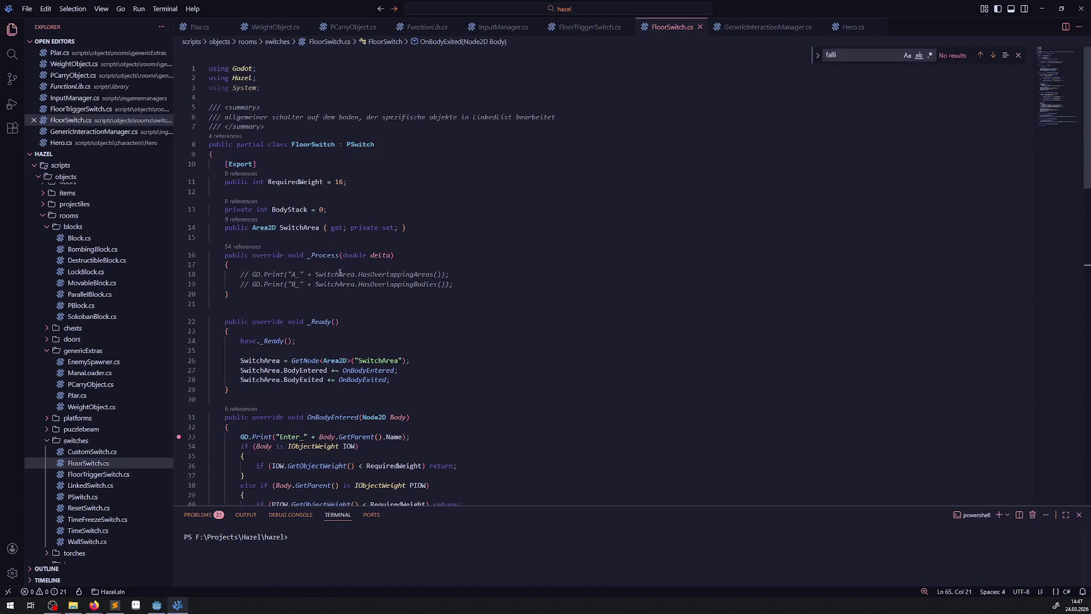
pyautogui.click(348, 238)
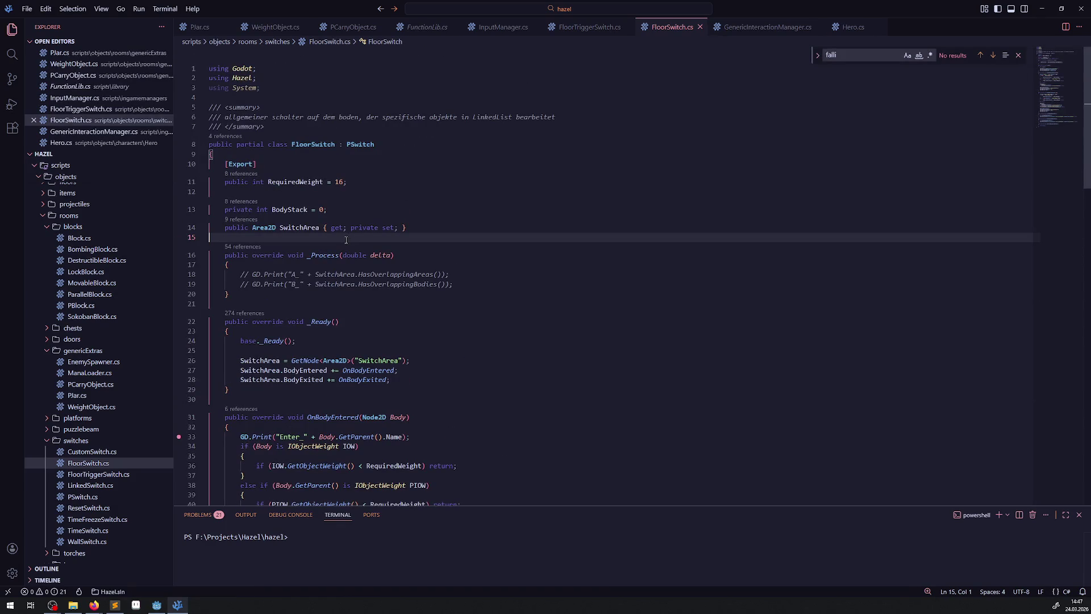
pyautogui.press('Return')
pyautogui.press('Return')
pyautogui.press('Up')
pyautogui.write('IgnorThrowing')
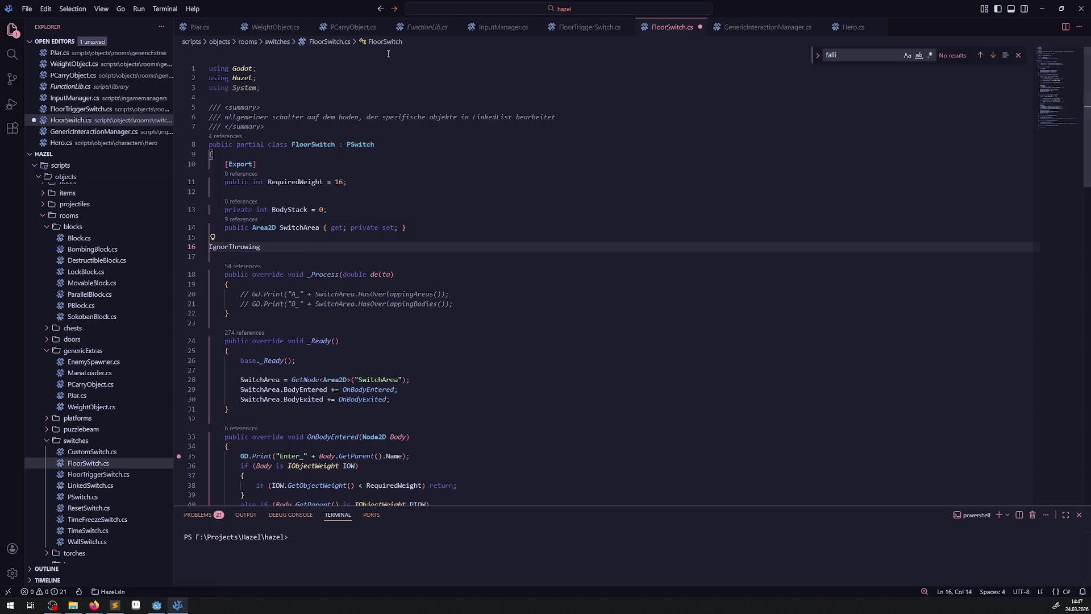
# - Paste the _EnterTree block from WeightObject.cs into FloorSwitch with the IgnorThrowing group, save, and select it
pyautogui.click(274, 28)
pyautogui.scroll(-1, 247, 195)
pyautogui.moveTo(248, 168); pyautogui.dragTo(211, 120)
pyautogui.hotkey('ctrl', 'c')
pyautogui.click(668, 27)
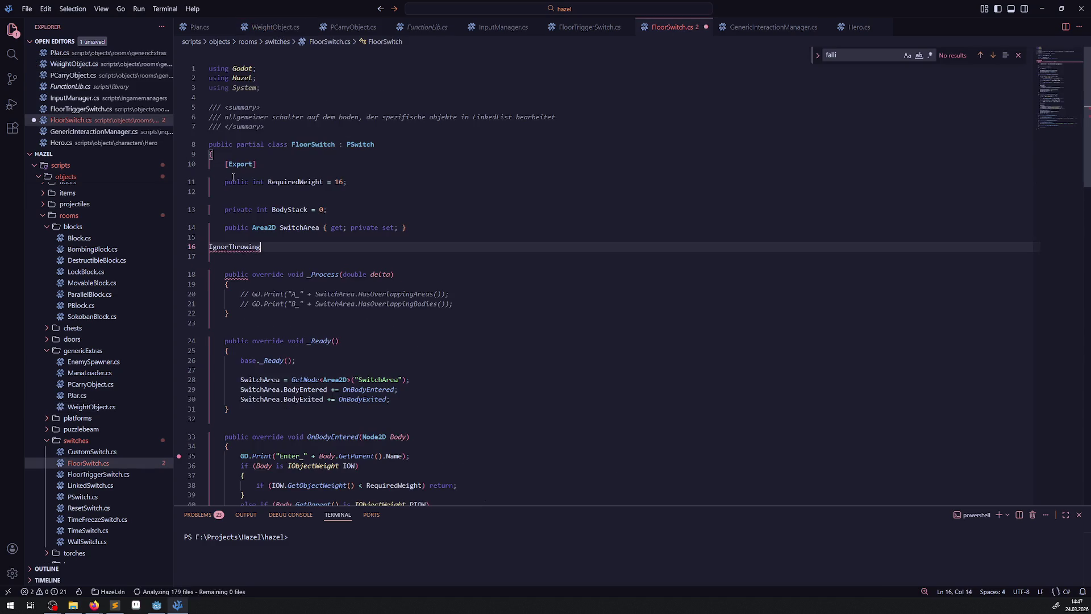
pyautogui.click(246, 257)
pyautogui.hotkey('ctrl', 'v')
pyautogui.doubleClick(235, 246)
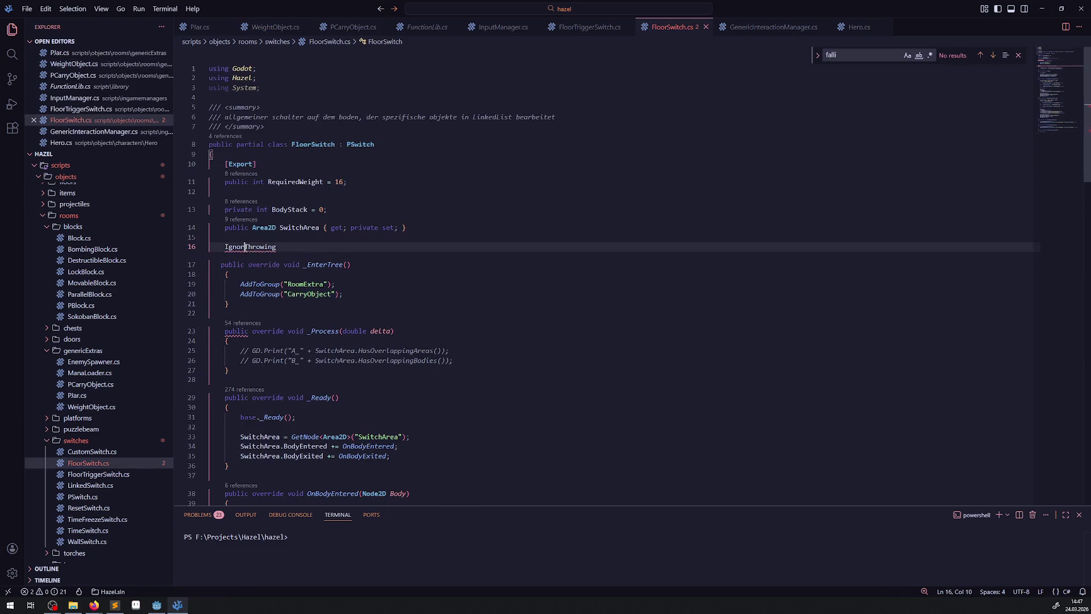
pyautogui.press('BackSpace')
pyautogui.hotkey('ctrl', 'z')
pyautogui.hotkey('ctrl', 'z')
pyautogui.hotkey('ctrl', 'z')
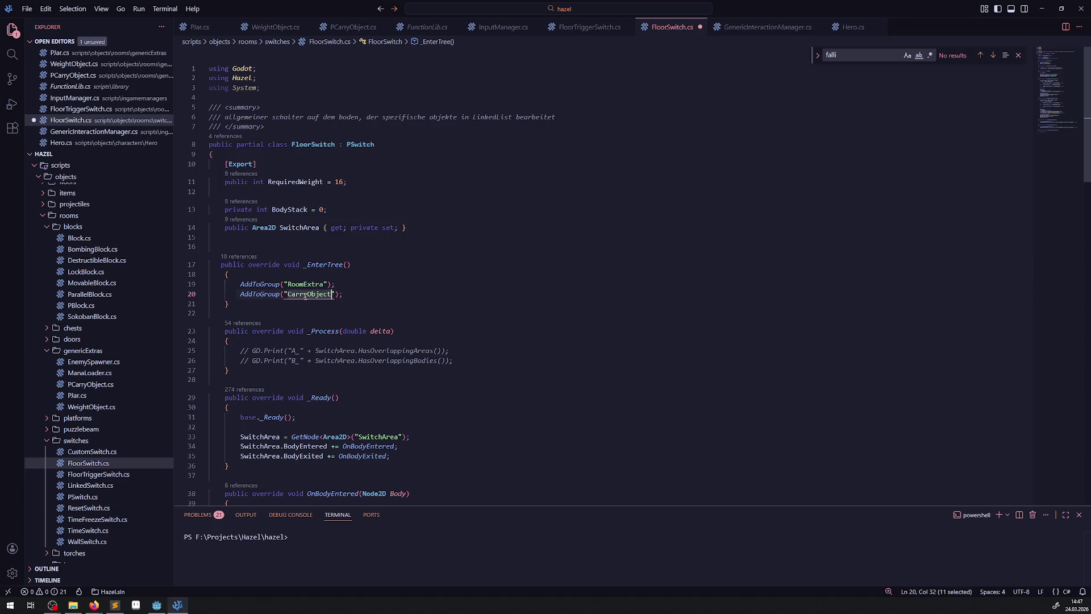
pyautogui.hotkey('ctrl', 's')
pyautogui.moveTo(230, 304); pyautogui.dragTo(213, 268)
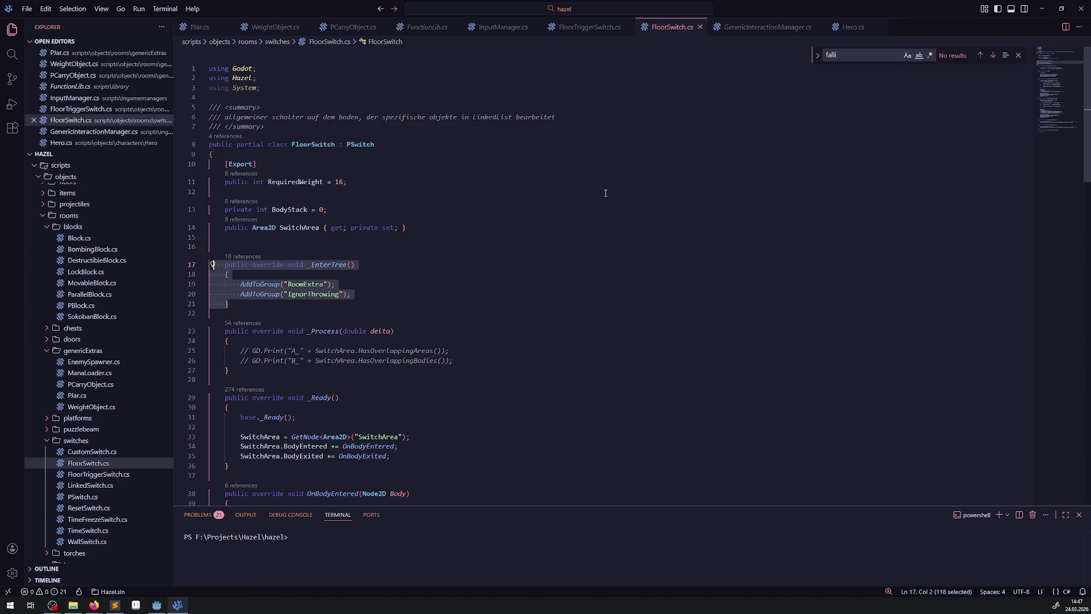
pyautogui.moveTo(229, 304); pyautogui.dragTo(214, 266)
pyautogui.hotkey('ctrl', 'c')
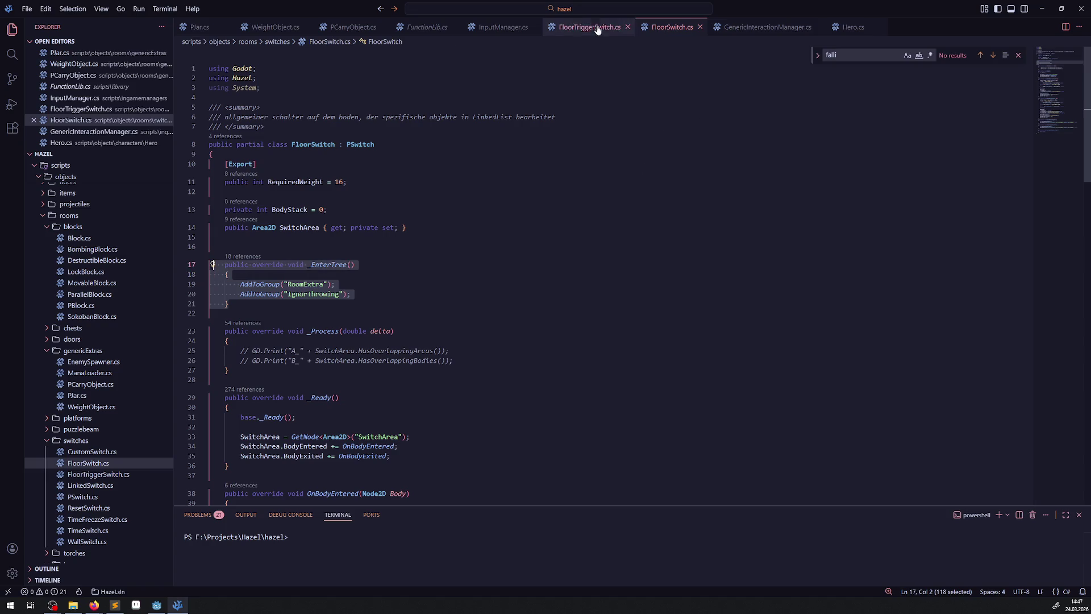
# - Paste the _EnterTree method after line 18 of FloorTriggerSwitch.cs, add a blank line, and save
pyautogui.click(577, 32)
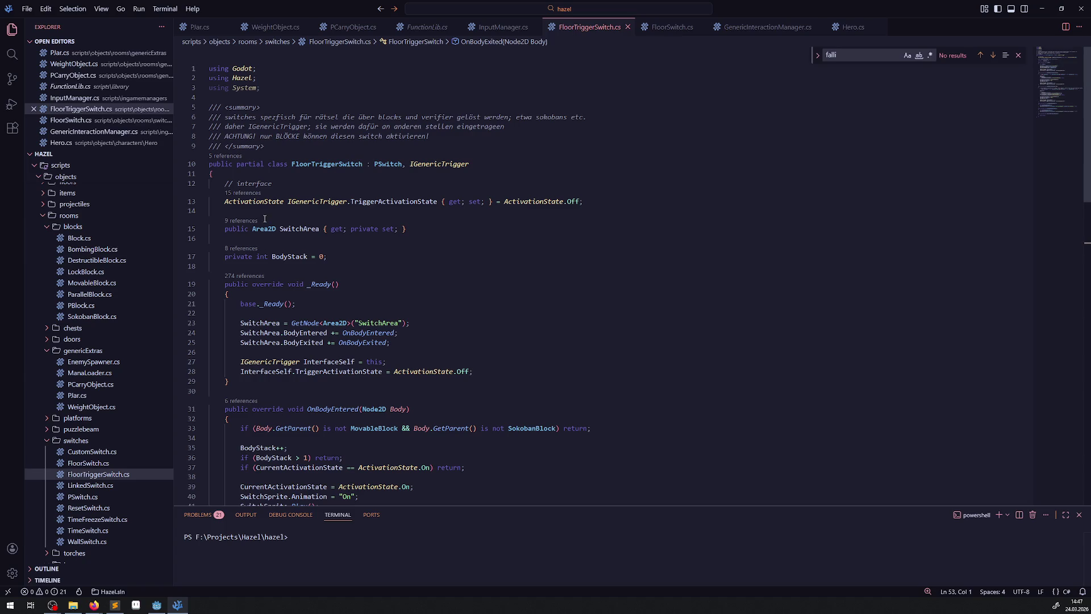
pyautogui.click(318, 266)
pyautogui.hotkey('ctrl', 'v')
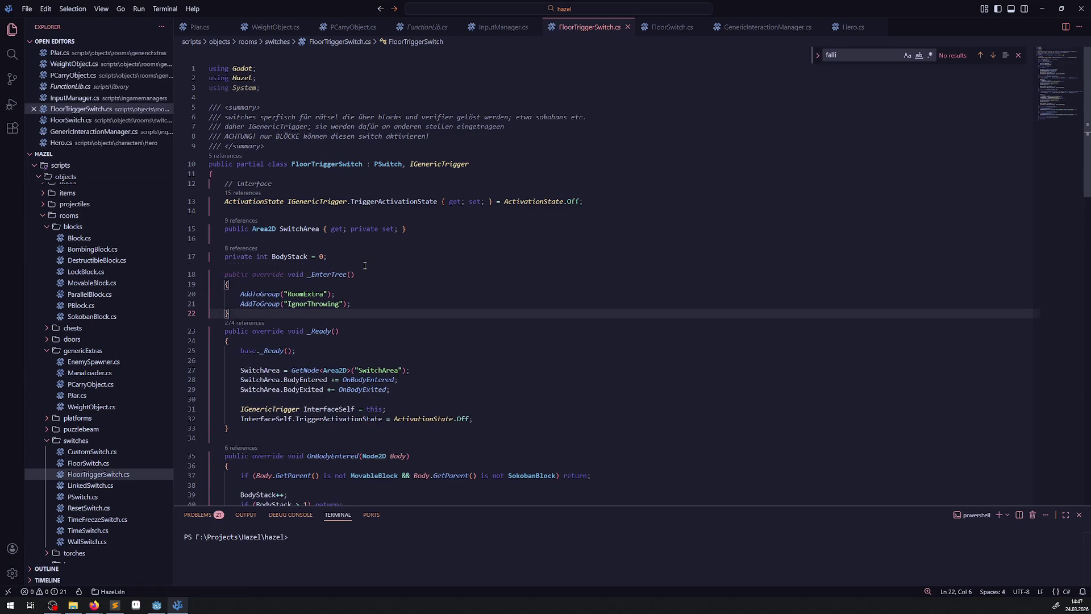
pyautogui.click(410, 323)
pyautogui.press('Return')
pyautogui.click(410, 324)
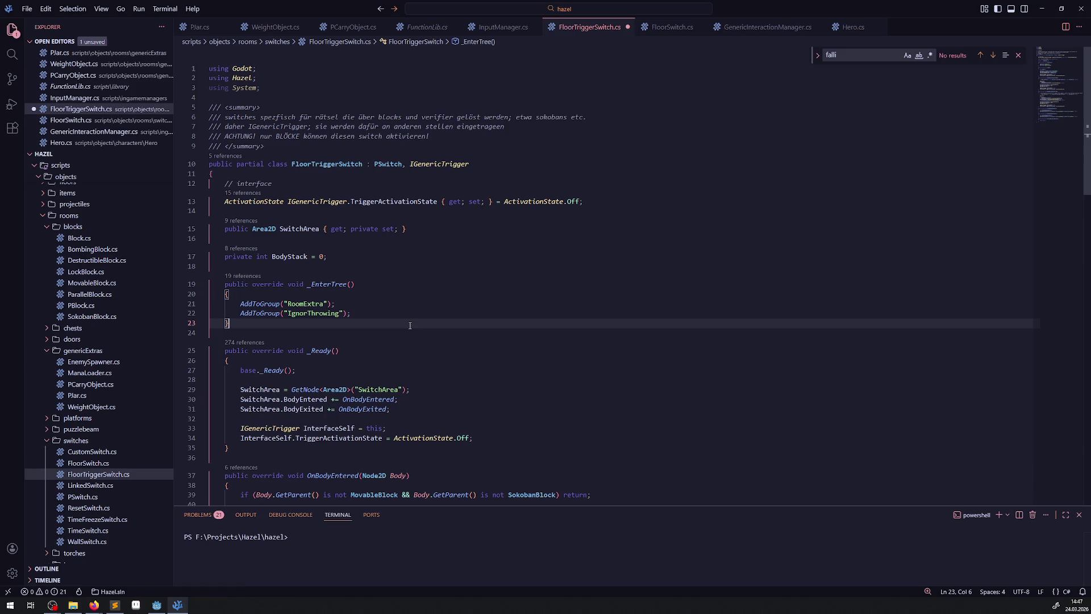
pyautogui.hotkey('ctrl', 's')
pyautogui.click(156, 605)
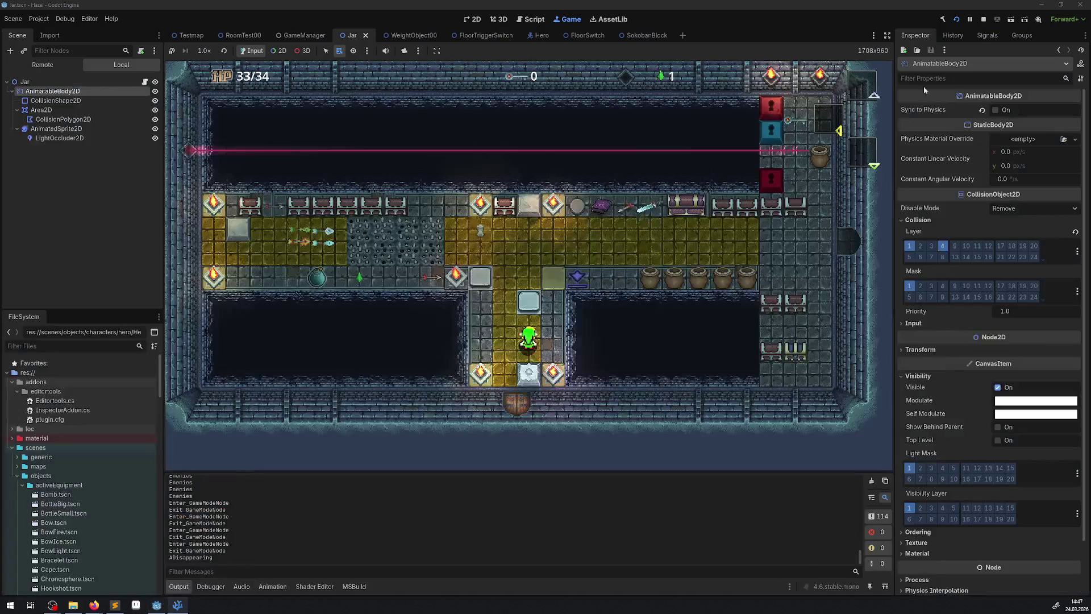
# - Stop the game, rebuild the .NET project and launch it again
pyautogui.click(983, 20)
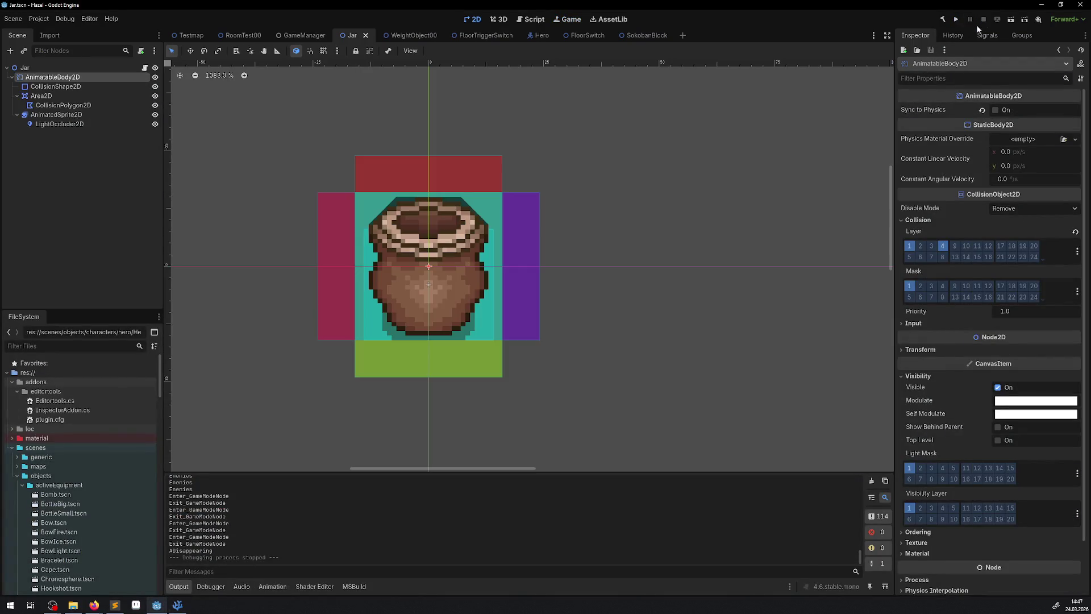
pyautogui.click(944, 20)
pyautogui.scroll(-2, 829, 130)
pyautogui.click(957, 19)
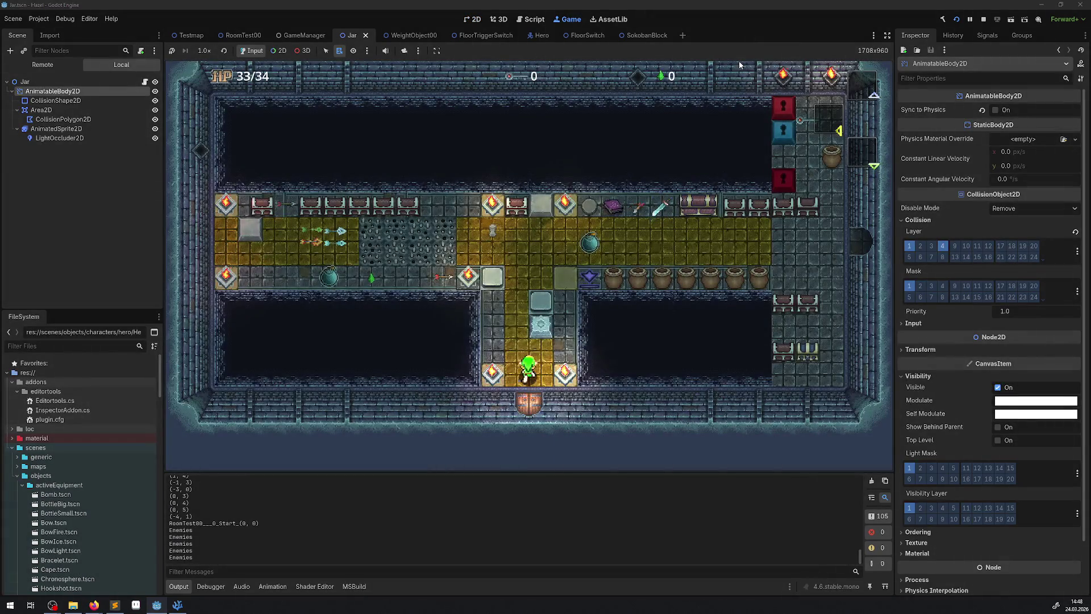
# - Lift a jar in the yellow corridor and throw it into the lower corridor
pyautogui.press('Right')
pyautogui.press('Down')
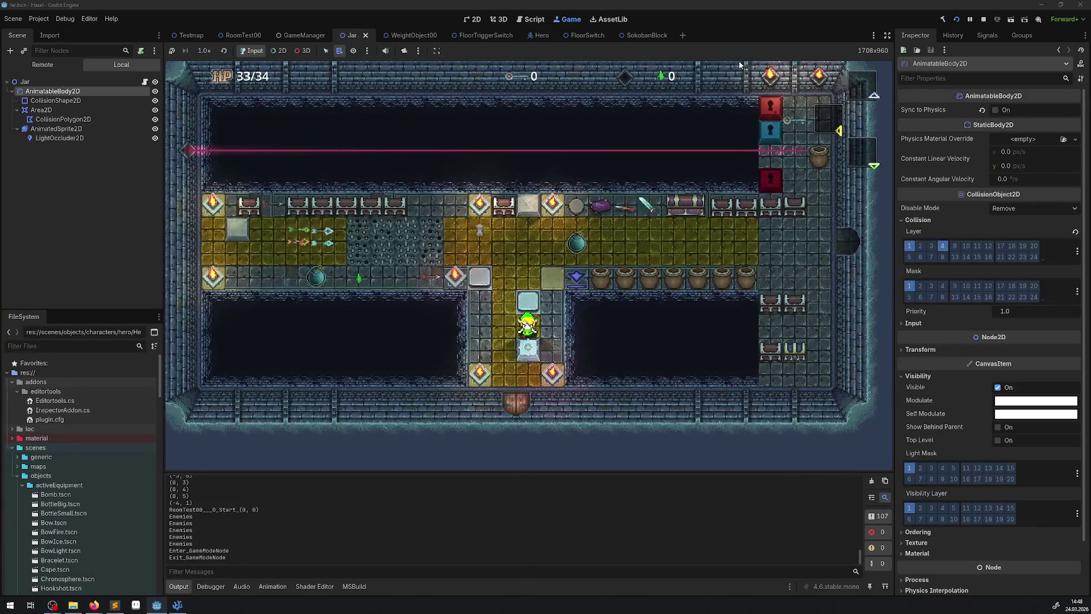
pyautogui.press('Up')
pyautogui.press('Right')
pyautogui.press('space')
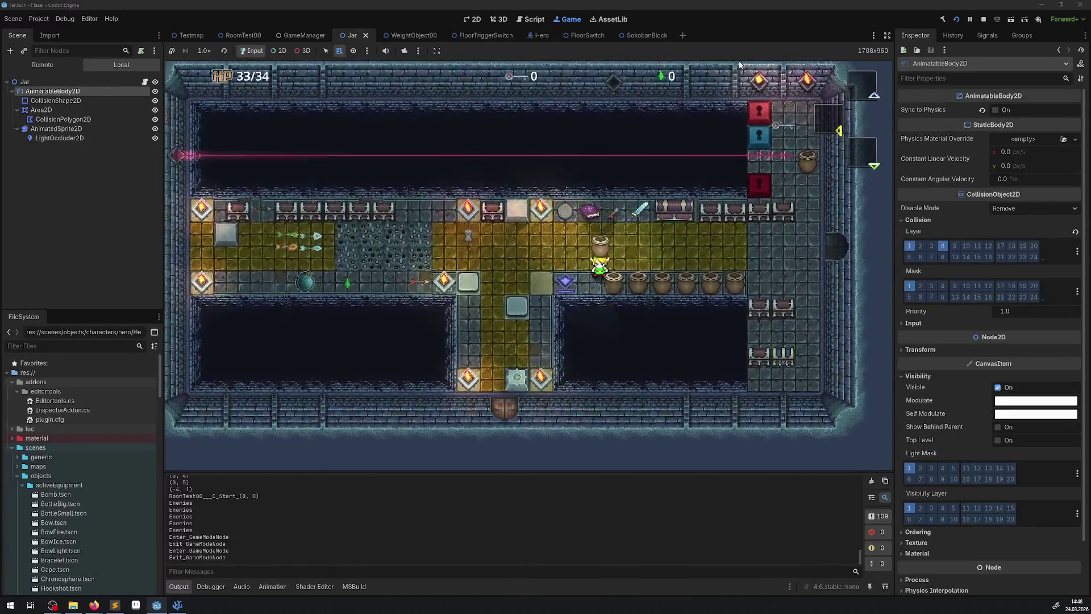
pyautogui.press('Left')
pyautogui.press('Down')
pyautogui.press('space')
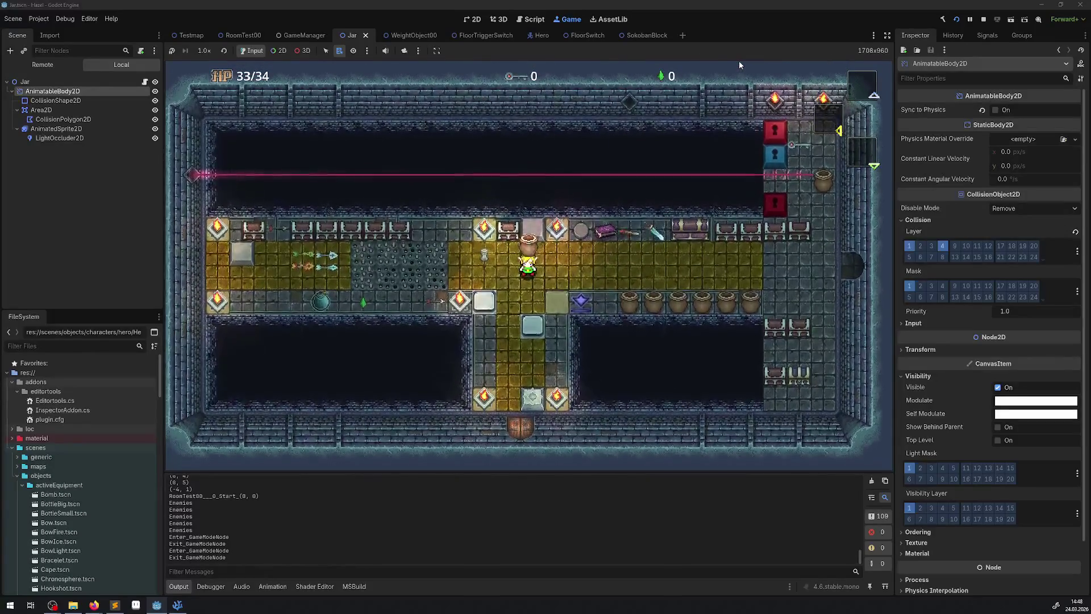
# - Pick the thrown jar back up and throw it upward over the switch
pyautogui.press('Right')
pyautogui.press('Down')
pyautogui.press('space')
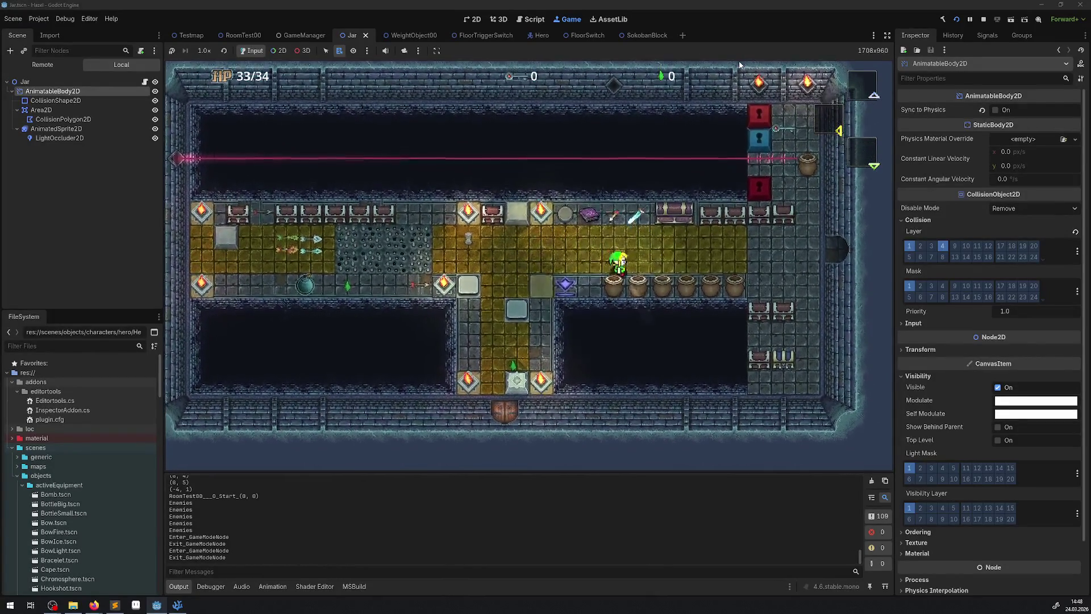
pyautogui.press('Left')
pyautogui.press('Up')
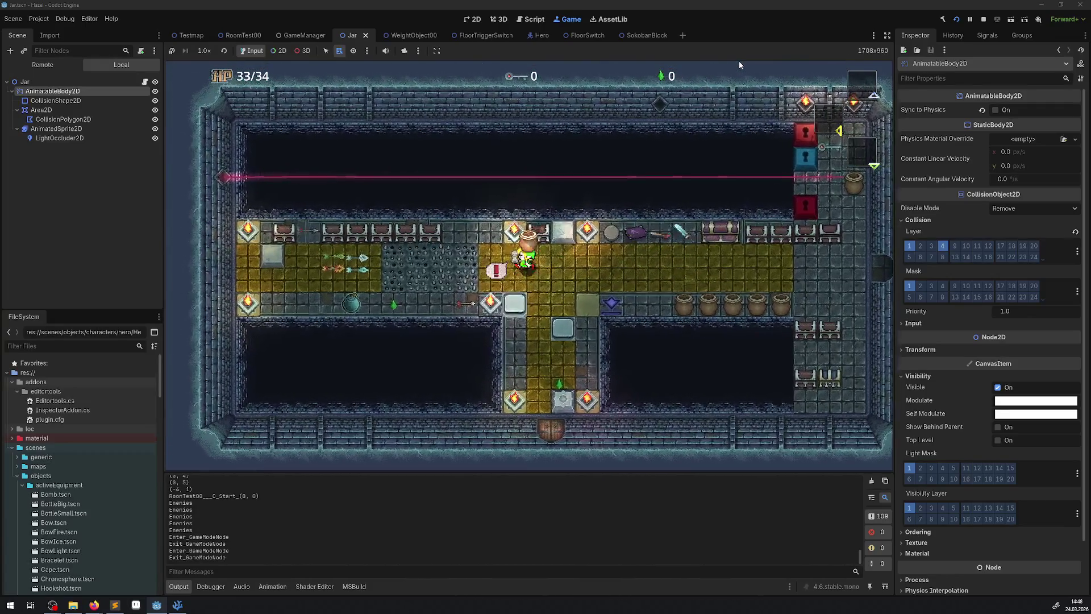
pyautogui.press('space')
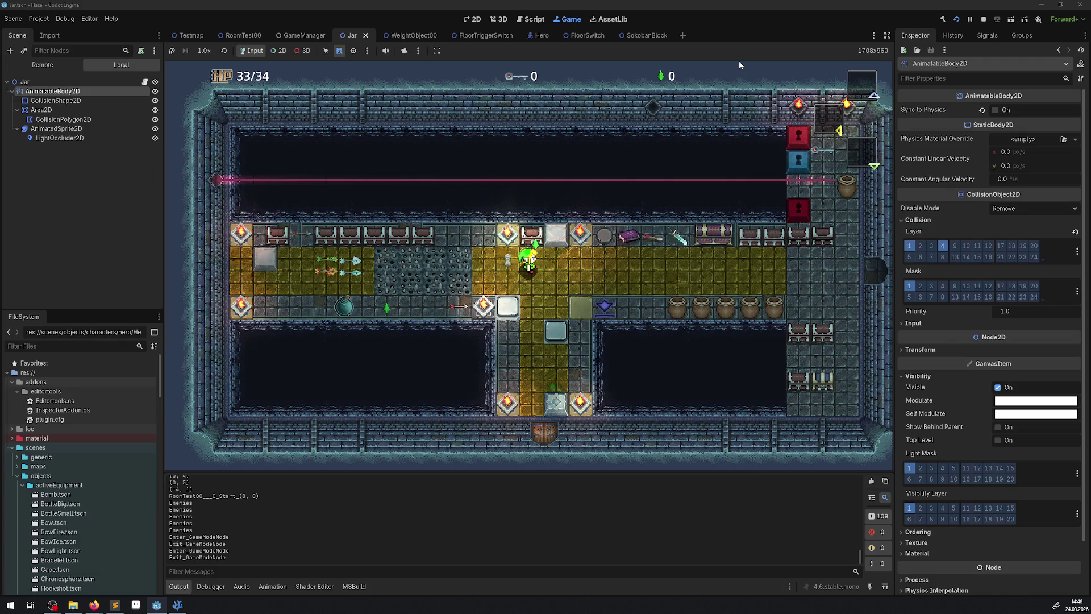
# - Lift the first jar from the row and throw it to the right
pyautogui.press('Right')
pyautogui.press('Down')
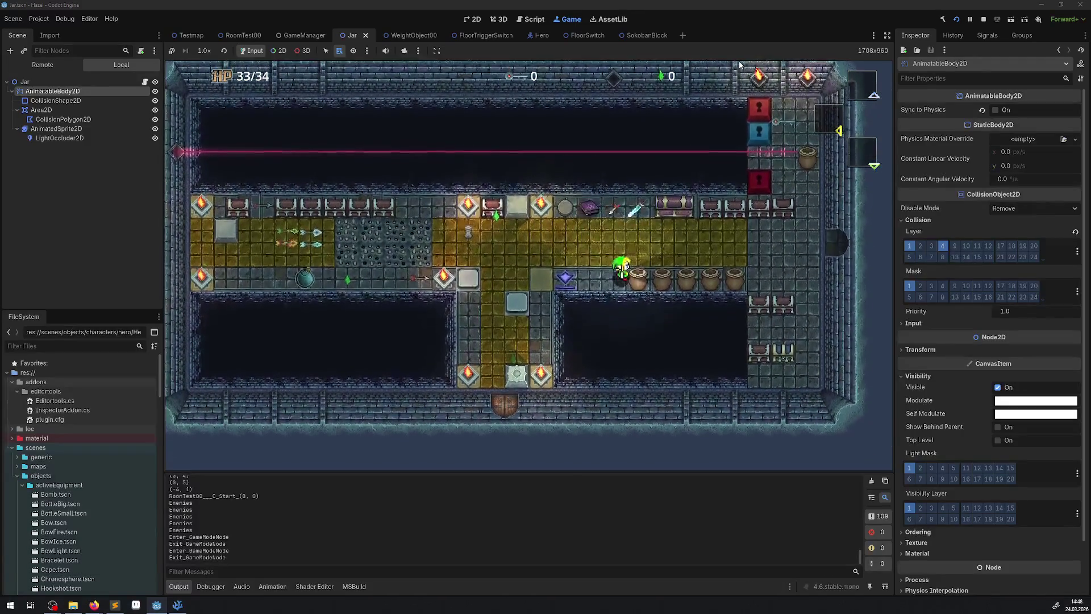
pyautogui.press('Up')
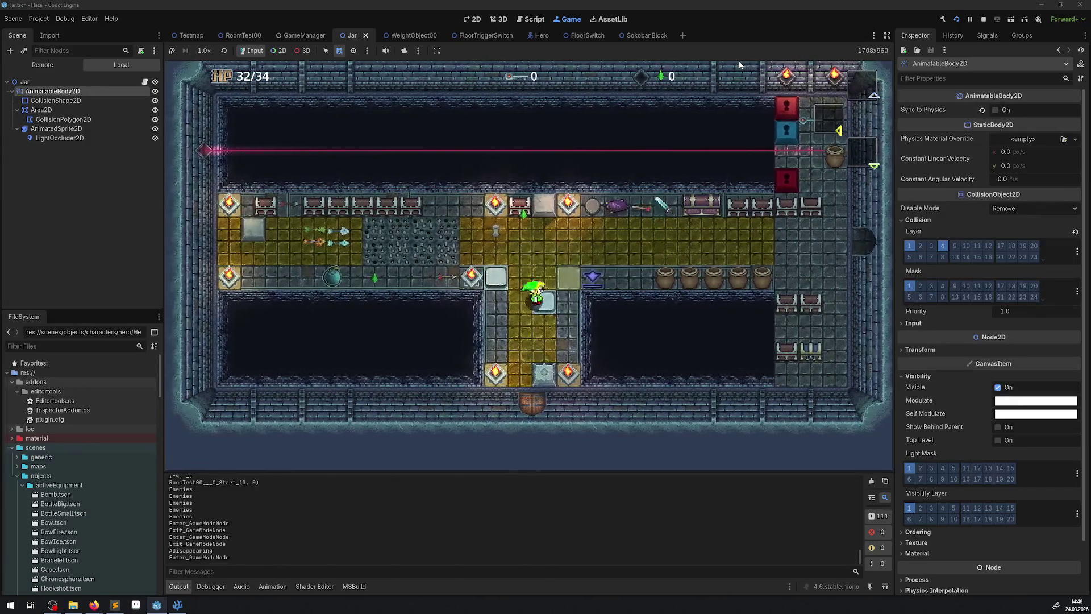
pyautogui.press('Right')
pyautogui.press('space')
pyautogui.press('Left')
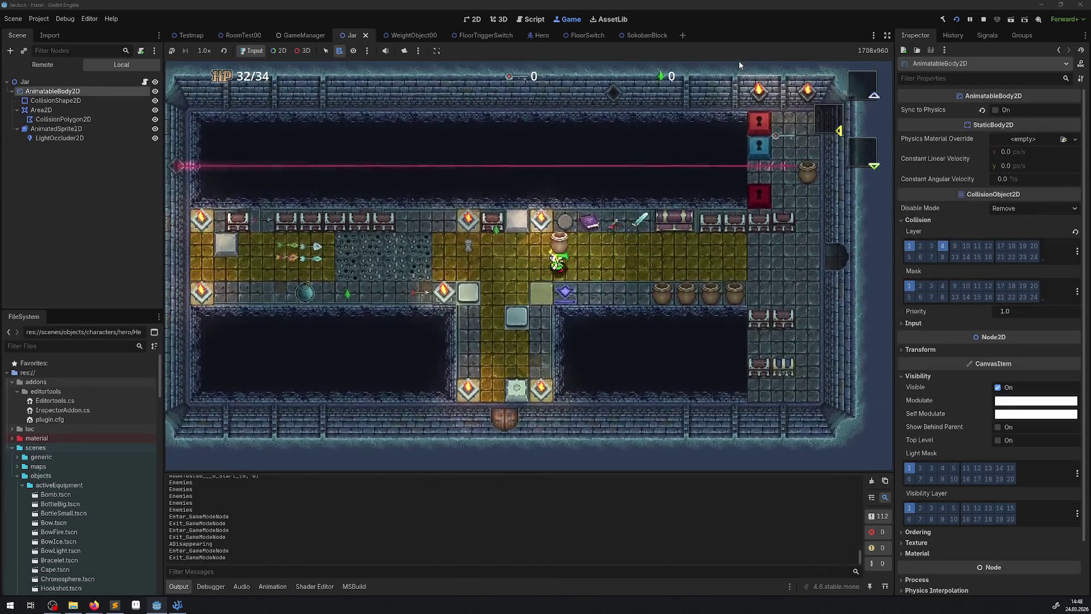
pyautogui.press('space')
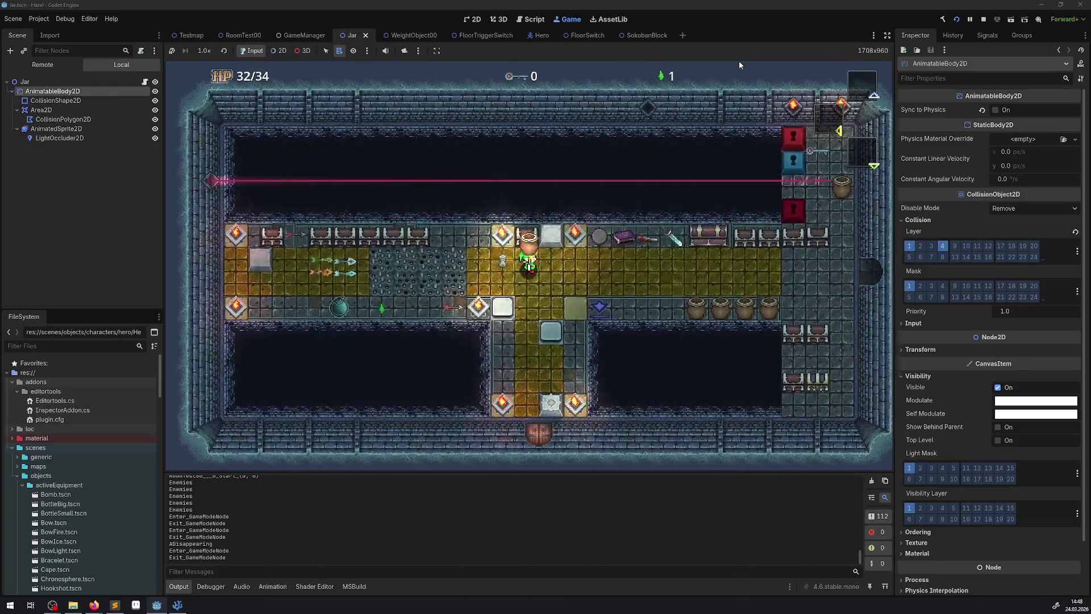
# - Carry another jar across the yellow floor and throw it at the switch
pyautogui.press('Right')
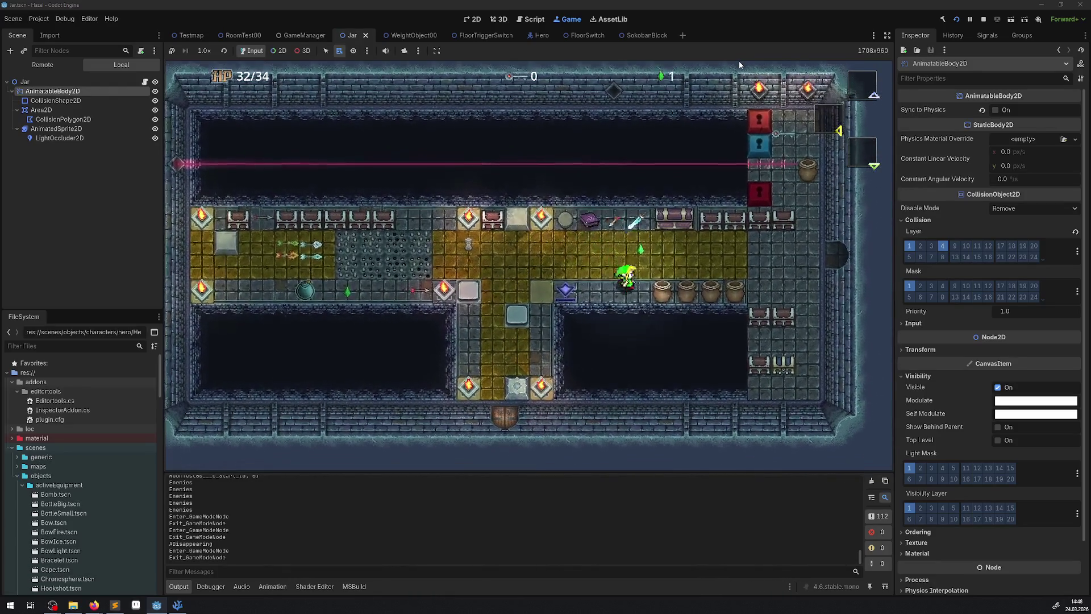
pyautogui.press('Down')
pyautogui.press('Down')
pyautogui.press('Left')
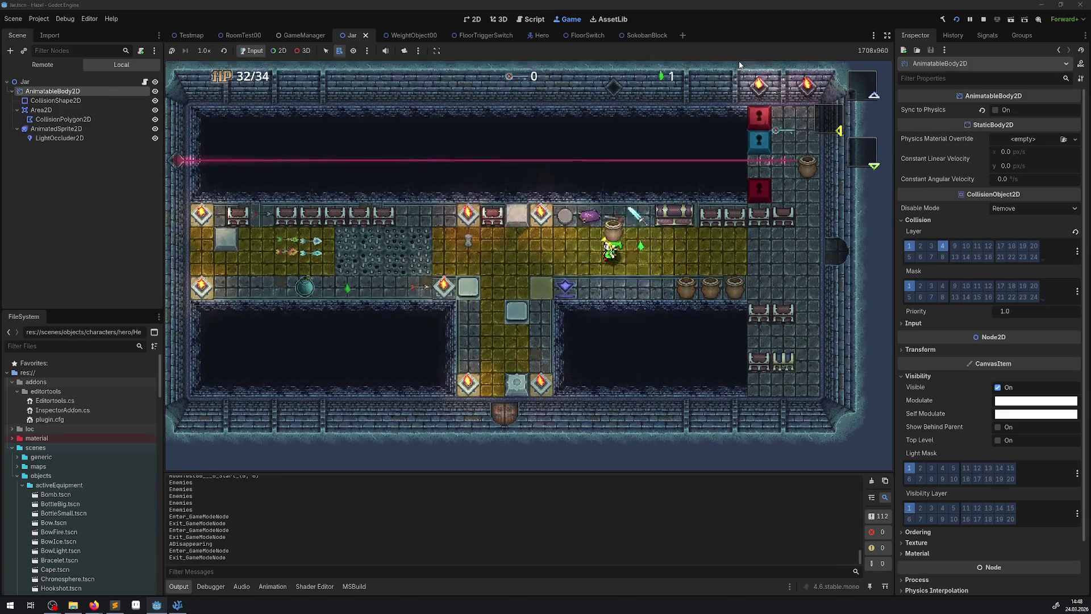
pyautogui.press('Up')
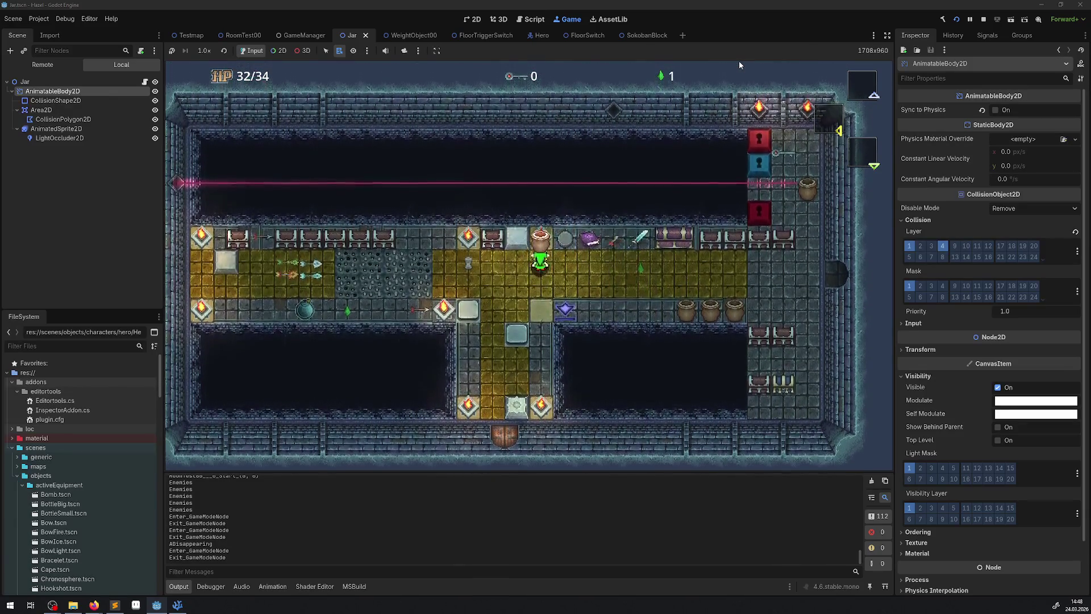
pyautogui.press('Right')
pyautogui.press('Down')
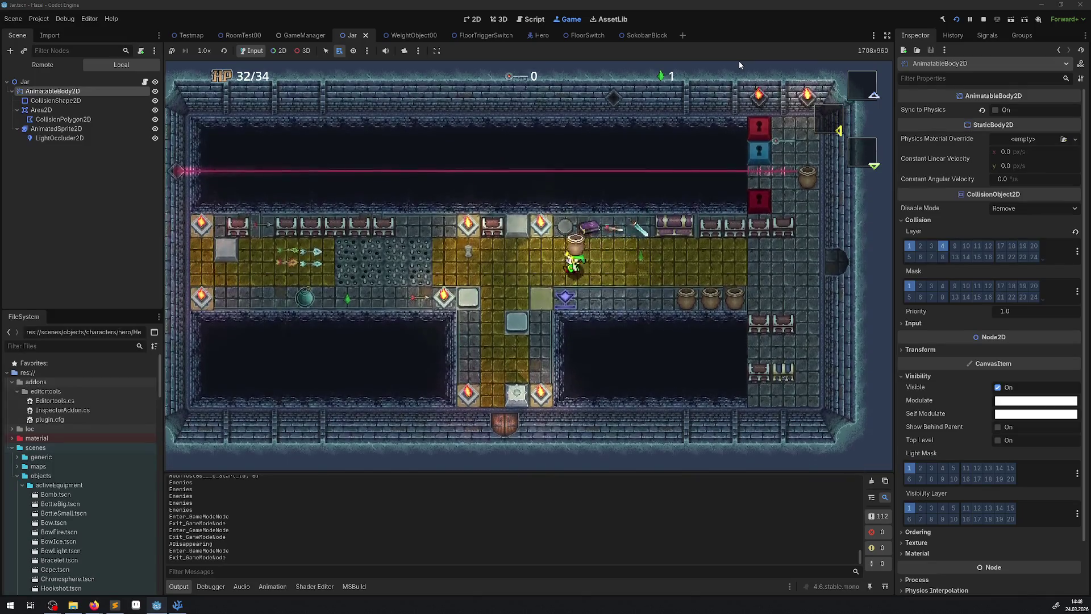
pyautogui.press('Right')
pyautogui.press('Up')
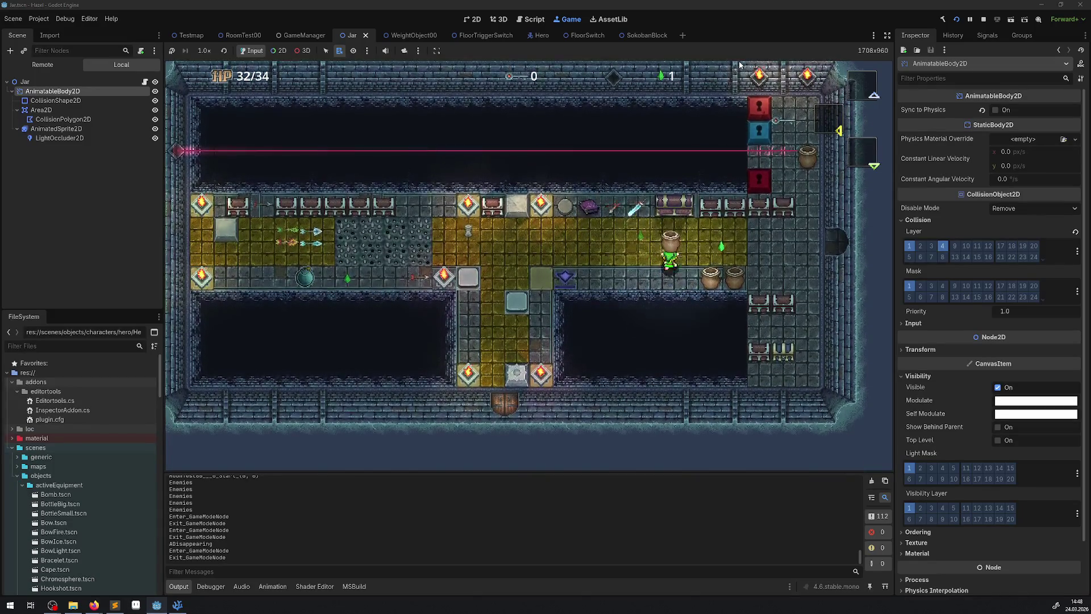
pyautogui.press('Left')
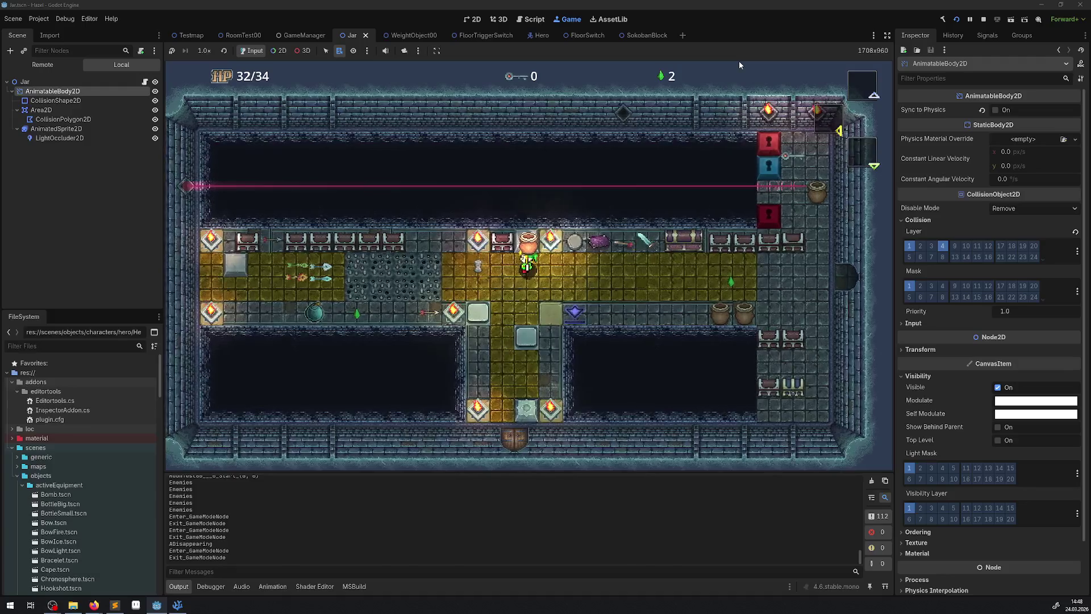
pyautogui.press('space')
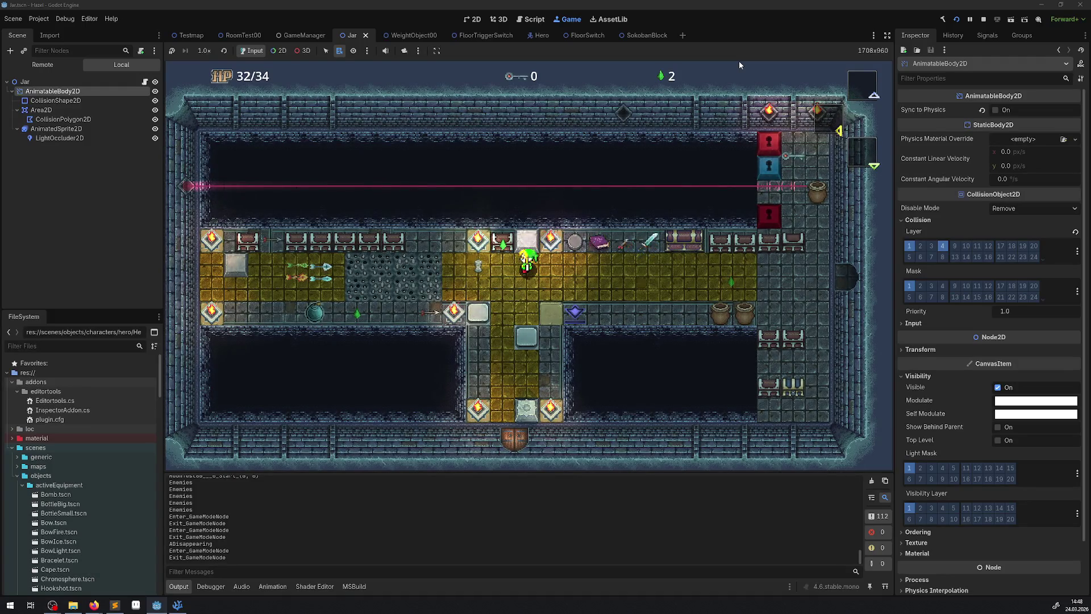
# - Walk up to the remaining jars, then return to Visual Studio Code
pyautogui.press('Right')
pyautogui.press('Down')
pyautogui.press('Right')
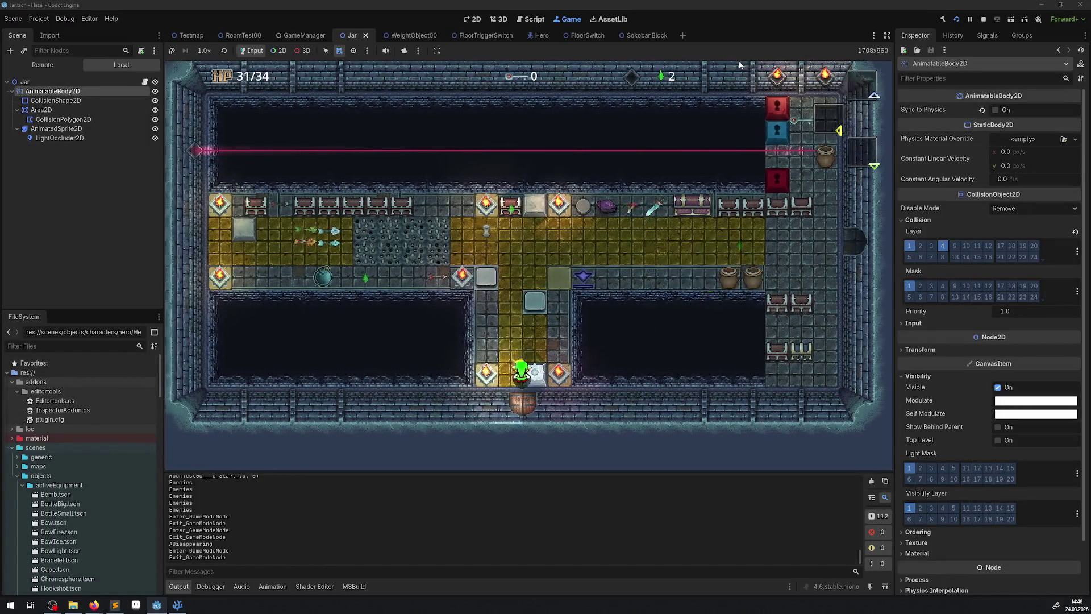
pyautogui.click(176, 607)
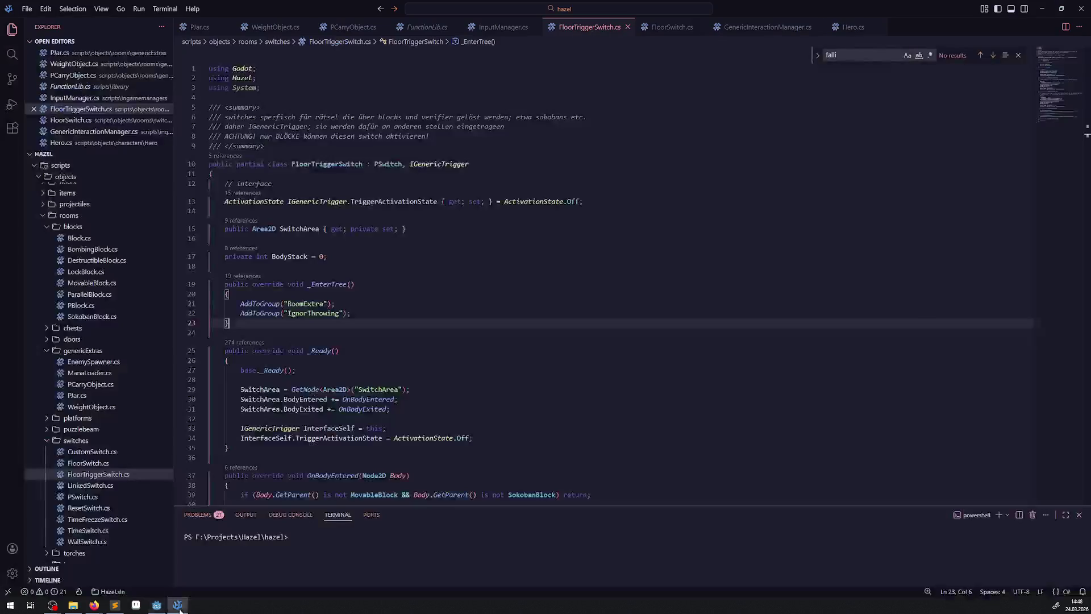
# - Add if (Node is Area2D) GD.Print("WAR EINE AREA"); in Plar.cs's else block and save
pyautogui.click(191, 29)
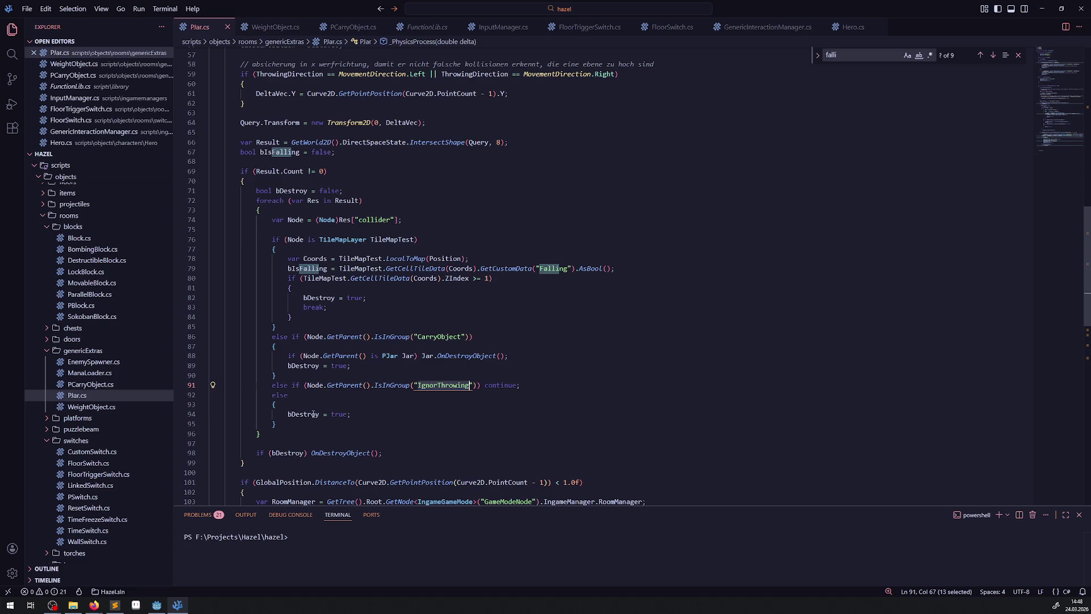
pyautogui.doubleClick(296, 219)
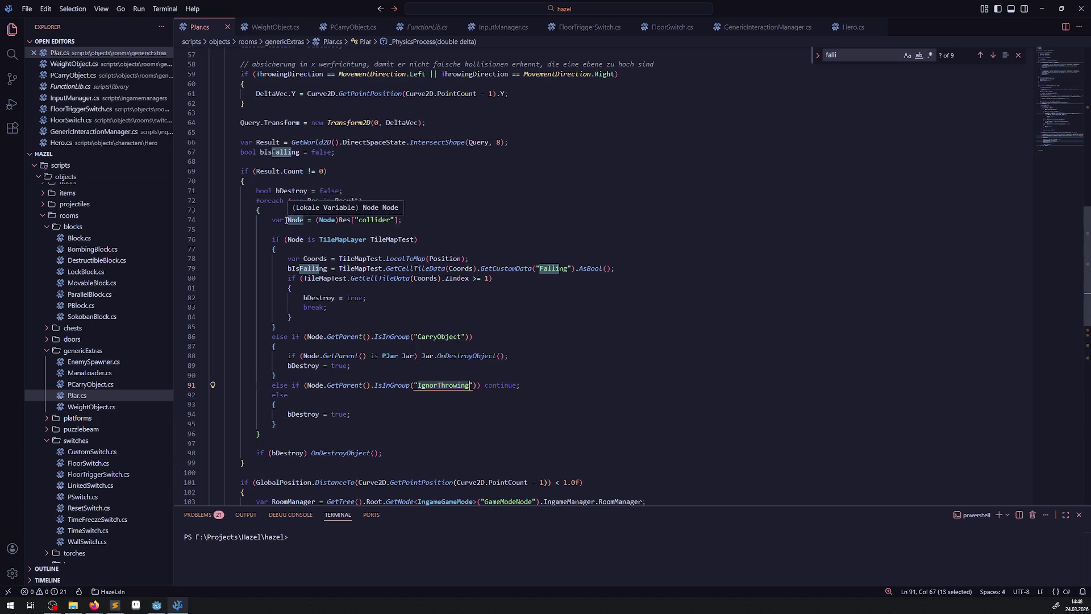
pyautogui.click(307, 405)
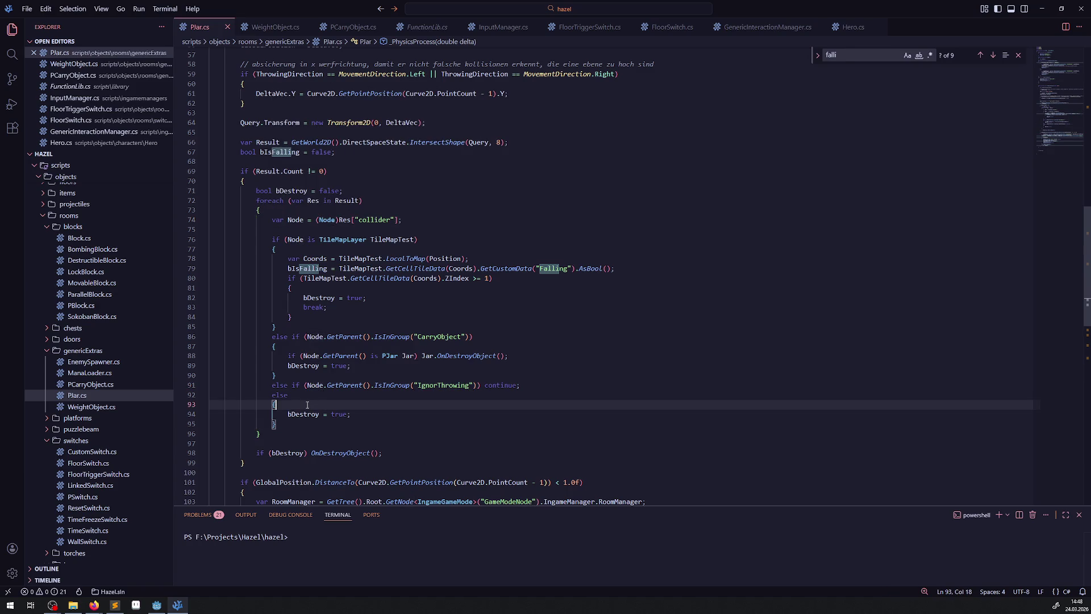
pyautogui.press('Return')
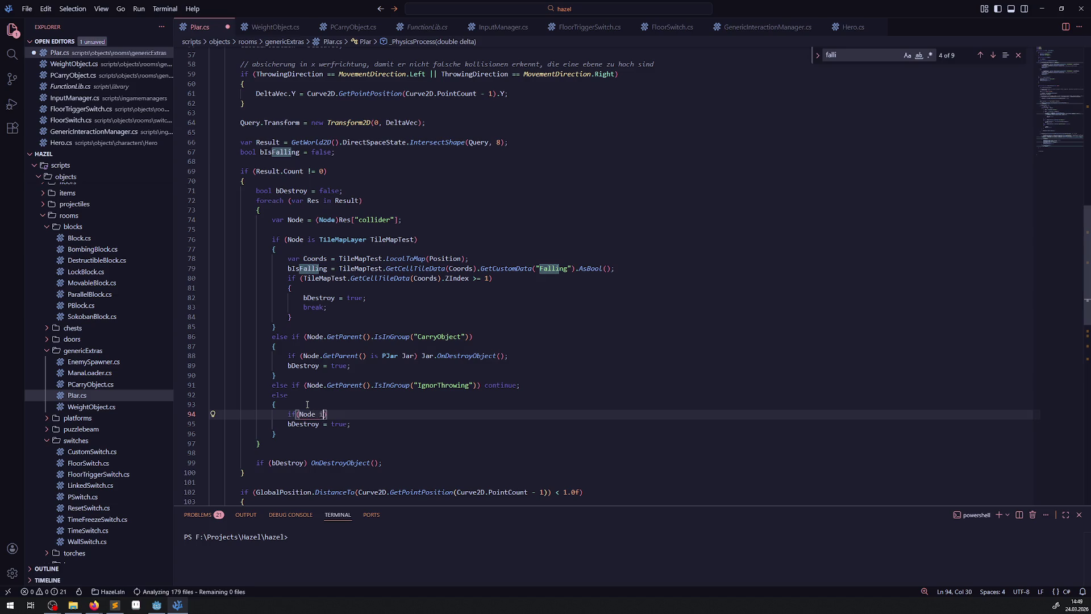
pyautogui.write('2D) GD')
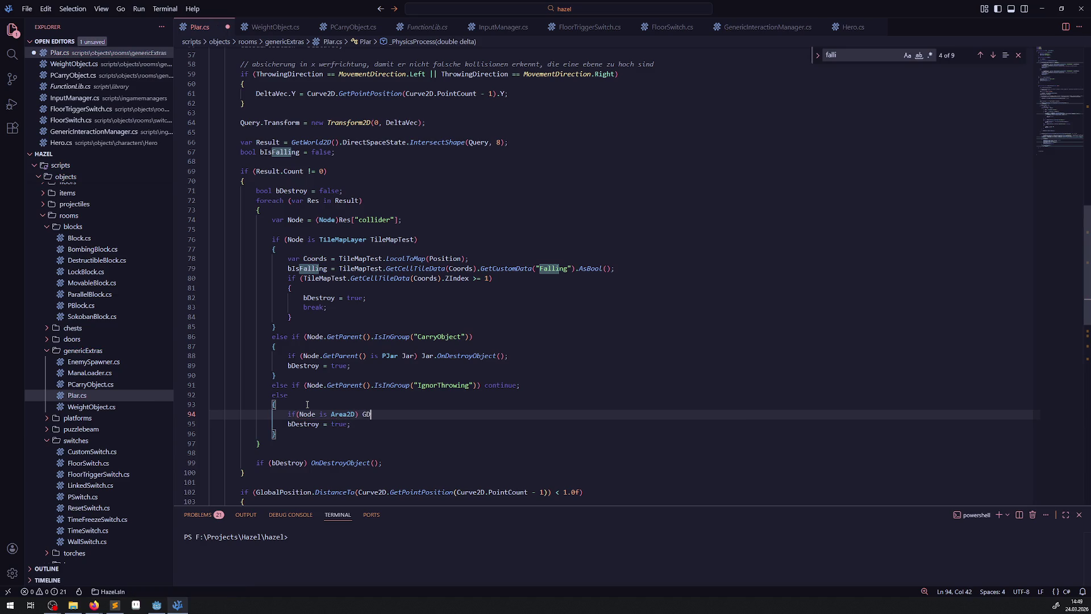
pyautogui.write('.Prin')
pyautogui.write('"')
pyautogui.write('WAR E')
pyautogui.write('INE AREA")')
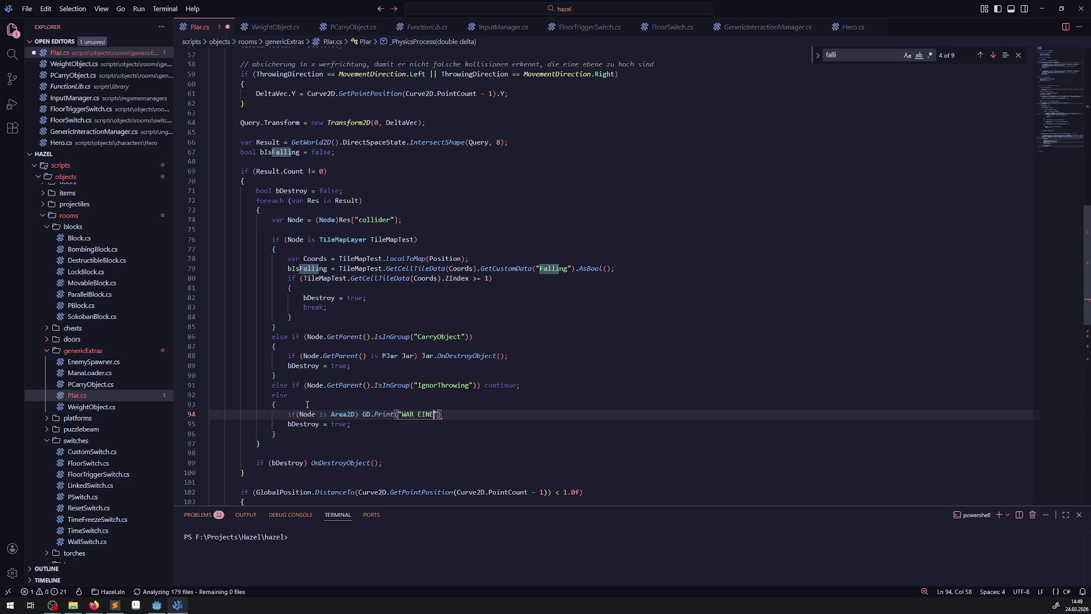
pyautogui.write(';')
pyautogui.hotkey('ctrl', 's')
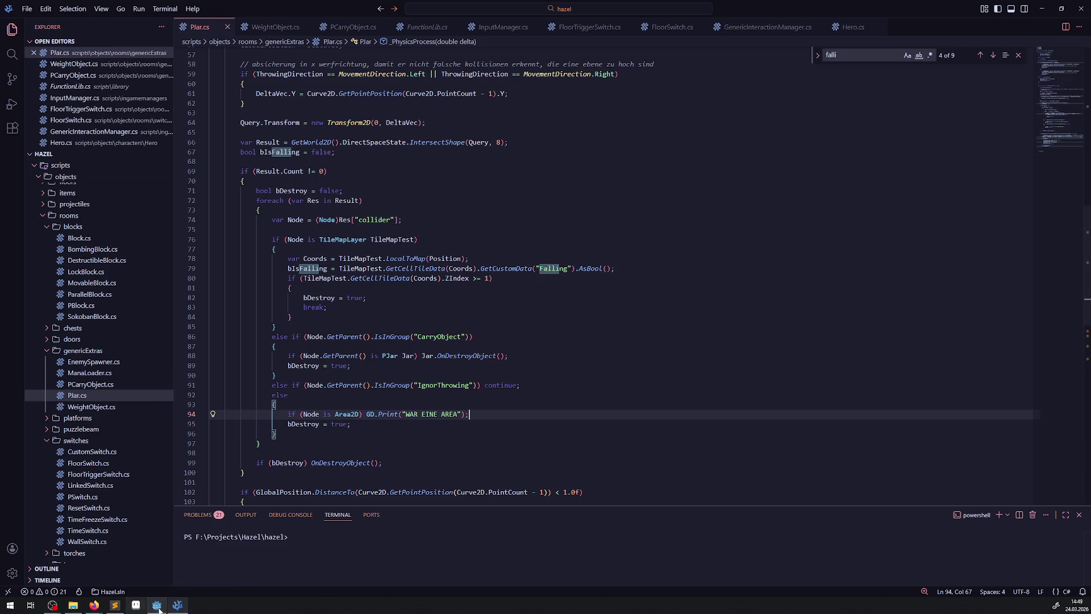
pyautogui.click(157, 606)
pyautogui.click(976, 22)
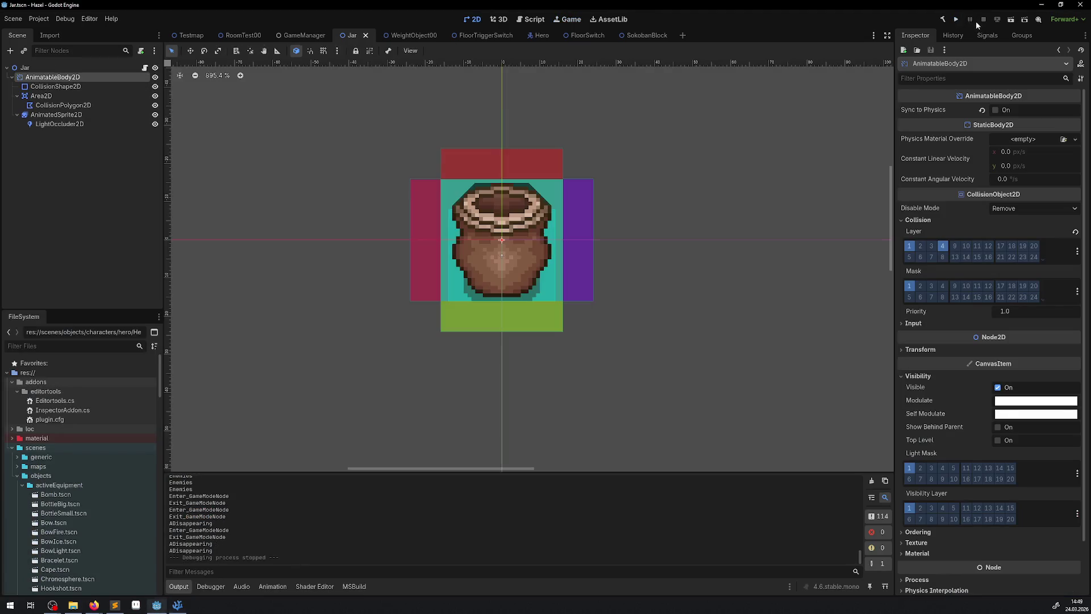
# - Rebuild the C# project, launch the game, and lift and throw a jar to trigger the log
pyautogui.click(941, 20)
pyautogui.click(955, 22)
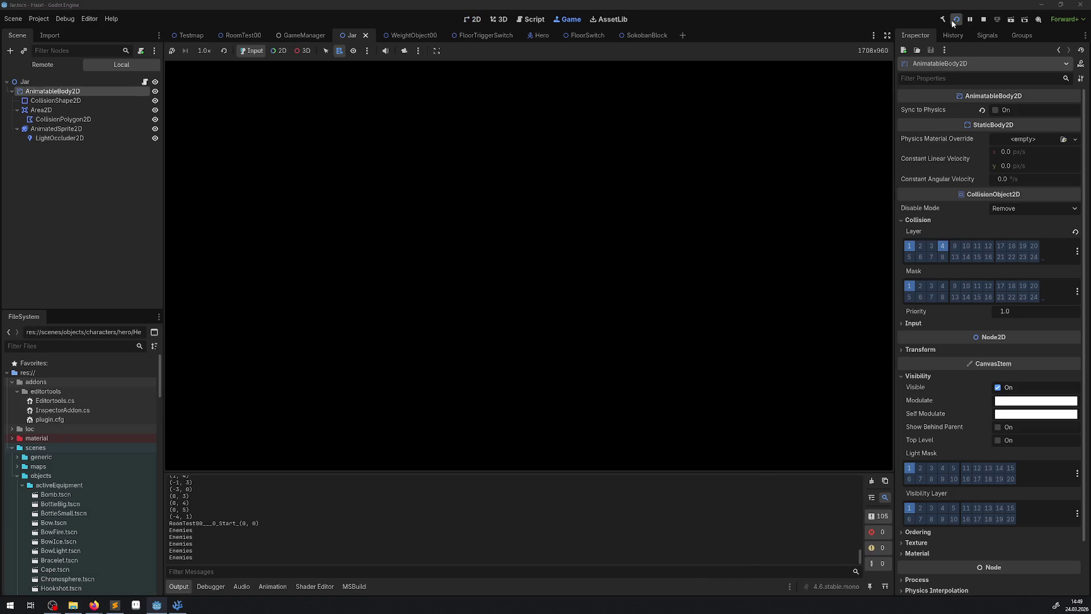
pyautogui.press('Up')
pyautogui.press('Right')
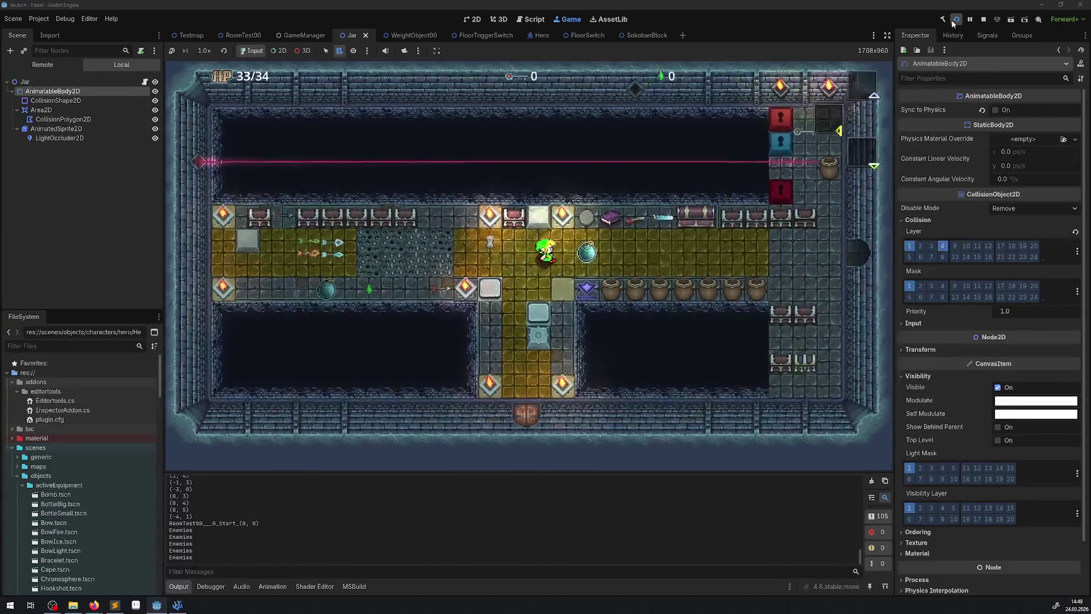
pyautogui.press('Right')
pyautogui.press('Down')
# - Walk the hero briefly, stop the game with F8, and go back to Pjar.cs
pyautogui.press('Up')
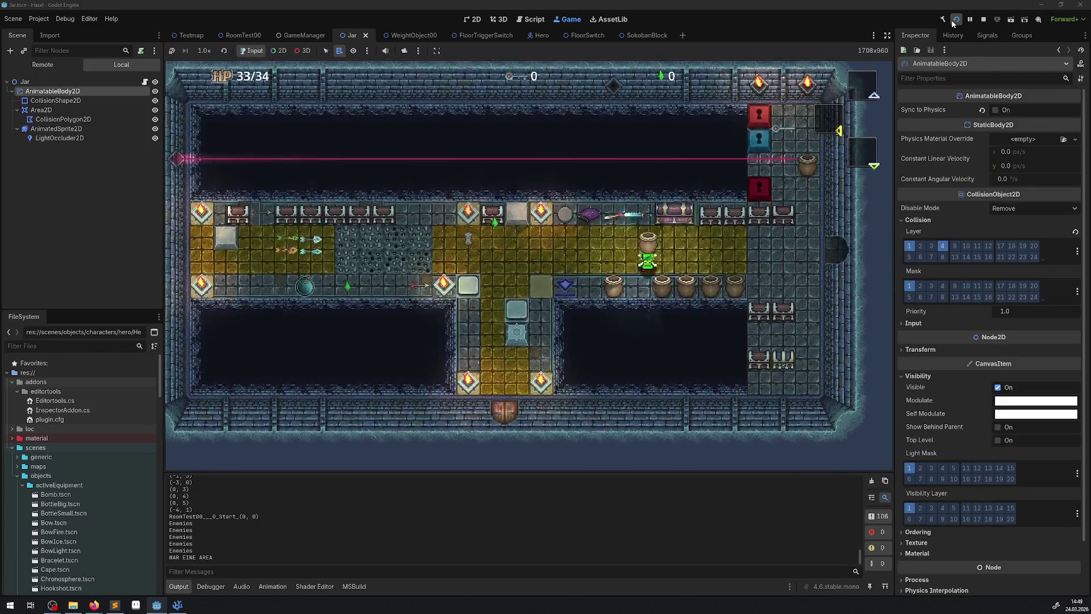
pyautogui.press('Left')
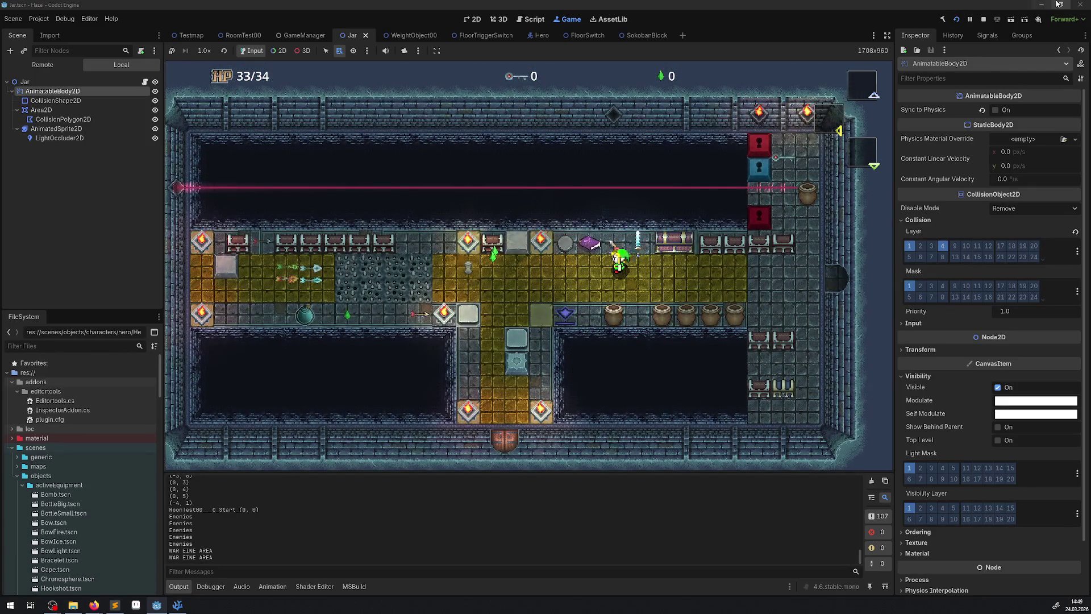
pyautogui.press('F8')
pyautogui.click(173, 607)
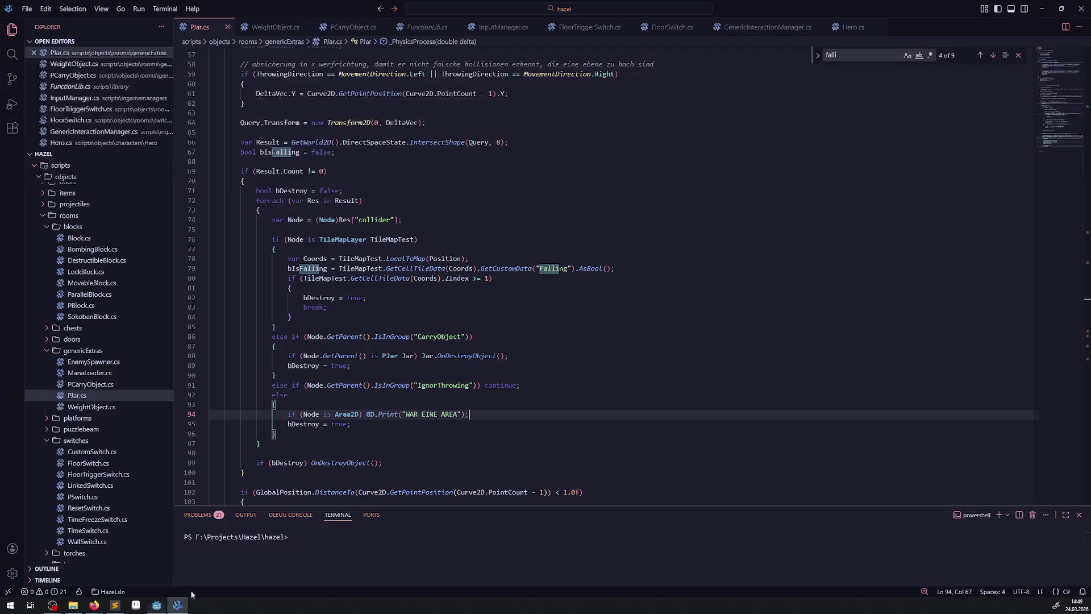
# - Replace the debug print on line 94 with a continue statement and save
pyautogui.moveTo(366, 415); pyautogui.dragTo(533, 414)
pyautogui.press('Delete')
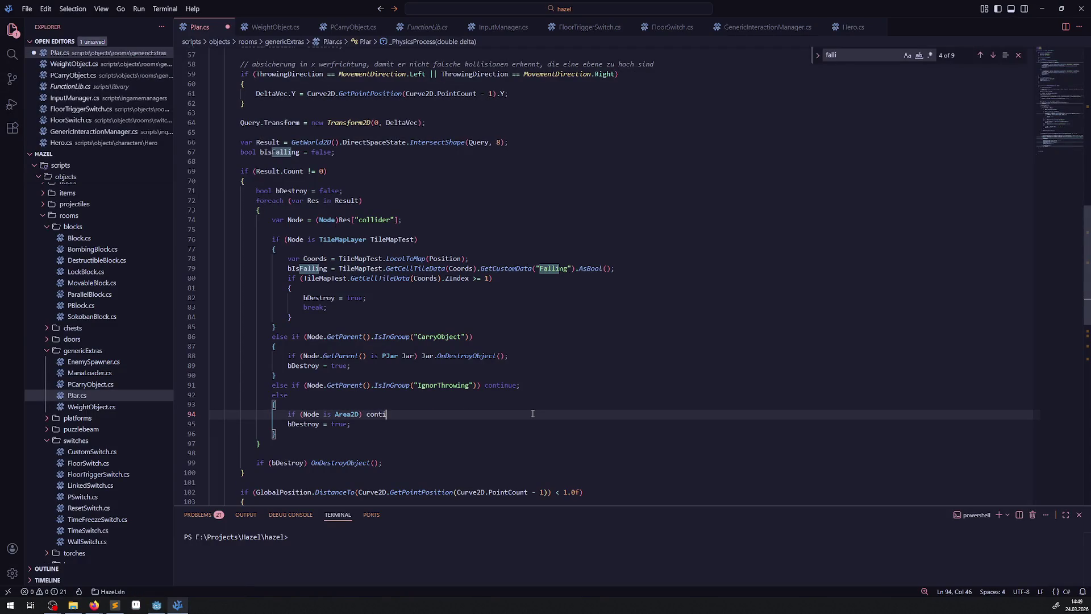
pyautogui.write('nue')
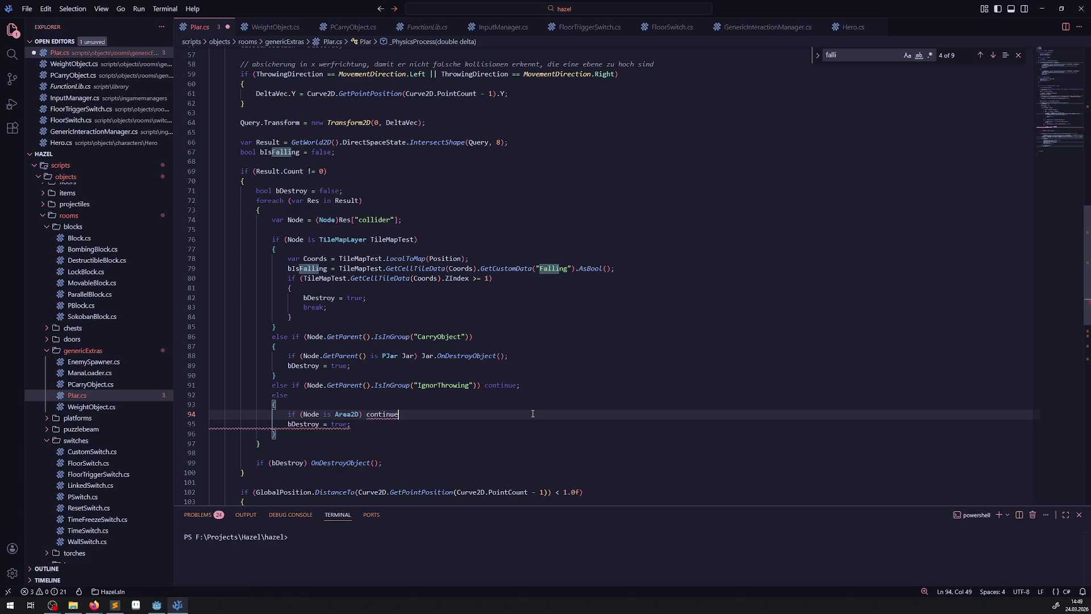
pyautogui.write(';')
pyautogui.hotkey('ctrl', 's')
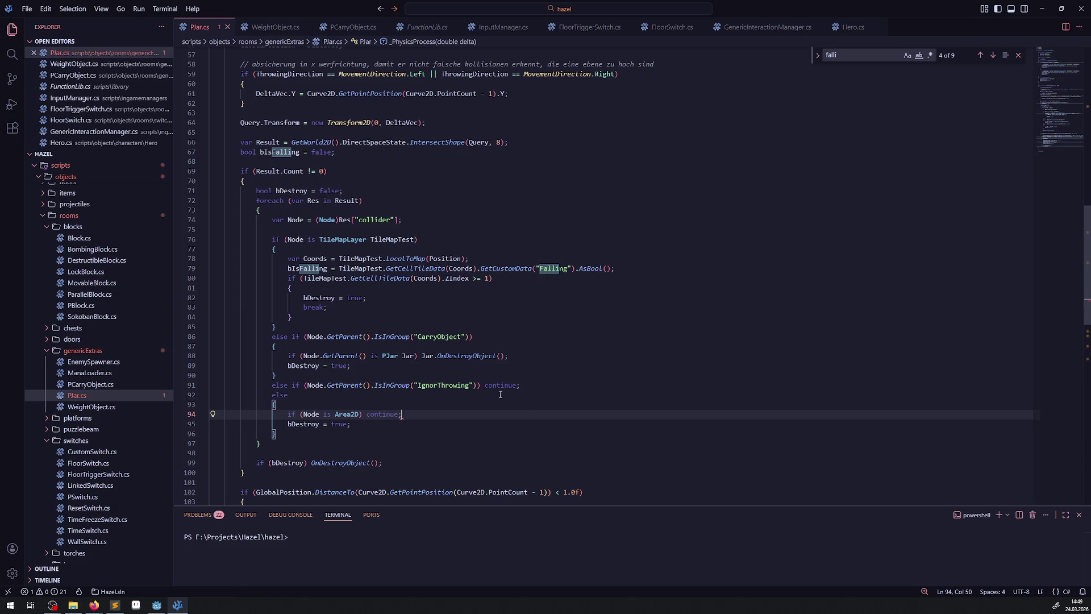
# - Move the skip into an 'else if (Node is Area2D) continue;' branch on line 92, save, and rebuild in Godot
pyautogui.moveTo(283, 416); pyautogui.dragTo(367, 414)
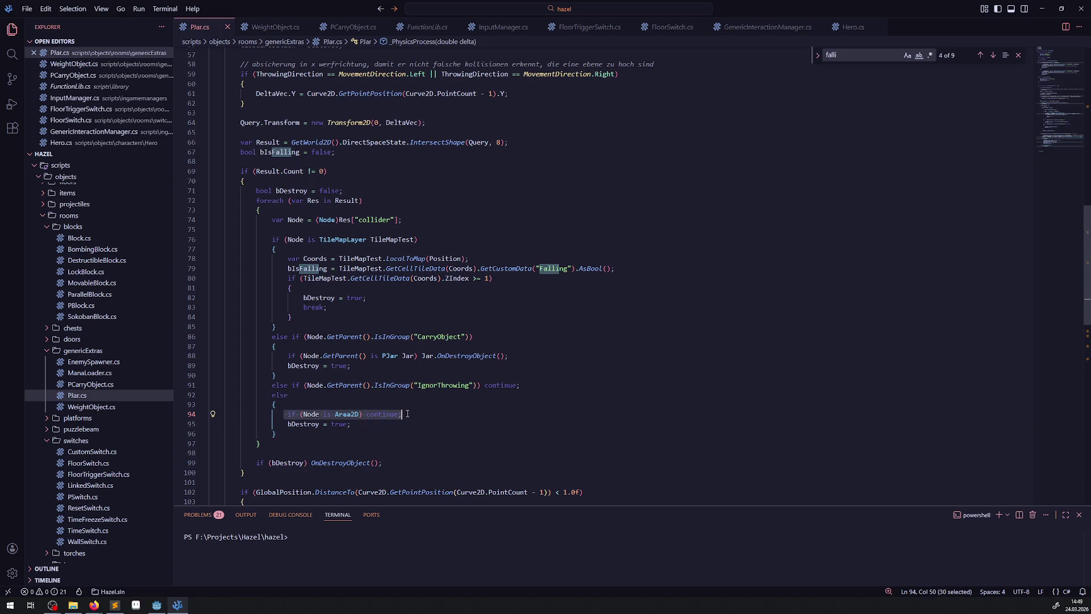
pyautogui.press('BackSpace')
pyautogui.click(302, 397)
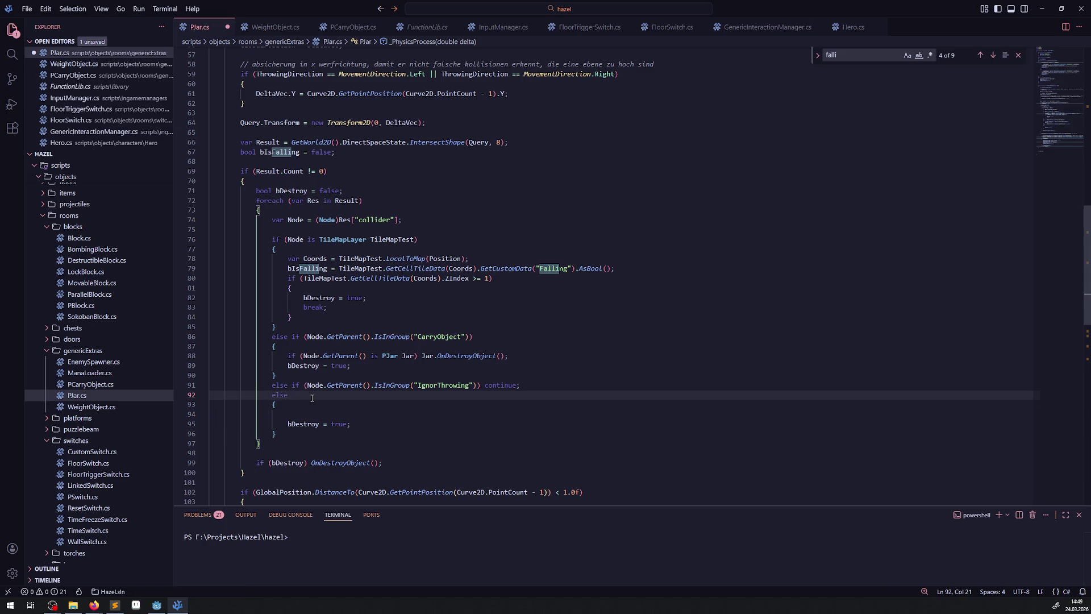
pyautogui.hotkey('shift', 'alt', 'Down')
pyautogui.hotkey('ctrl', 'z')
pyautogui.write('if (Node is Area2D) continue;')
pyautogui.hotkey('ctrl', 's')
pyautogui.press('Down')
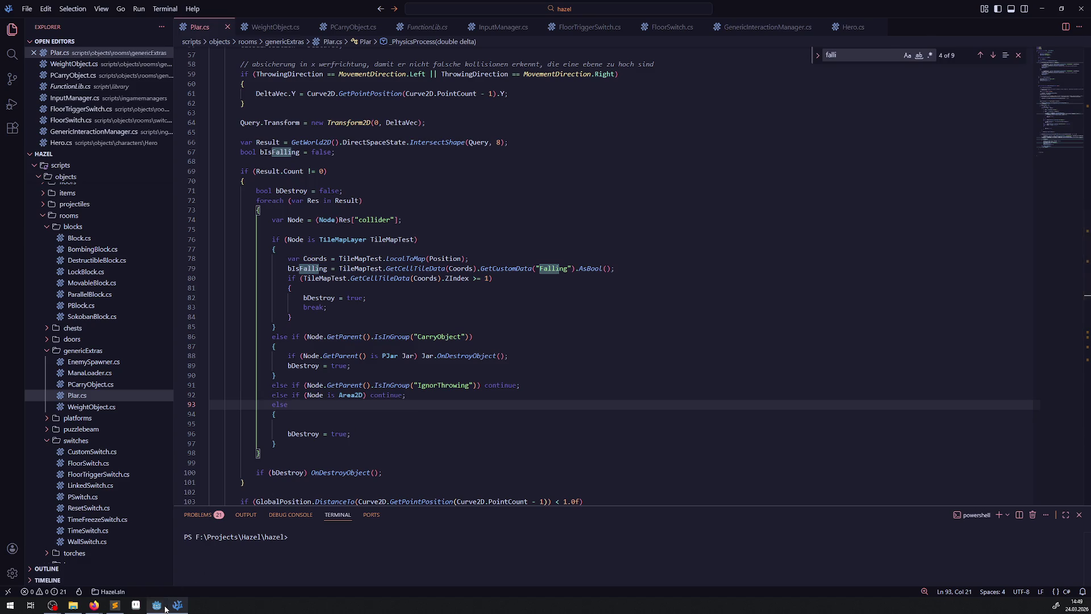
pyautogui.hotkey('alt', 'Tab')
pyautogui.click(942, 20)
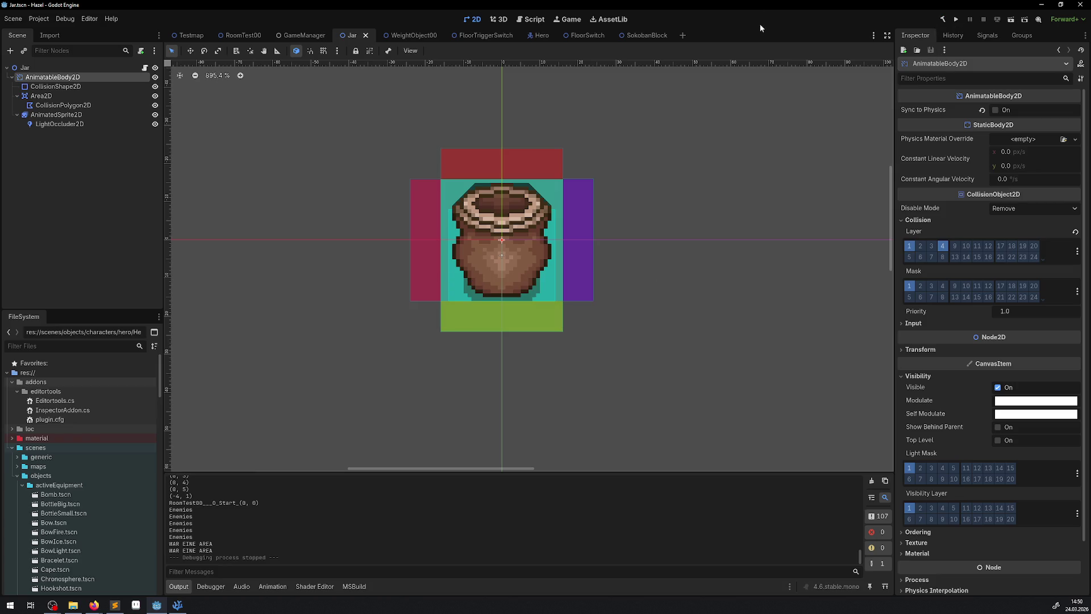
# - Run the game, throw jars to the right, then carry one into the yellow corridor and throw it left
pyautogui.click(958, 20)
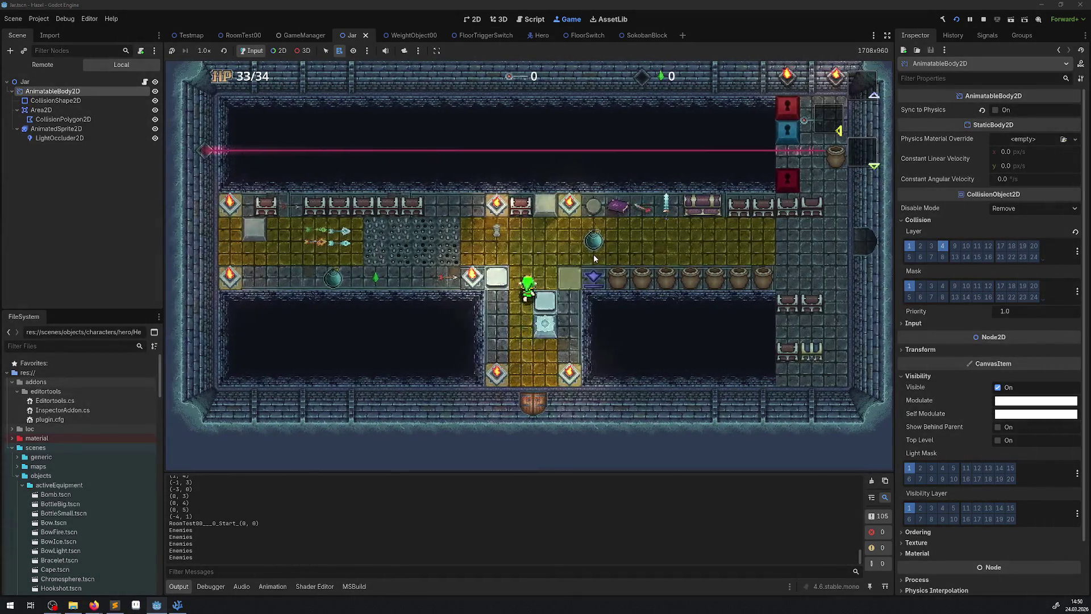
pyautogui.press('Up')
pyautogui.press('Right')
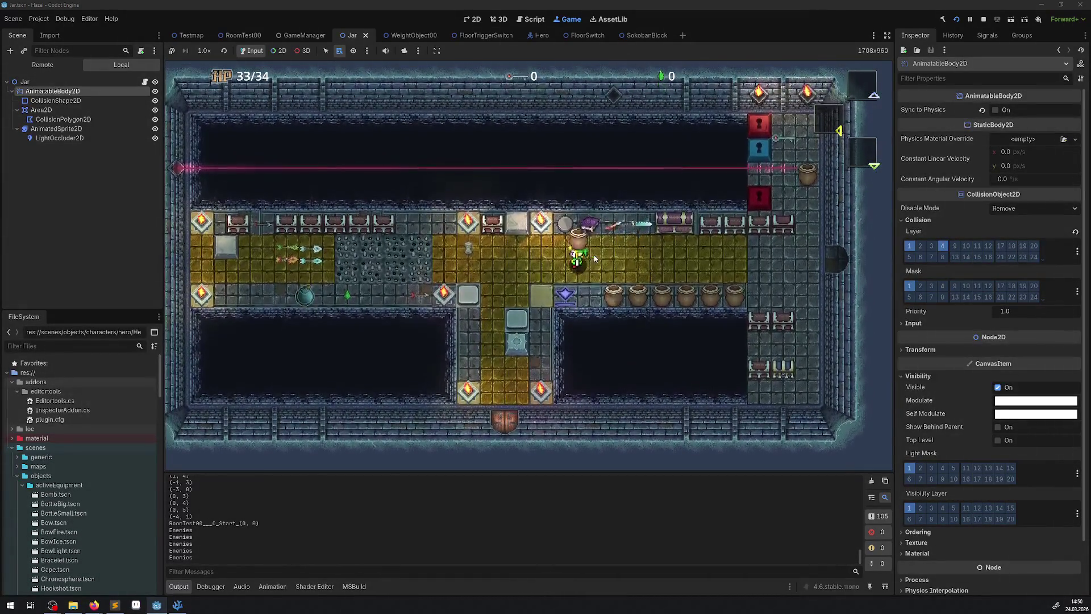
pyautogui.press('Right')
pyautogui.press('space')
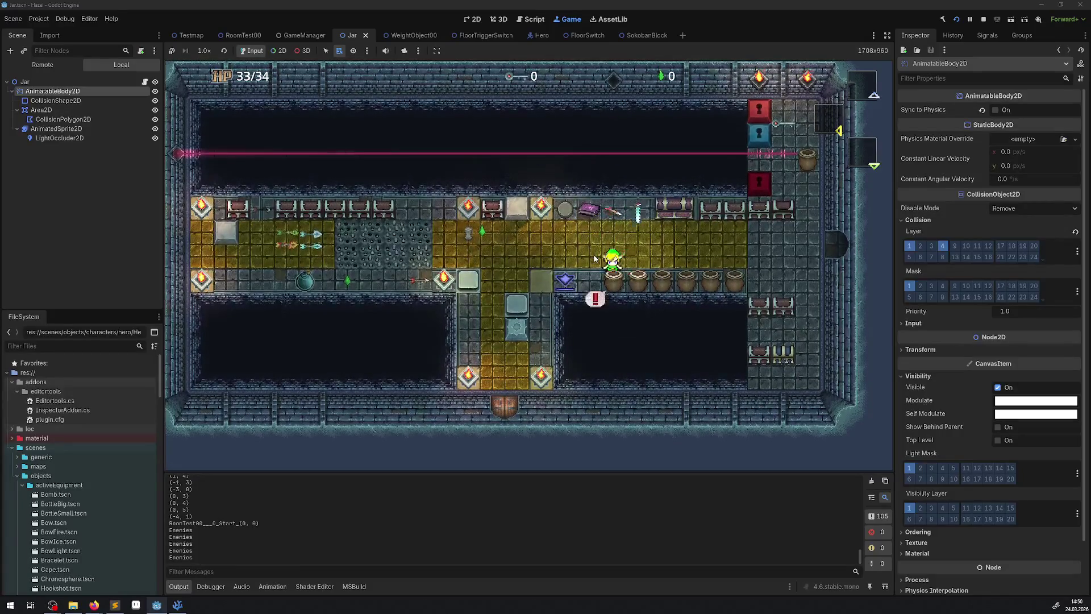
pyautogui.press('Up')
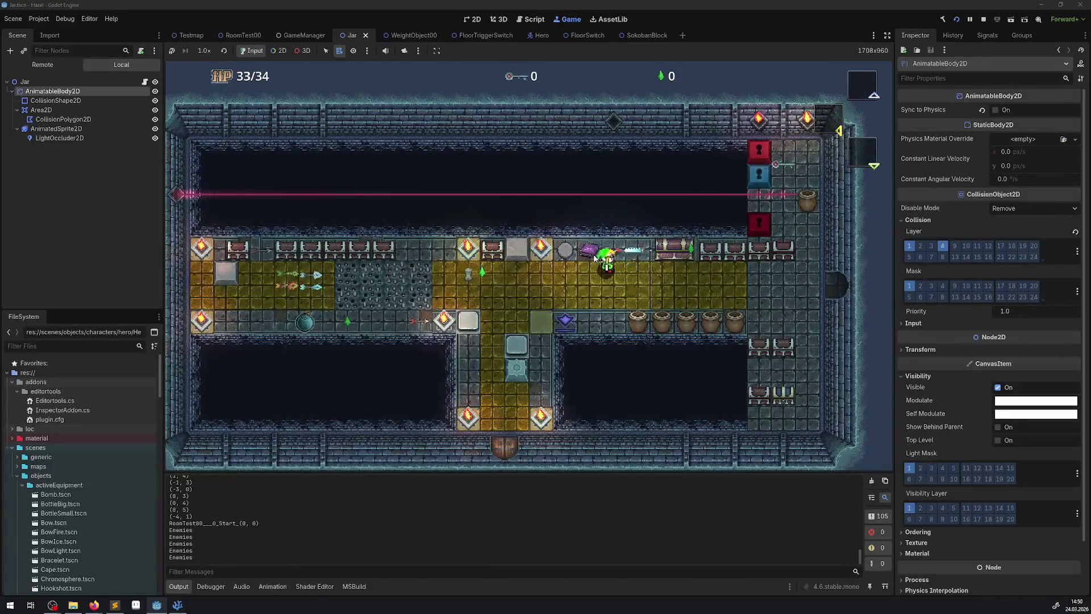
pyautogui.press('Down')
pyautogui.press('Right')
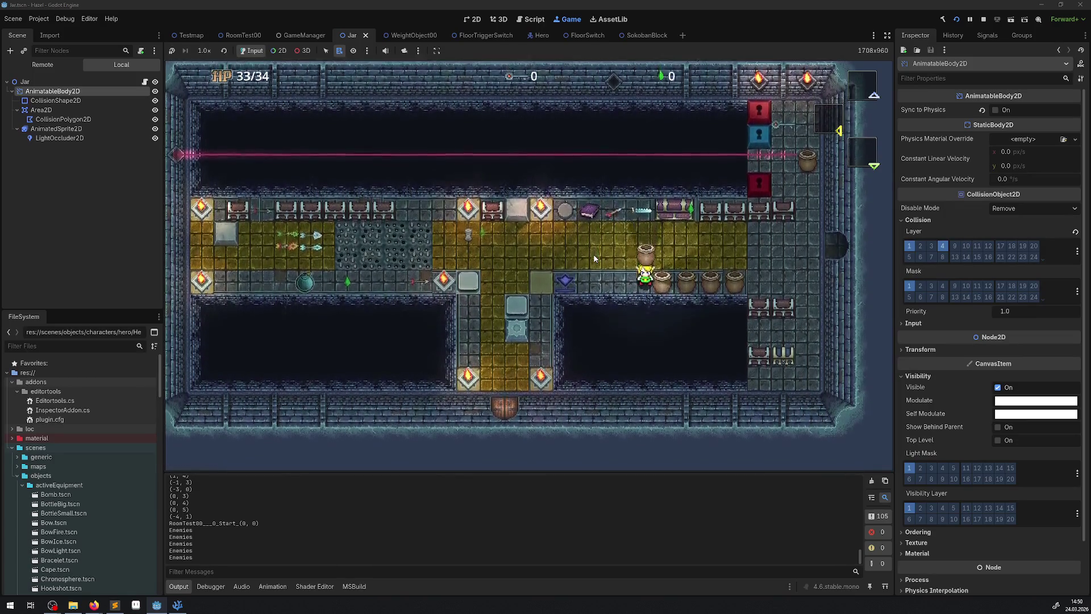
pyautogui.press('space')
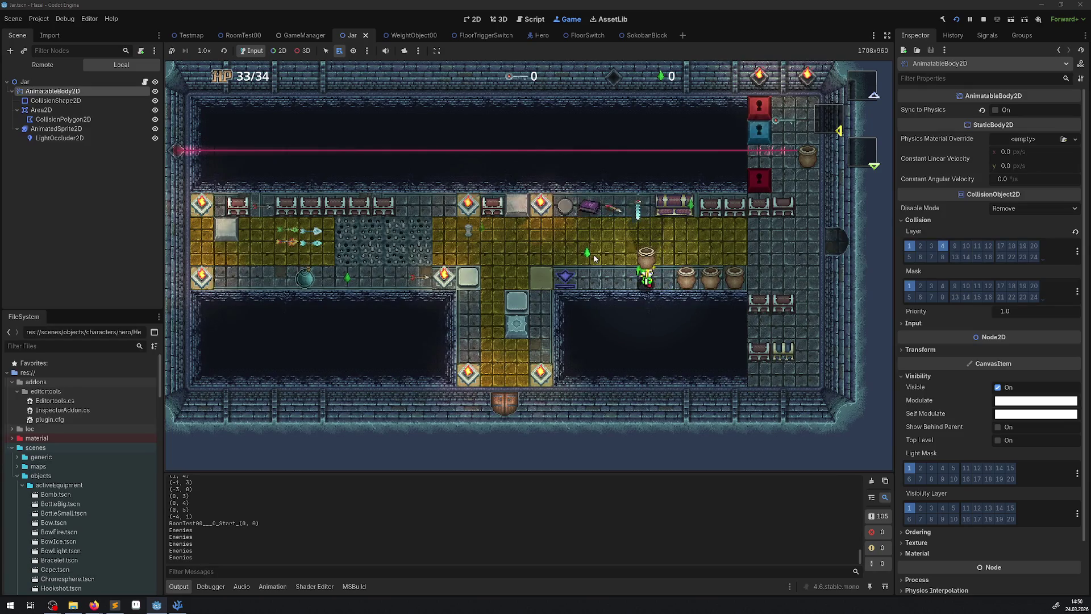
pyautogui.press('Up')
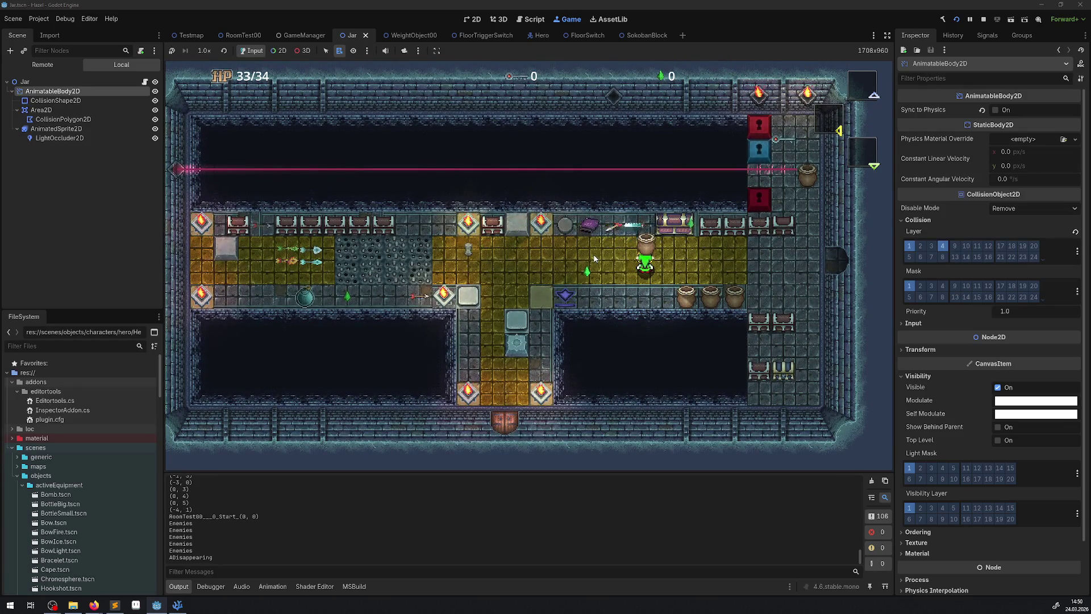
pyautogui.press('Left')
pyautogui.press('space')
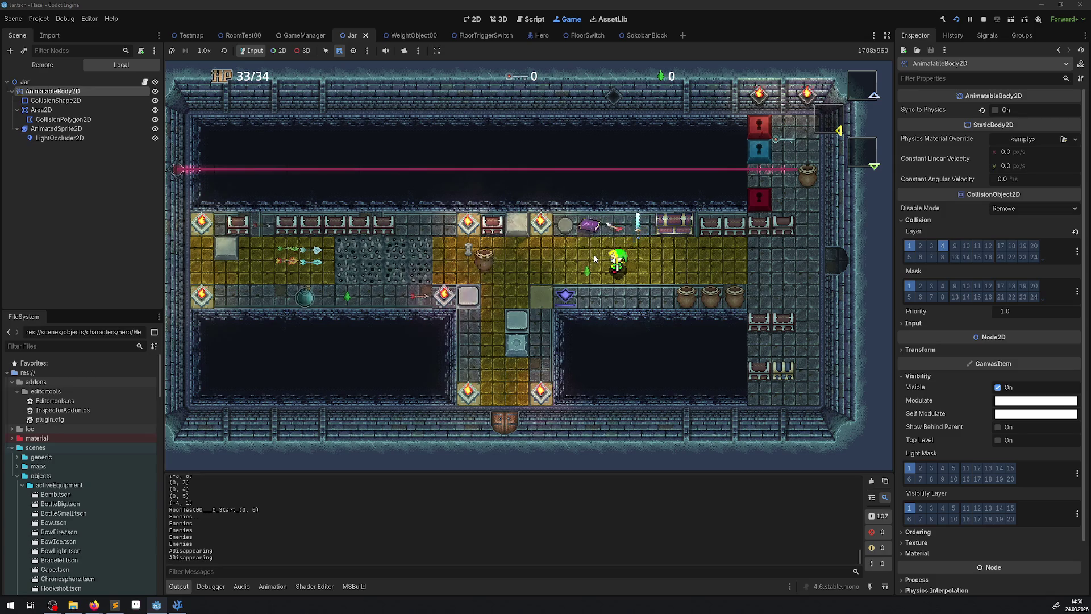
# - Lift bottom-row jars, collect two rupees, and throw jars upward across the corridor and downward
pyautogui.press('Right')
pyautogui.press('space')
pyautogui.press('Left')
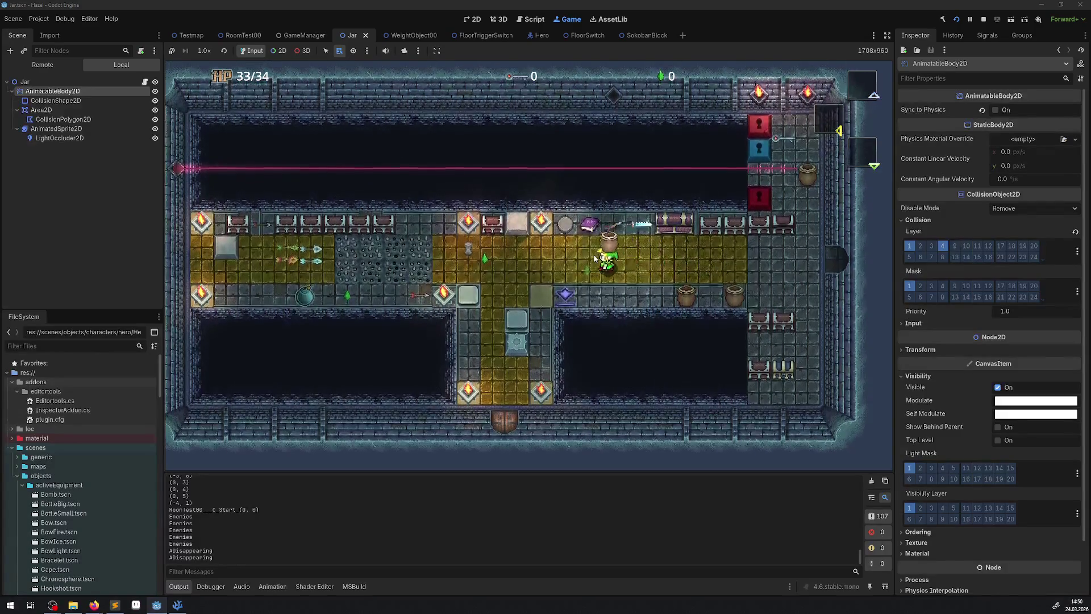
pyautogui.press('Left')
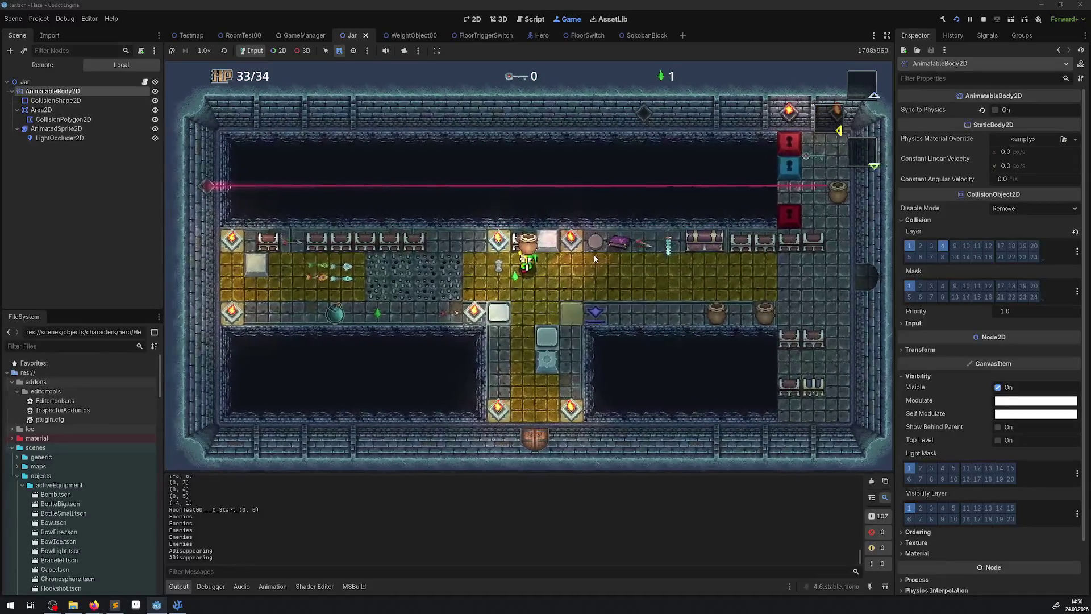
pyautogui.press('space')
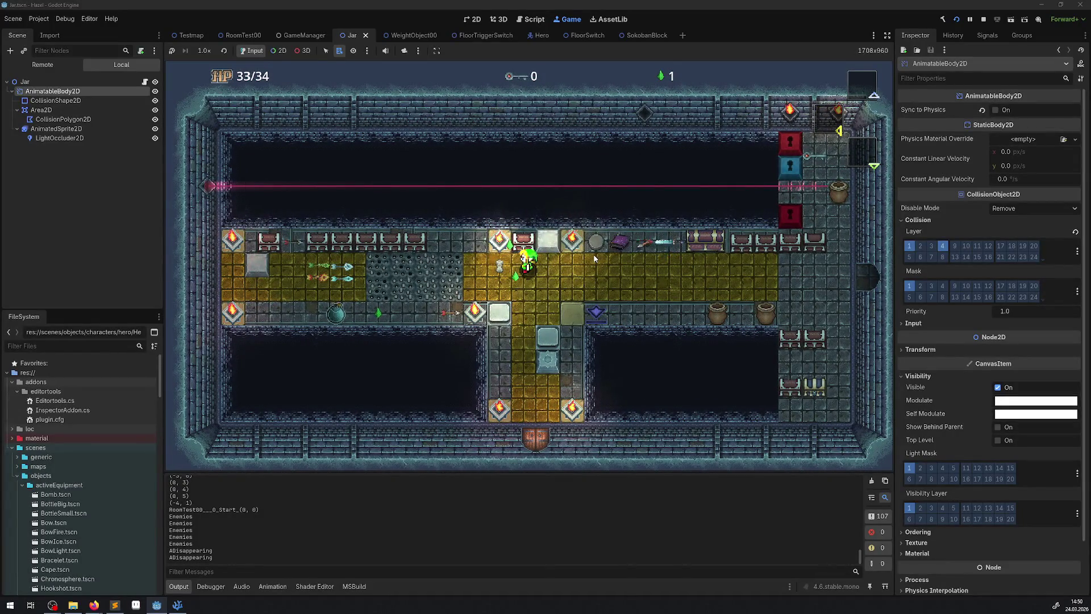
pyautogui.press('Down')
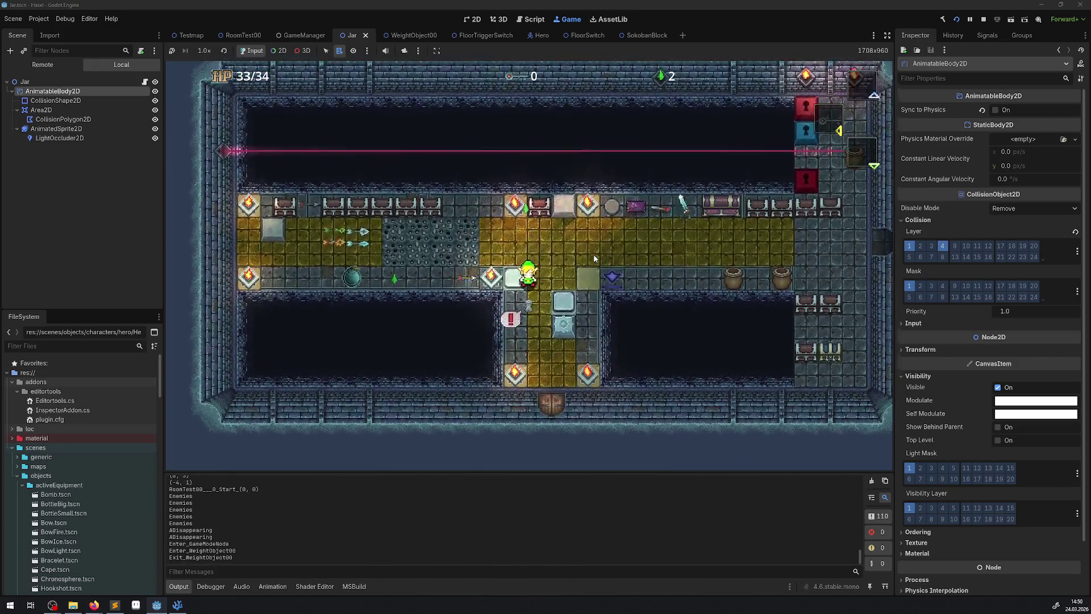
pyautogui.press('Right')
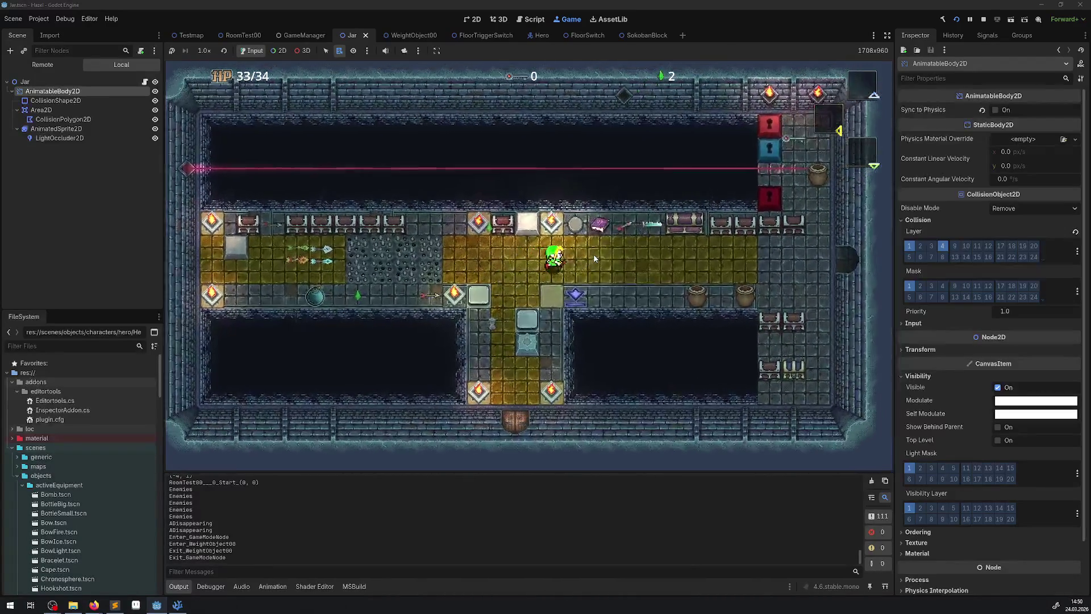
pyautogui.press('space')
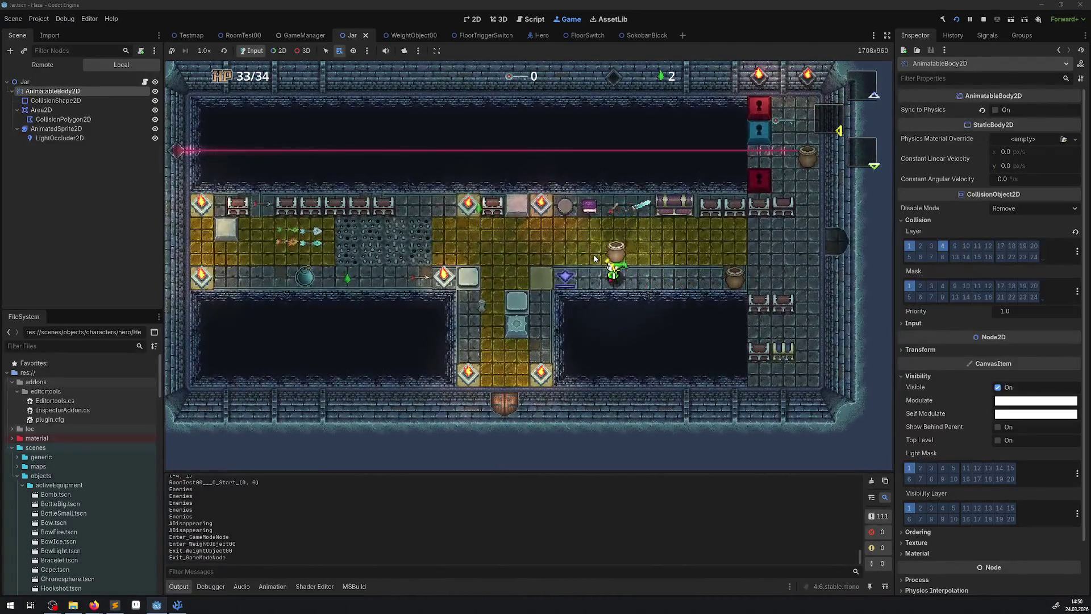
pyautogui.press('space')
pyautogui.press('Left')
pyautogui.press('Up')
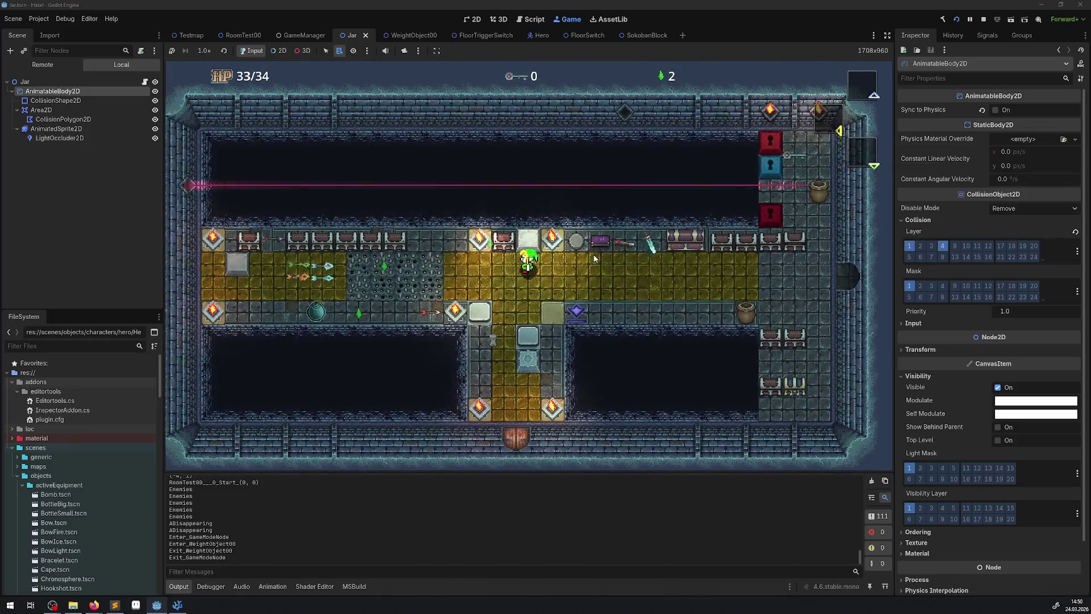
pyautogui.press('Right')
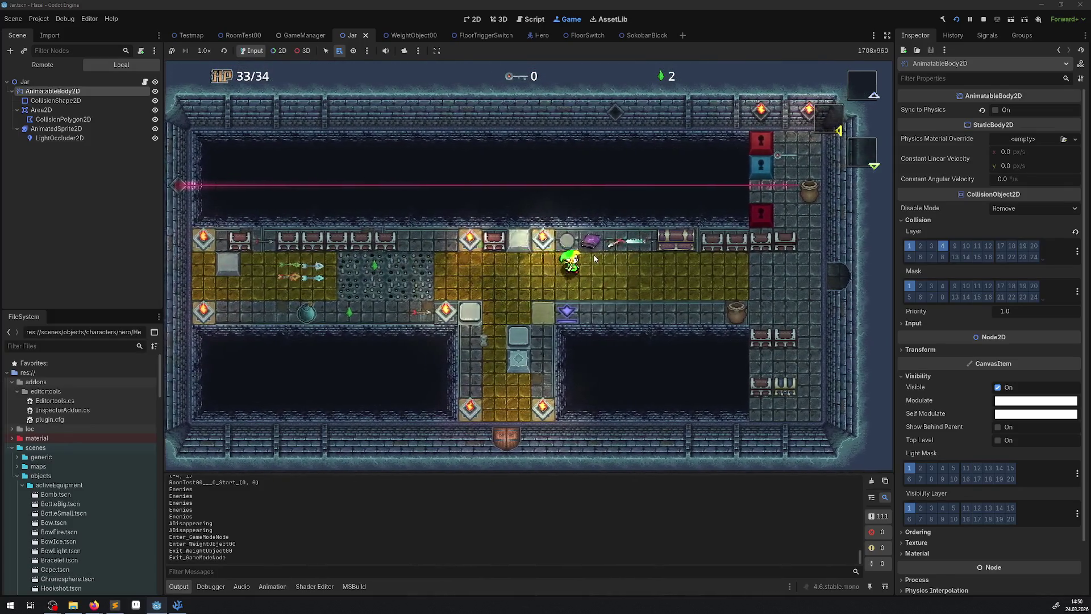
pyautogui.press('space')
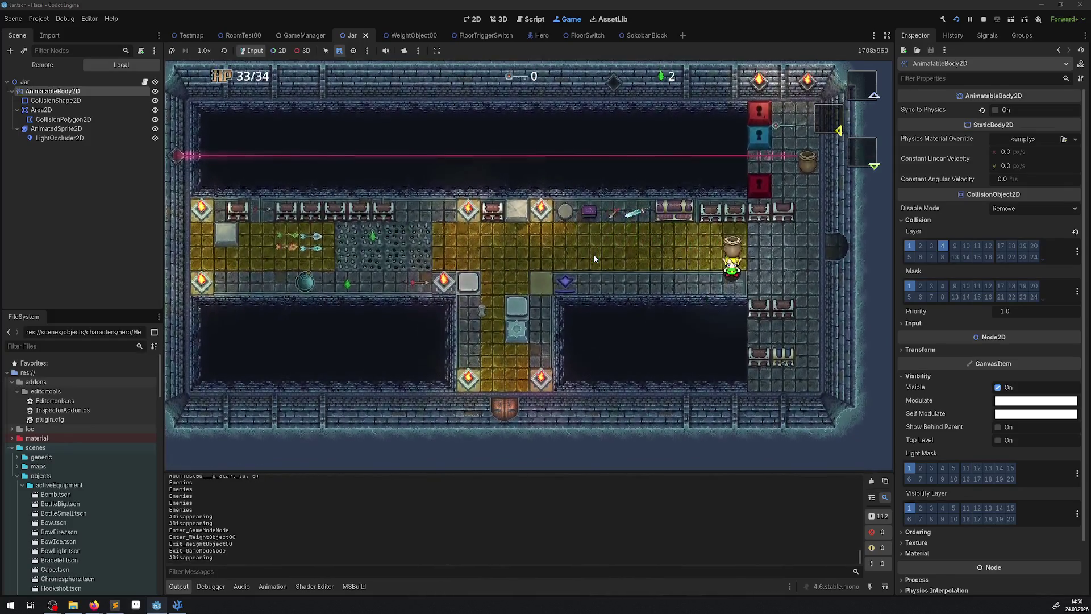
pyautogui.press('Right')
pyautogui.press('Down')
pyautogui.press('space')
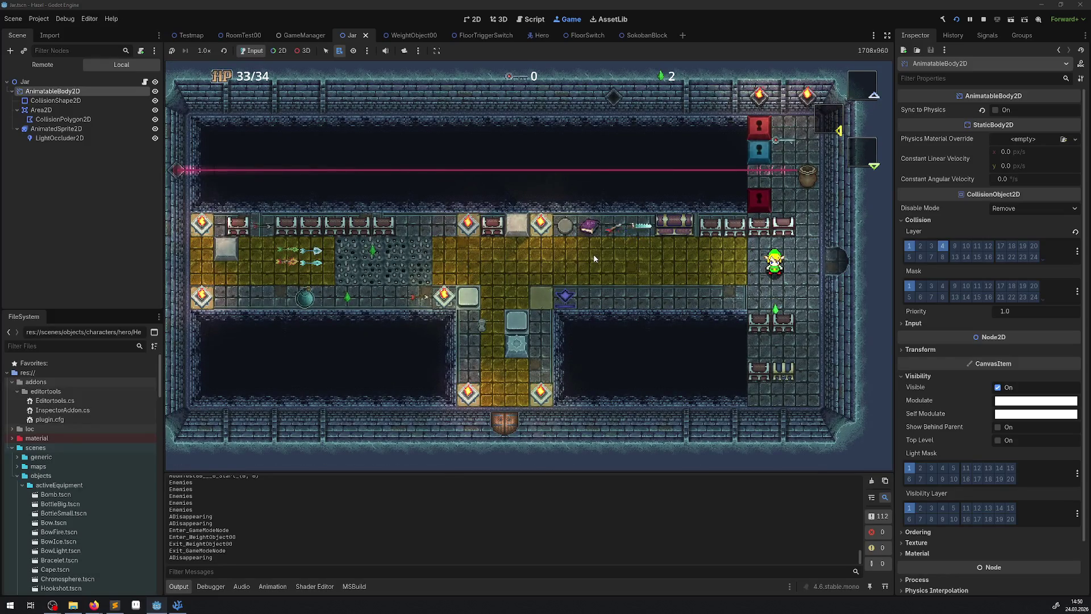
# - Lift another jar and carry it down, up, and left across the dungeon floor
pyautogui.press('Right')
pyautogui.press('Up')
pyautogui.press('space')
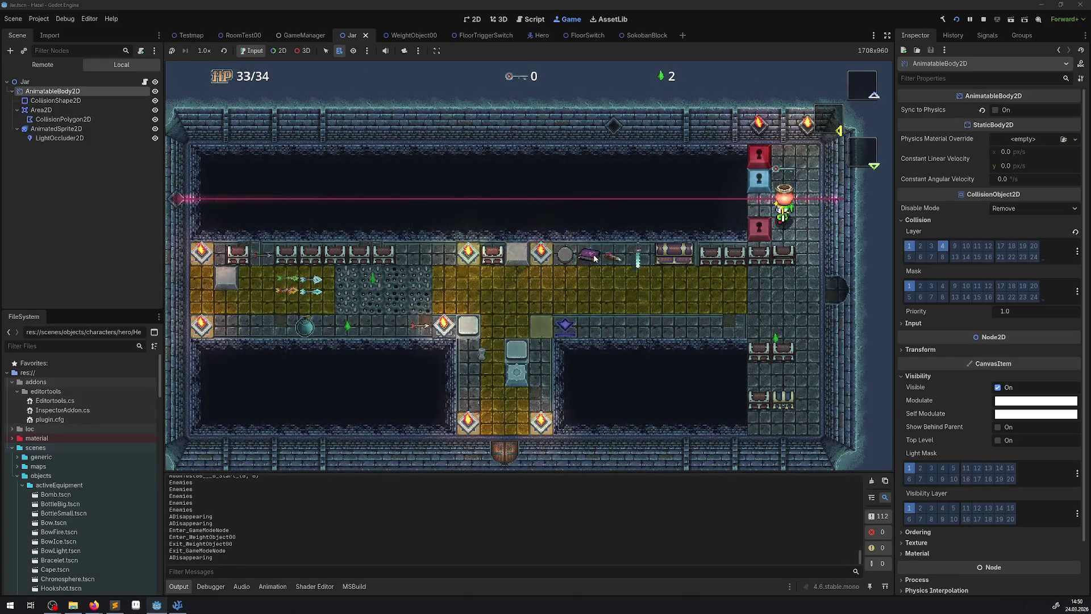
pyautogui.press('Down')
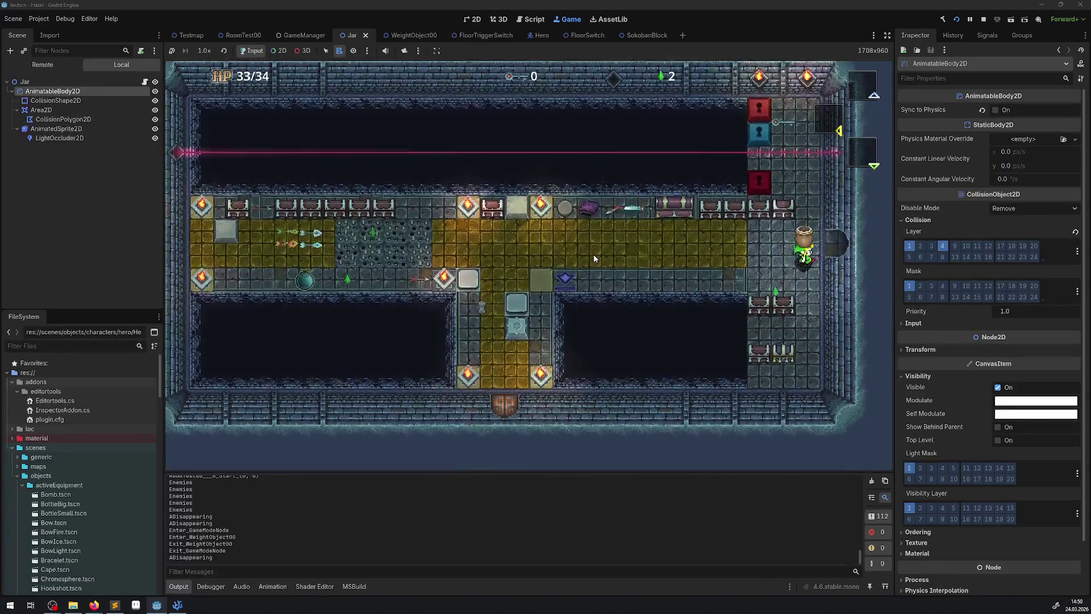
pyautogui.press('Up')
pyautogui.press('Left')
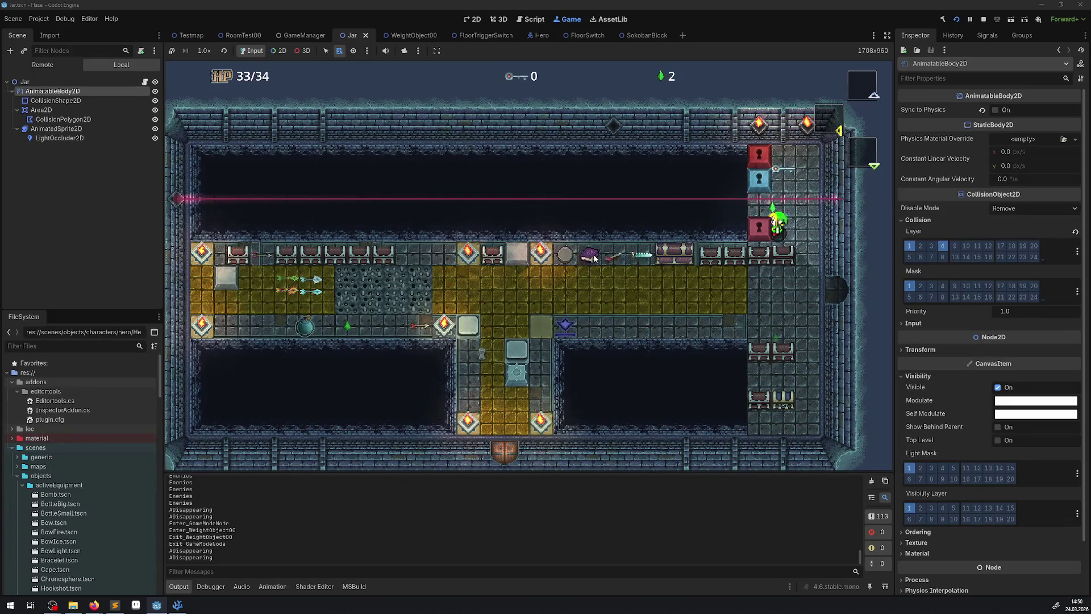
pyautogui.press('Down')
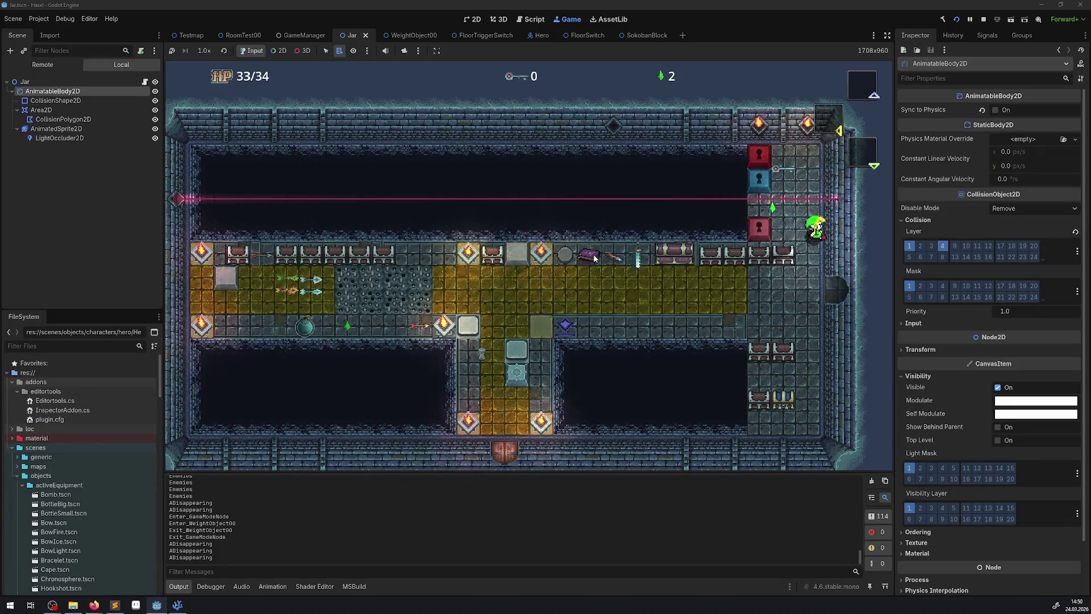
pyautogui.press('Left')
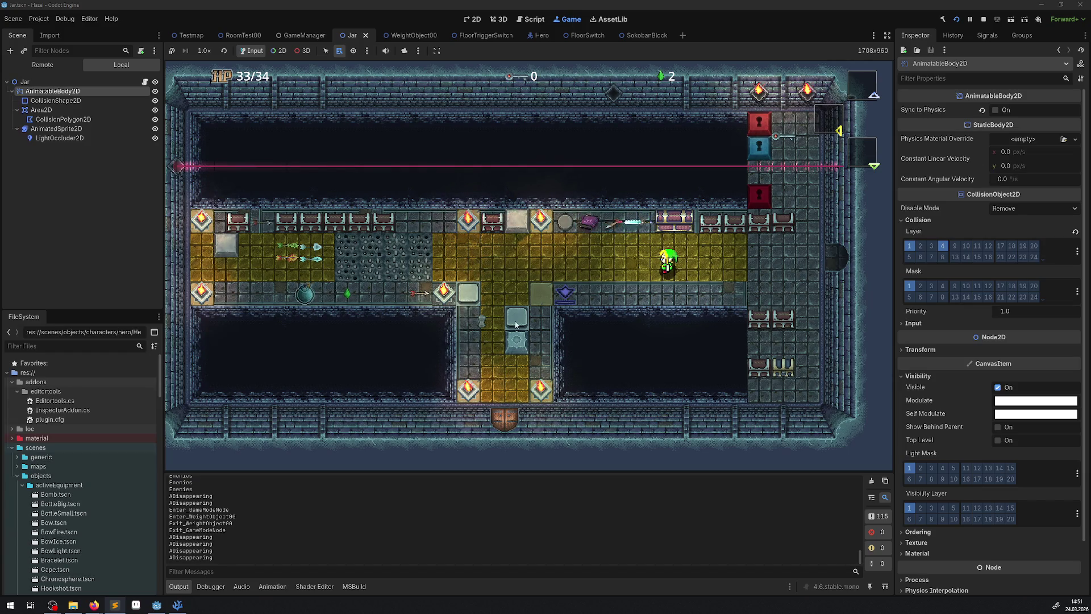
# - Stop the game and return to the _PhysicsProcess code in Plar.cs
pyautogui.press('F8')
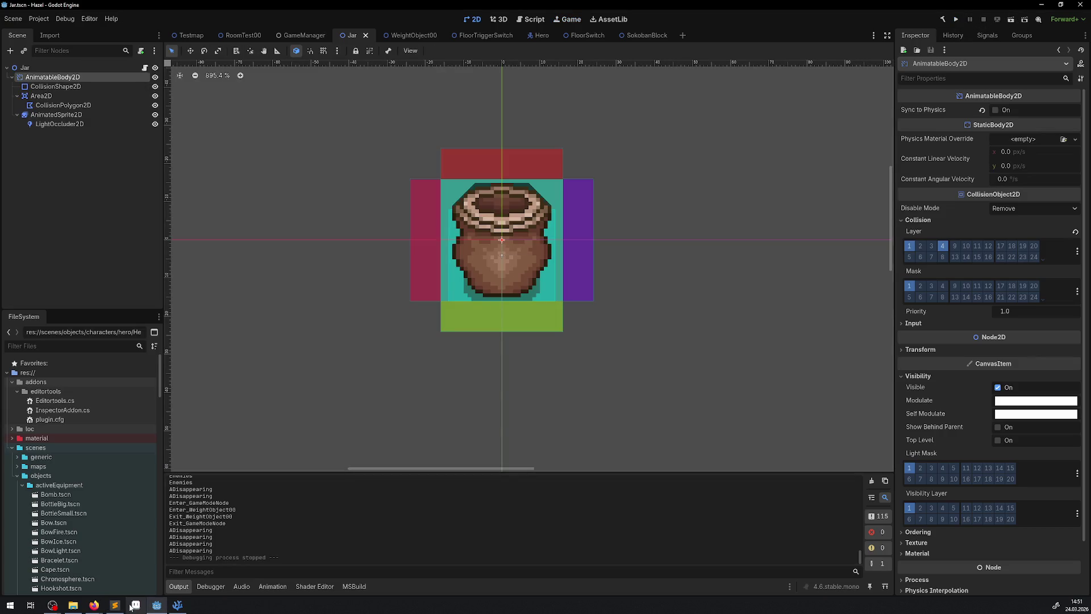
pyautogui.click(177, 603)
pyautogui.scroll(6, 362, 276)
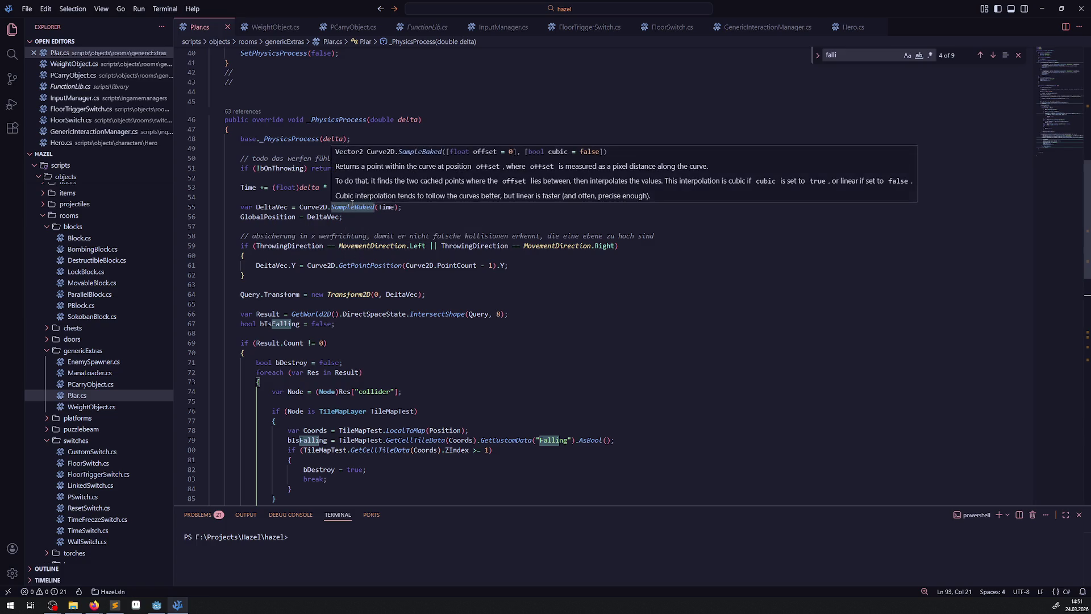
# - Scroll to the falling branch and delete the line hiding the Jar sprite
pyautogui.scroll(-2, 358, 262)
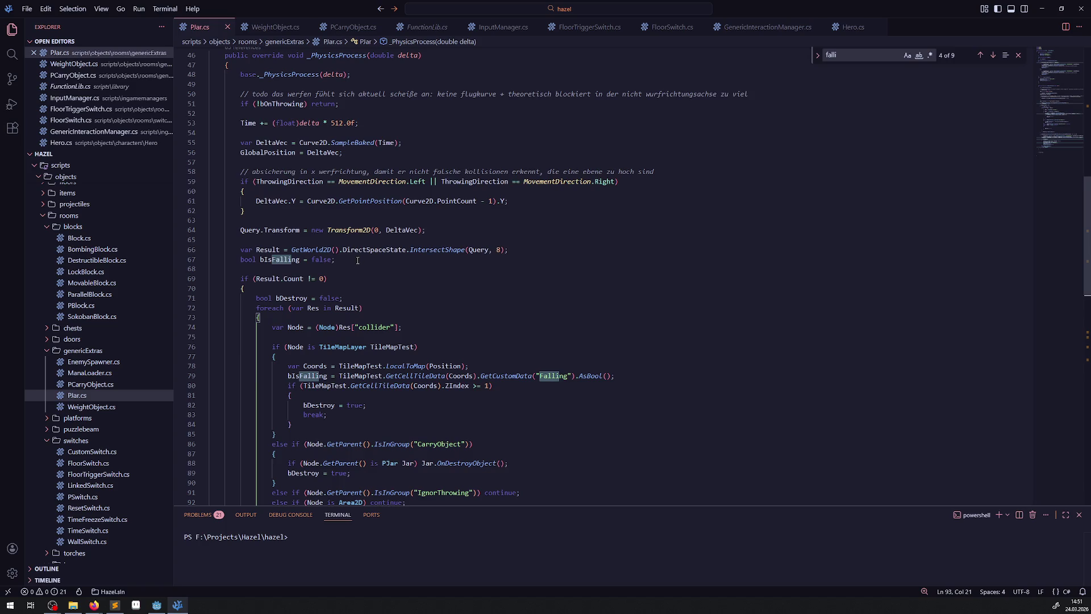
pyautogui.scroll(-2, 357, 260)
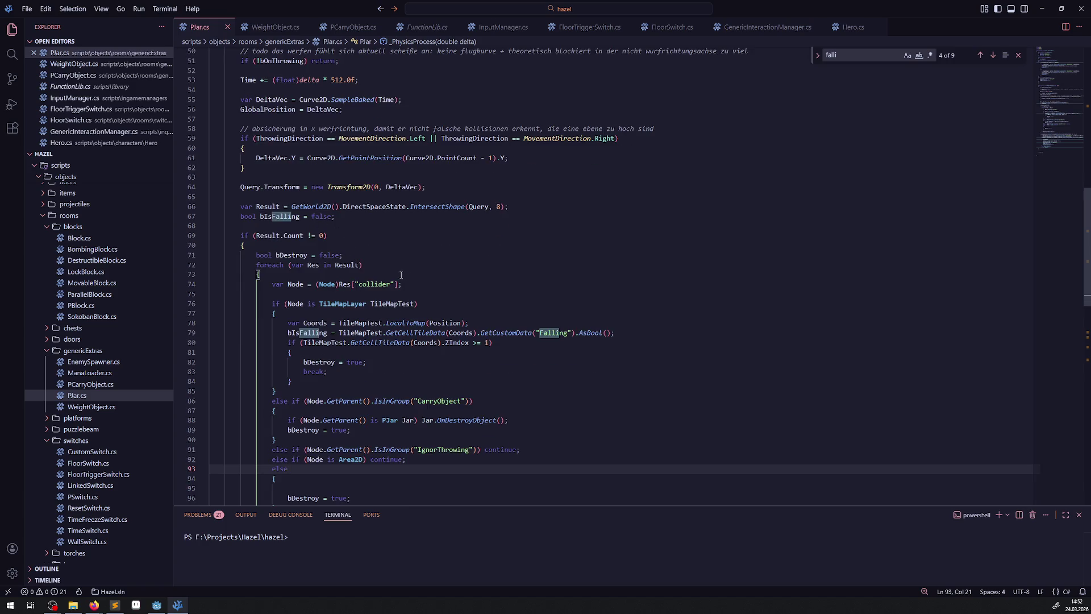
pyautogui.scroll(-2, 400, 275)
pyautogui.scroll(-3, 394, 282)
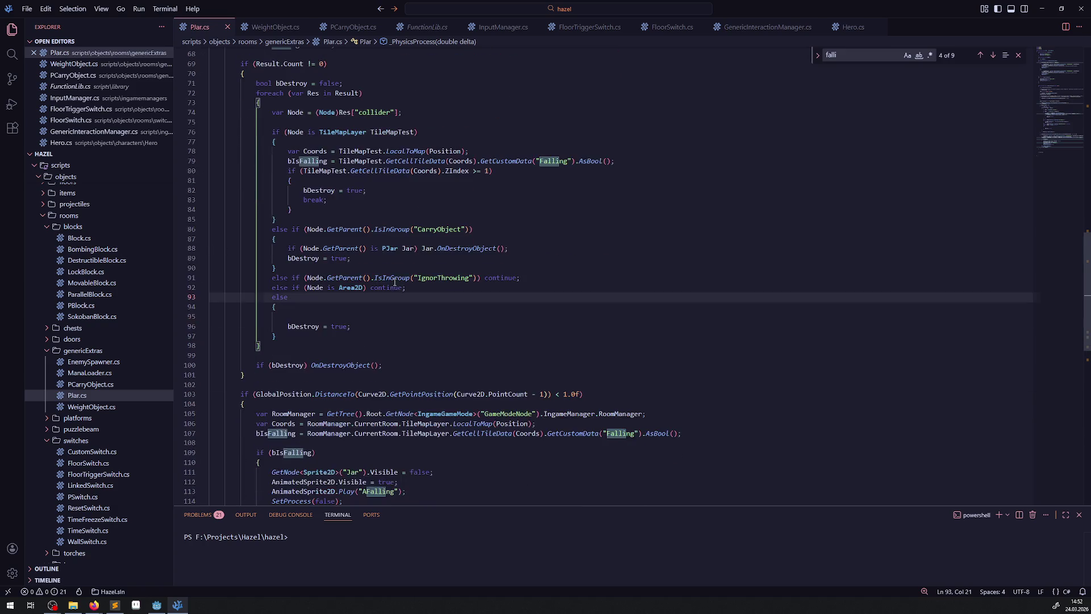
pyautogui.scroll(-3, 329, 361)
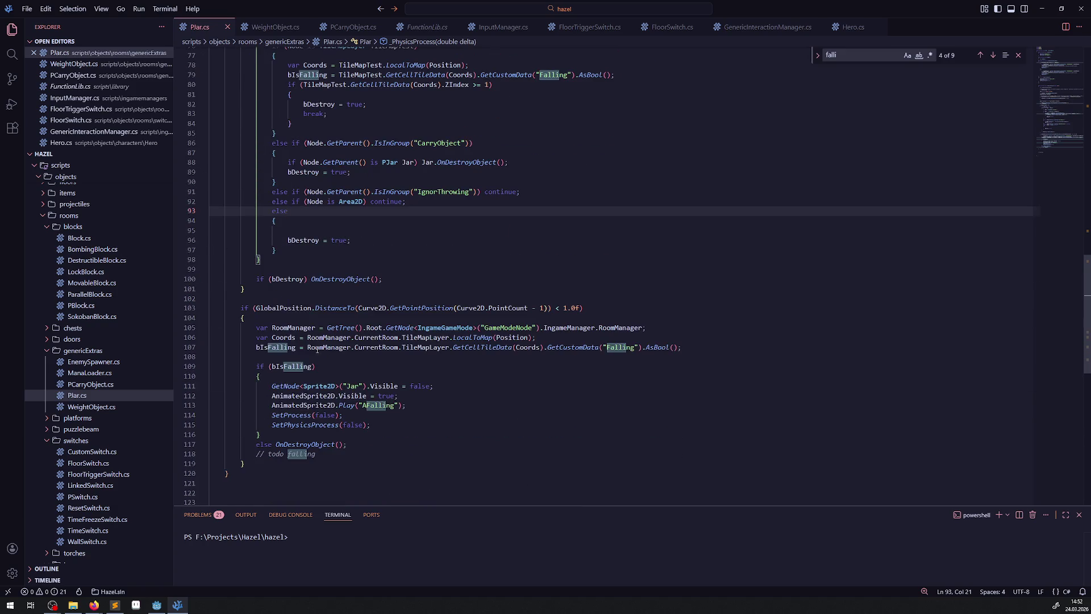
pyautogui.scroll(-2, 432, 403)
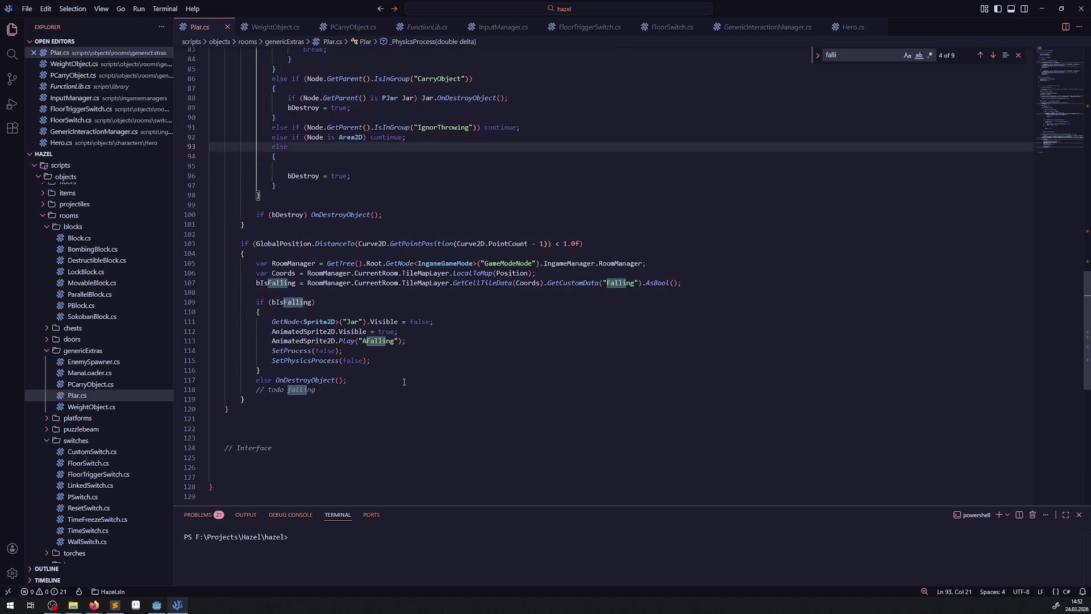
pyautogui.moveTo(433, 322); pyautogui.dragTo(249, 324)
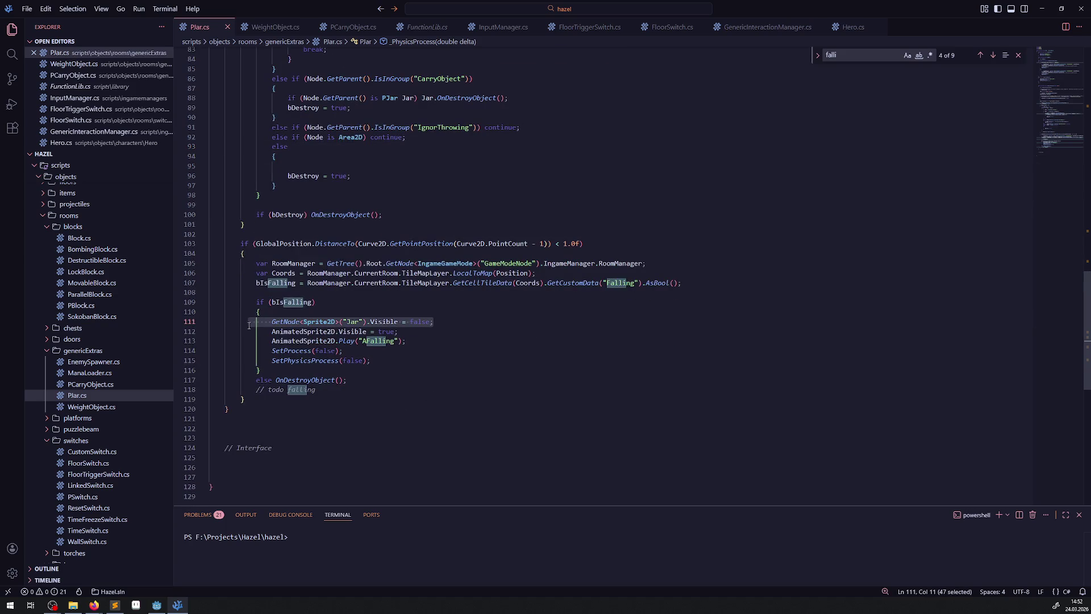
pyautogui.press('BackSpace')
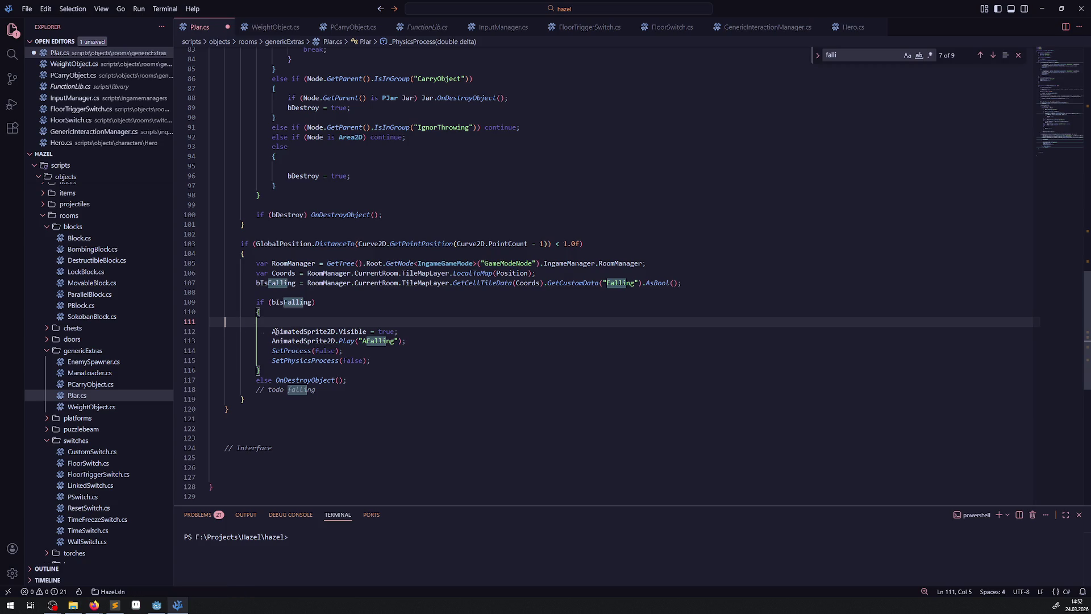
pyautogui.press('BackSpace')
# - Delete the AnimatedSprite2D.Visible = true line, then switch to PCarryObject.cs
pyautogui.moveTo(396, 323); pyautogui.dragTo(168, 330)
pyautogui.press('BackSpace')
pyautogui.press('BackSpace')
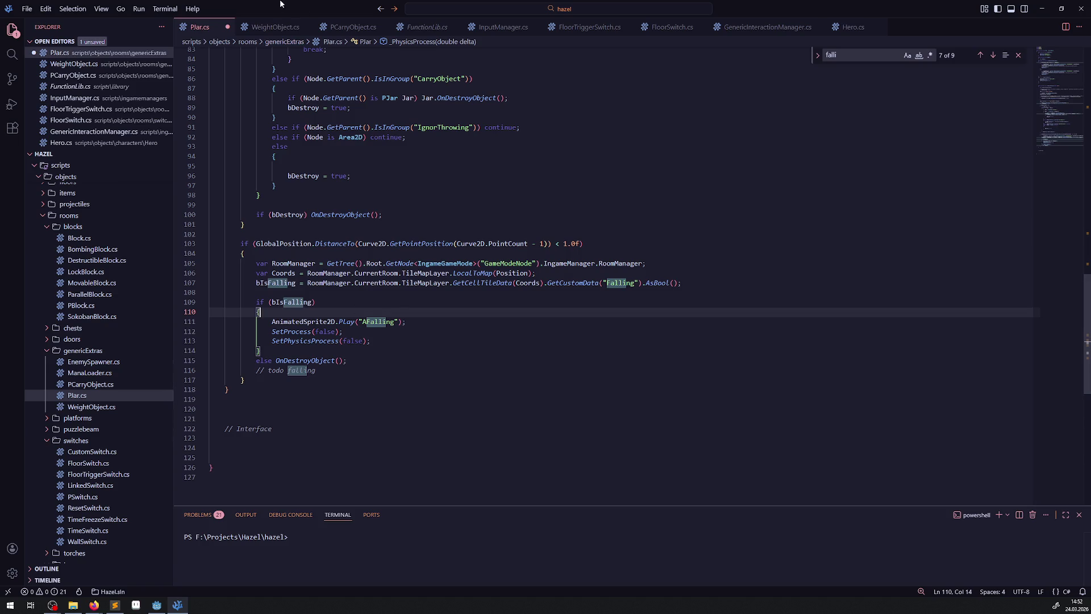
pyautogui.click(465, 215)
pyautogui.hotkey('shift', 'alt', 'Down')
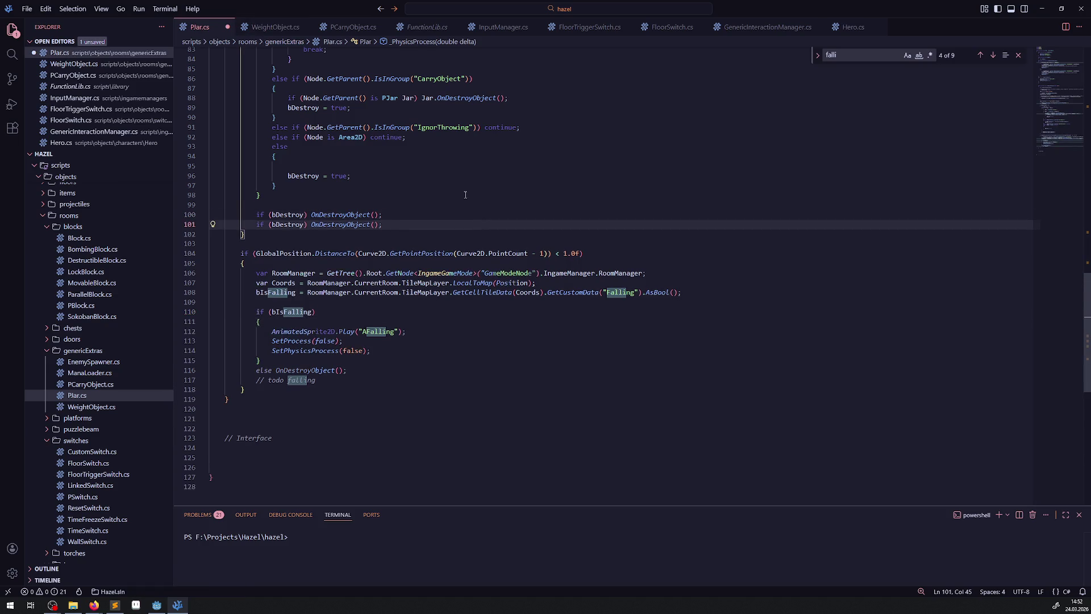
pyautogui.hotkey('ctrl', 'z')
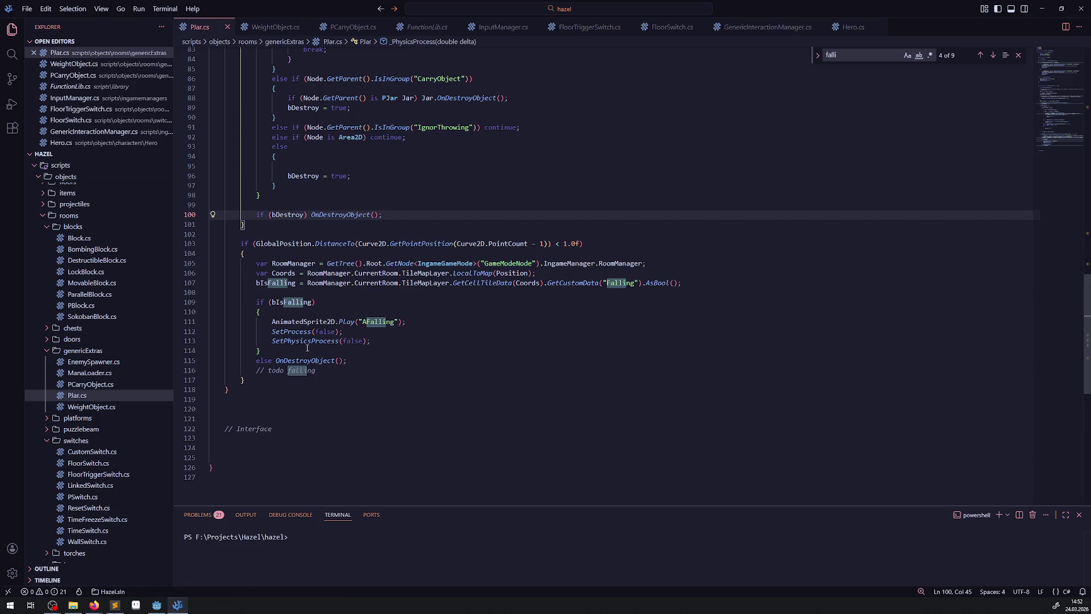
pyautogui.doubleClick(372, 321)
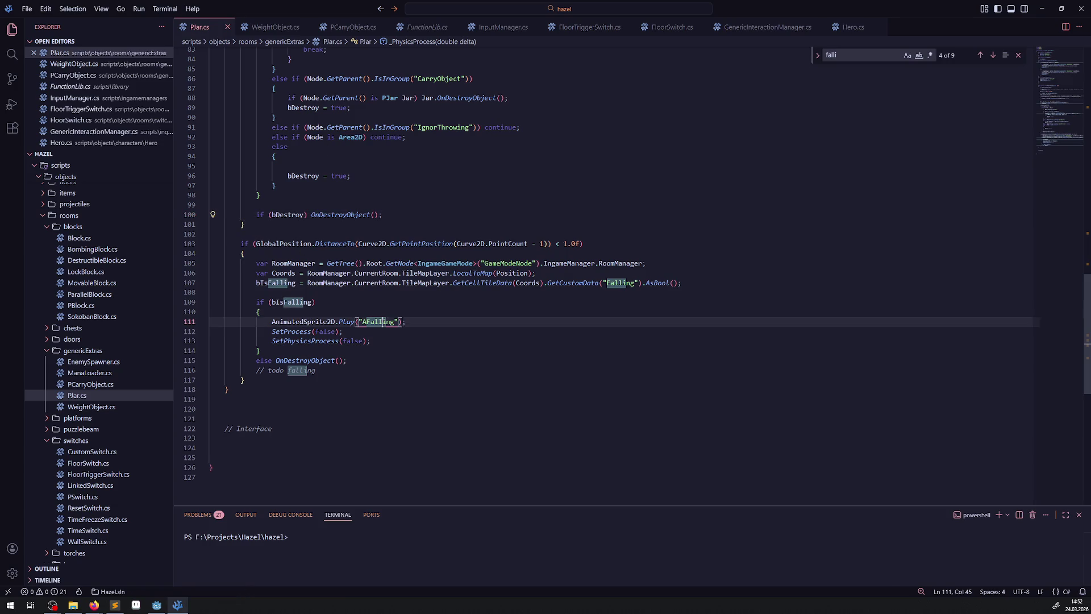
pyautogui.click(353, 27)
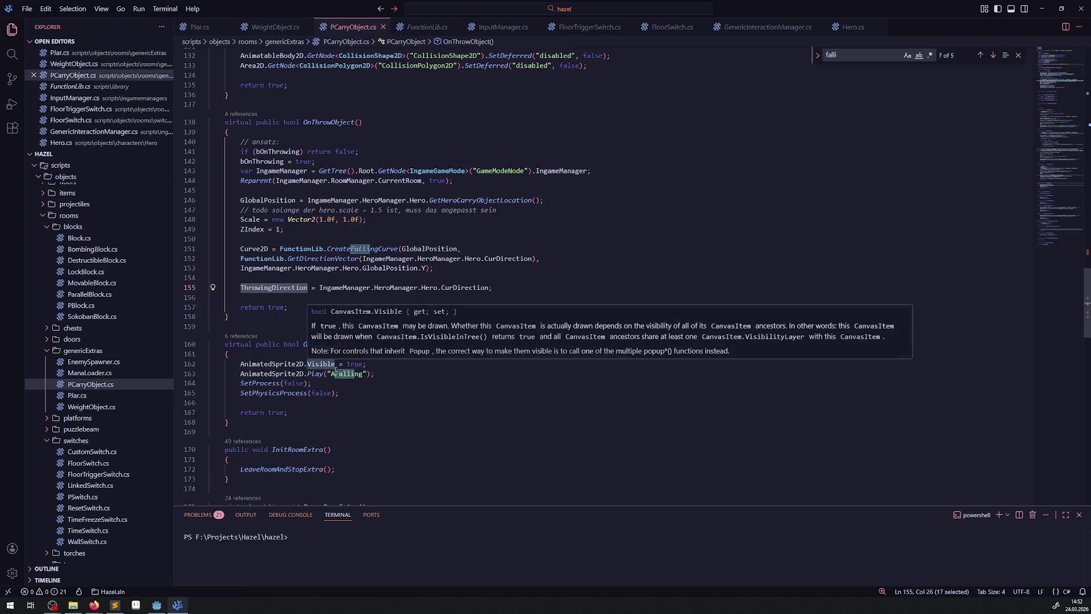
# - Delete the visibility line from OnFalling and save PCarryObject.cs
pyautogui.click(390, 366)
pyautogui.hotkey('shift', 'Home')
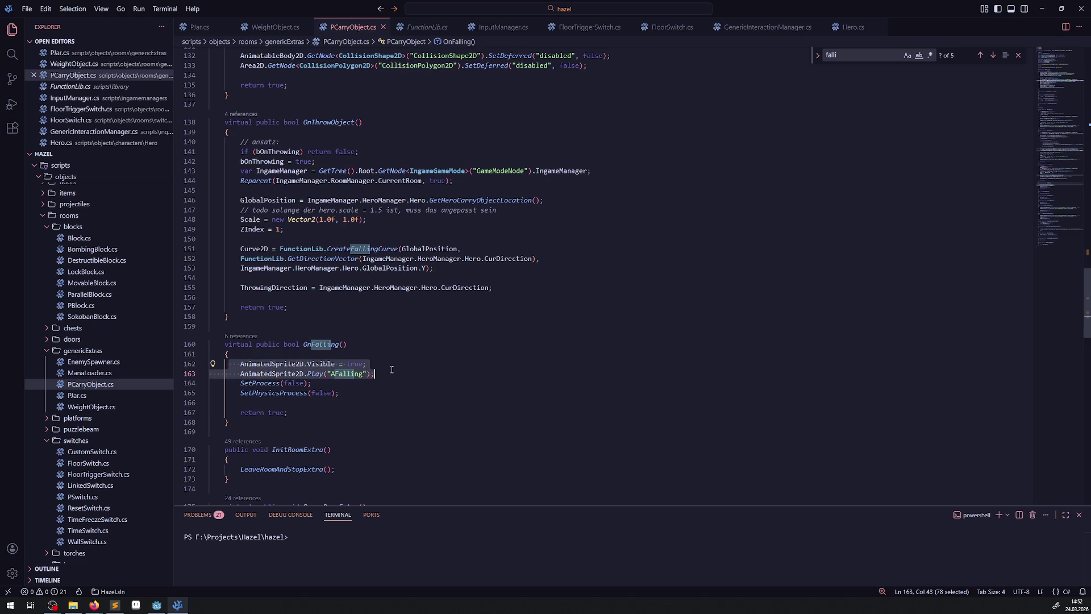
pyautogui.press('BackSpace')
pyautogui.press('BackSpace')
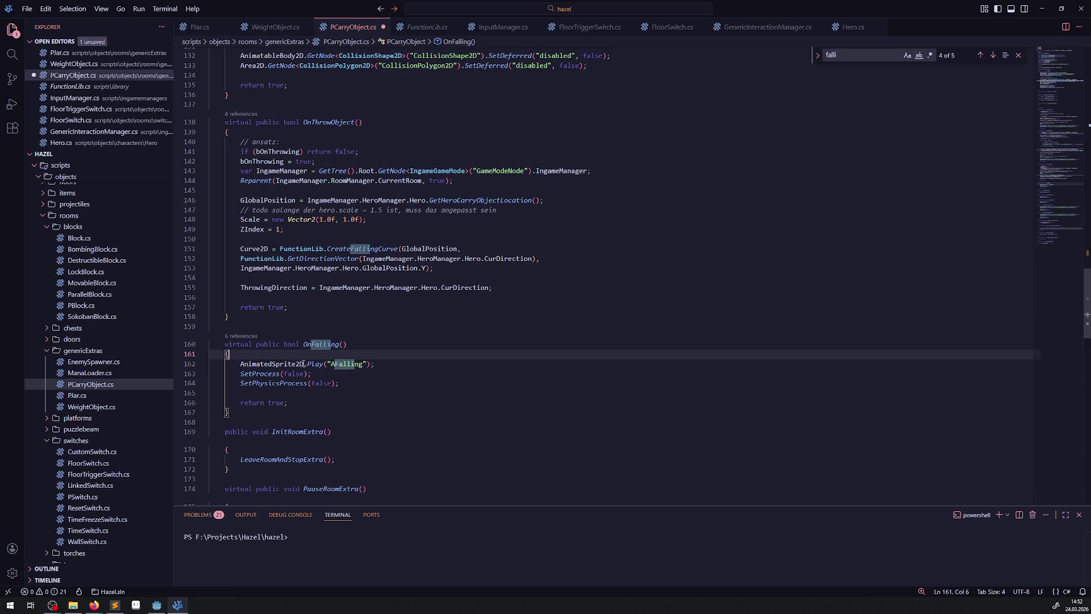
pyautogui.doubleClick(313, 344)
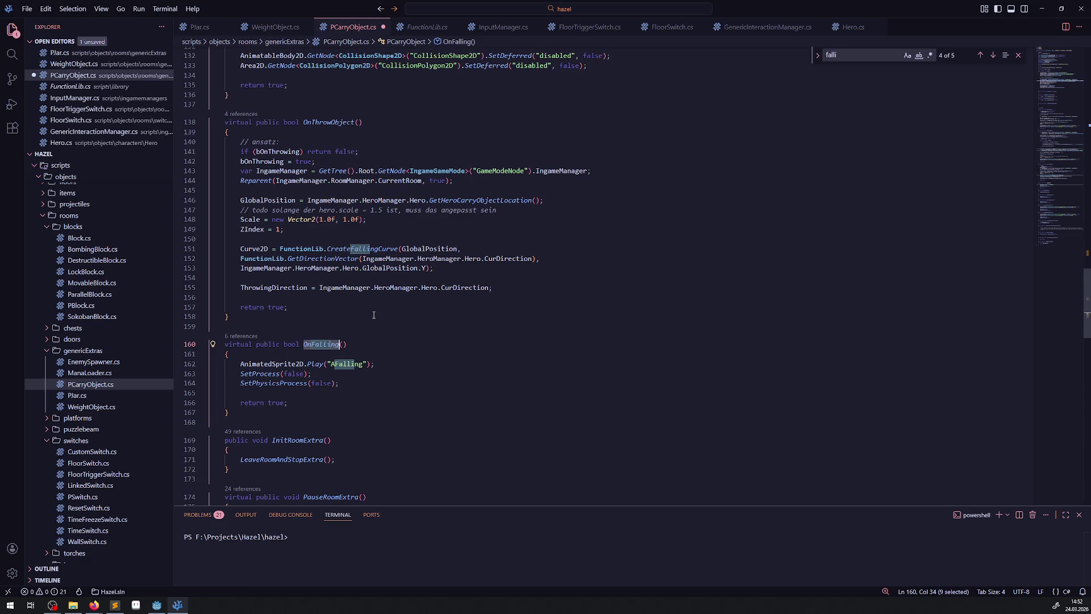
pyautogui.hotkey('ctrl', 's')
# - In Plar.cs, append 'OnFalling();' after the if (bIsFalling) condition
pyautogui.hotkey('ctrl', 'Tab')
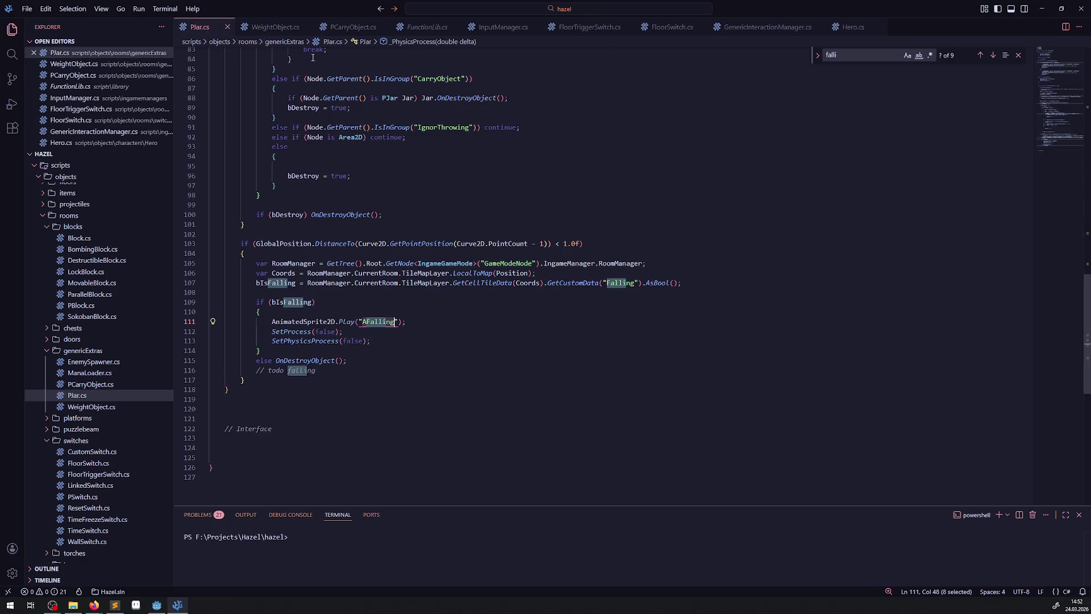
pyautogui.click(347, 27)
pyautogui.click(219, 27)
pyautogui.click(329, 304)
pyautogui.write('OnFalling();')
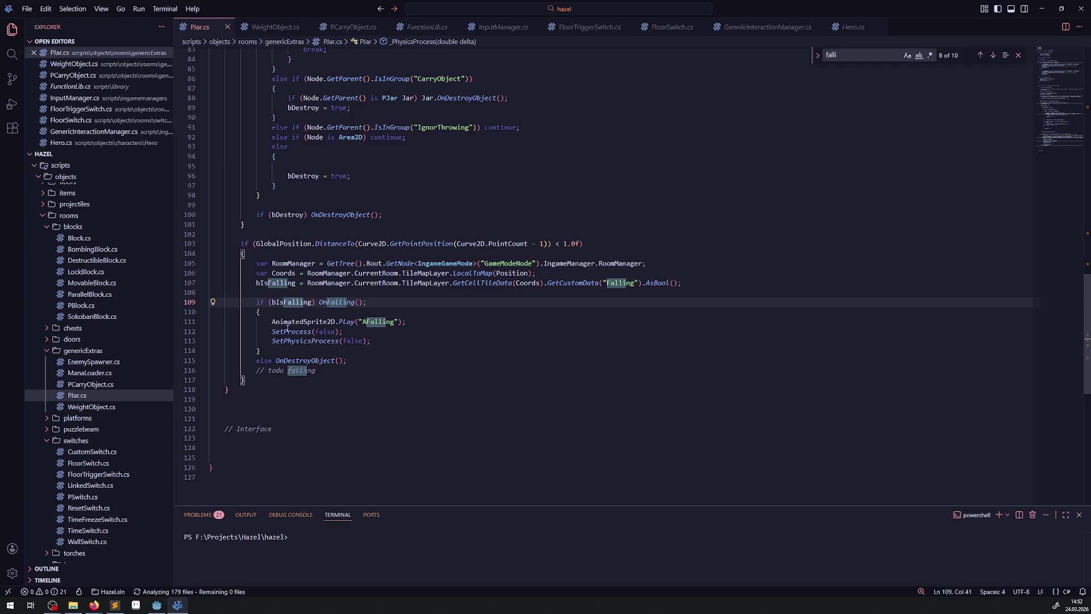
# - Delete the old falling block and its todo comment, then save Plar.cs
pyautogui.moveTo(262, 350); pyautogui.dragTo(168, 312)
pyautogui.press('Delete')
pyautogui.press('Delete')
pyautogui.press('Down')
pyautogui.press('End')
pyautogui.hotkey('shift', 'Home')
pyautogui.hotkey('shift', 'Home')
pyautogui.press('Delete')
pyautogui.press('Delete')
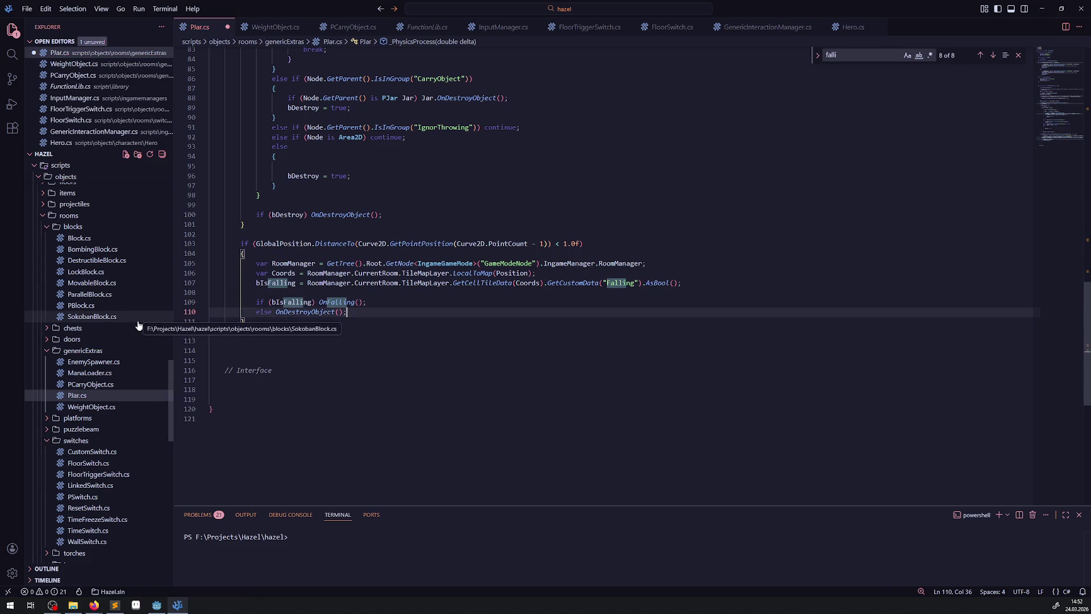
pyautogui.click(418, 341)
pyautogui.hotkey('ctrl', 's')
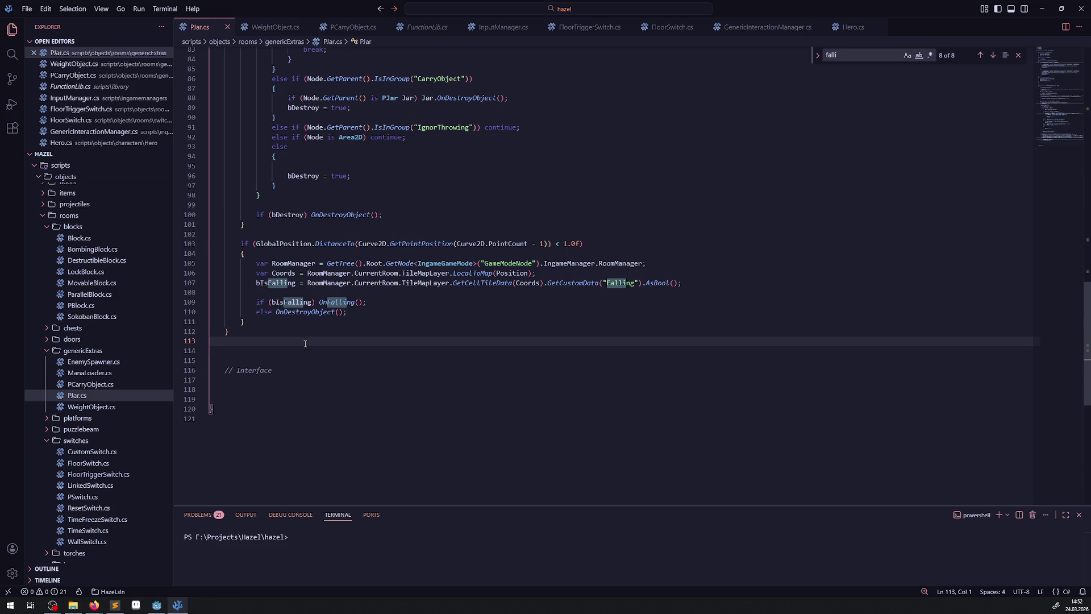
pyautogui.doubleClick(312, 312)
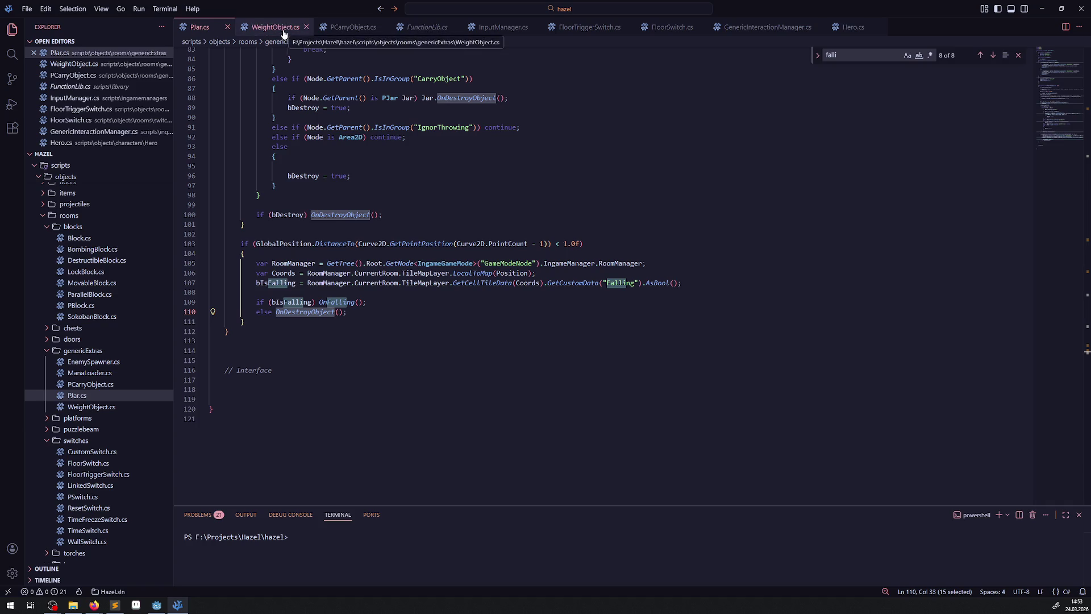
pyautogui.scroll(5, 368, 290)
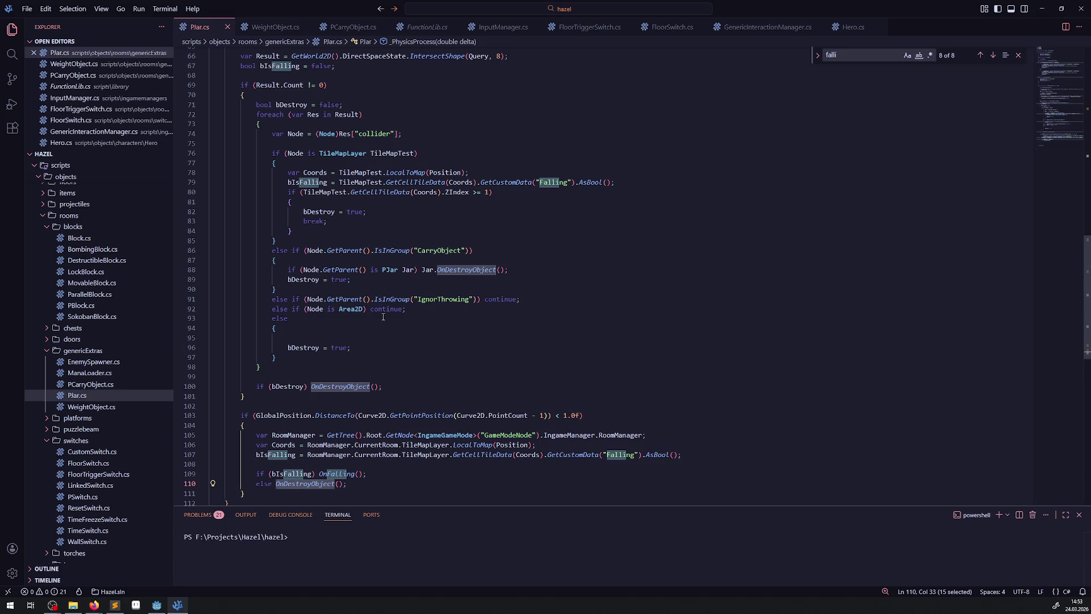
pyautogui.scroll(4, 369, 267)
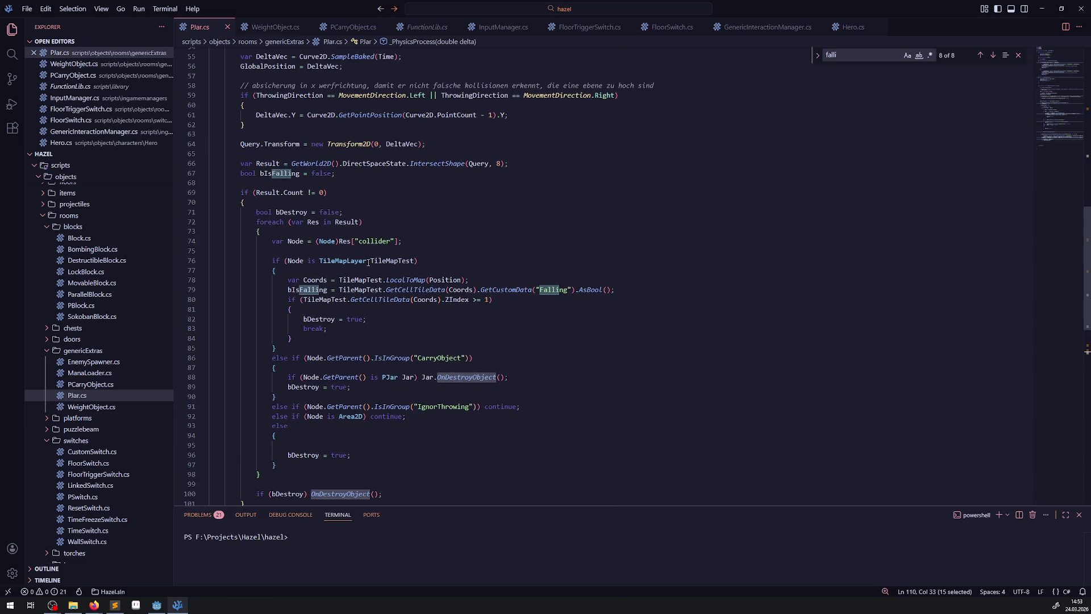
pyautogui.doubleClick(292, 212)
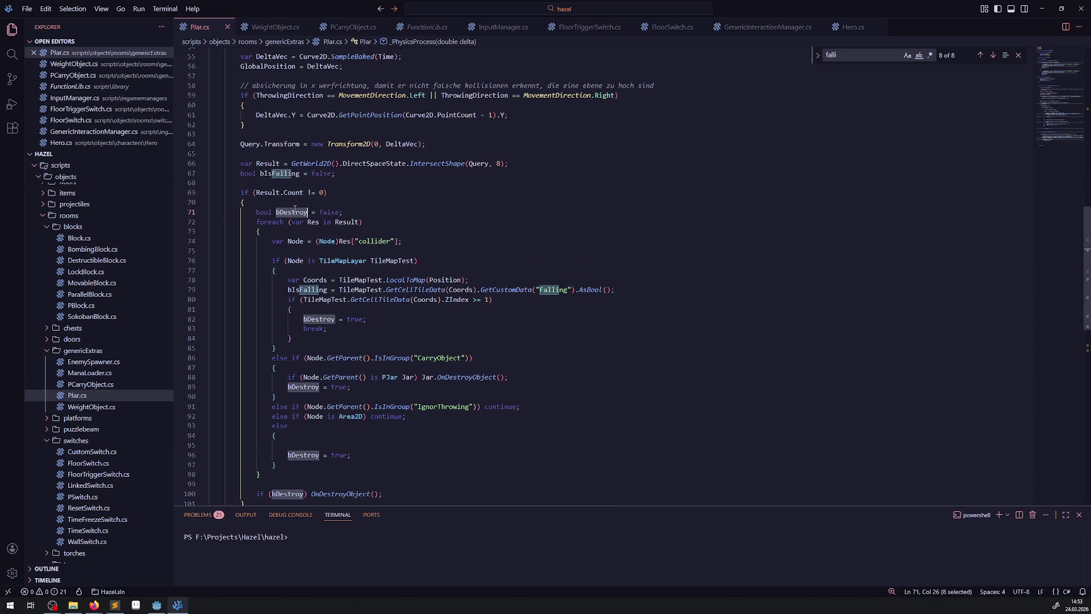
pyautogui.doubleClick(360, 222)
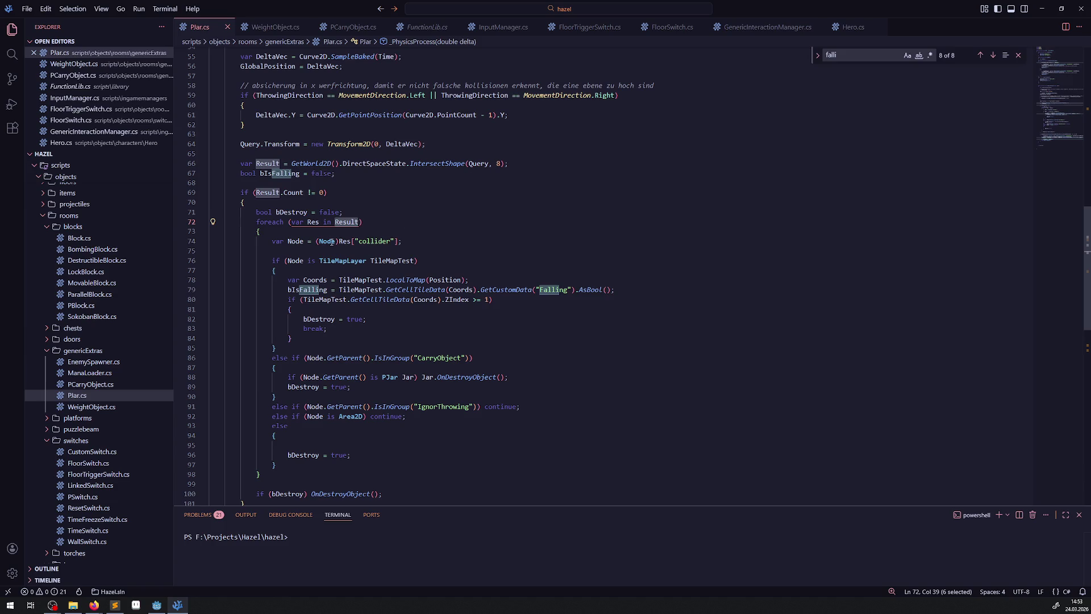
pyautogui.doubleClick(396, 261)
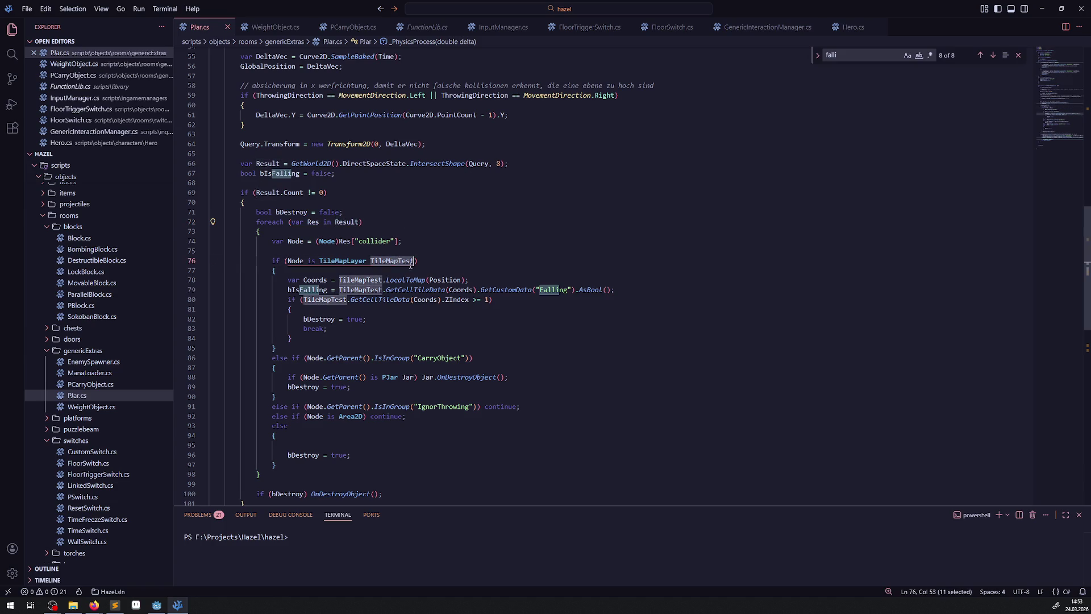